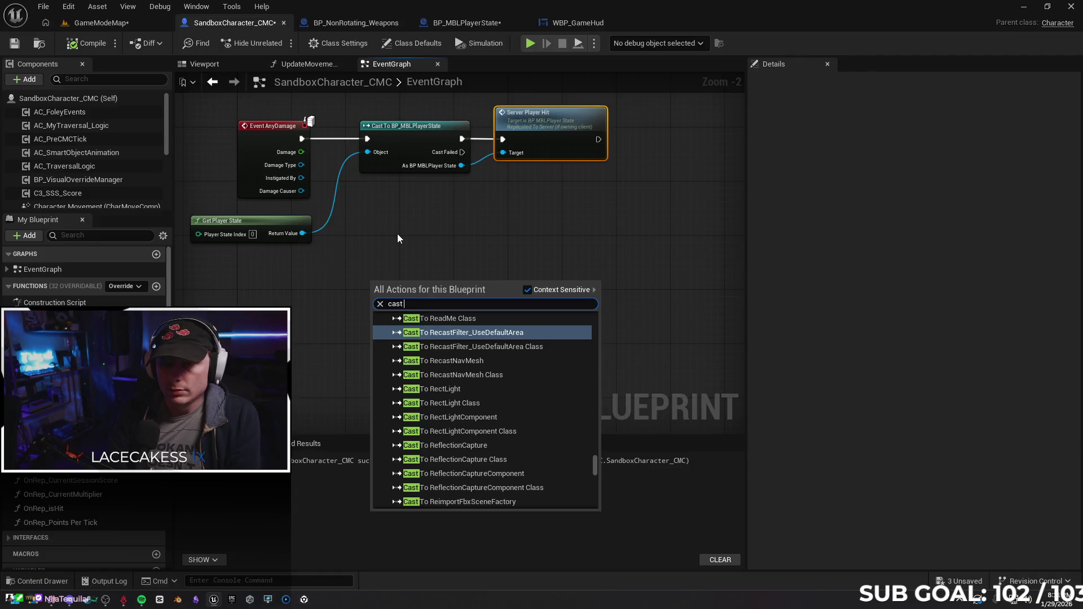
text(bp)
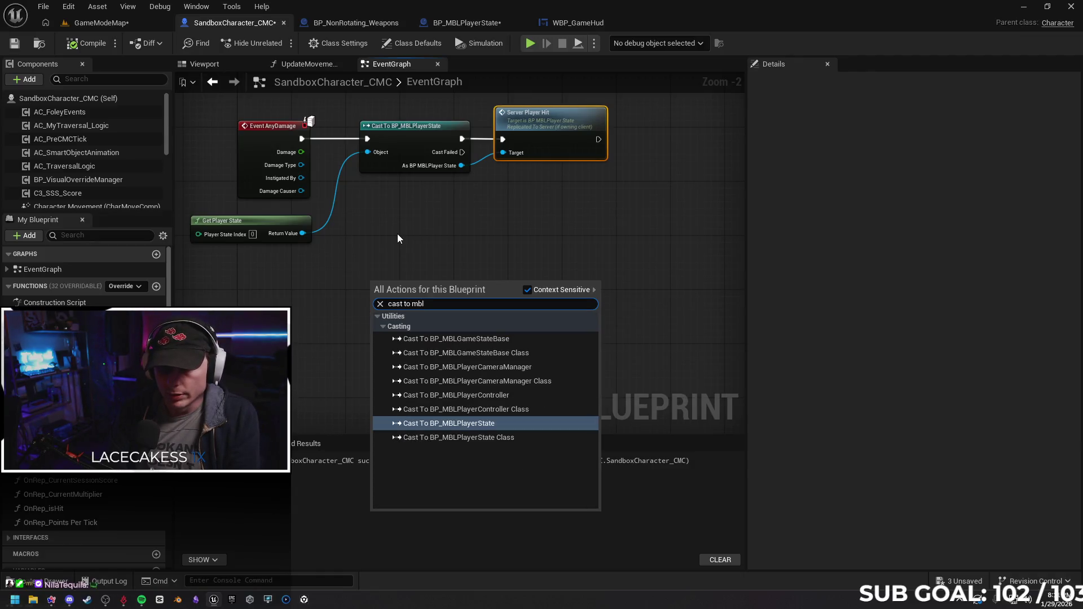
Add a second Cast To BP_MBLPlayerState node below the chain, undoing an accidental AnyDamage exec link.
key(Return)
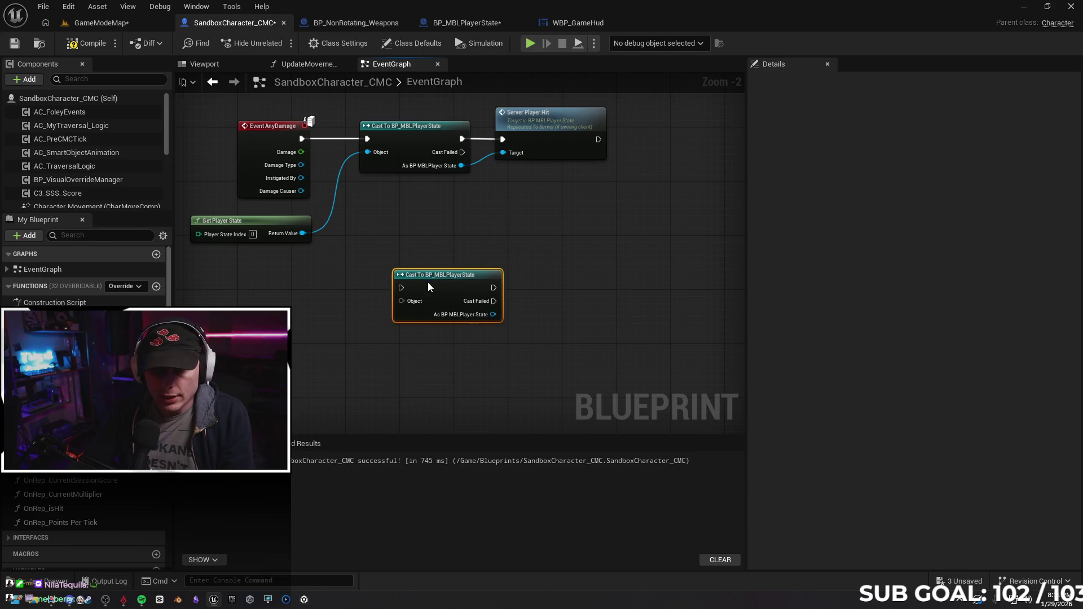
drag(393, 288, 414, 268)
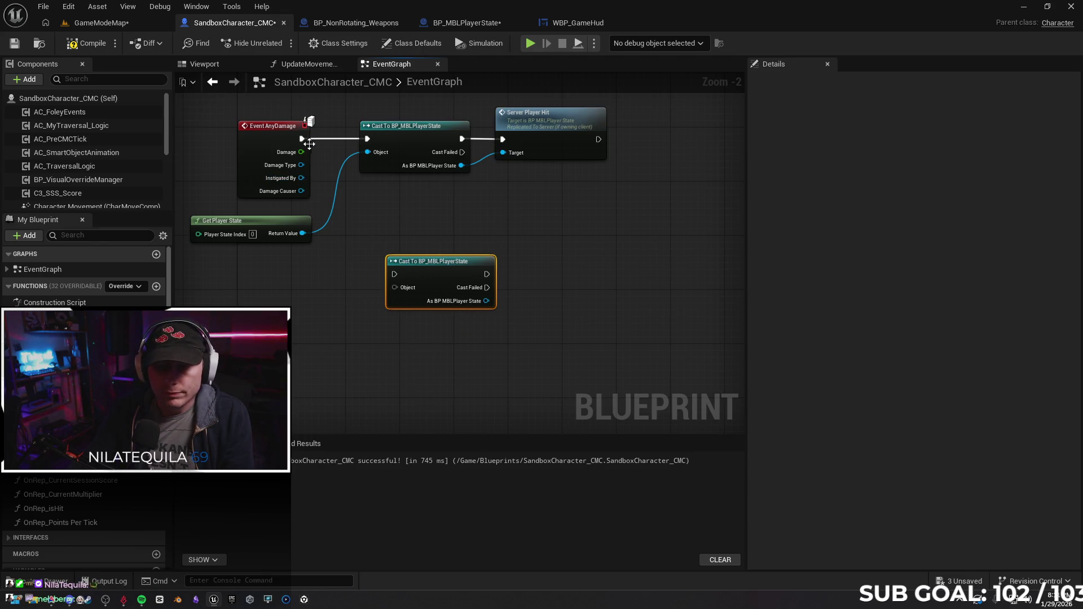
drag(301, 137, 396, 274)
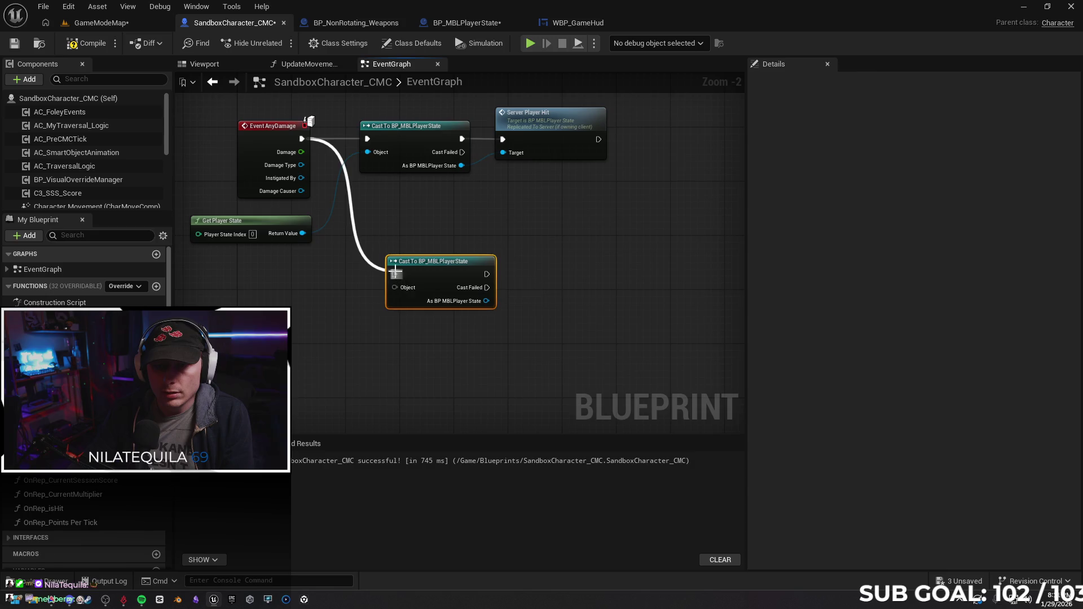
key(ctrl+z)
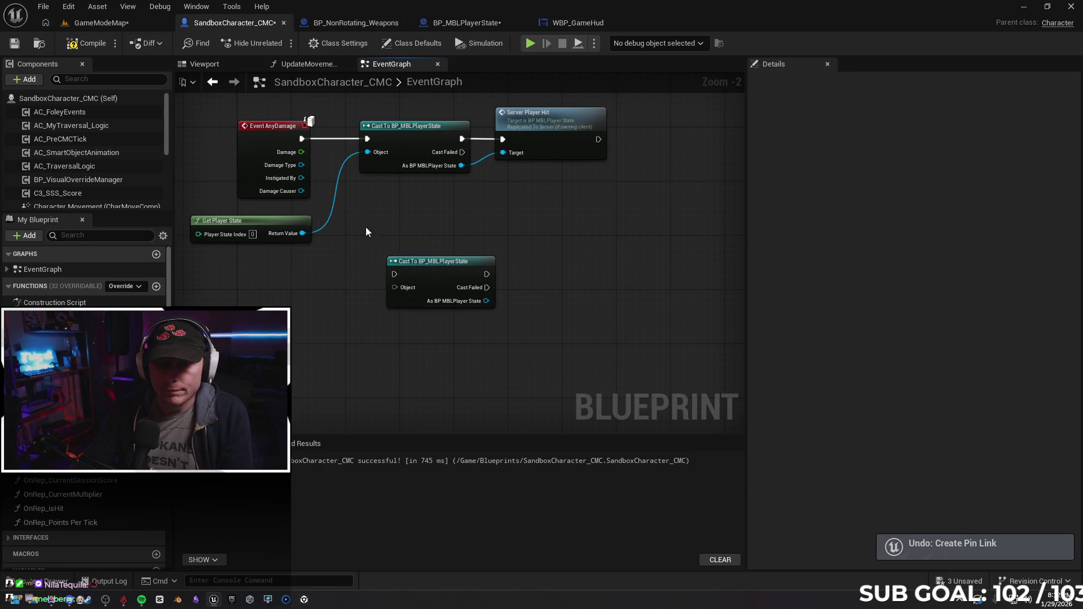
right_click(254, 339)
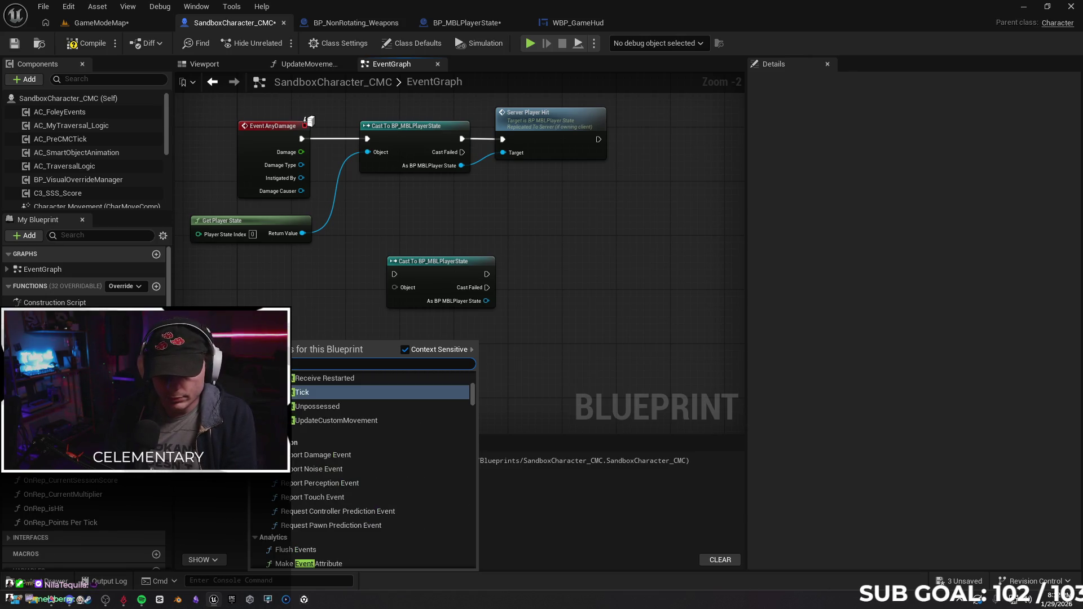
key(Escape)
scroll(566, 341, up, 3)
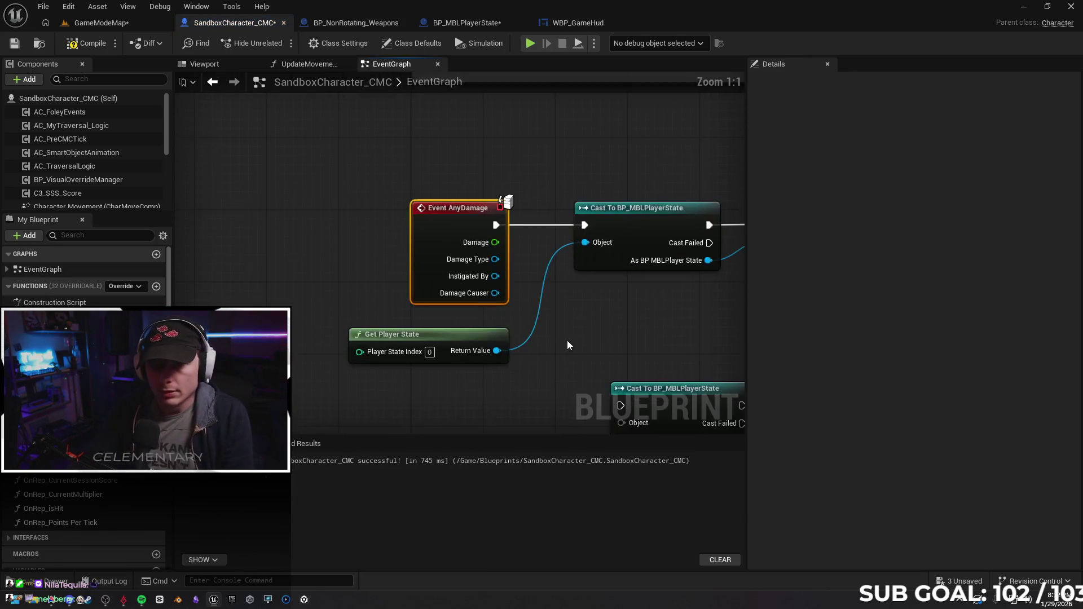
Wire Instigated By into the second cast's Object and chain it after Server Player Hit.
drag(566, 340, 407, 267)
click(474, 312)
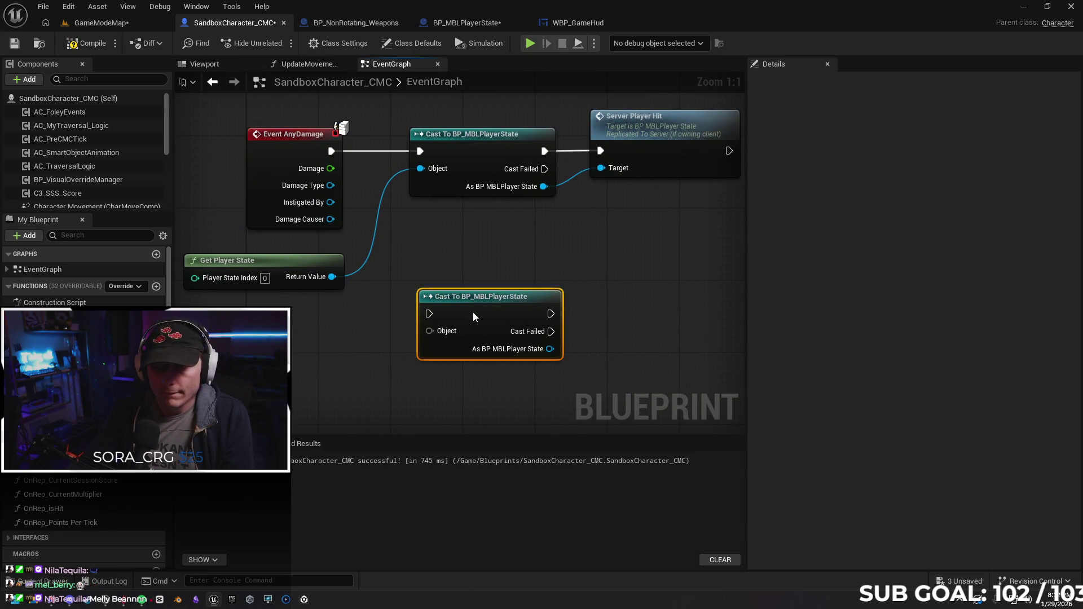
drag(474, 312, 465, 294)
drag(331, 203, 420, 314)
mouse_move(466, 280)
mouse_down()
mouse_move(457, 271)
mouse_move(563, 275)
mouse_up()
right_click(681, 227)
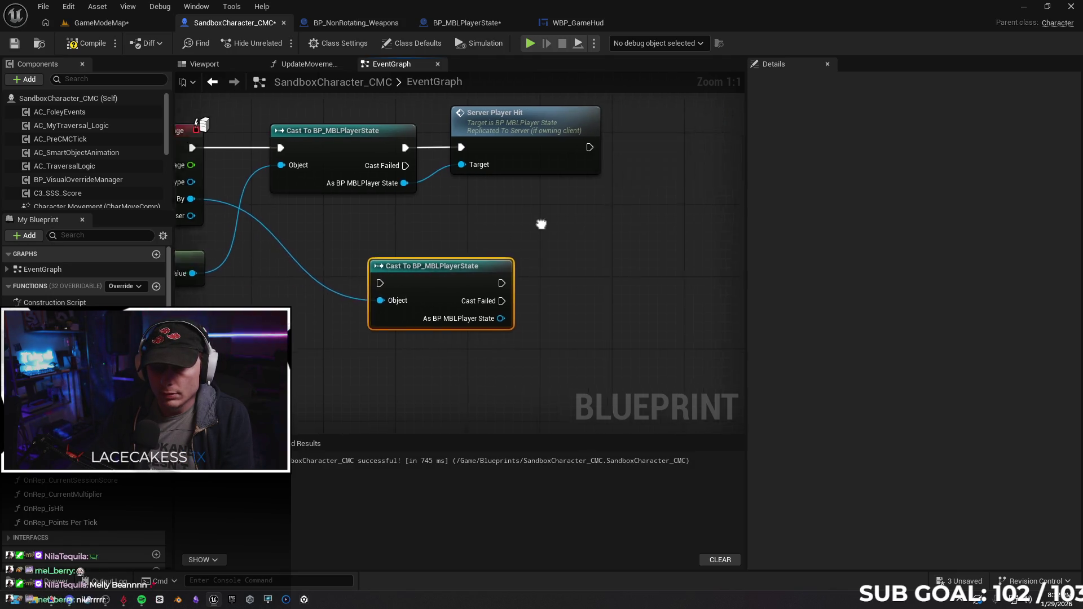
mouse_move(381, 268)
mouse_down()
mouse_move(604, 232)
mouse_move(646, 153)
mouse_up()
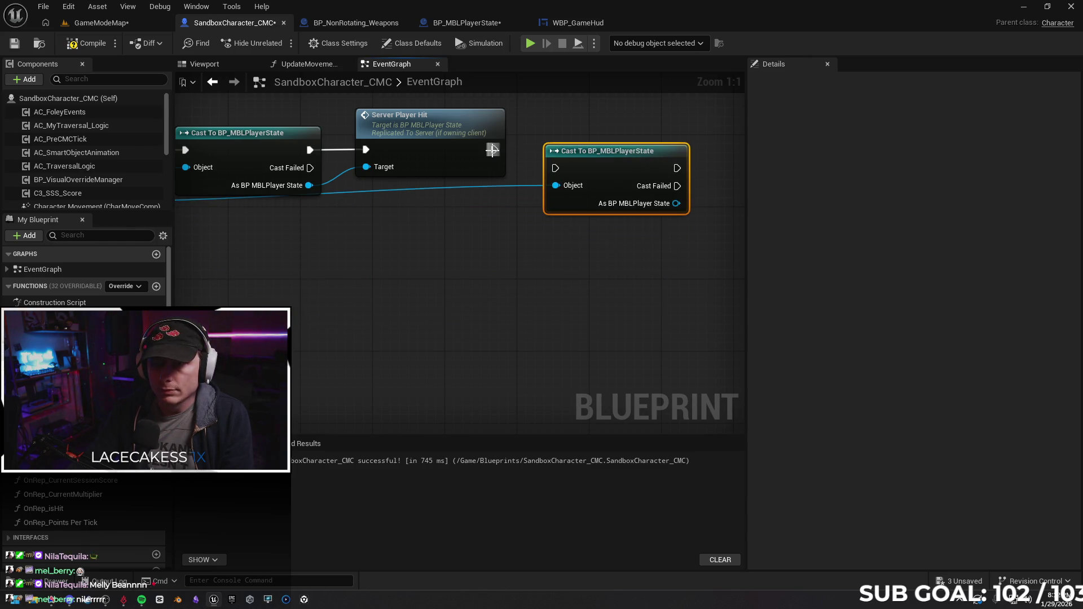
drag(555, 167, 495, 150)
drag(616, 265, 474, 321)
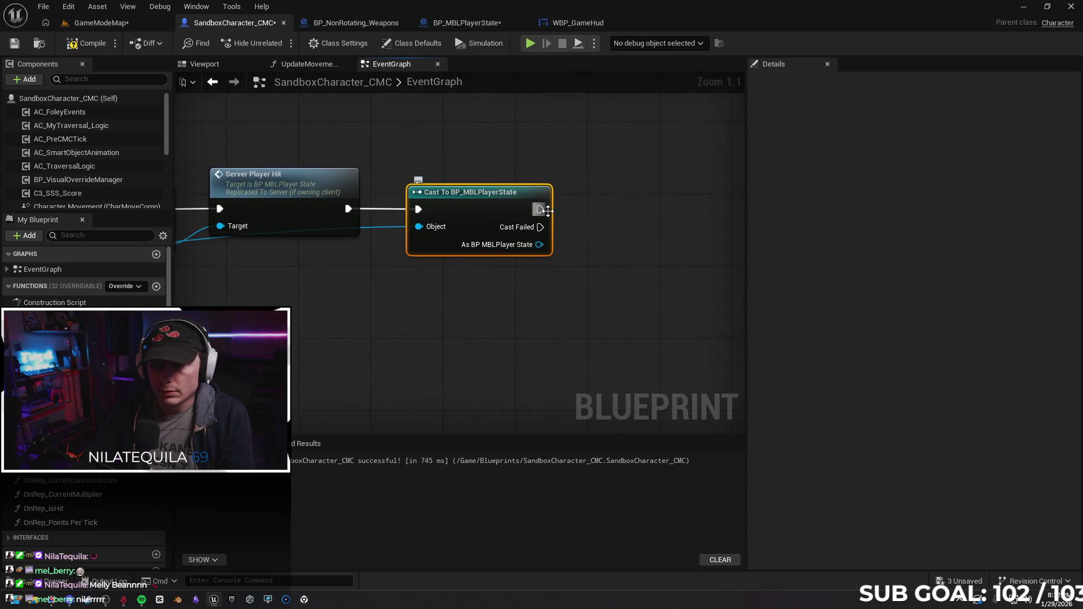
Add a Server Recieve Hit call after the second cast, with the cast result as its Target.
drag(540, 209, 627, 209)
text(server)
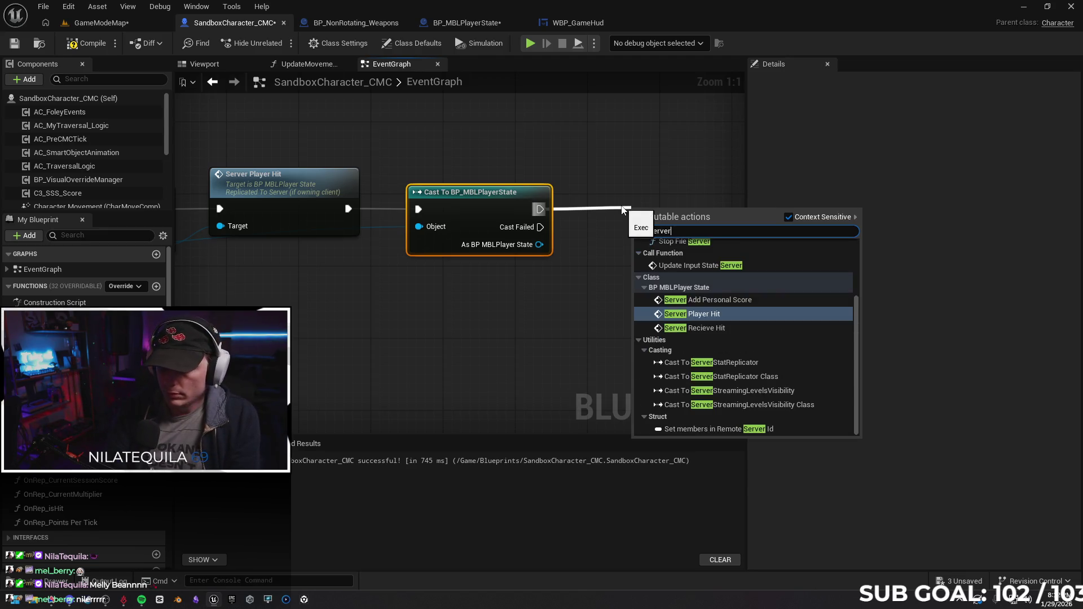
key(Down)
key(Return)
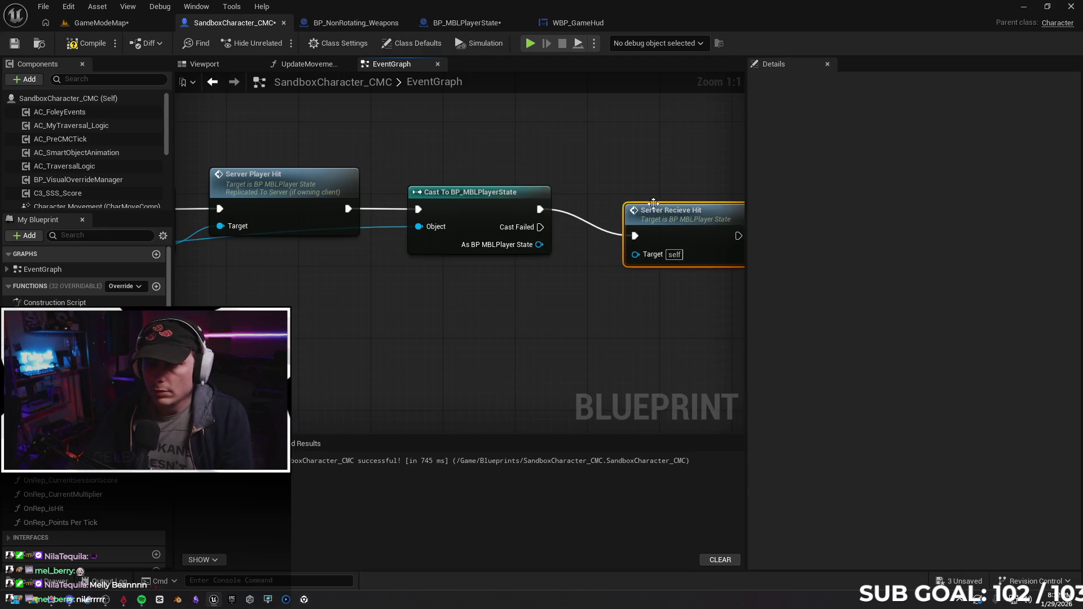
drag(633, 203, 634, 195)
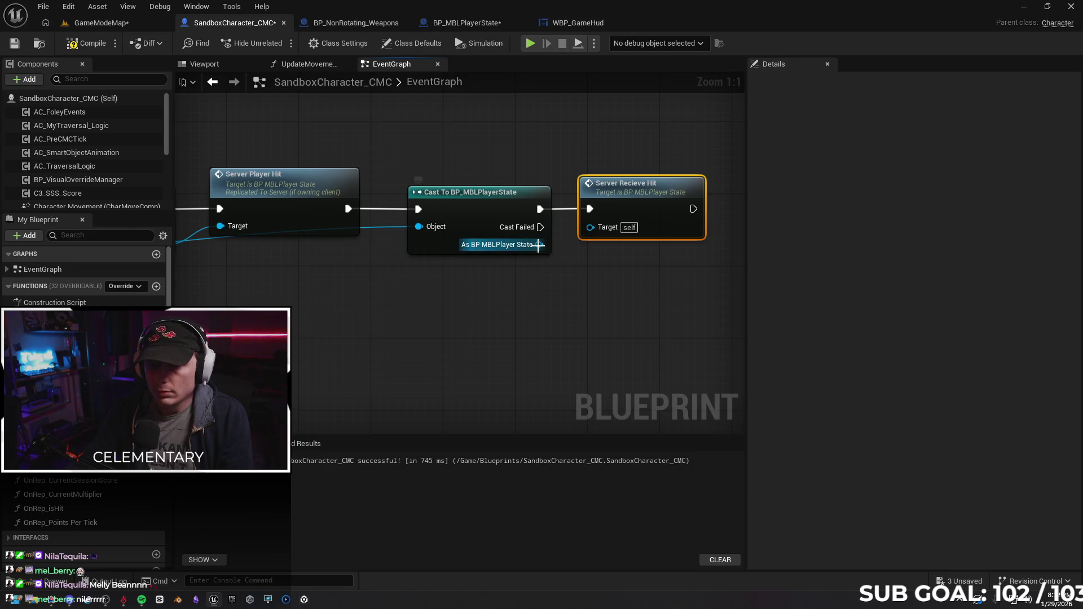
drag(539, 245, 595, 226)
drag(540, 258, 483, 262)
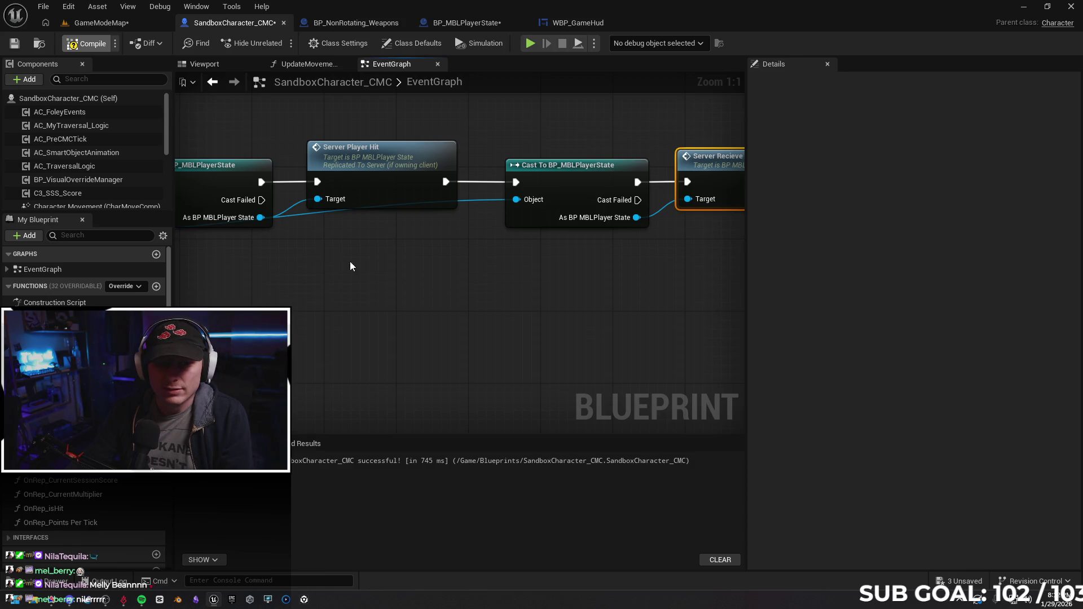
mouse_move(642, 291)
mouse_down()
mouse_move(548, 303)
mouse_move(696, 287)
mouse_move(416, 313)
mouse_up()
Add a Get Player State node feeding the second cast's Object pin.
drag(500, 205, 420, 279)
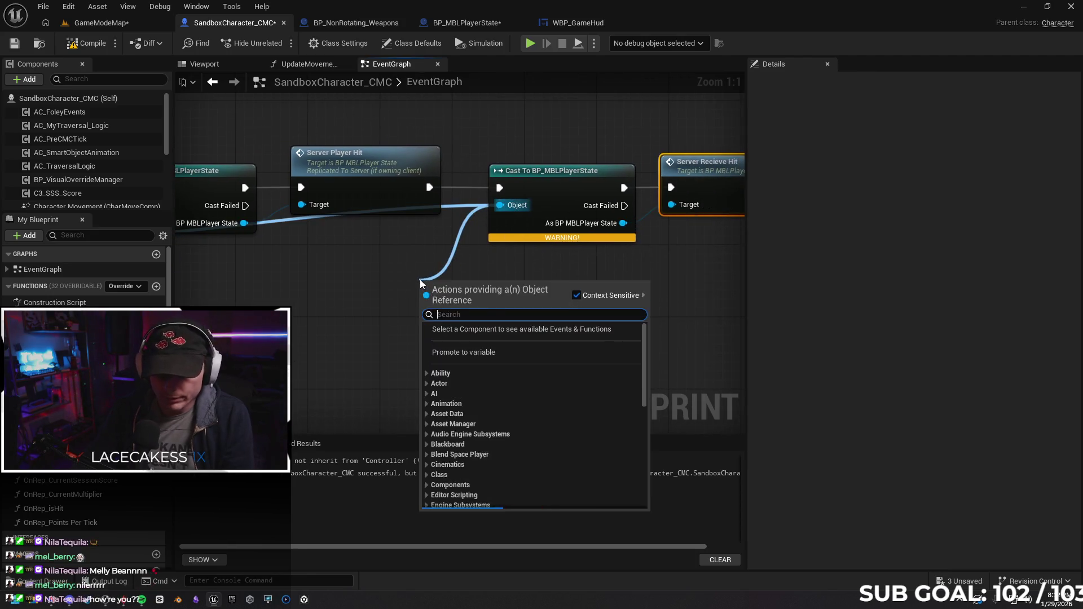
text(getr)
key(BackSpace)
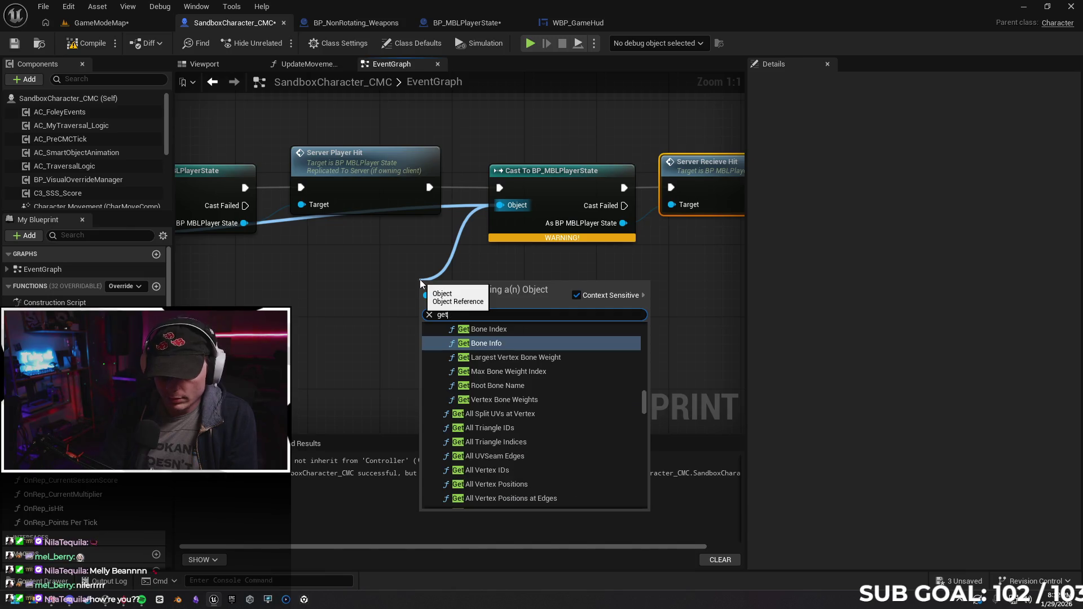
text(player)
key(Down)
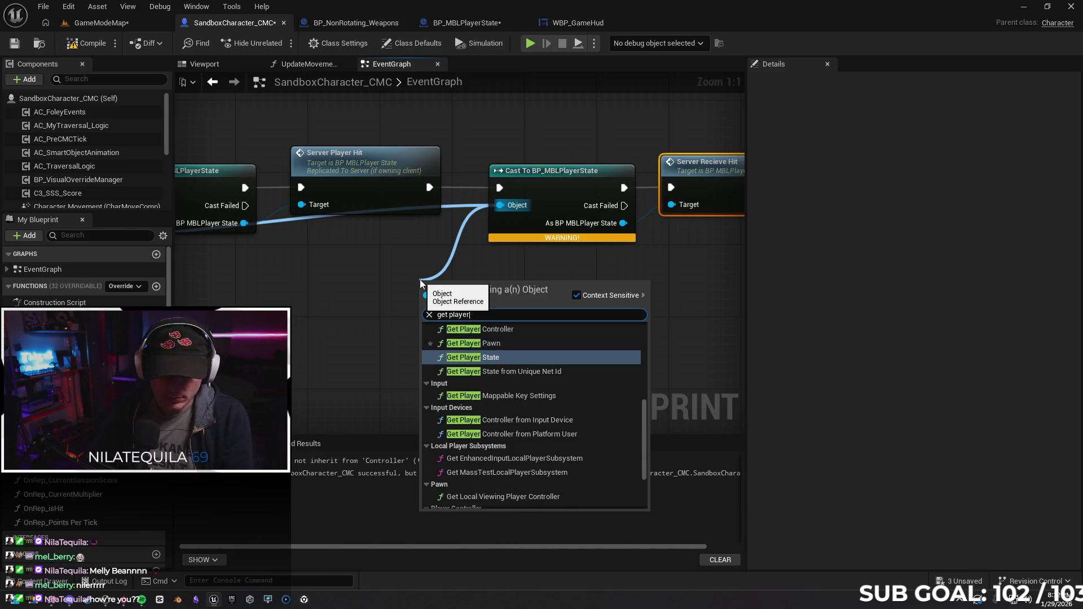
key(Return)
mouse_move(390, 334)
mouse_down()
mouse_move(506, 342)
mouse_move(525, 296)
mouse_up()
mouse_move(320, 222)
mouse_down()
mouse_move(442, 246)
mouse_move(715, 269)
mouse_move(314, 222)
mouse_move(343, 239)
mouse_up()
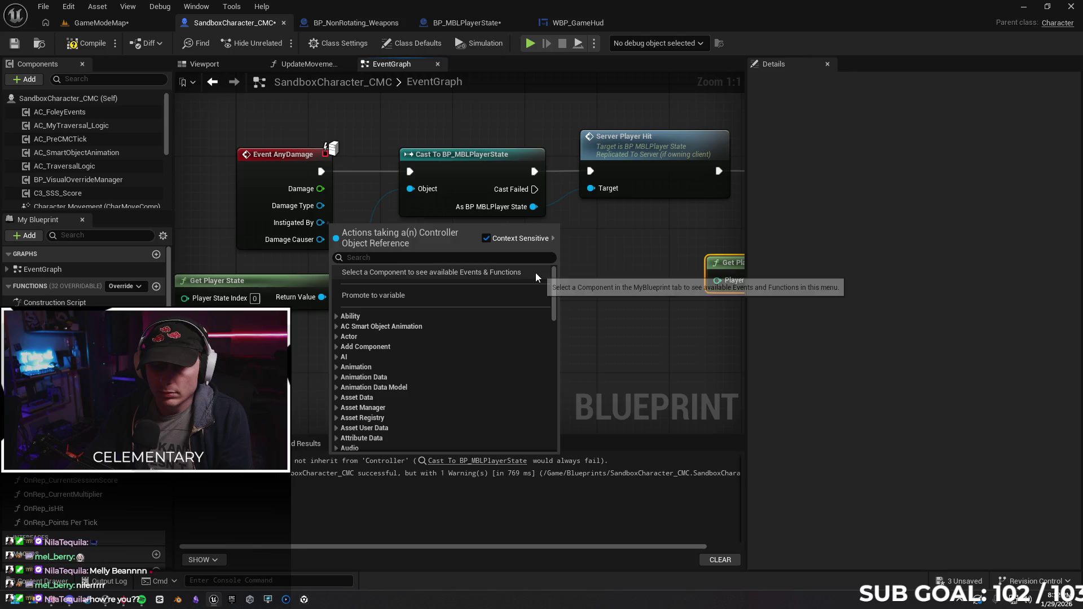
key(Escape)
drag(592, 264, 517, 259)
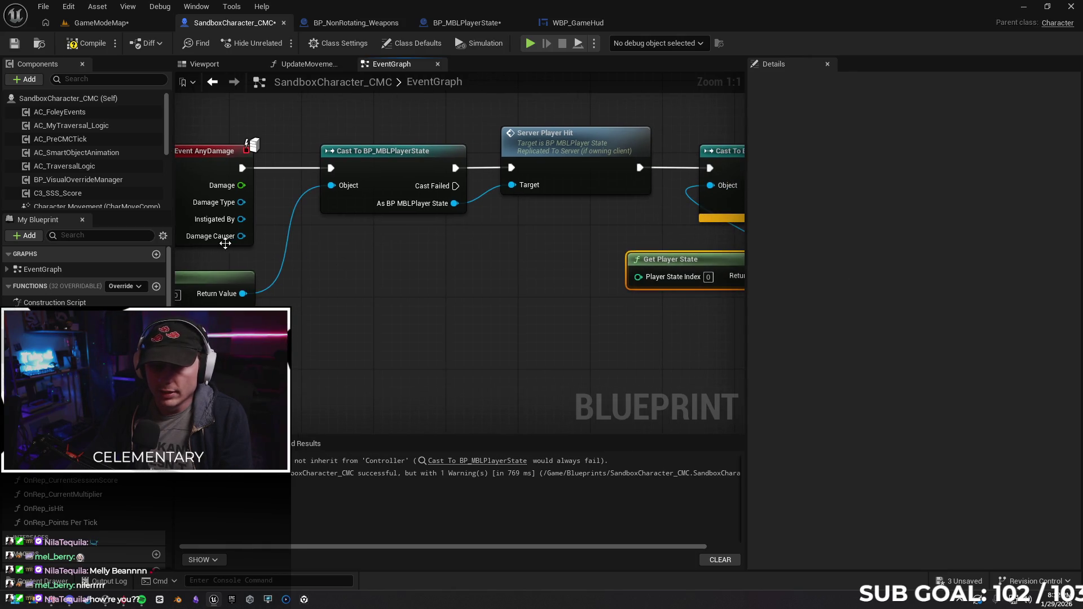
mouse_move(241, 236)
mouse_down()
mouse_move(641, 275)
mouse_move(253, 235)
mouse_move(415, 258)
mouse_up()
key(Escape)
mouse_move(561, 272)
mouse_down()
mouse_move(385, 292)
mouse_move(508, 288)
mouse_up()
scroll(365, 293, down, 1)
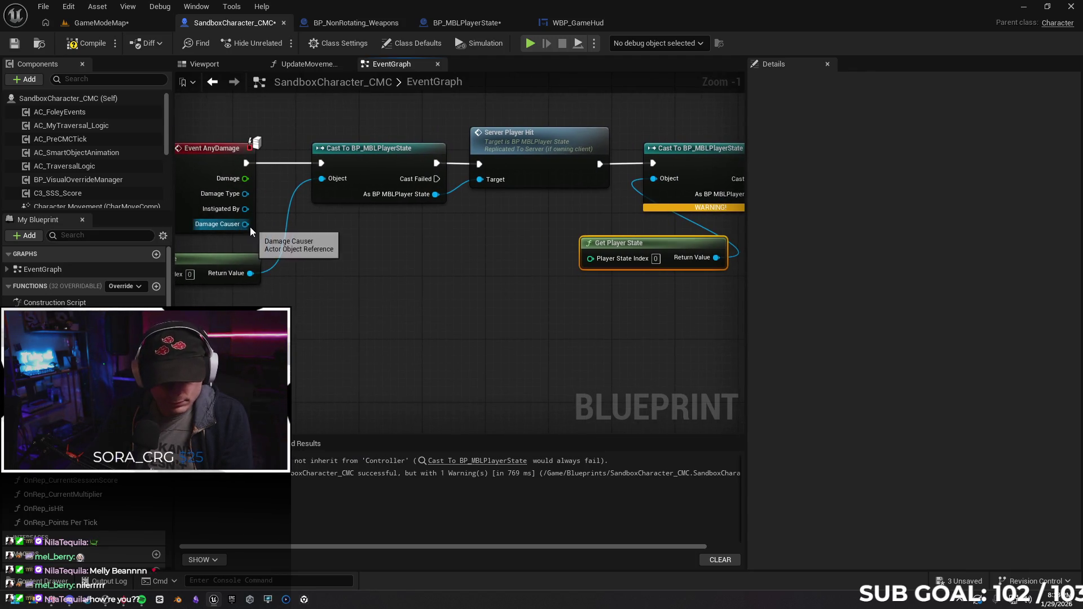
drag(247, 224, 378, 274)
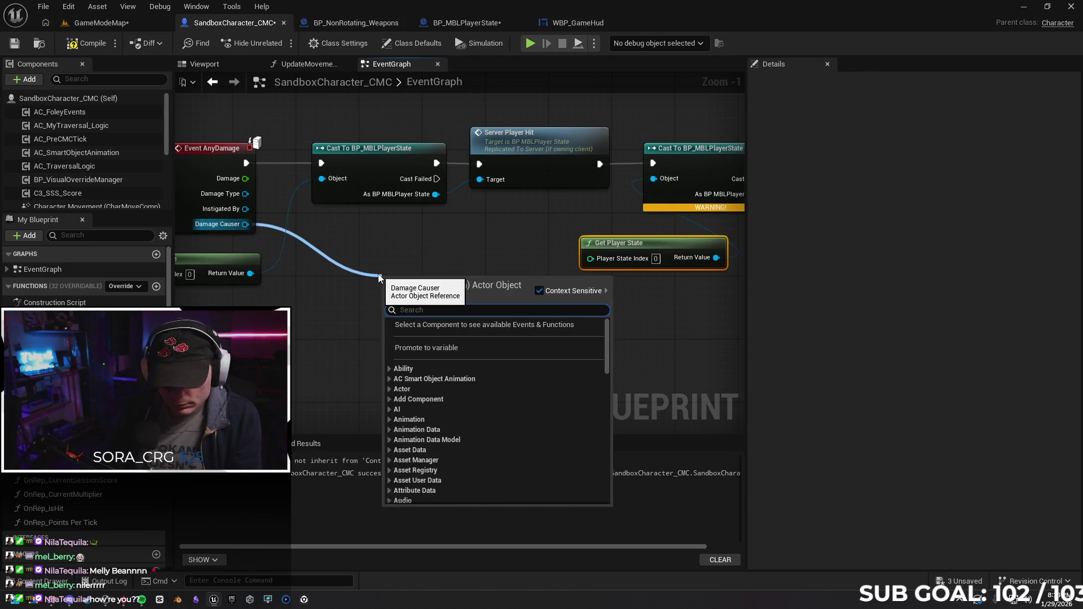
text(get)
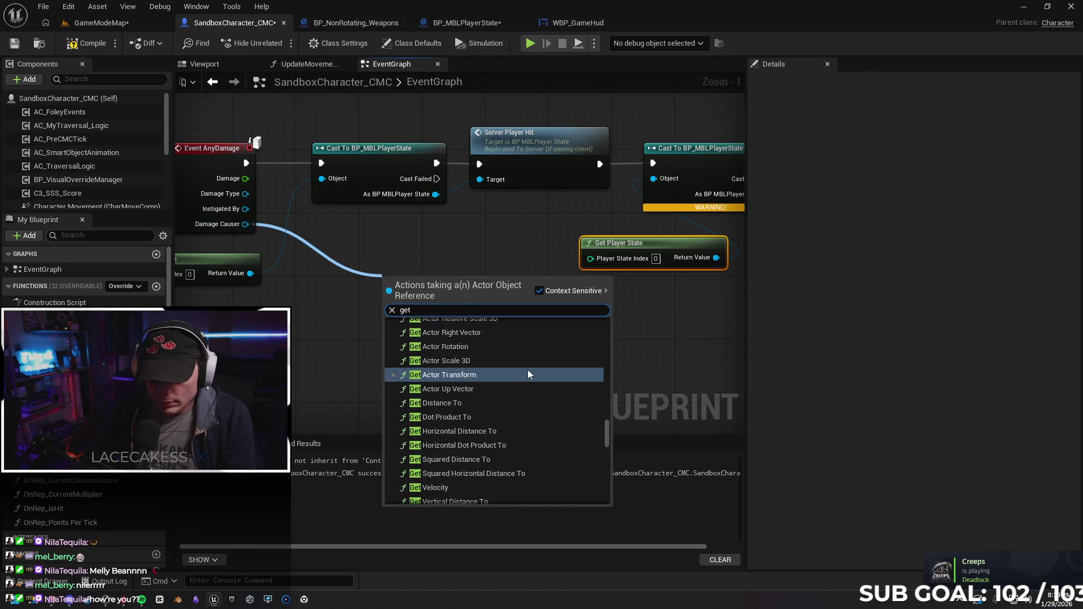
scroll(528, 370, up, 3)
scroll(539, 367, up, 3)
scroll(543, 351, up, 3)
scroll(546, 346, up, 3)
scroll(544, 343, up, 3)
scroll(547, 346, up, 3)
scroll(512, 332, up, 3)
scroll(518, 336, up, 3)
scroll(526, 341, up, 3)
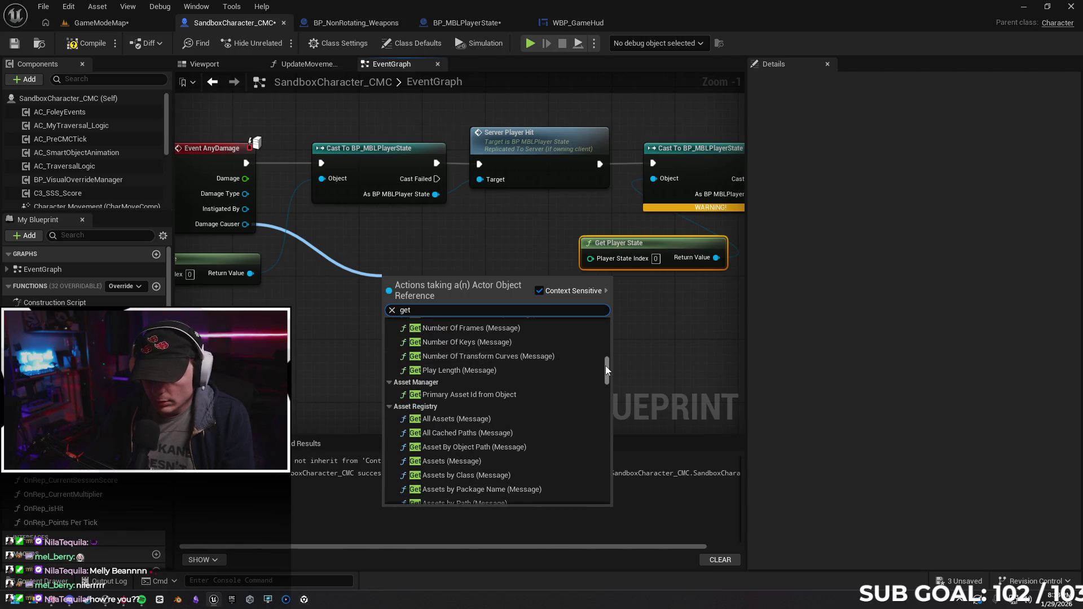
drag(606, 365, 598, 307)
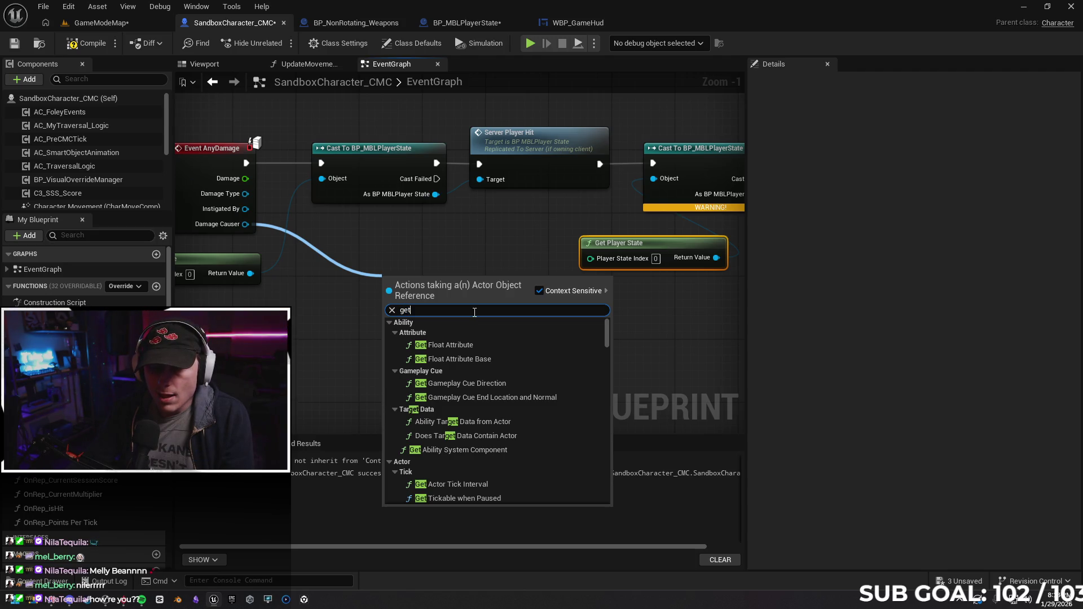
click(466, 252)
drag(508, 280, 380, 308)
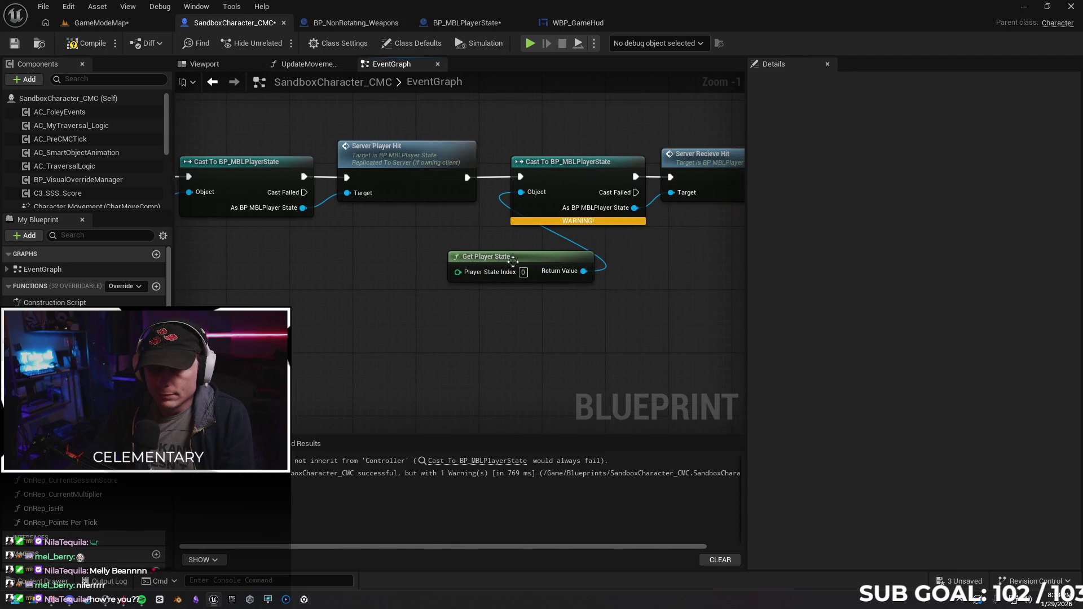
Check the weapon's Apply Damage takes Hit Actor, then view the BP_MBLPlayerState graph.
click(355, 23)
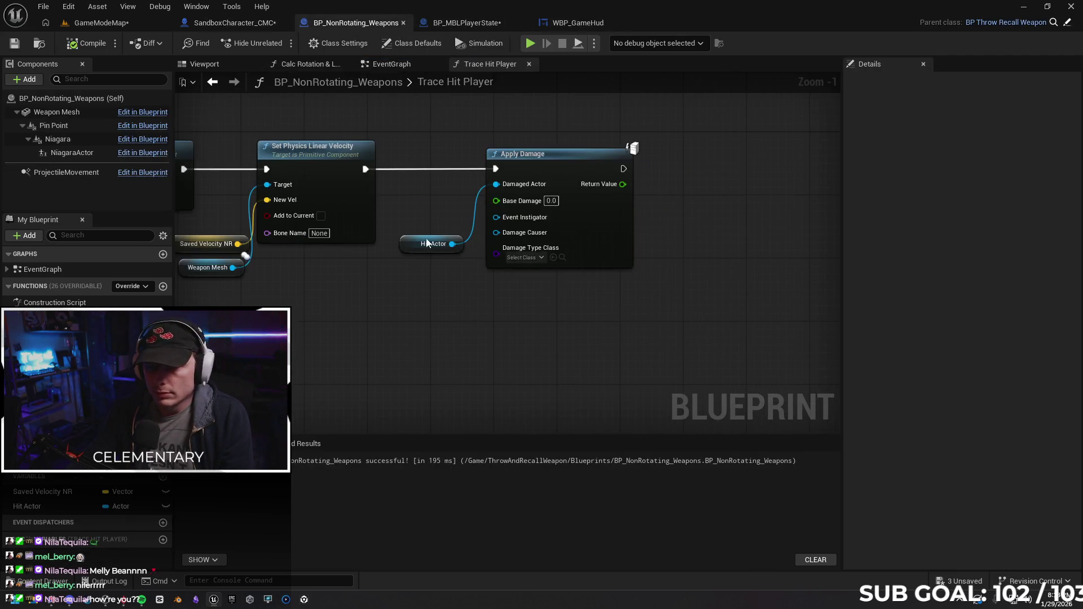
drag(440, 279, 501, 306)
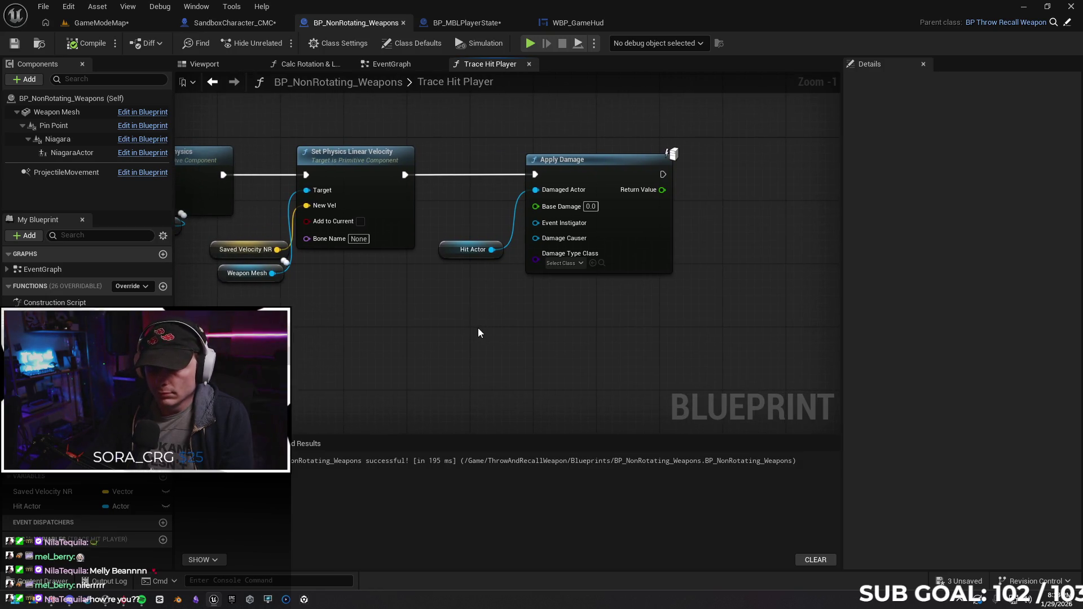
click(465, 22)
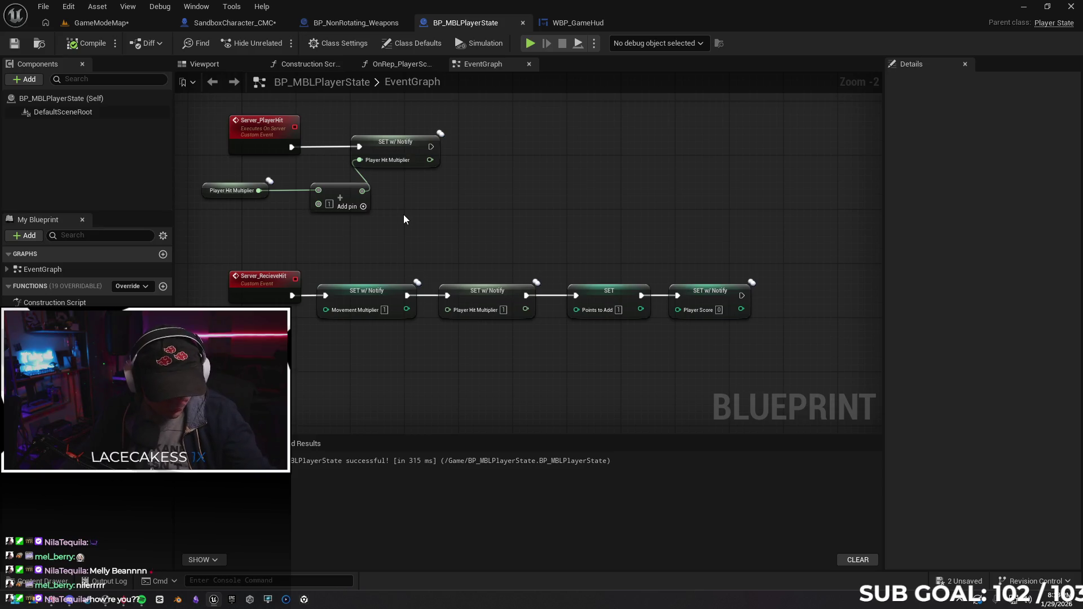
Move the player state graph's bottom row of nodes up closer to the others.
drag(494, 228, 491, 329)
scroll(491, 335, down, 4)
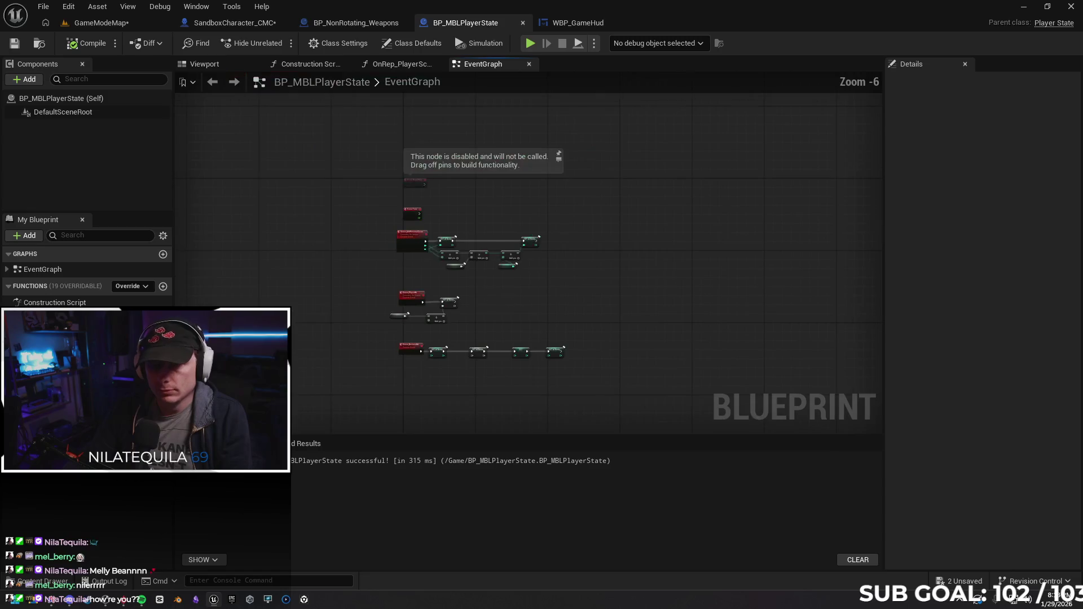
drag(508, 322, 508, 323)
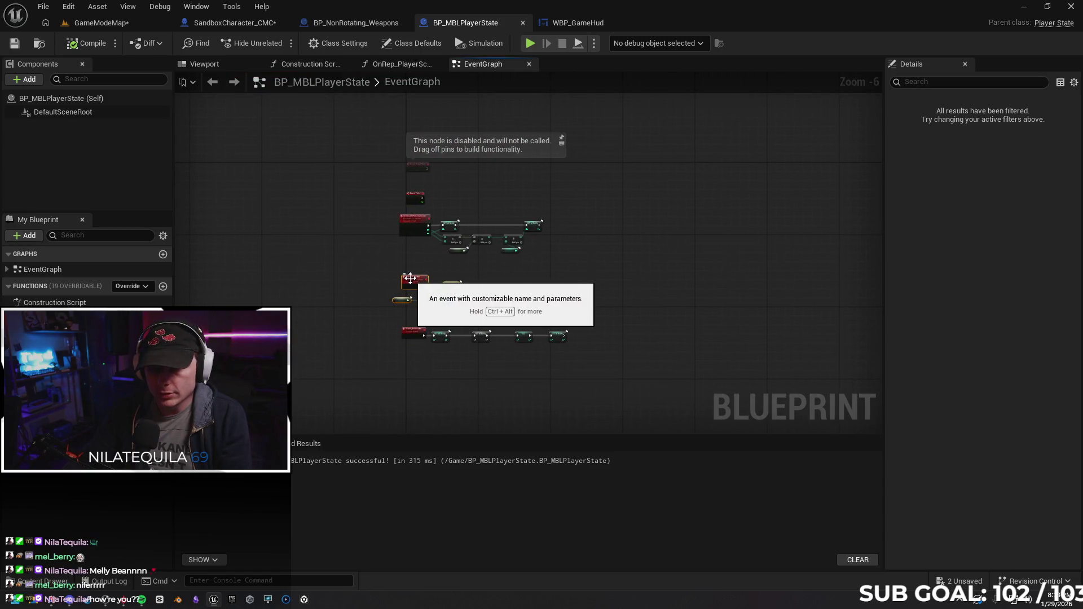
mouse_move(403, 310)
mouse_down()
mouse_move(403, 294)
mouse_move(574, 355)
mouse_up()
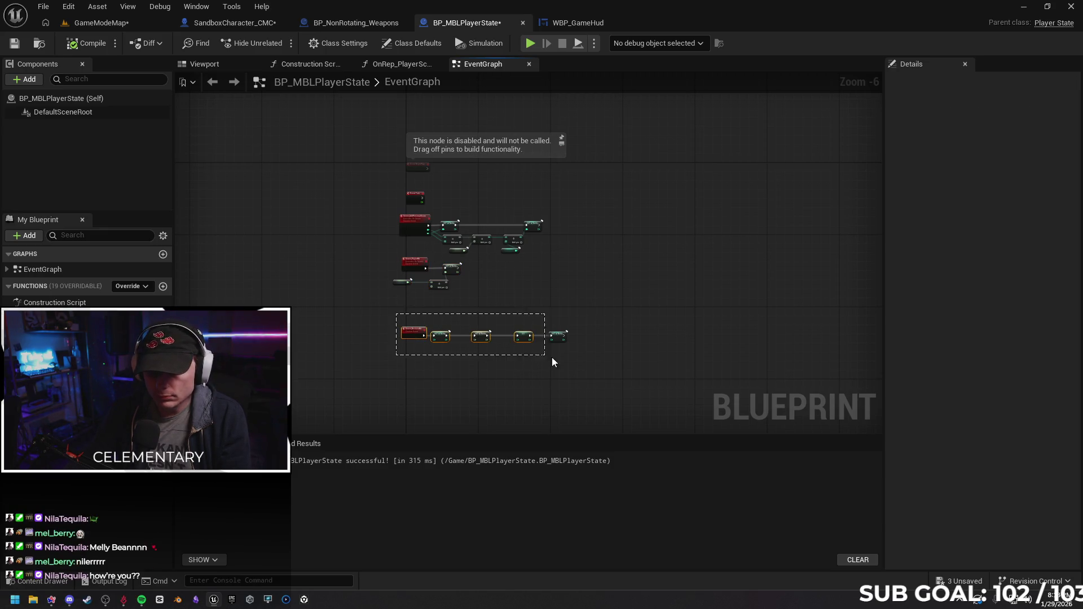
key(Up)
key(Up)
key(Up)
key(Up)
key(Up)
key(Up)
key(Up)
key(Up)
key(Up)
click(493, 295)
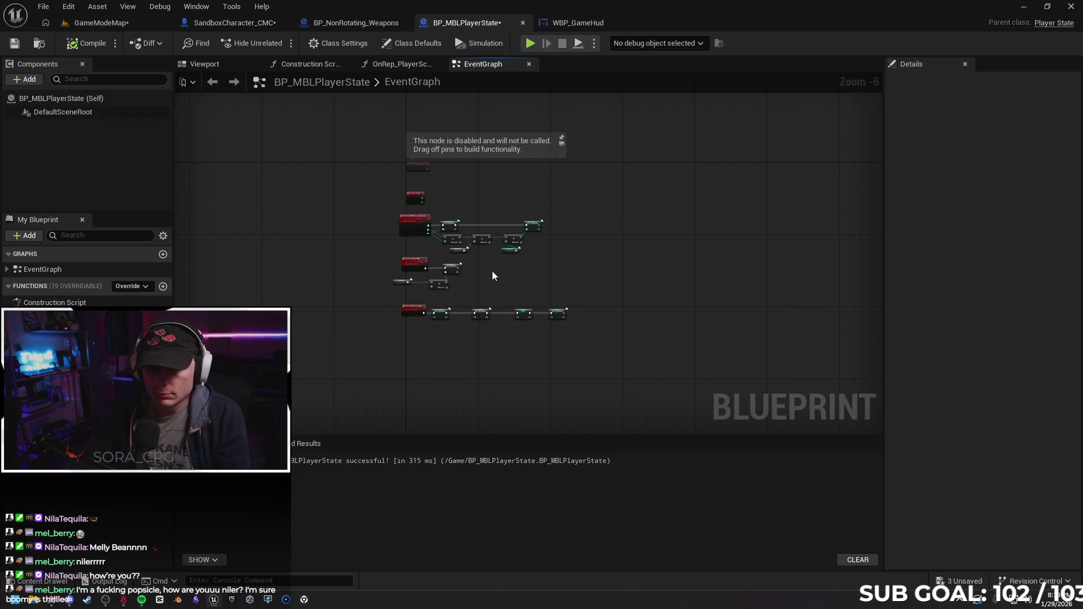
scroll(494, 295, up, 3)
drag(494, 303, 461, 260)
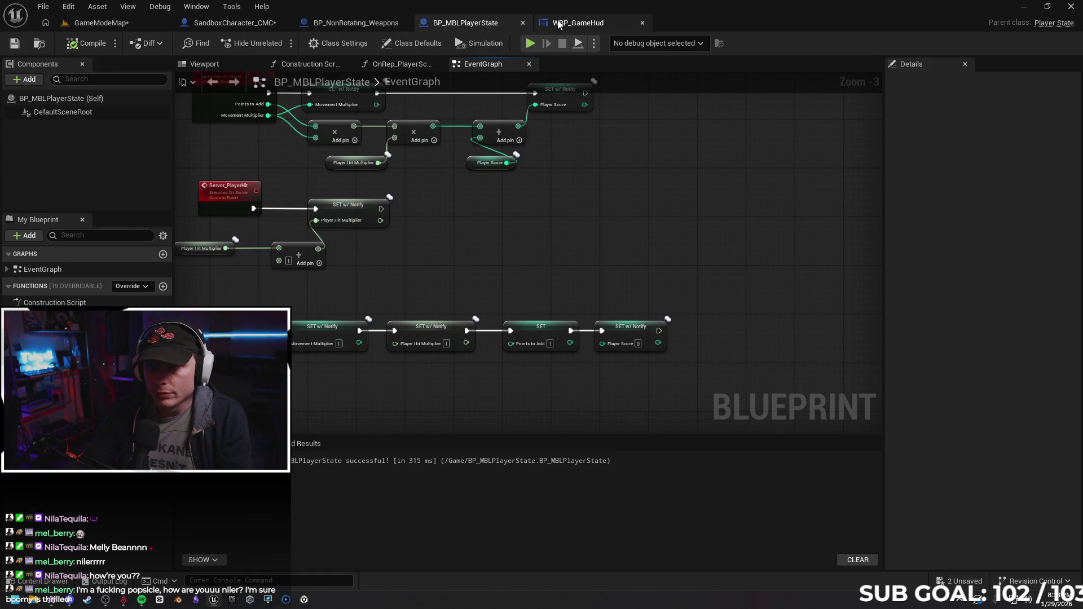
Switch back to the SandboxCharacter_CMC blueprint.
click(578, 23)
click(355, 23)
click(229, 22)
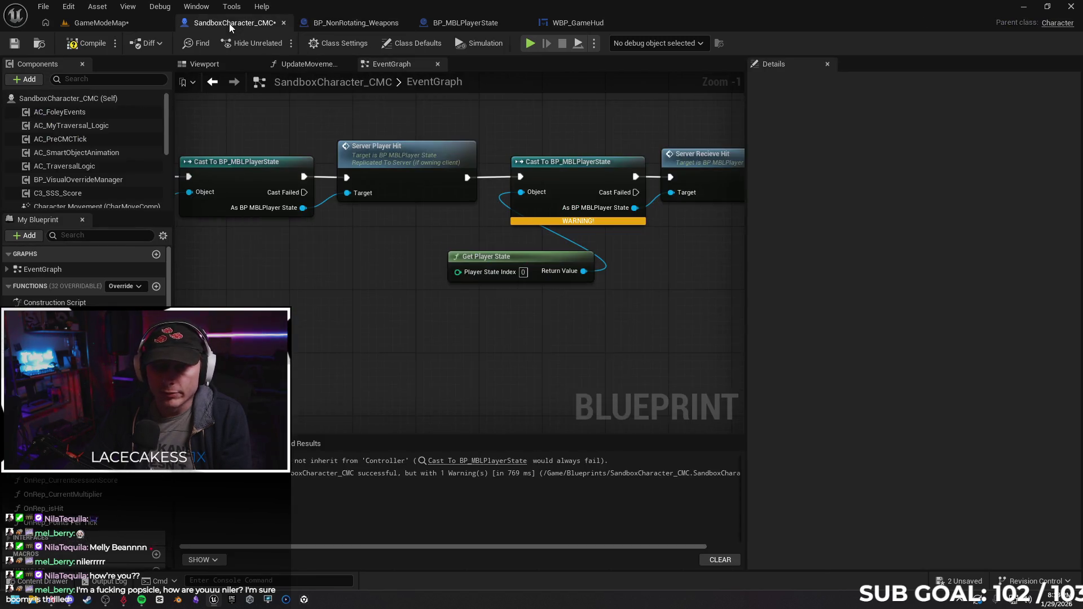
Cancel a Damage Causer wire and remove the warning-flagged second Cast To BP_MBLPlayerState node.
drag(390, 246, 560, 220)
drag(457, 246, 509, 244)
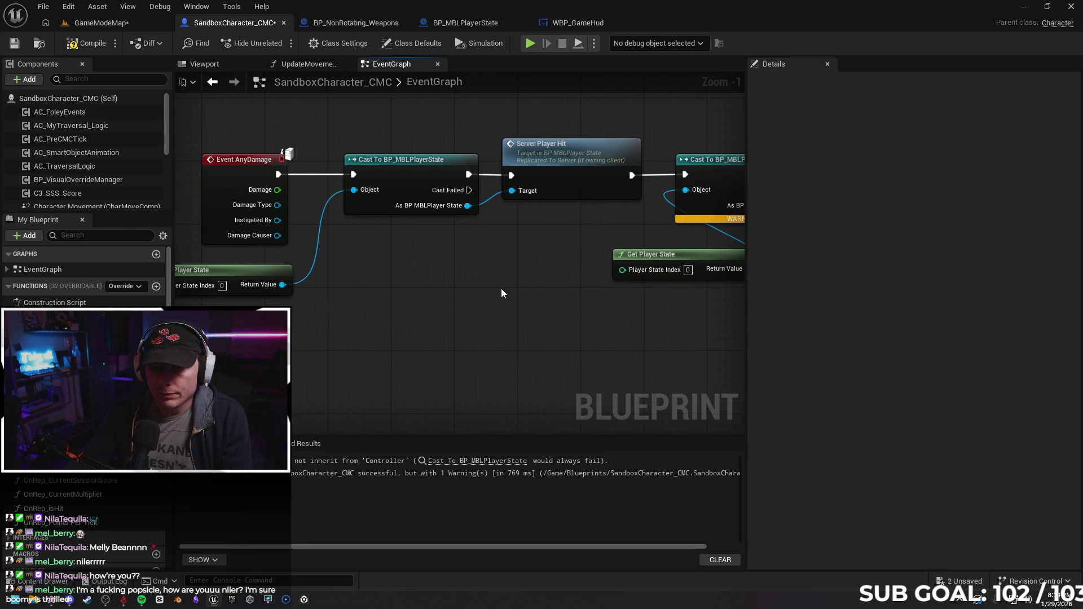
drag(546, 295, 521, 288)
drag(251, 228, 464, 249)
key(Escape)
drag(558, 270, 432, 275)
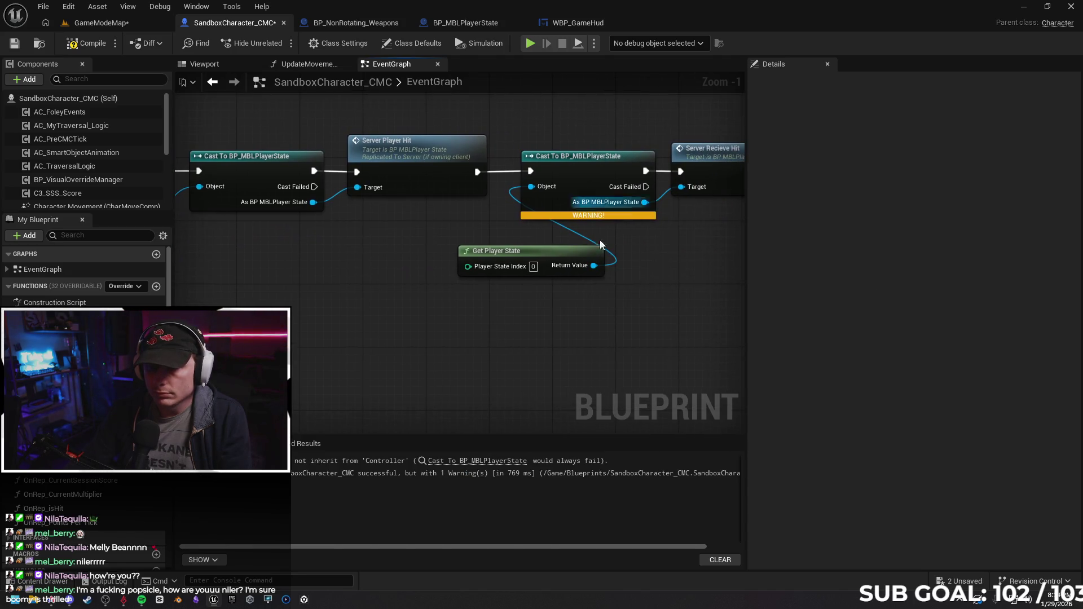
drag(595, 228, 545, 274)
click(504, 194)
click(541, 259)
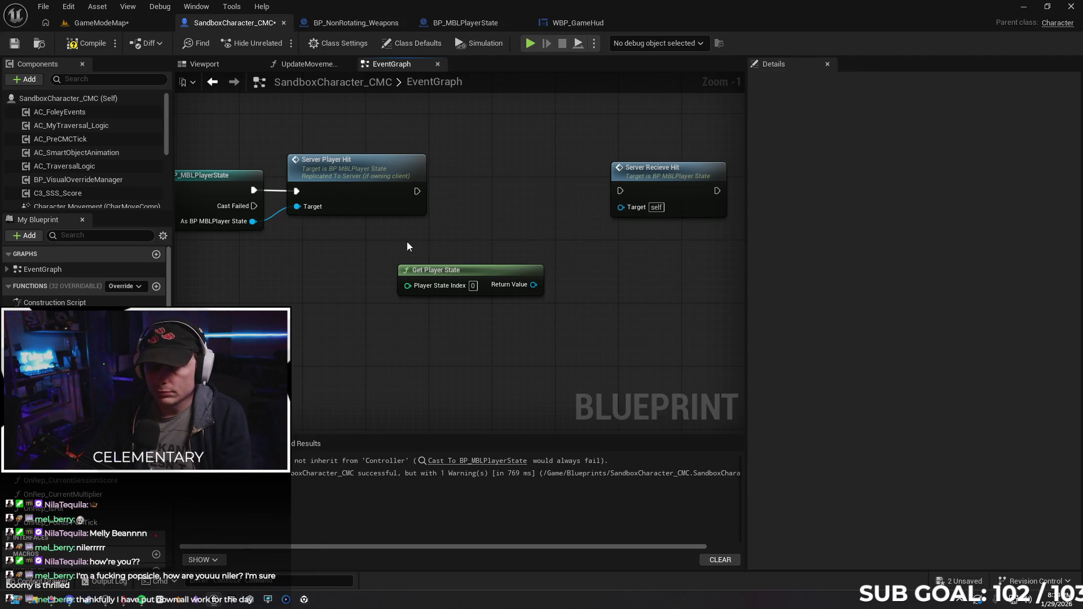
scroll(422, 236, down, 1)
Delete the Server Recieve Hit node after abandoning a Damage Causer wire to it.
mouse_move(333, 319)
mouse_down()
mouse_move(524, 286)
mouse_move(503, 302)
mouse_up()
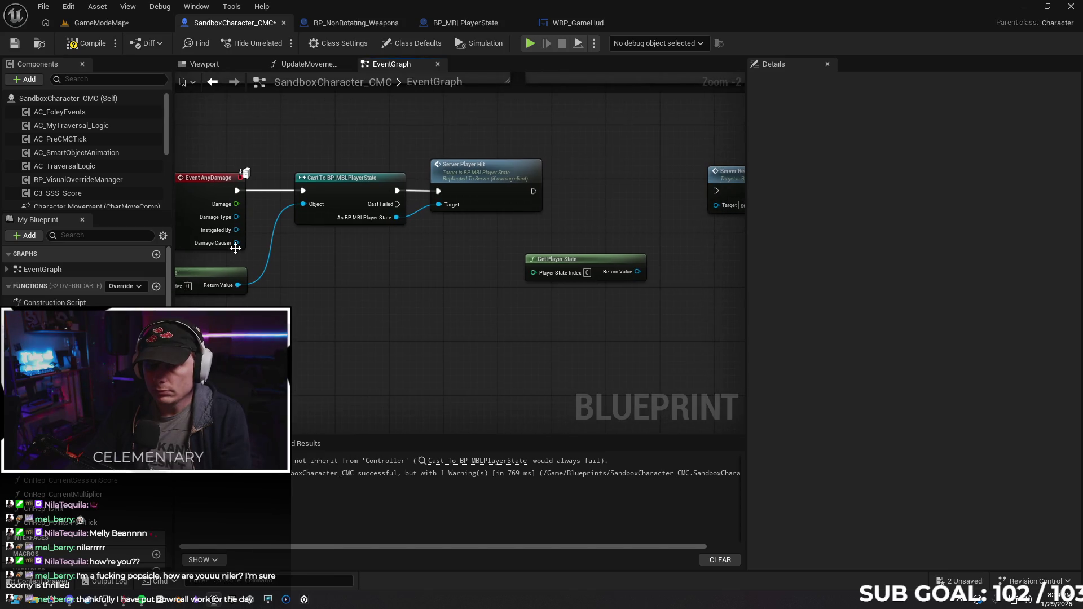
mouse_move(236, 243)
mouse_down()
mouse_move(724, 207)
mouse_move(347, 272)
mouse_up()
click(687, 320)
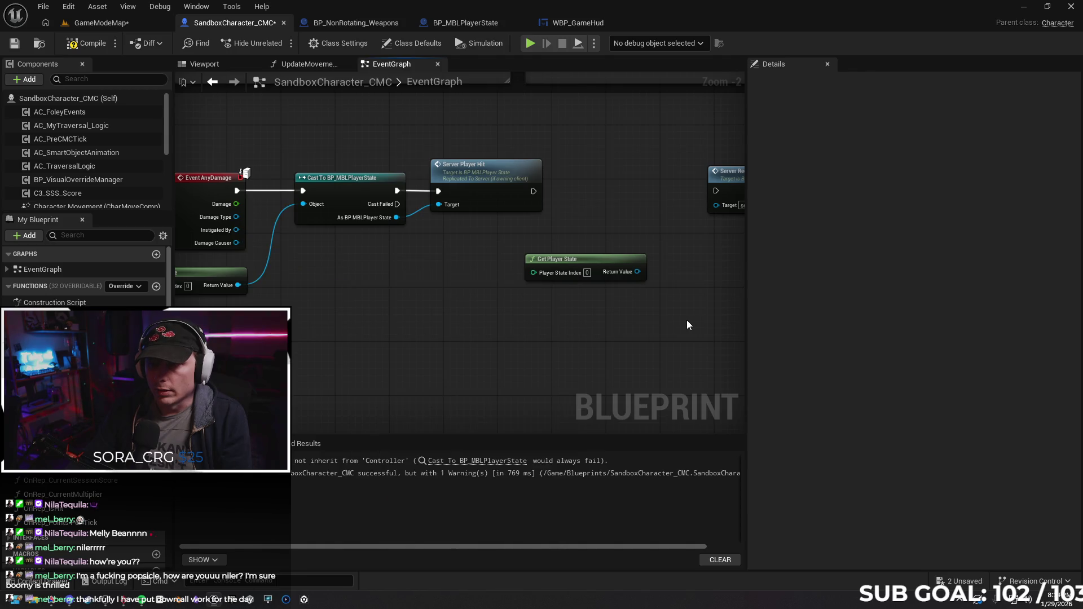
drag(687, 321, 567, 307)
key(Delete)
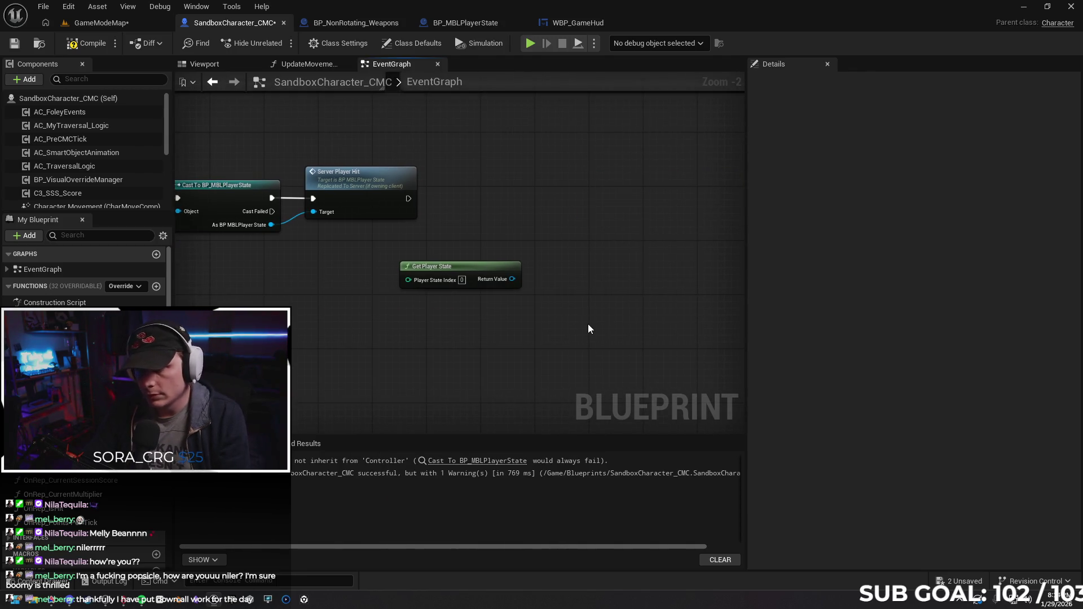
Delete the spare Get Player State node.
drag(375, 319, 558, 318)
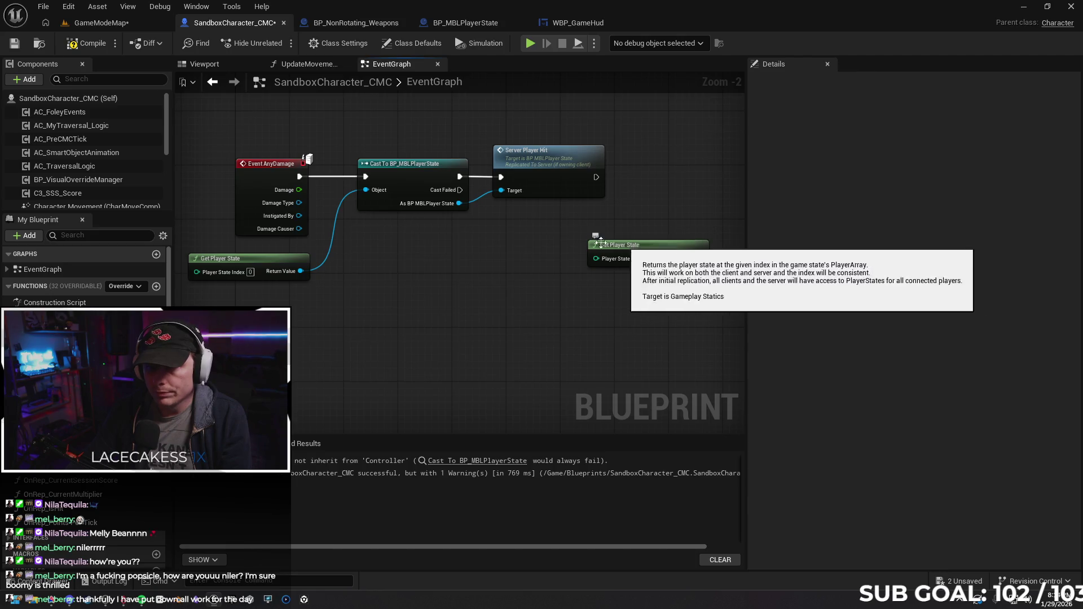
drag(643, 246, 450, 258)
mouse_move(298, 229)
mouse_down()
mouse_move(370, 258)
mouse_move(349, 276)
mouse_up()
key(Escape)
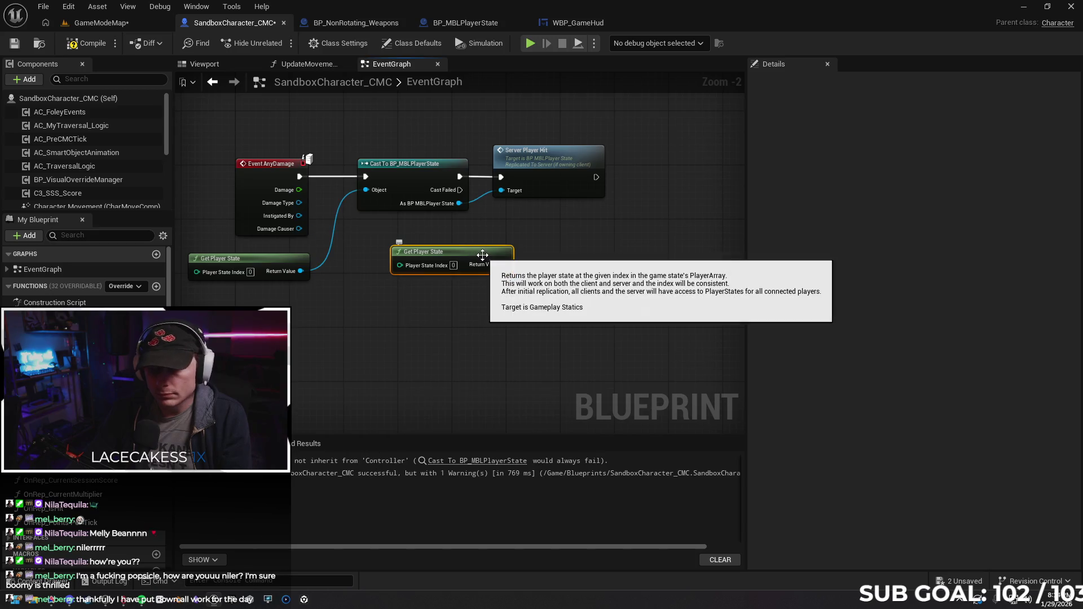
key(Delete)
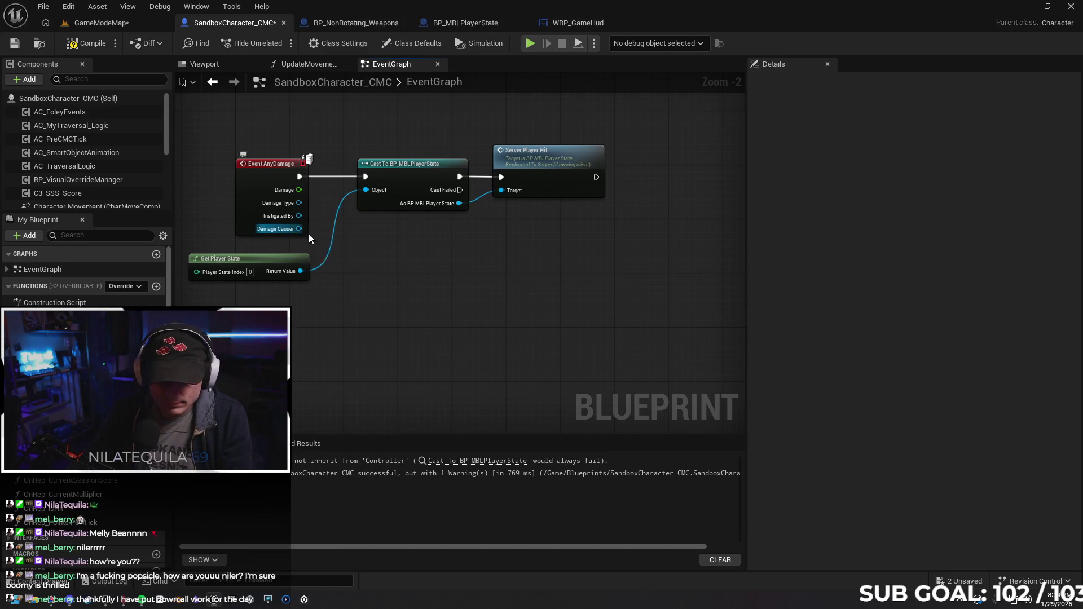
Search from Damage Causer for a getter and a BP_MBLPlayerState cast, then cancel without adding.
drag(299, 228, 407, 275)
text(get)
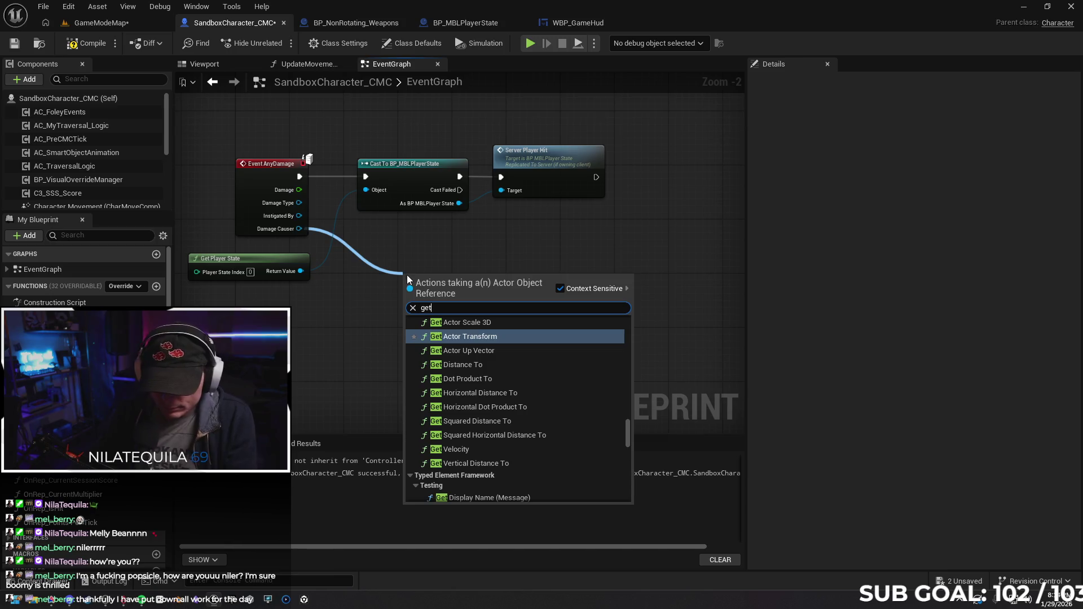
scroll(578, 379, up, 2)
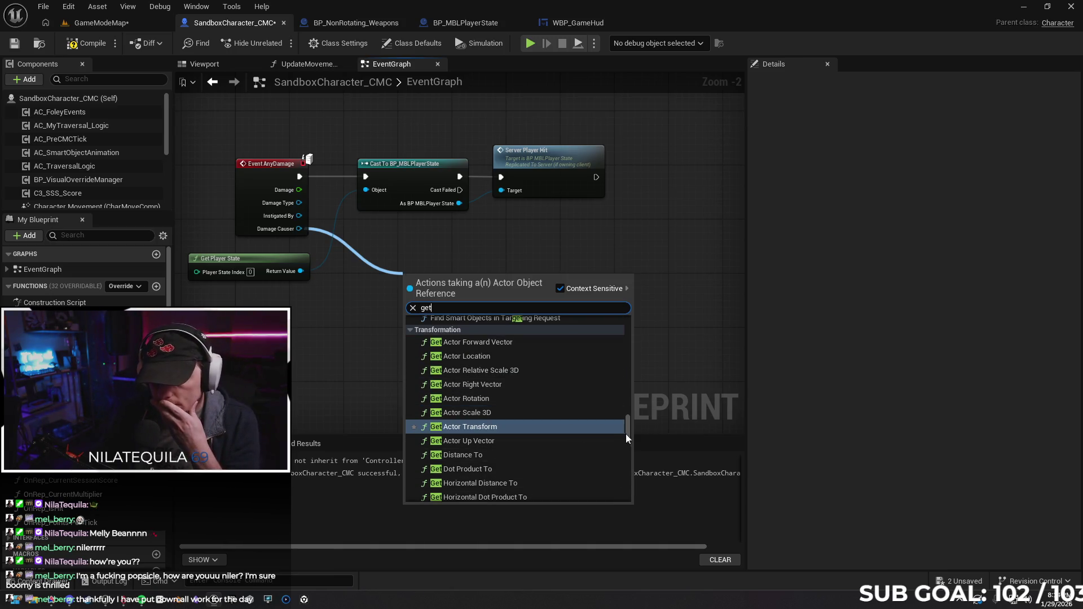
scroll(625, 432, up, 3)
scroll(618, 398, up, 2)
scroll(610, 356, up, 3)
scroll(610, 347, up, 3)
scroll(611, 340, up, 2)
scroll(610, 322, up, 2)
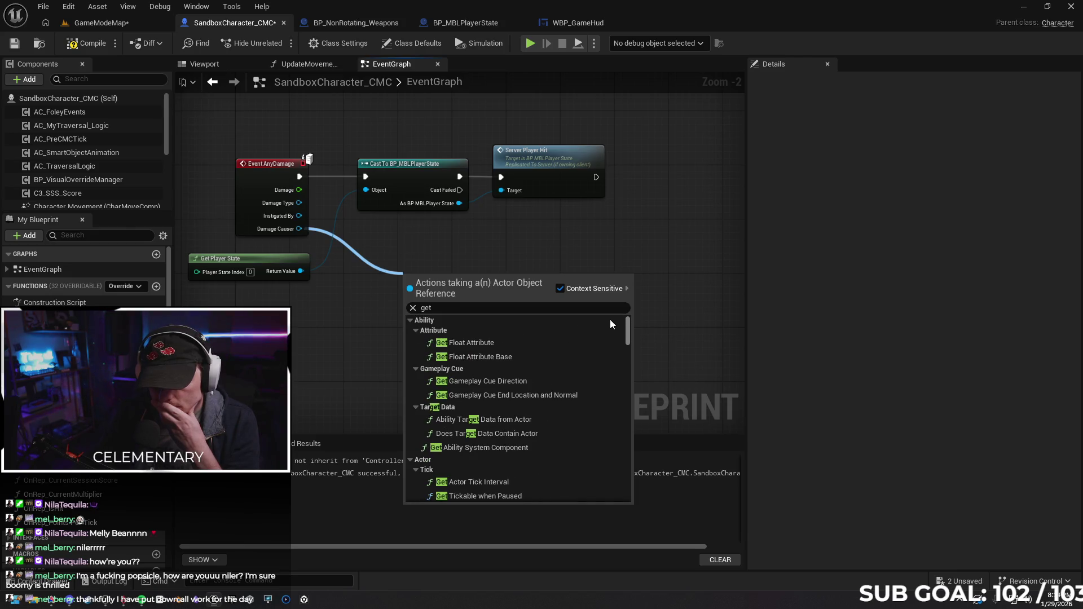
click(348, 322)
drag(300, 229, 403, 279)
text(get player)
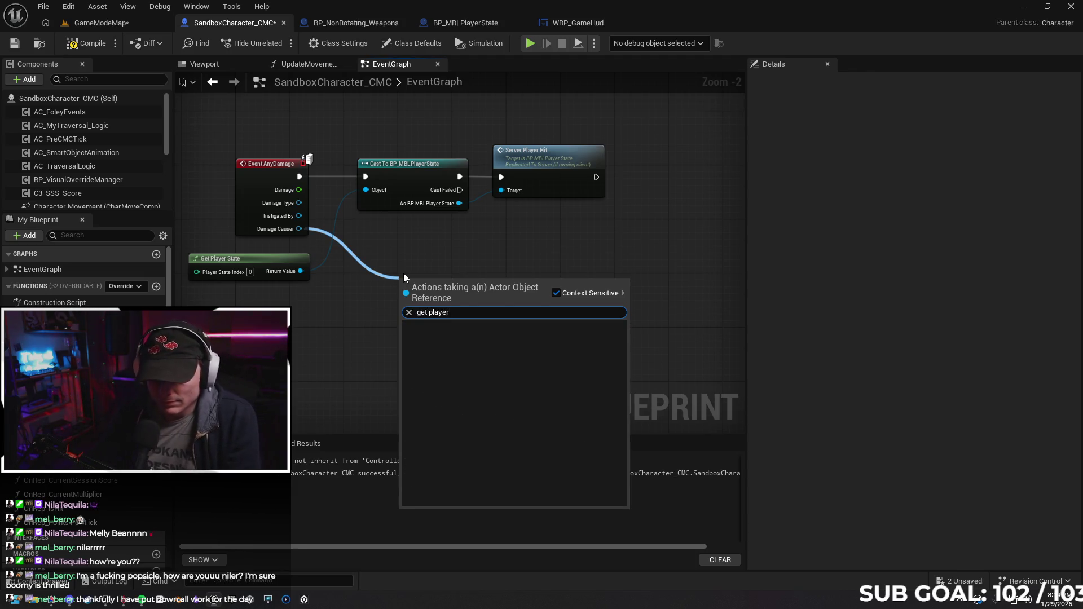
key(BackSpace)
key(BackSpace)
key(BackSpace)
key(BackSpace)
key(BackSpace)
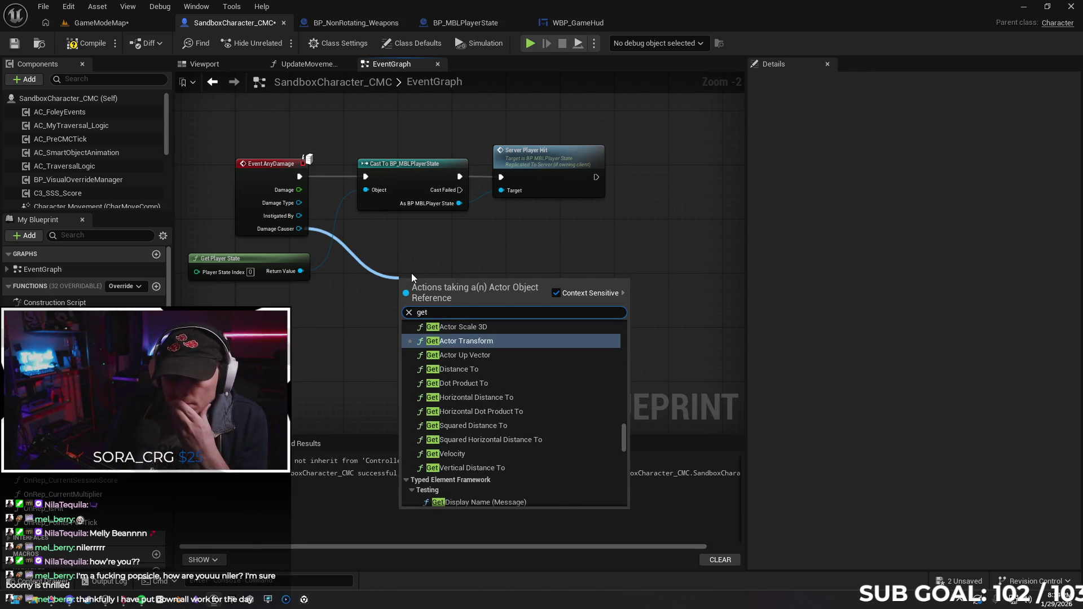
key(BackSpace)
key(BackSpace)
key(BackSpace)
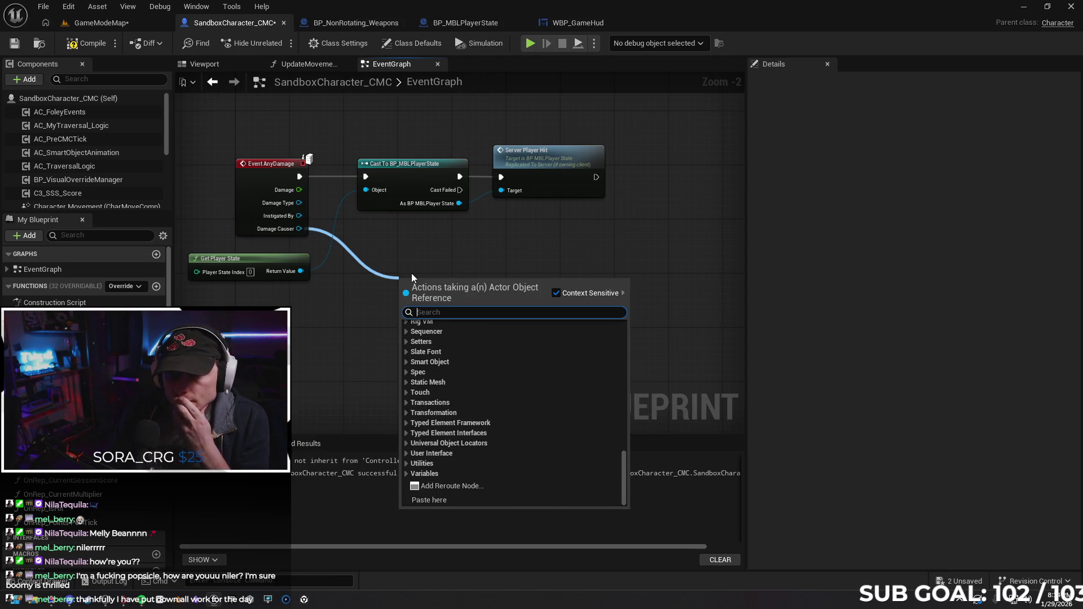
click(474, 249)
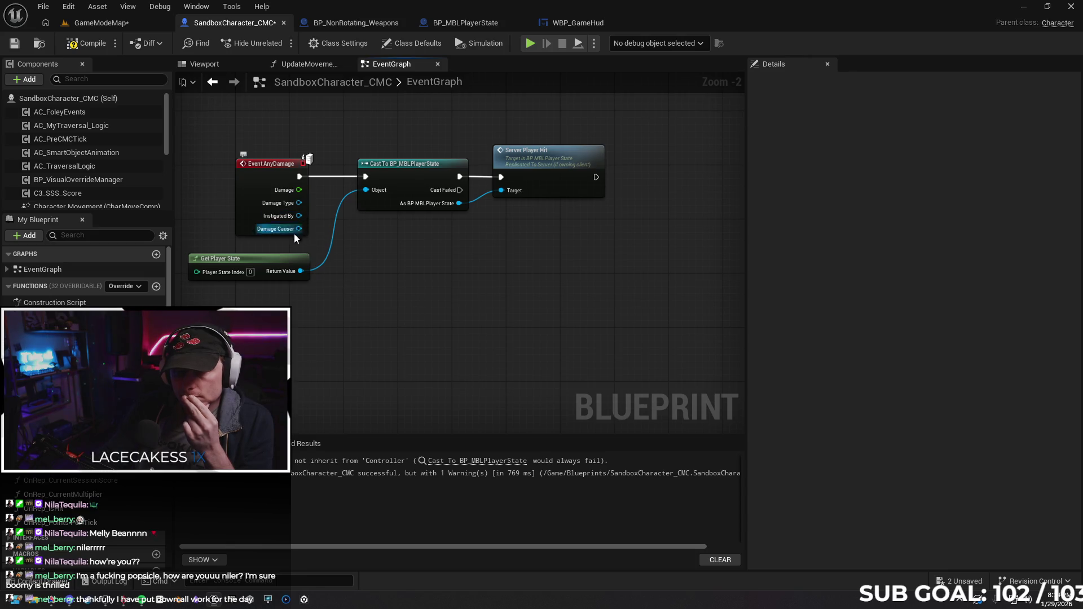
drag(298, 229, 404, 274)
text(cast to)
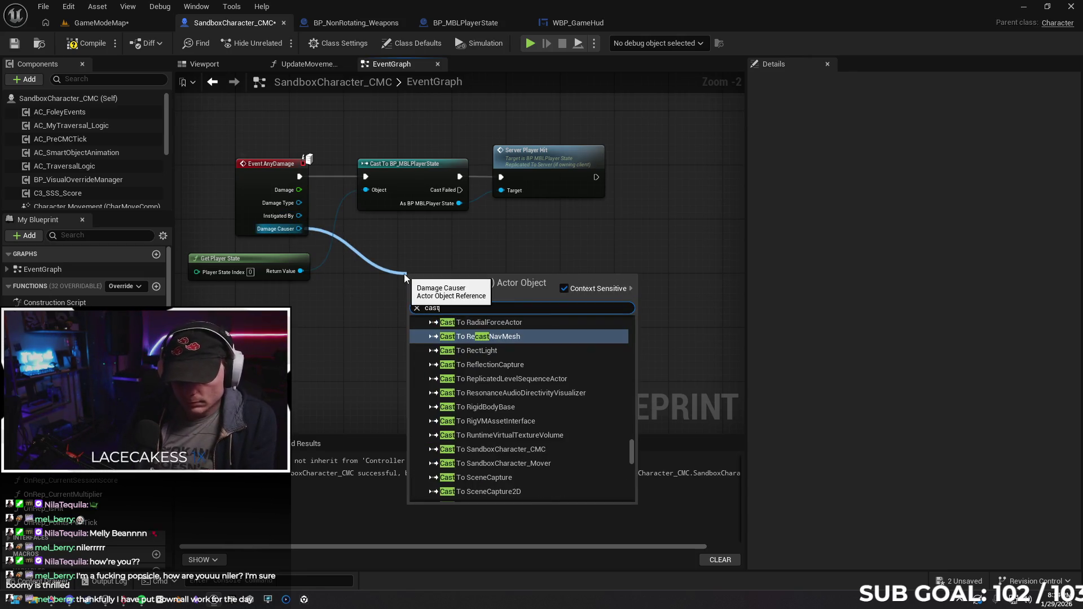
scroll(559, 351, up, 3)
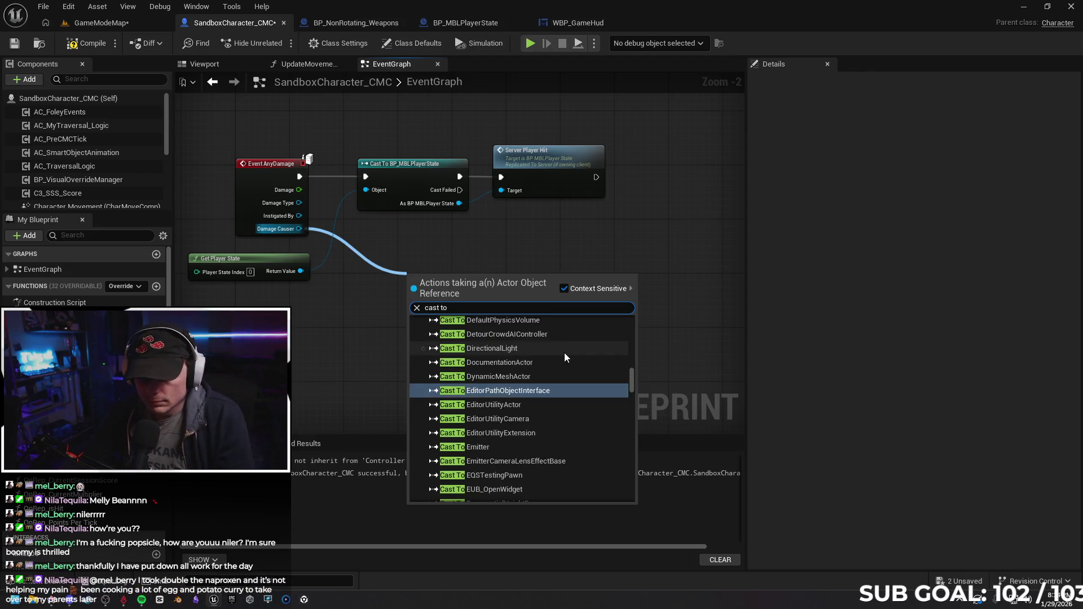
mouse_move(629, 374)
mouse_down()
mouse_move(629, 321)
mouse_move(624, 504)
mouse_up()
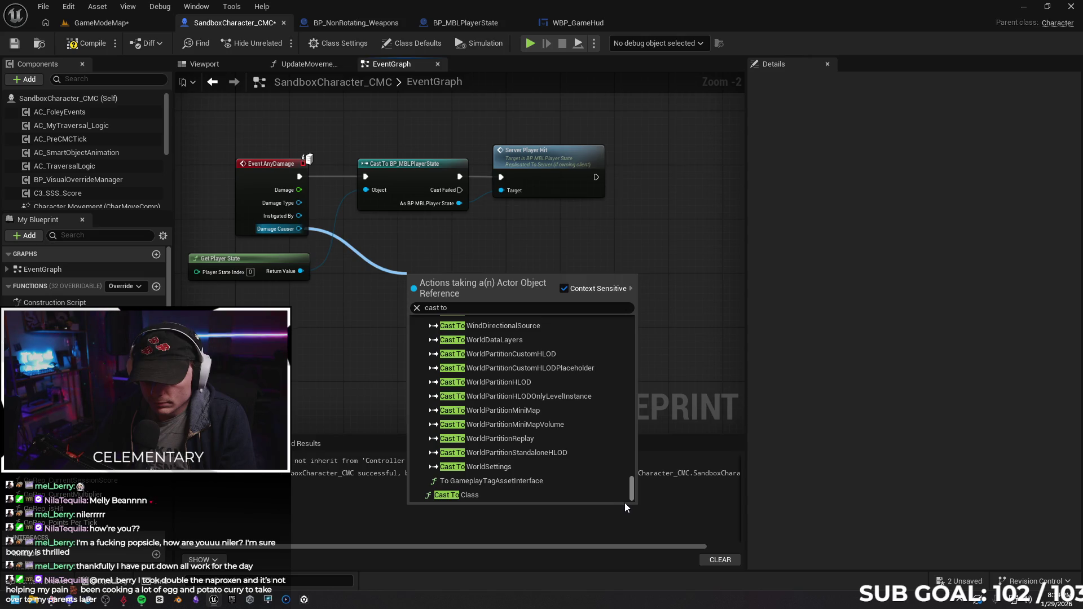
drag(625, 503, 639, 322)
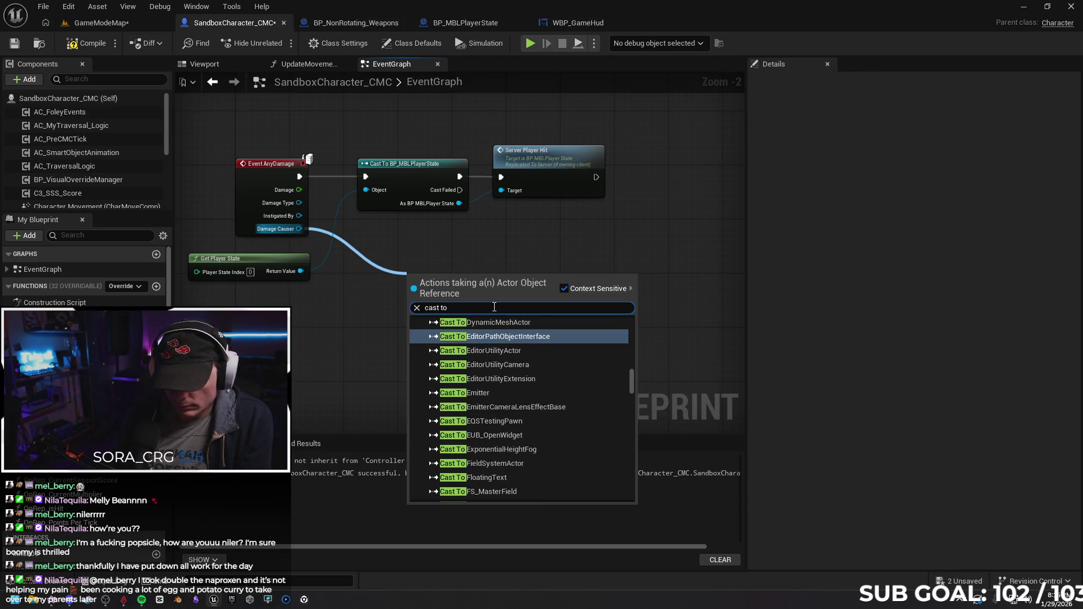
text( bp)
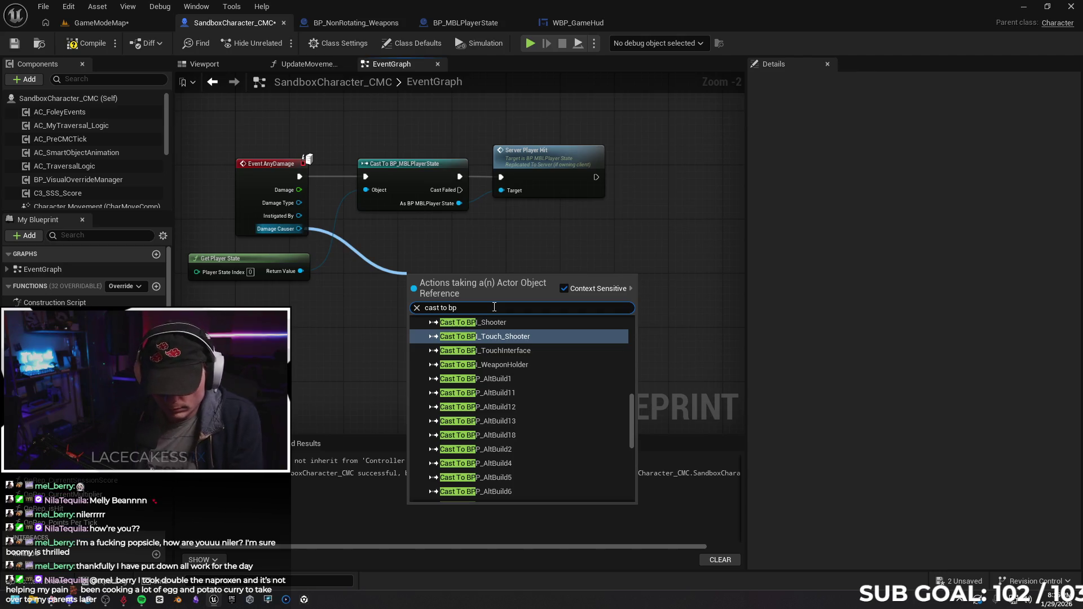
text( mbl)
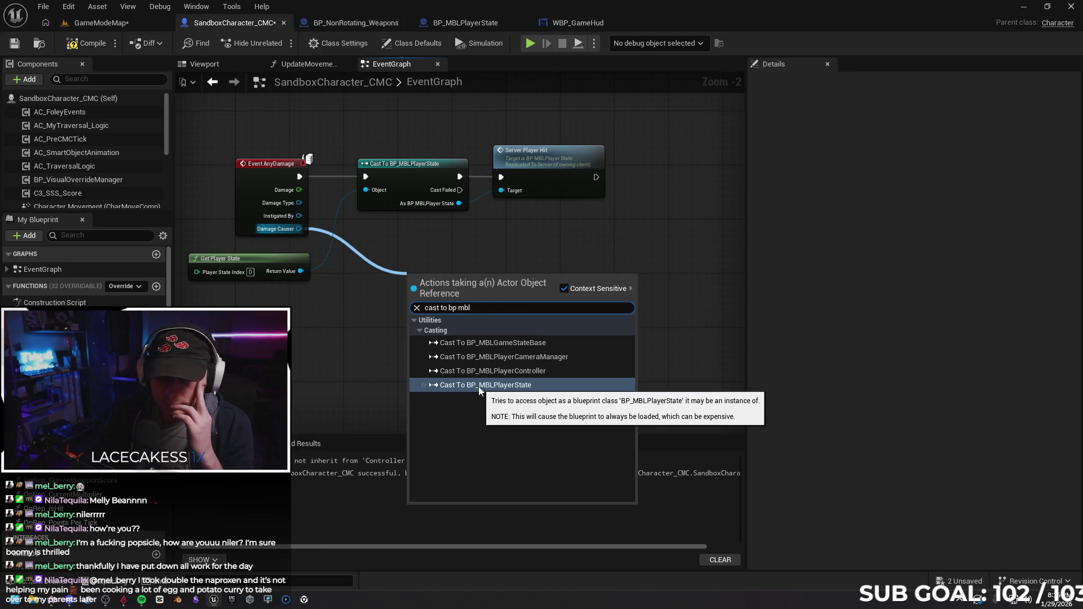
click(471, 247)
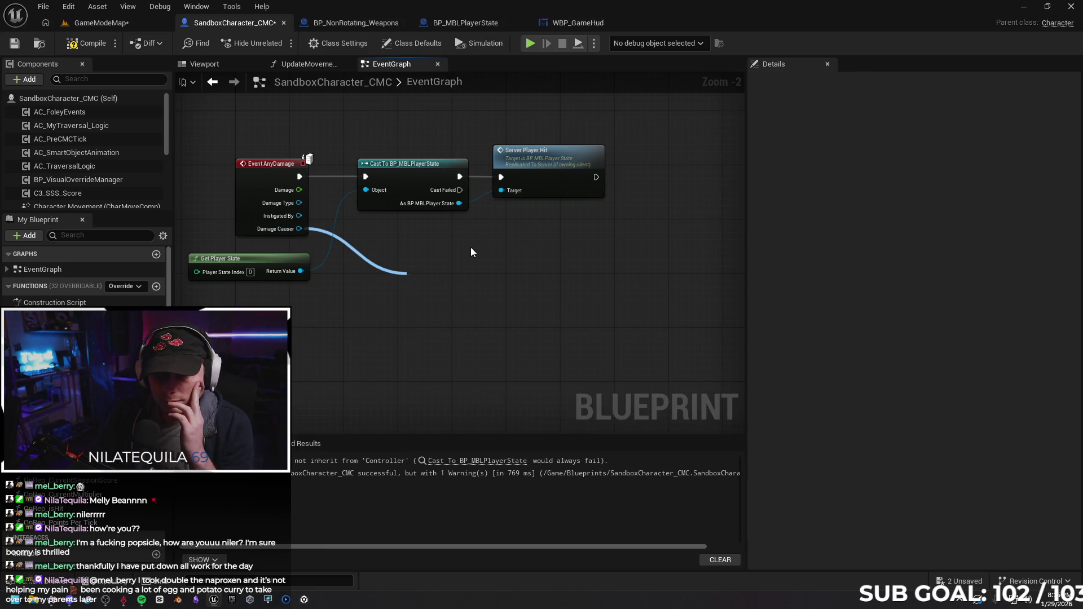
right_click(514, 259)
text(server)
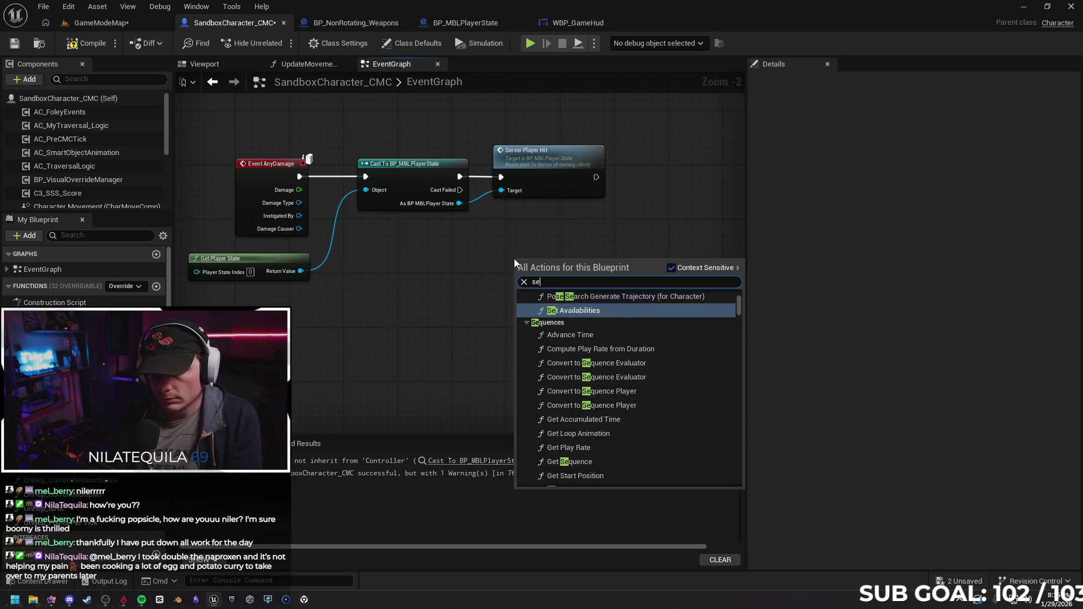
text( re)
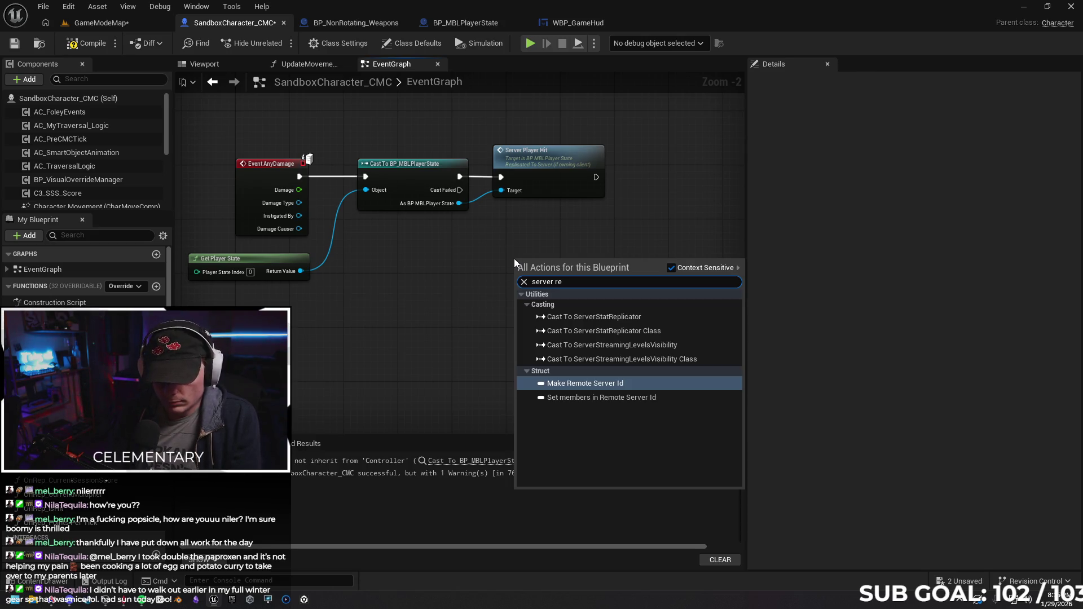
text(c)
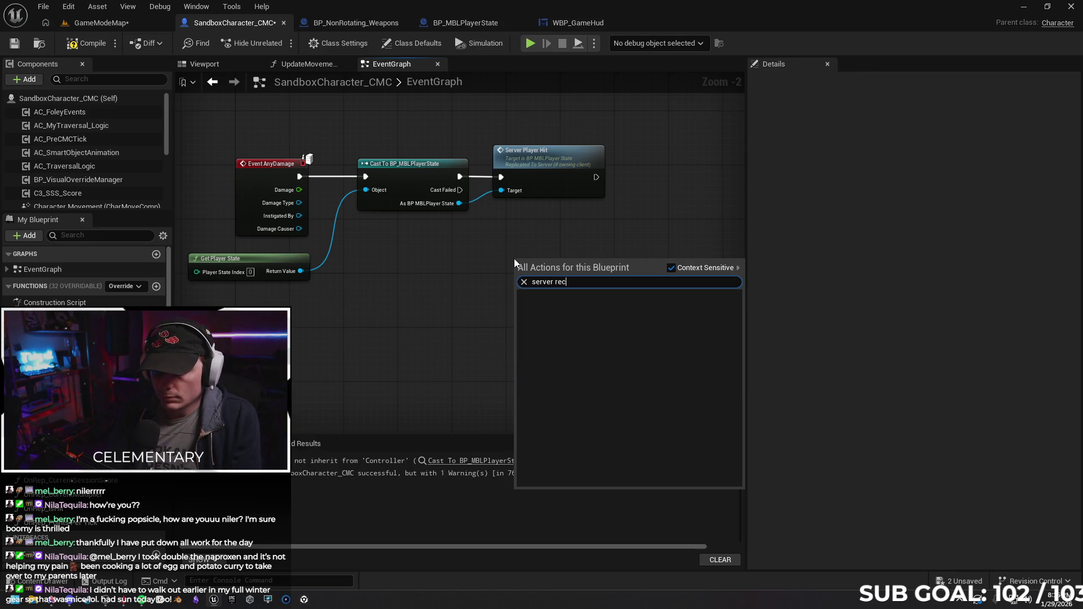
click(448, 265)
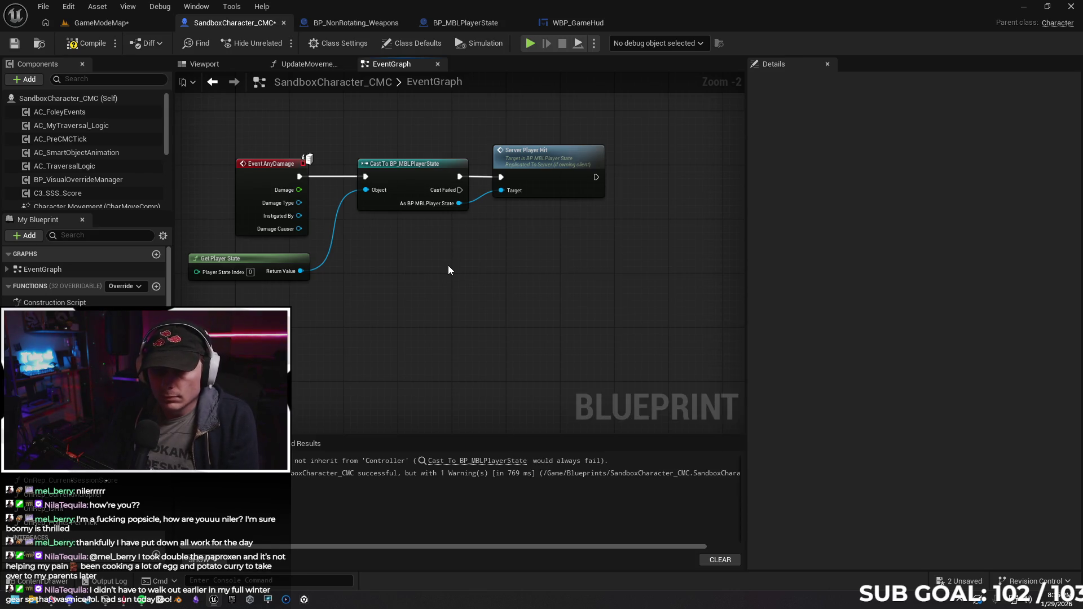
drag(458, 176, 494, 267)
text(server)
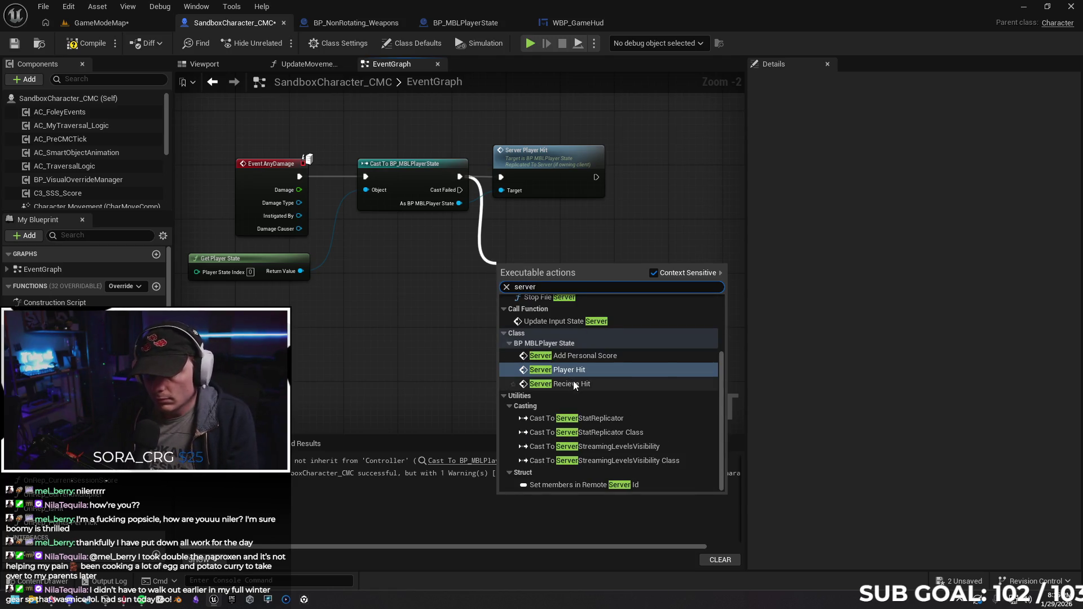
click(571, 384)
mouse_move(542, 263)
mouse_down()
mouse_move(570, 277)
mouse_move(590, 270)
mouse_up()
drag(530, 152, 577, 153)
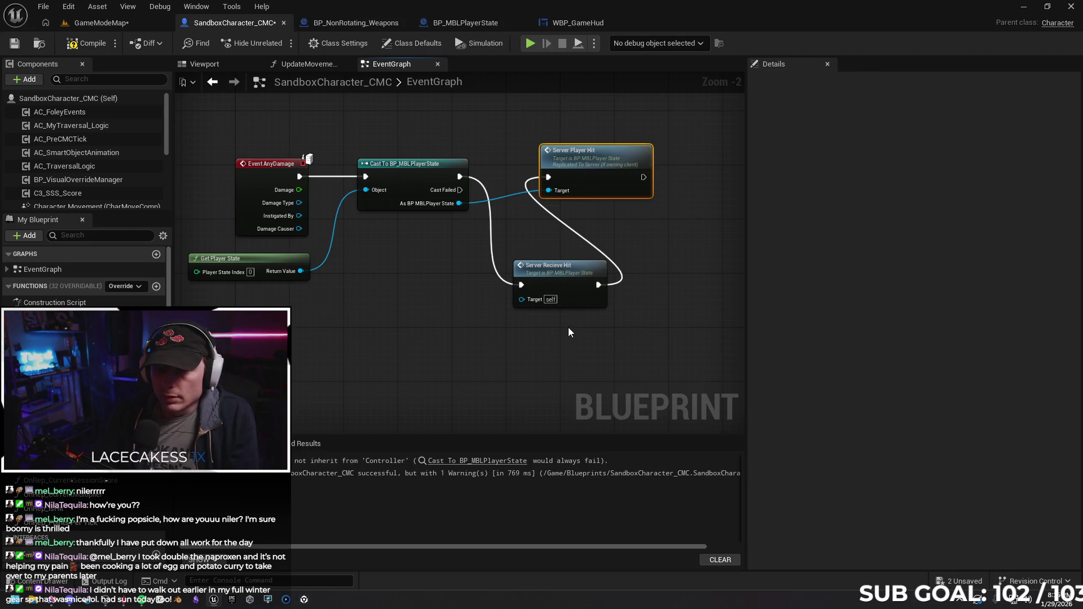
key(ctrl+z)
key(ctrl+z)
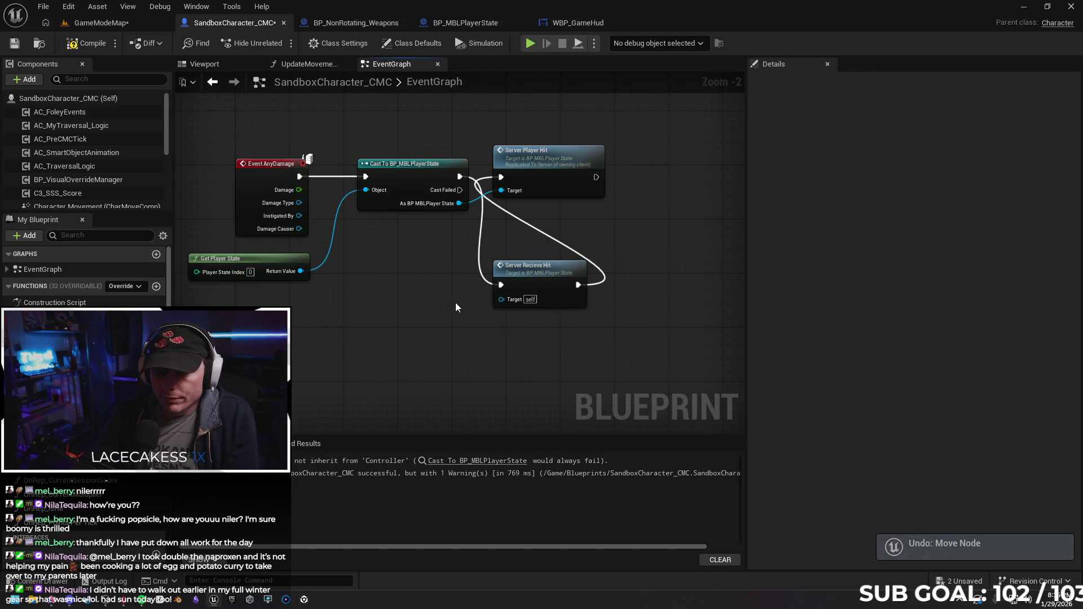
key(ctrl+z)
key(ctrl+z)
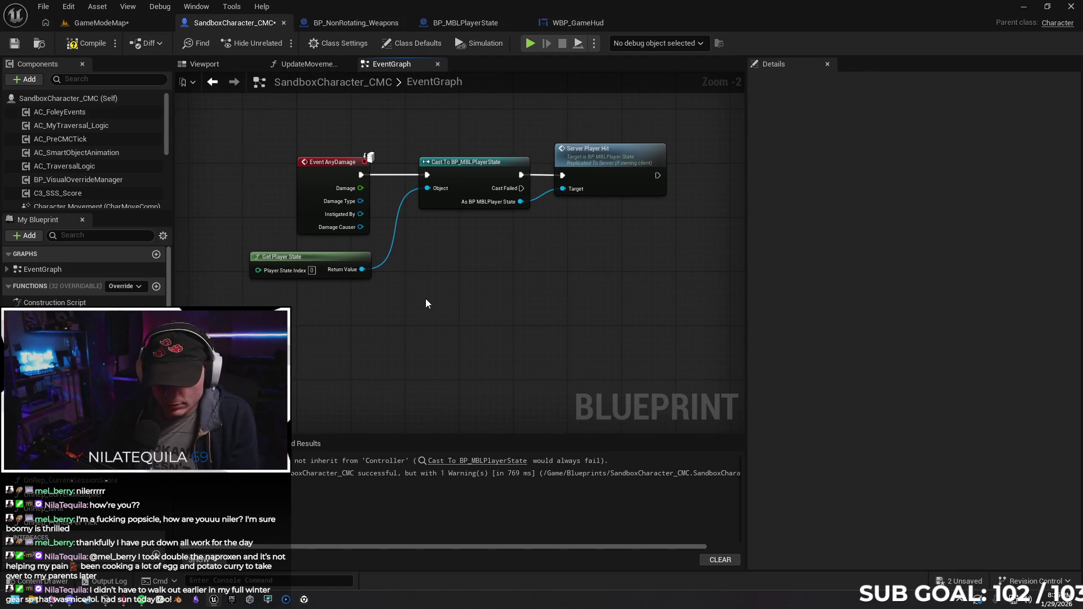
click(426, 303)
mouse_move(440, 291)
mouse_down()
mouse_move(494, 267)
mouse_move(472, 267)
mouse_up()
mouse_move(360, 227)
mouse_down()
mouse_move(463, 288)
mouse_move(450, 249)
mouse_up()
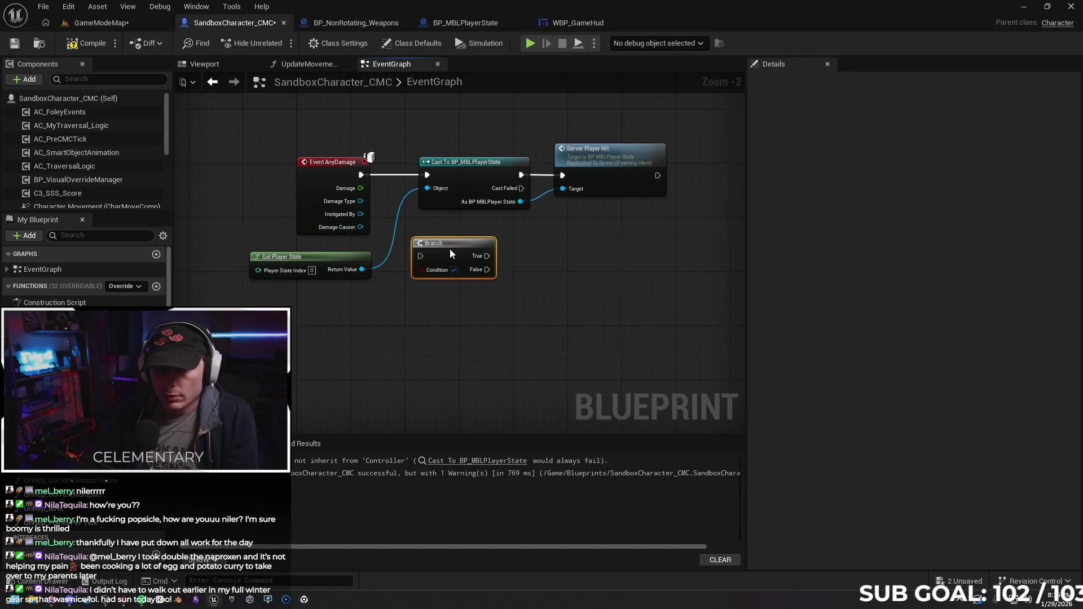
key(Delete)
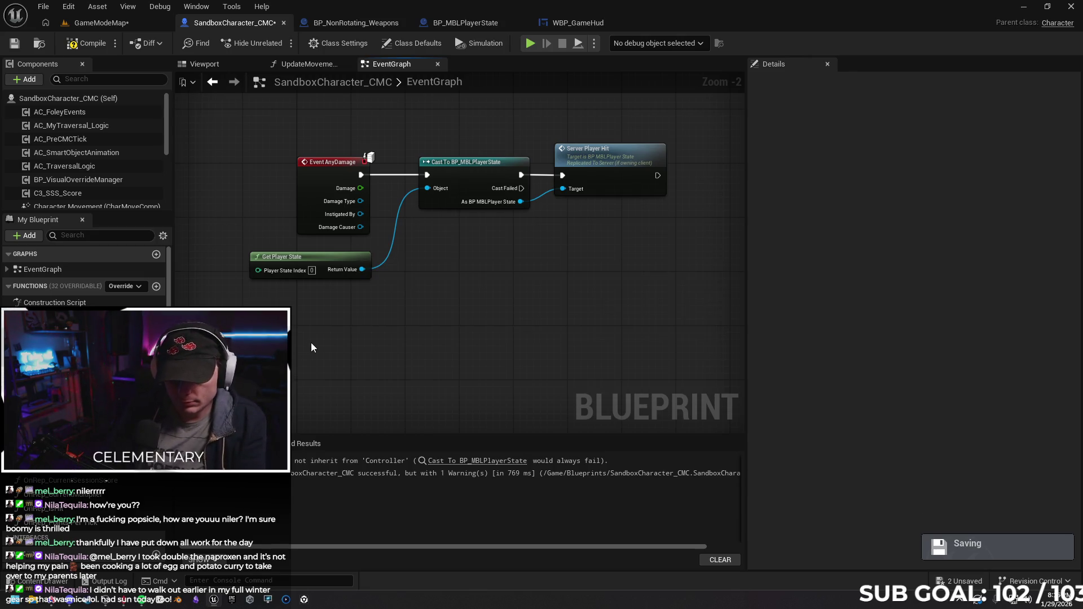
scroll(311, 343, up, 1)
right_click(355, 338)
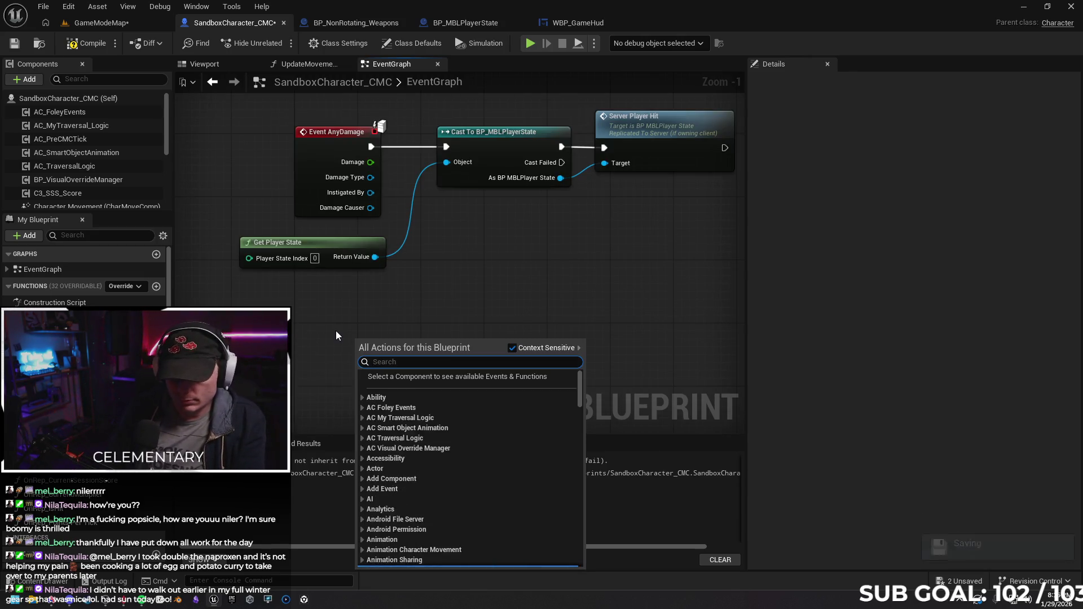
text(damage)
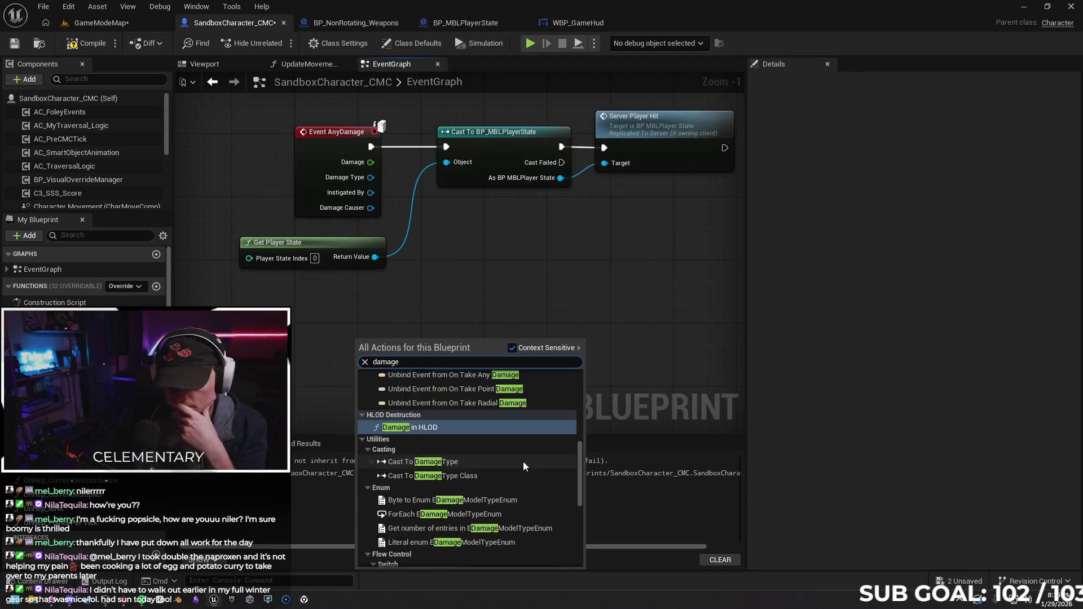
scroll(525, 461, up, 3)
scroll(508, 458, up, 3)
scroll(533, 417, up, 2)
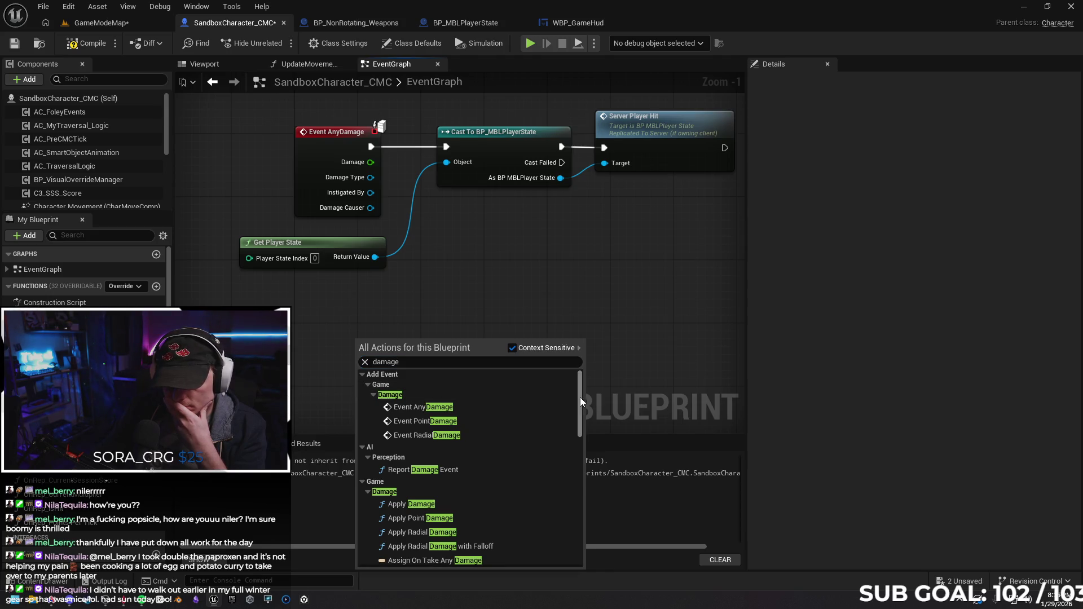
mouse_move(580, 397)
mouse_down()
mouse_move(588, 554)
mouse_move(566, 404)
mouse_up()
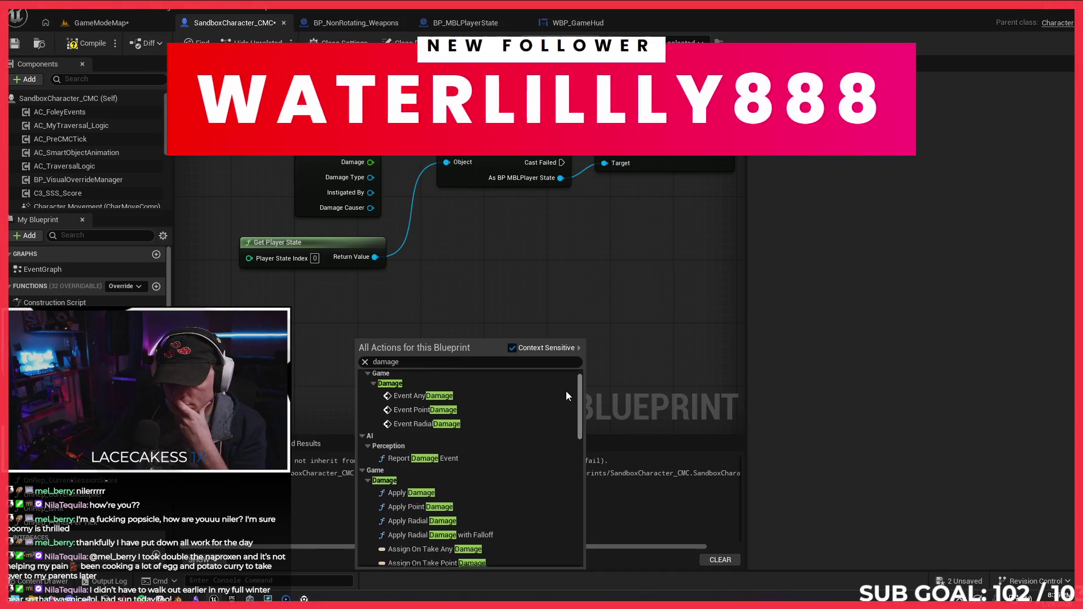
click(511, 274)
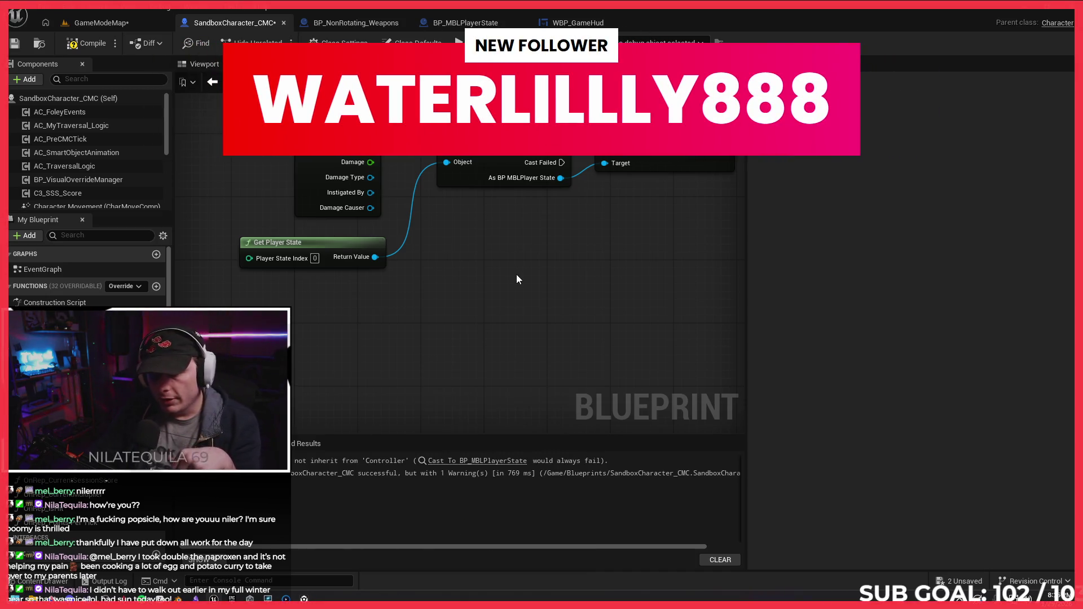
mouse_move(501, 284)
mouse_down()
mouse_move(513, 305)
mouse_move(515, 295)
mouse_move(471, 285)
mouse_move(427, 289)
mouse_up()
drag(622, 204, 508, 162)
drag(566, 180, 522, 193)
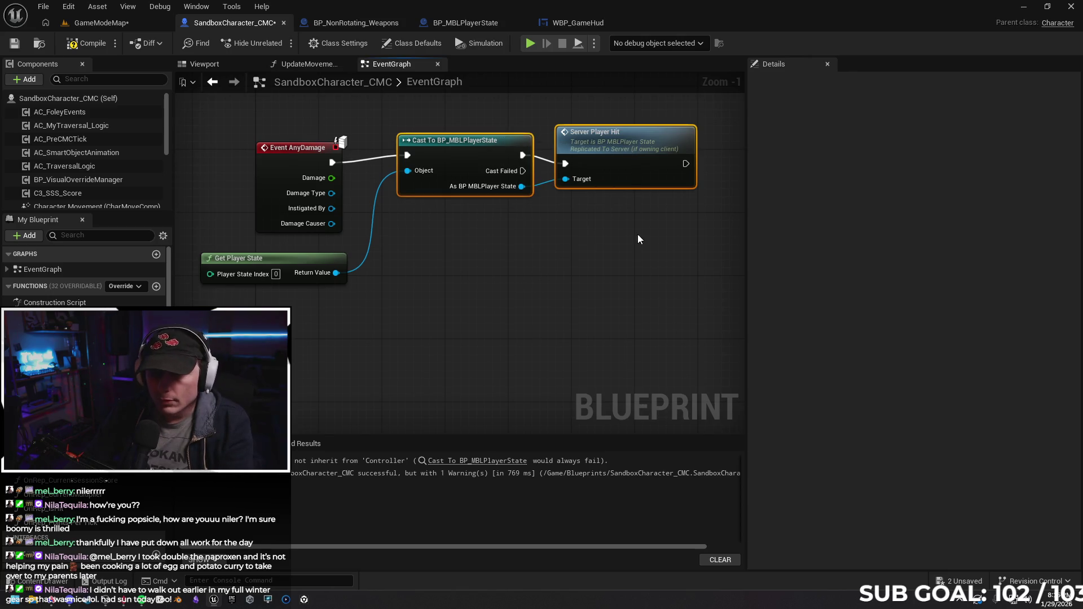
drag(297, 148, 296, 141)
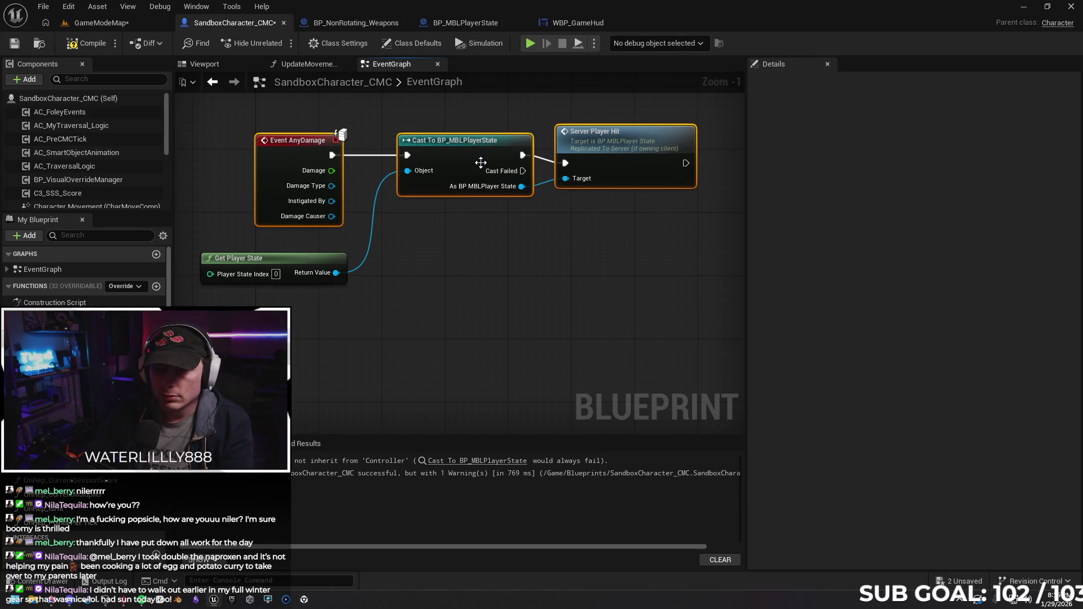
drag(462, 160, 463, 168)
Compile the character blueprint successfully and select the player-state cast node to copy.
click(485, 269)
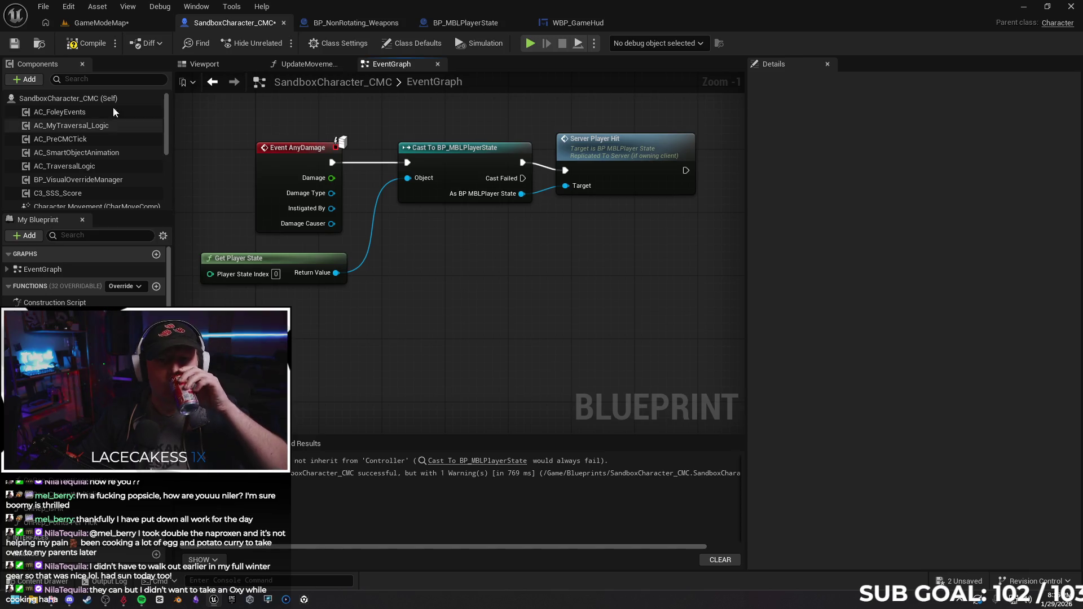
click(92, 41)
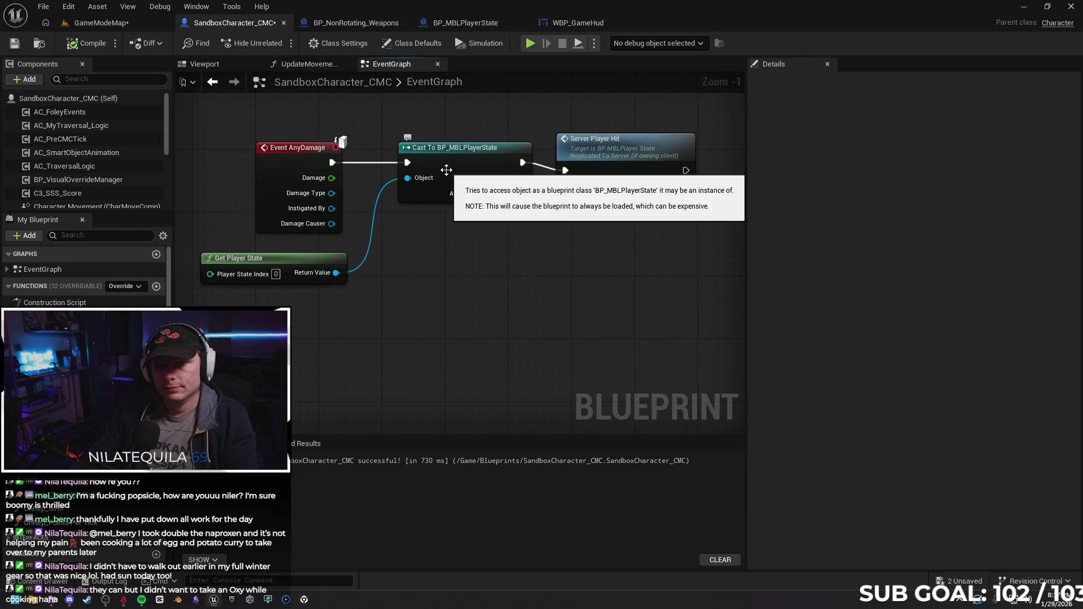
click(435, 189)
click(373, 212)
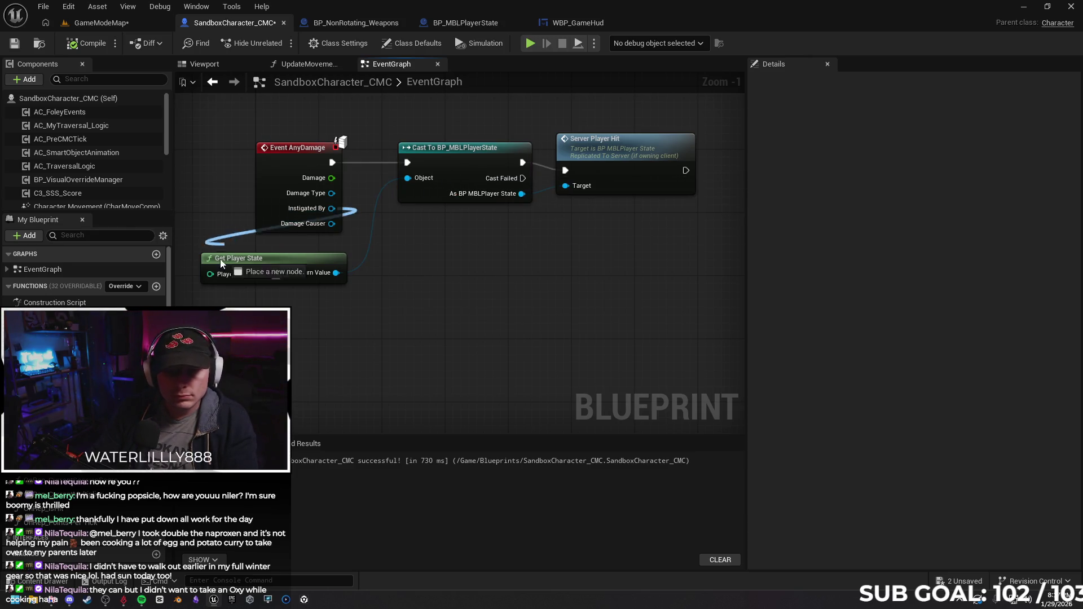
mouse_move(332, 208)
mouse_down()
mouse_move(415, 181)
mouse_move(339, 204)
mouse_up()
key(Escape)
click(440, 193)
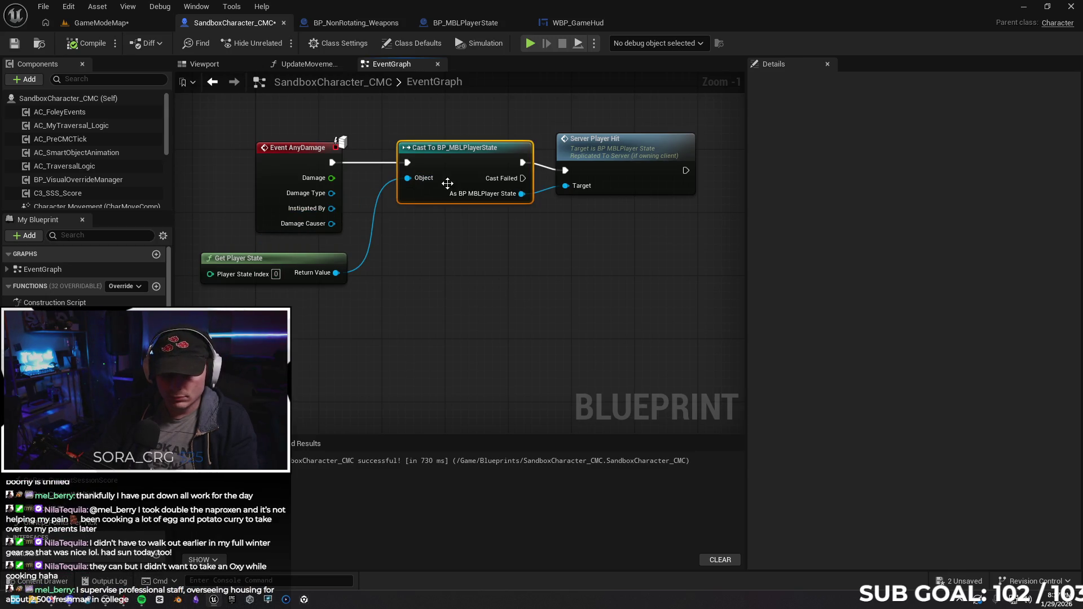
click(458, 264)
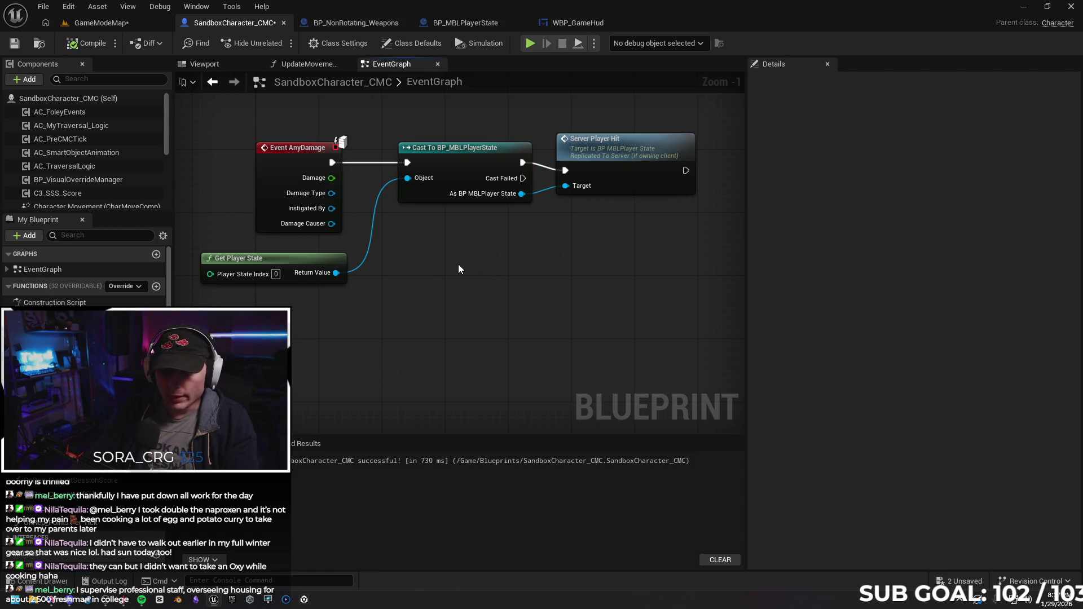
Duplicate the cast, feed it Instigated By, and call Server Recieve Hit on its success output.
key(ctrl+v)
drag(484, 265, 427, 238)
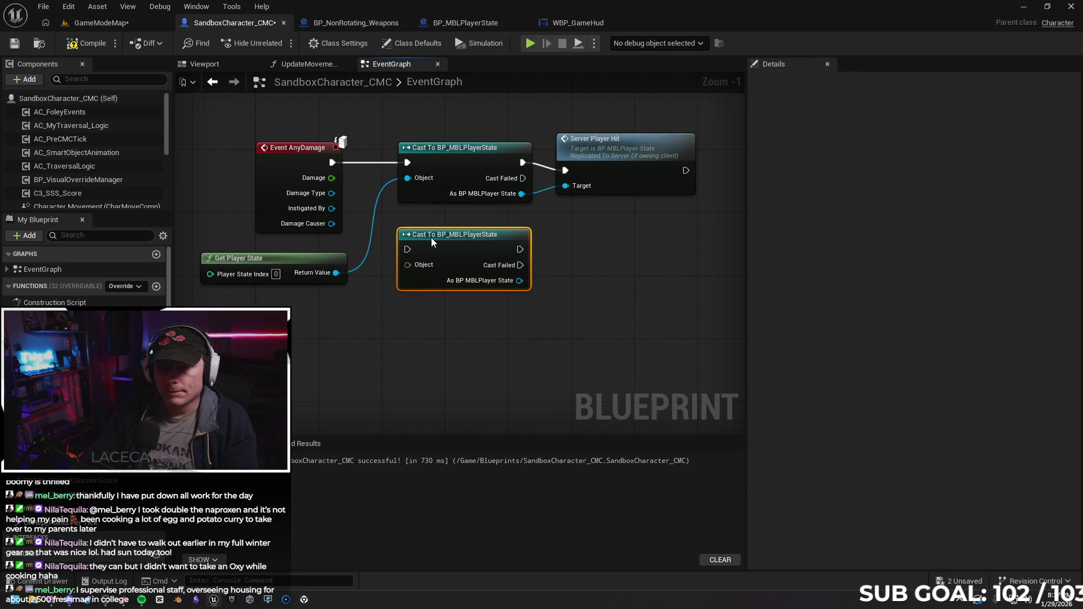
drag(332, 209, 407, 265)
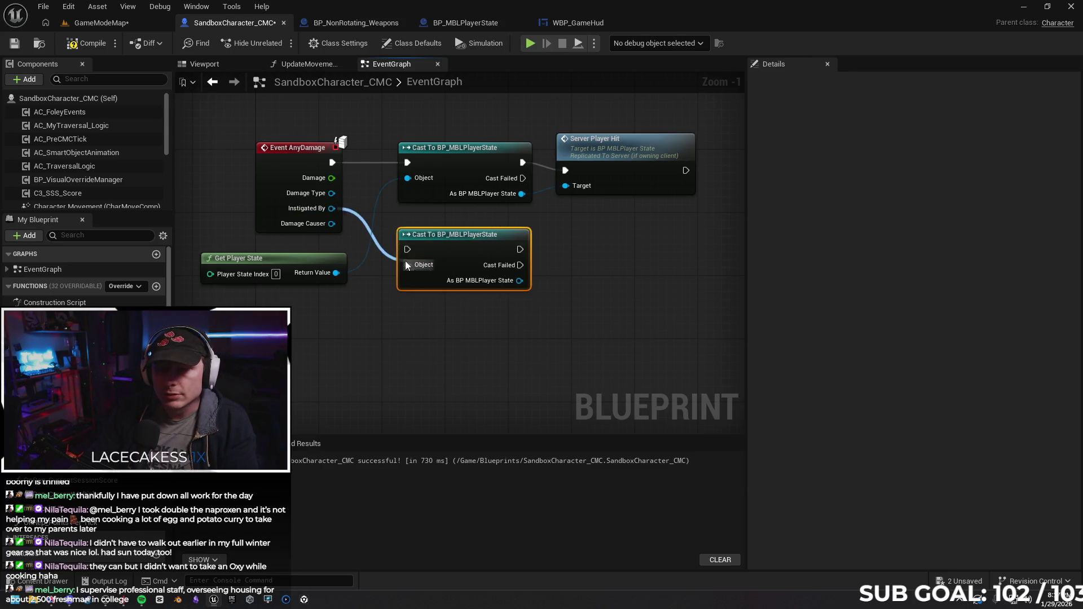
drag(584, 279, 511, 279)
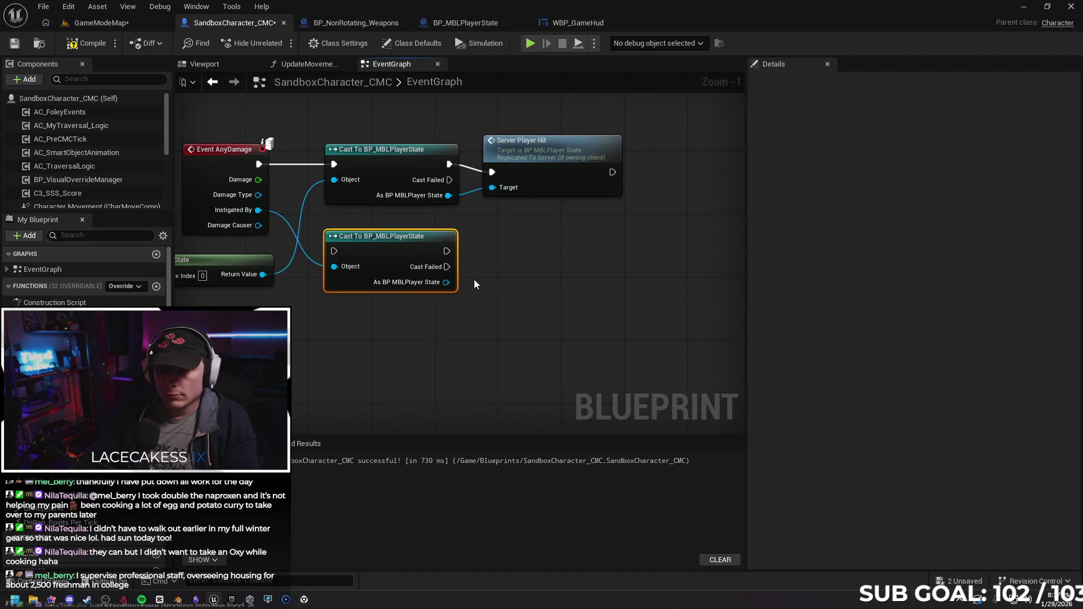
drag(447, 252, 505, 250)
text(server)
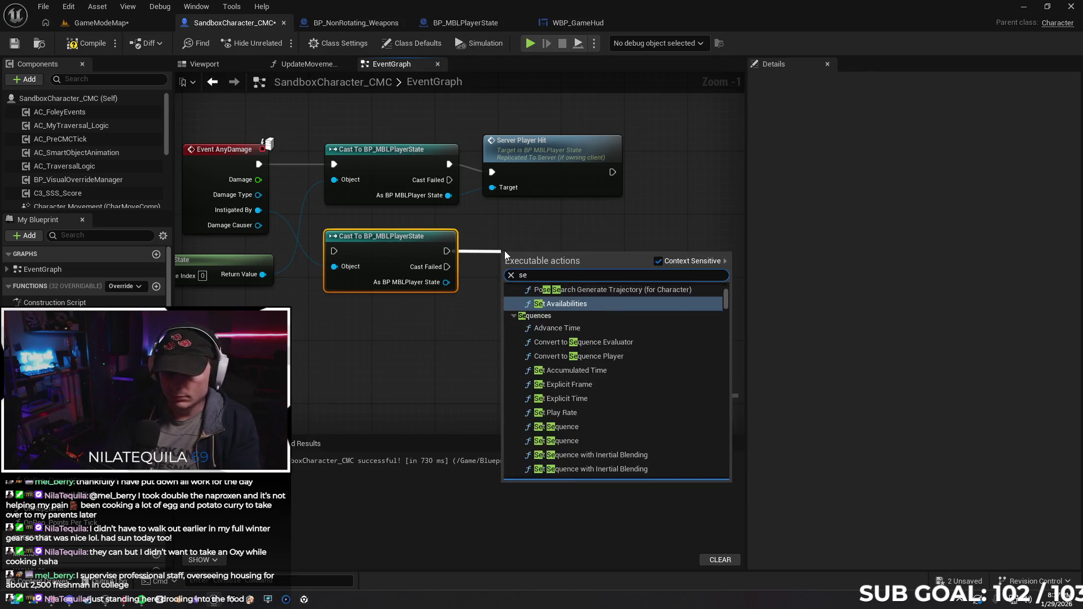
key(Return)
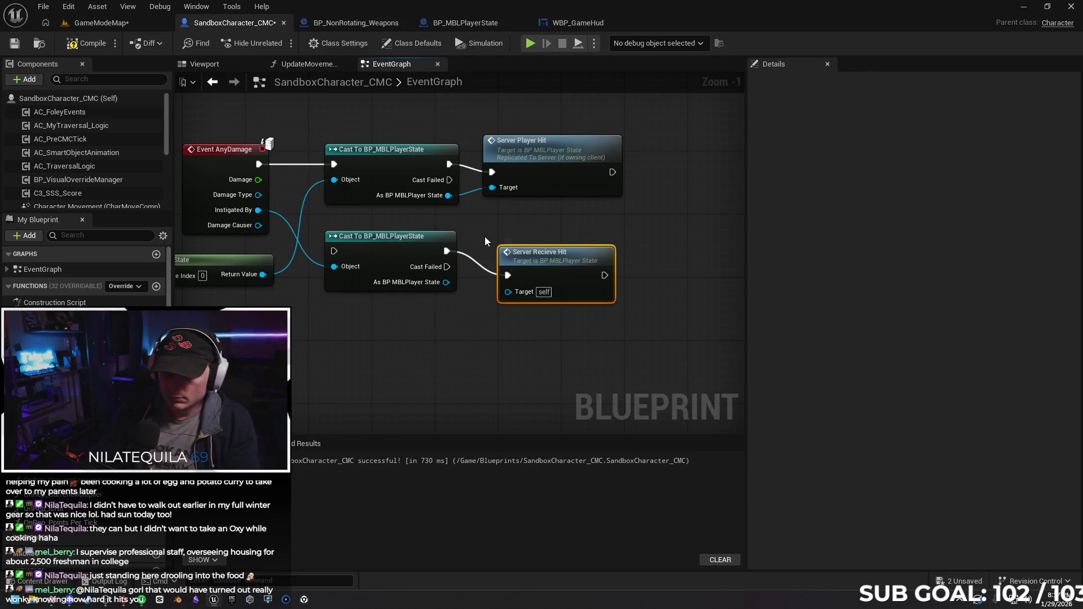
drag(559, 263, 554, 248)
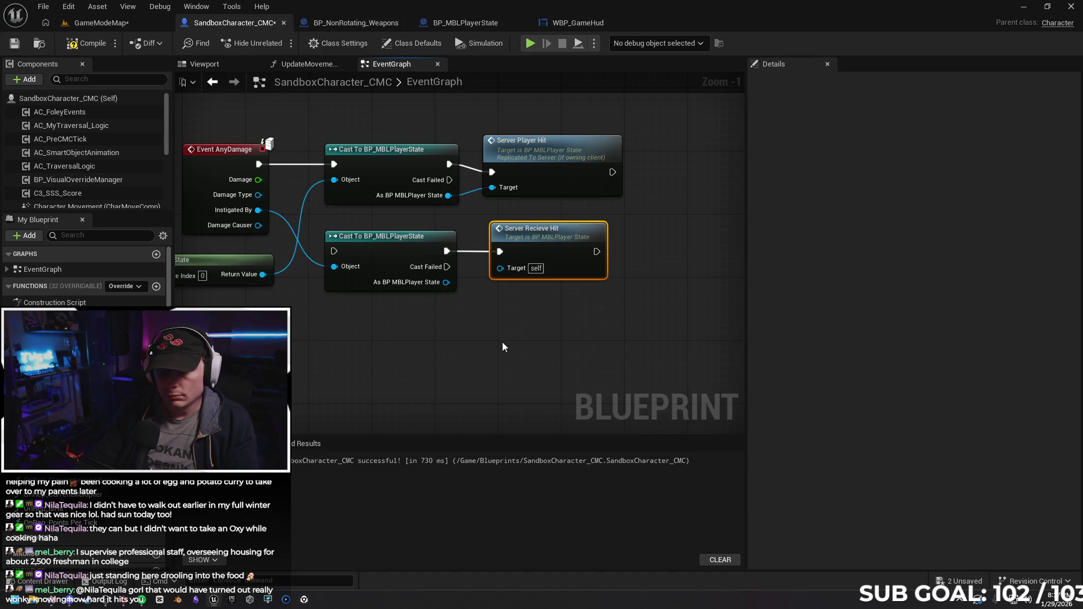
click(489, 338)
drag(380, 331, 488, 313)
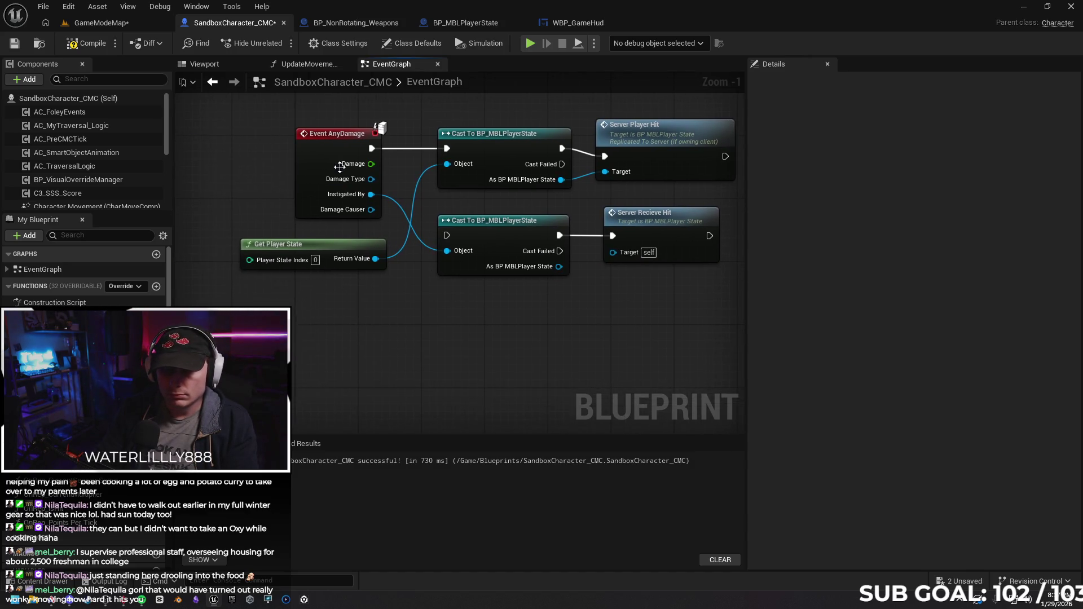
Insert a Sequence after Event AnyDamage and route its second output into the lower cast.
mouse_move(315, 148)
mouse_down()
mouse_move(289, 146)
mouse_move(338, 157)
mouse_up()
text(sew)
key(BackSpace)
text(q)
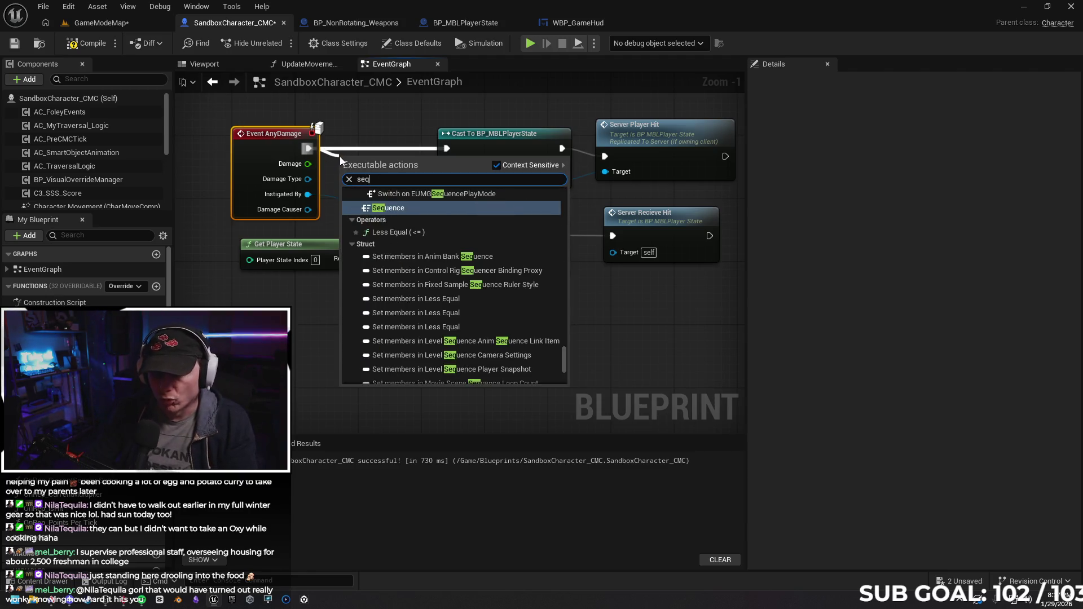
key(Return)
drag(372, 159, 370, 136)
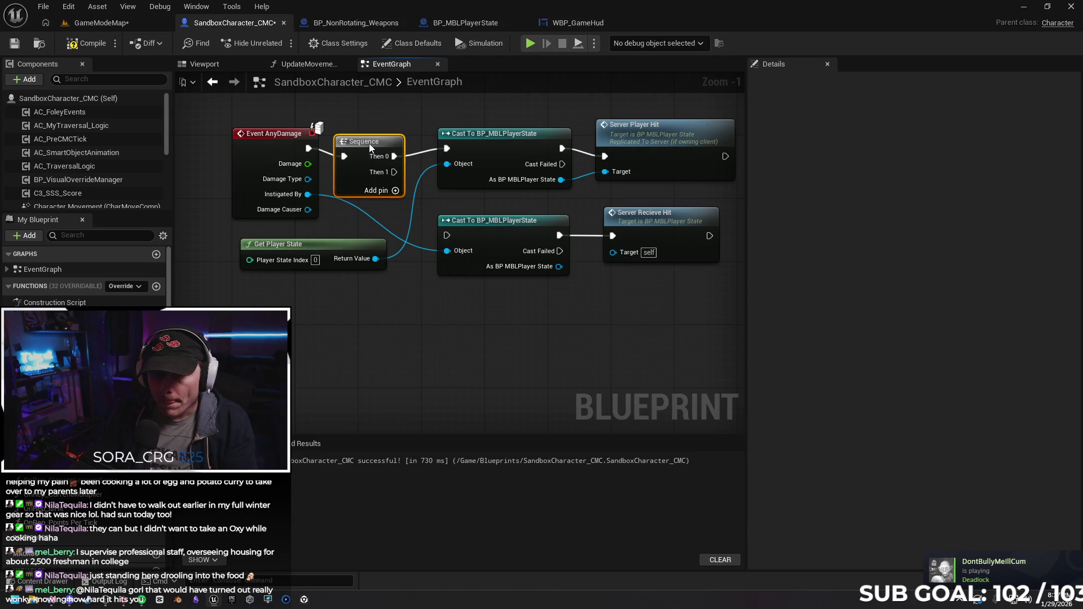
drag(478, 308, 428, 305)
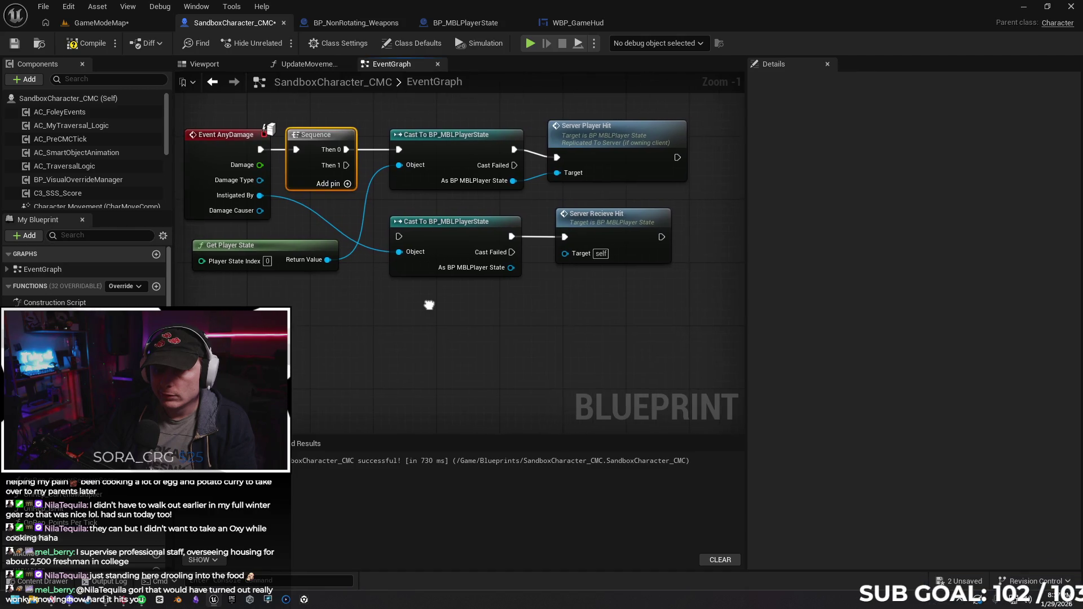
drag(601, 135, 603, 127)
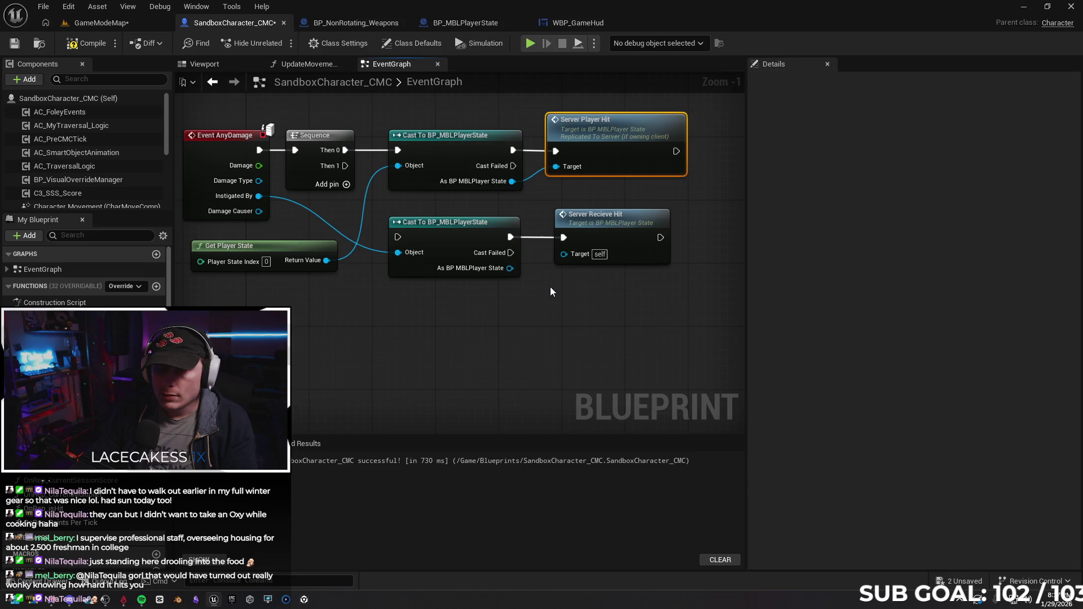
mouse_move(345, 165)
mouse_down()
mouse_move(380, 231)
mouse_move(397, 235)
mouse_up()
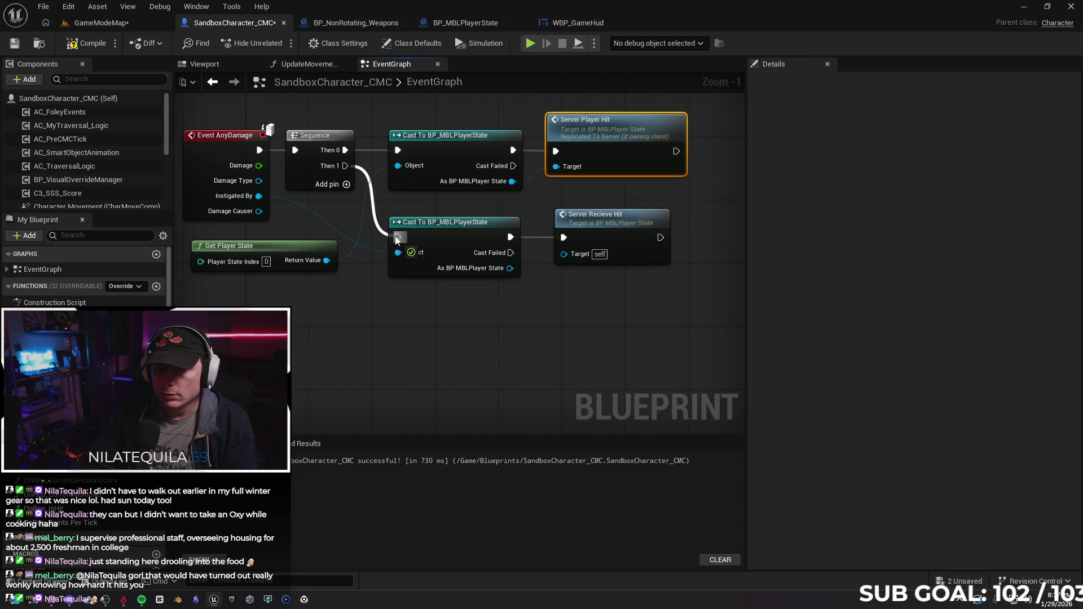
drag(609, 311, 593, 354)
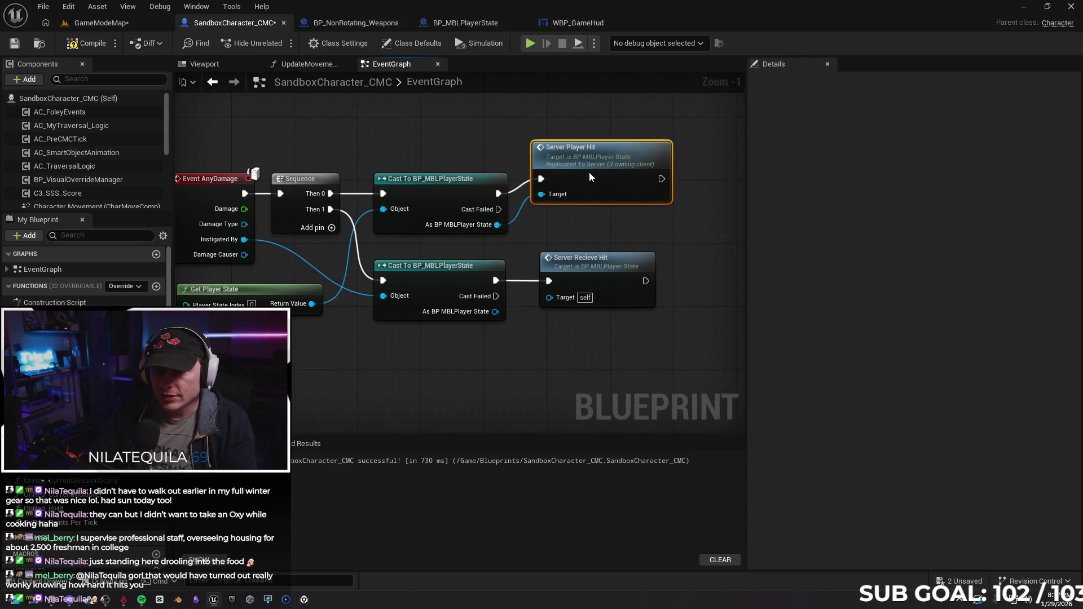
Feed the lower cast's result into Server Recieve Hit's Target and recompile.
click(93, 44)
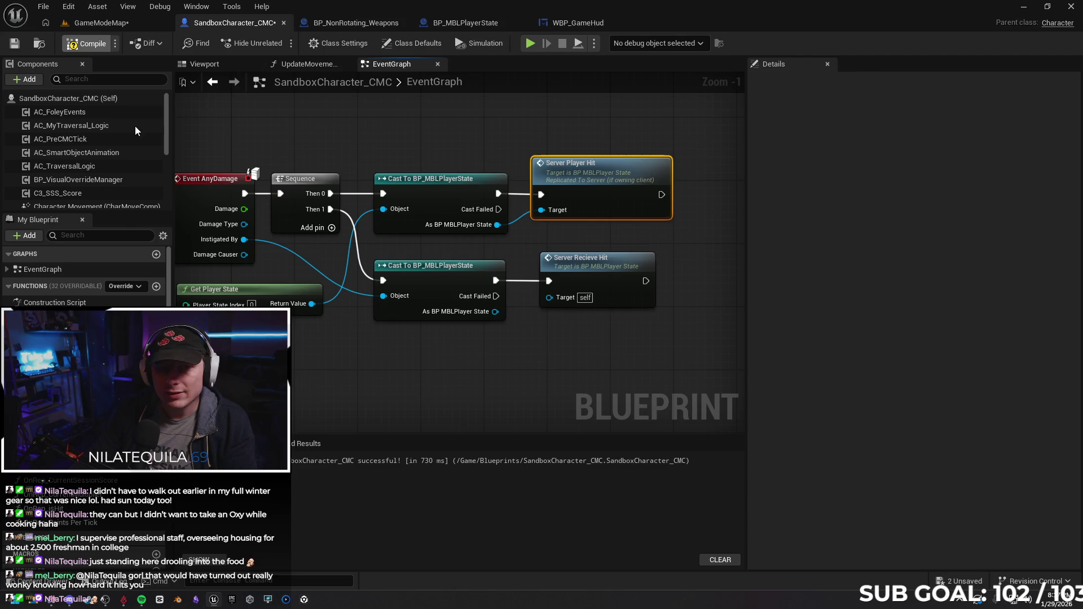
drag(475, 390, 524, 358)
drag(543, 291, 596, 277)
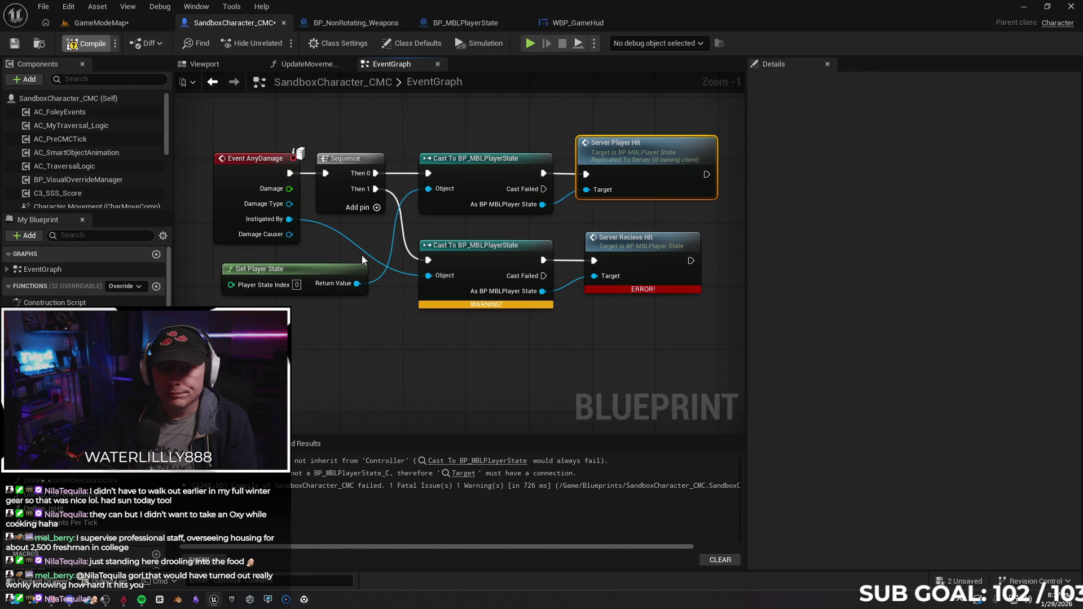
drag(457, 361, 509, 356)
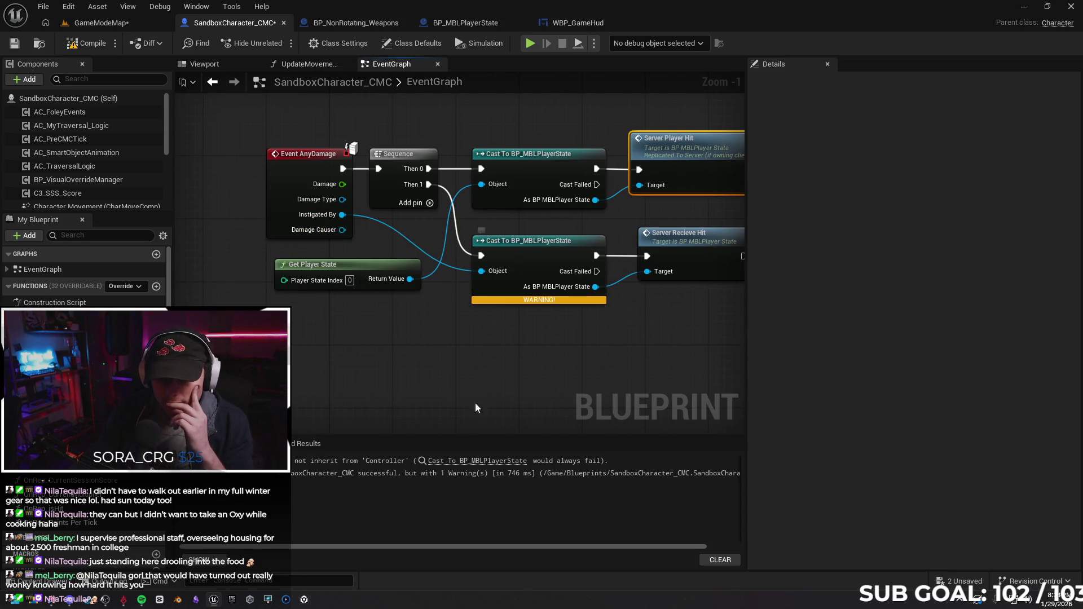
drag(369, 347, 402, 356)
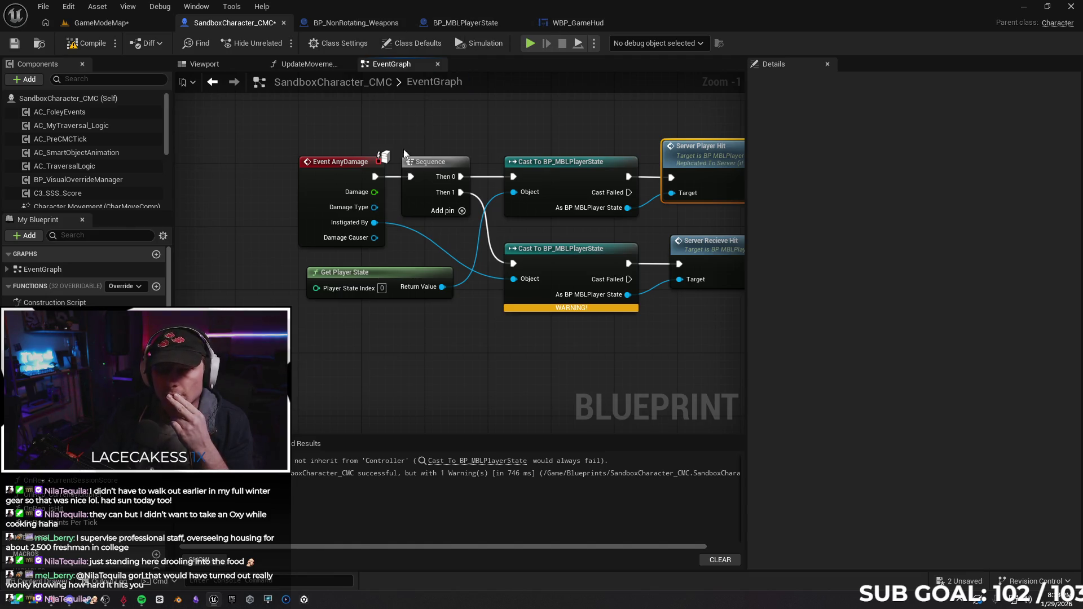
click(356, 22)
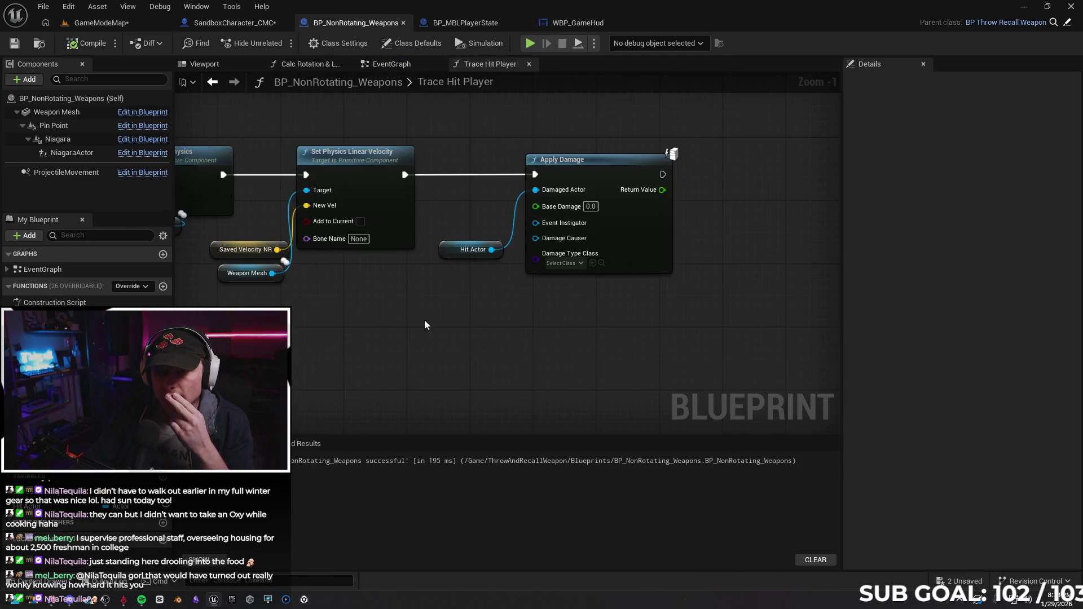
Feed a Self reference into Apply Damage's Damage Causer and compile the weapon blueprint.
drag(415, 326, 453, 326)
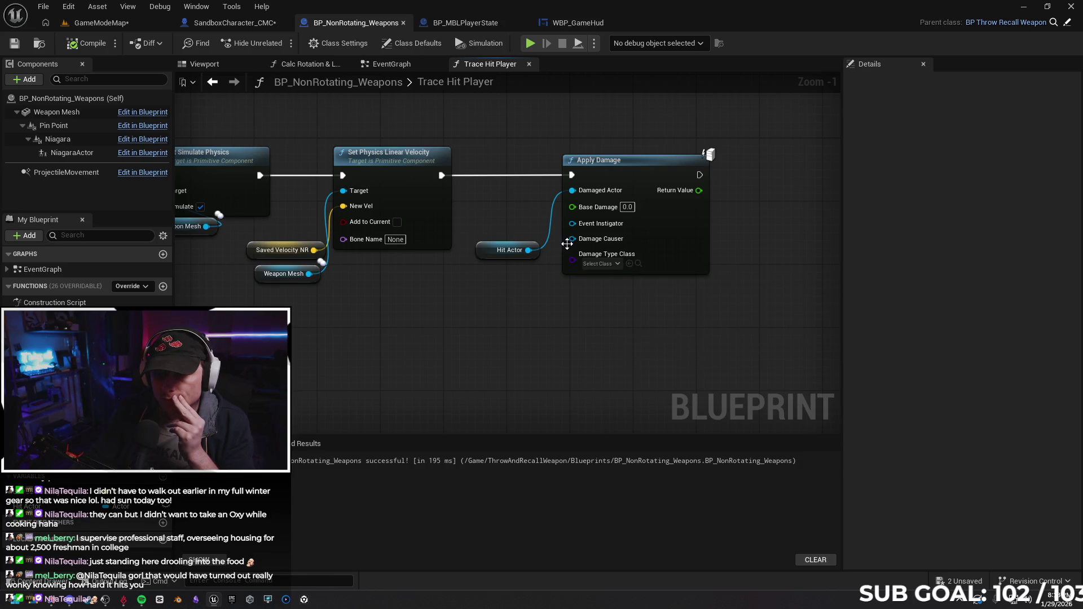
drag(571, 239, 509, 319)
text(self)
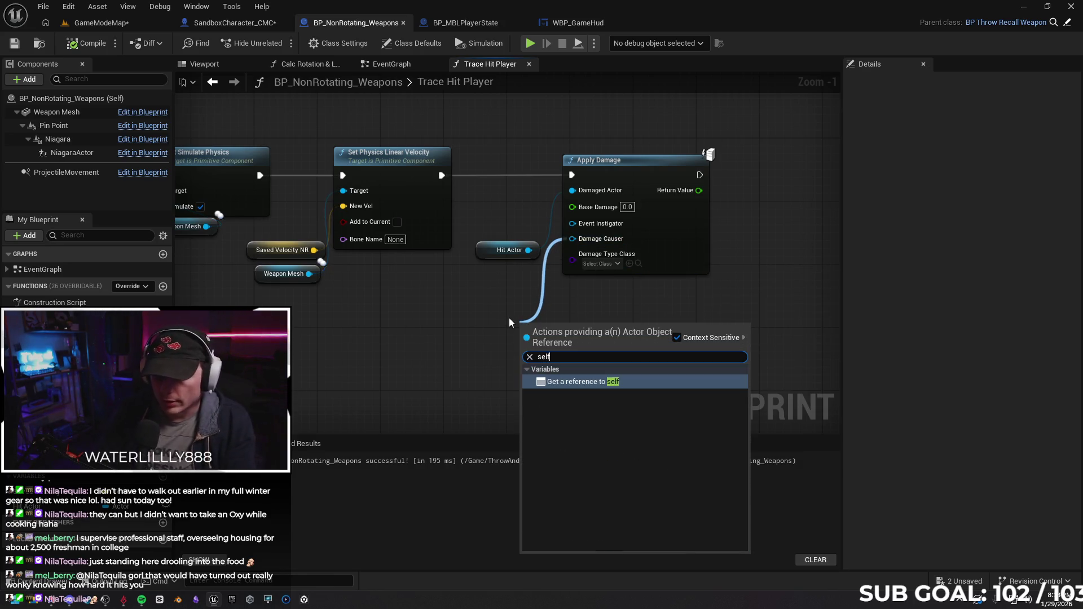
click(582, 382)
click(83, 46)
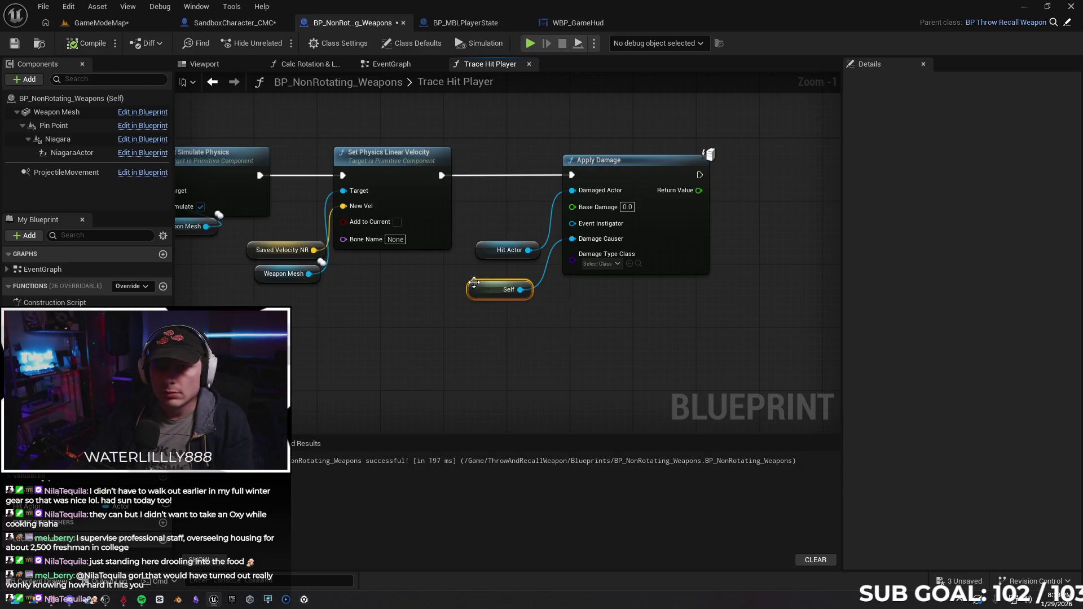
click(462, 22)
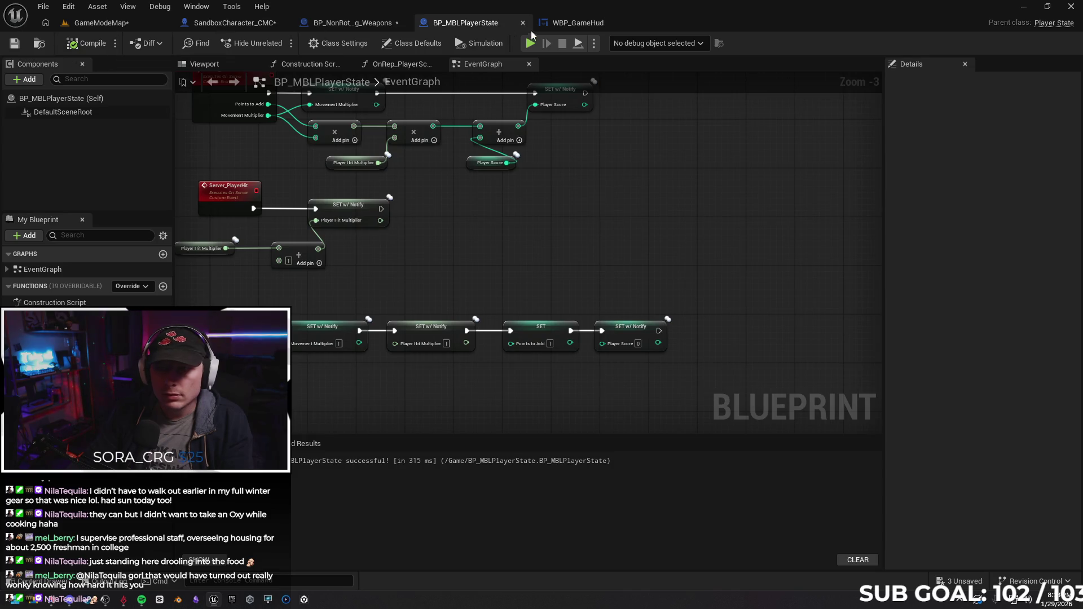
Refresh the lower player-state cast node in SandboxCharacter_CMC and recompile, warning remaining.
click(576, 23)
click(234, 23)
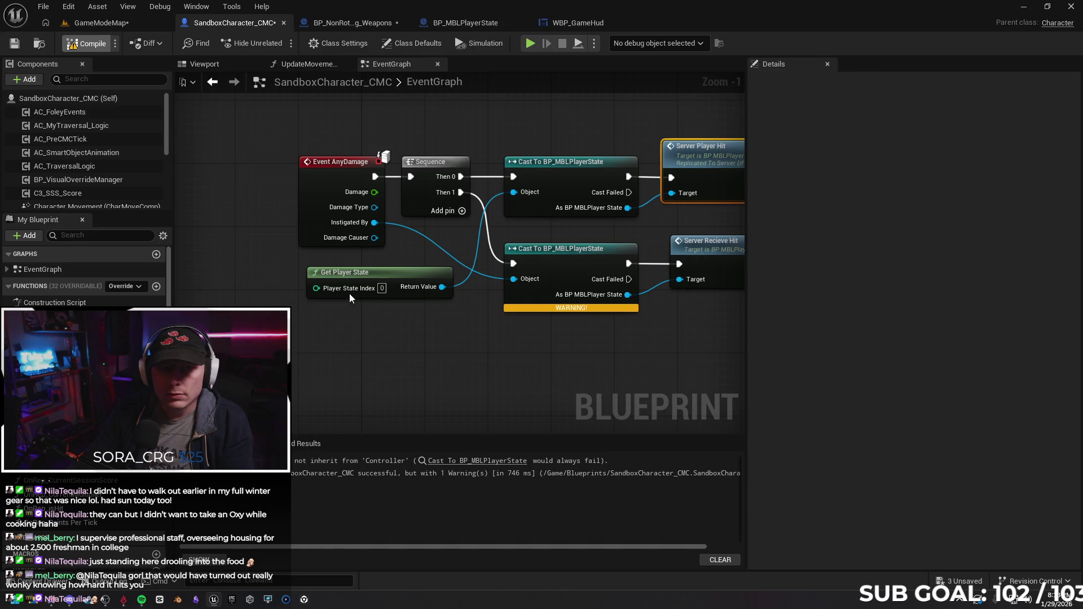
right_click(513, 268)
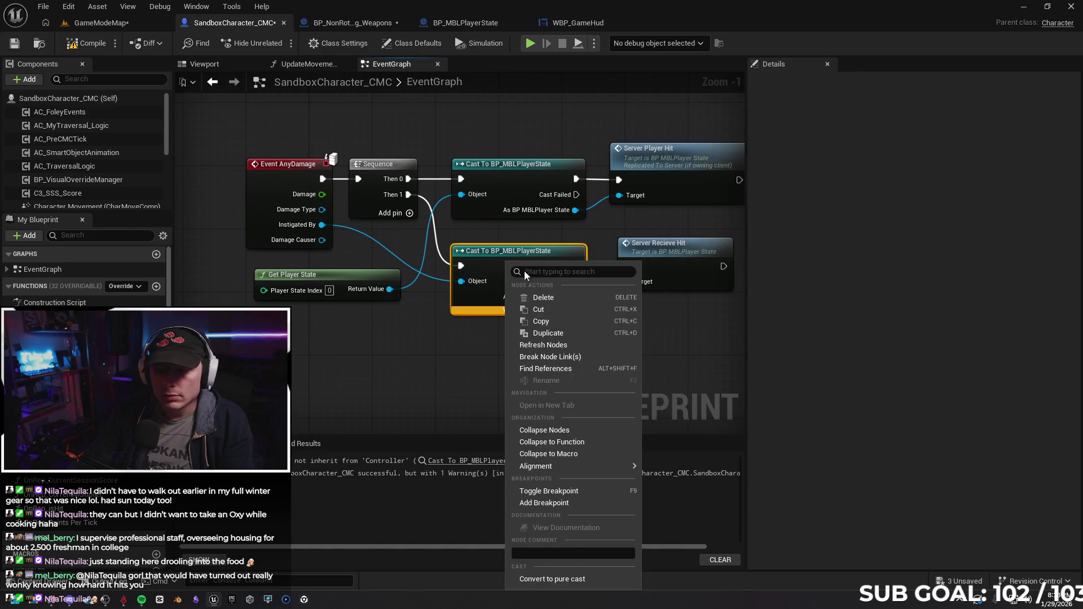
click(554, 346)
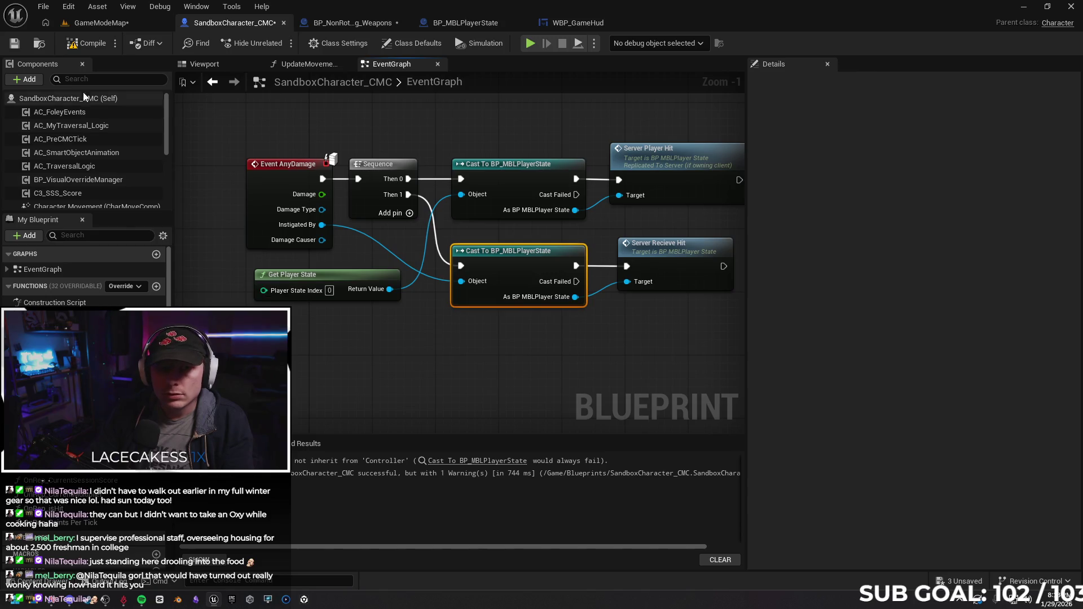
click(85, 44)
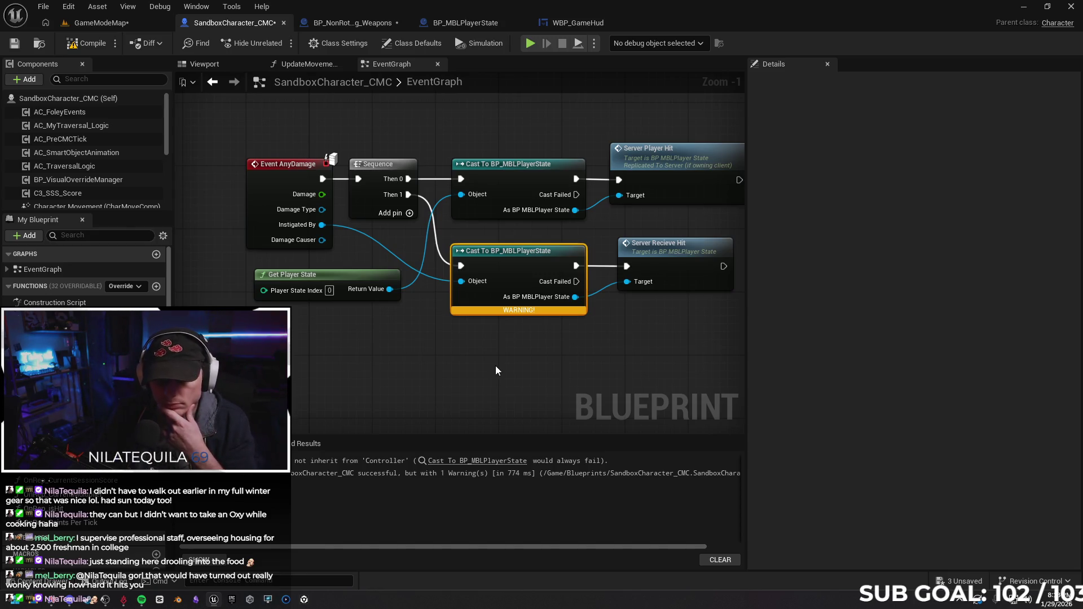
drag(496, 370, 457, 366)
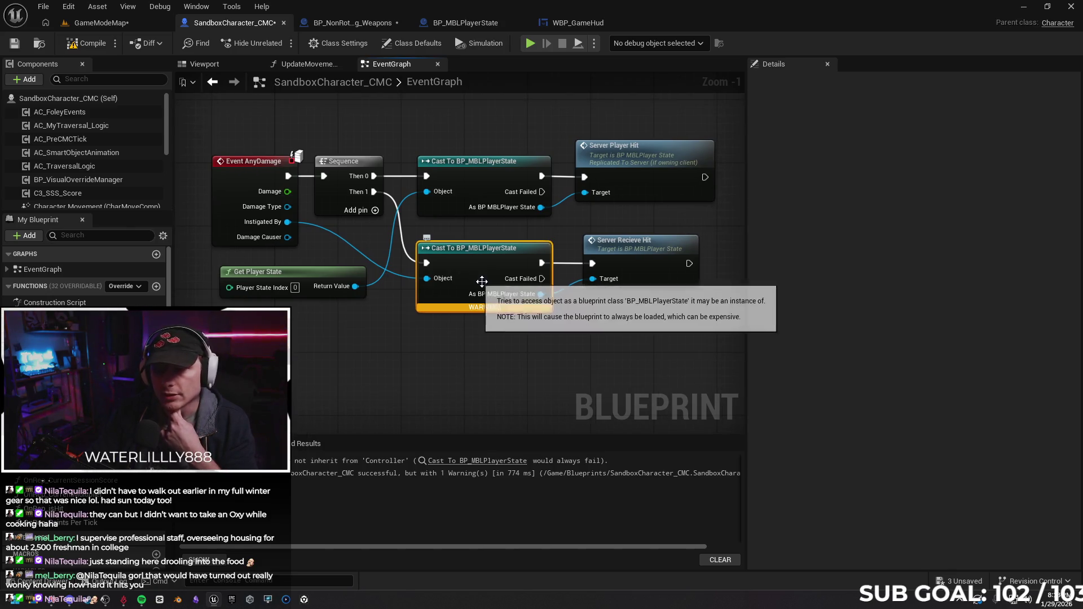
Delete the lower player-state cast and add a Cast To BP_MBLPlayerController node in its place.
key(Delete)
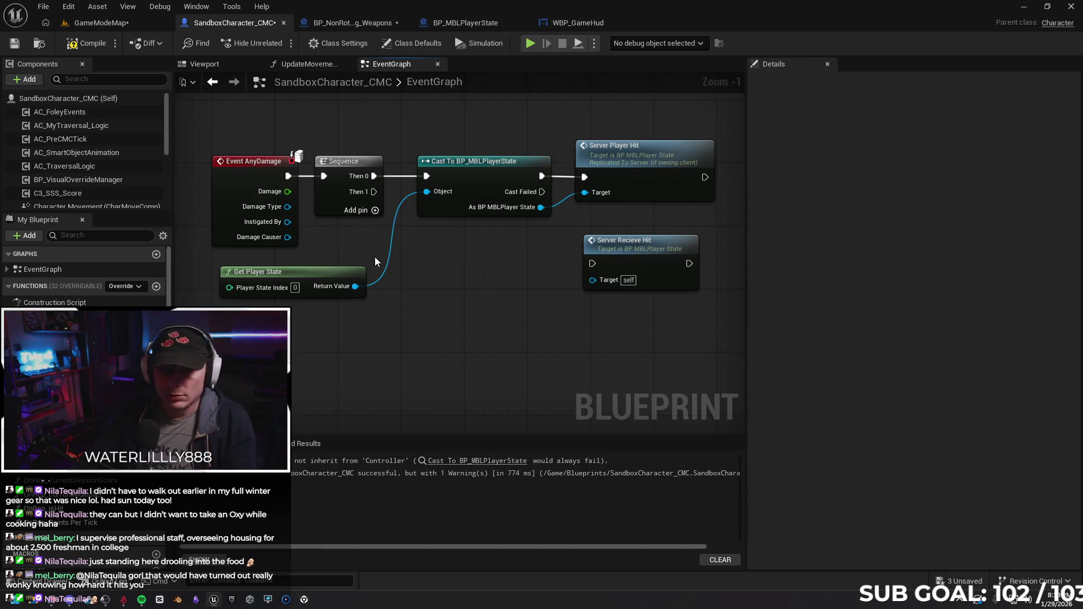
right_click(443, 320)
text(cast to contr)
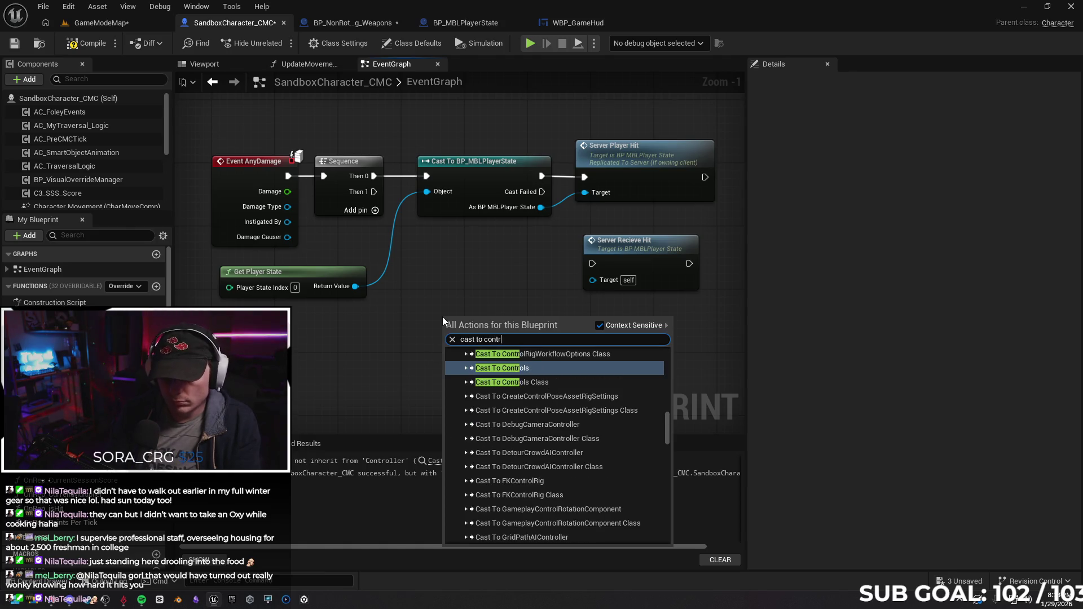
text(ole)
text(r)
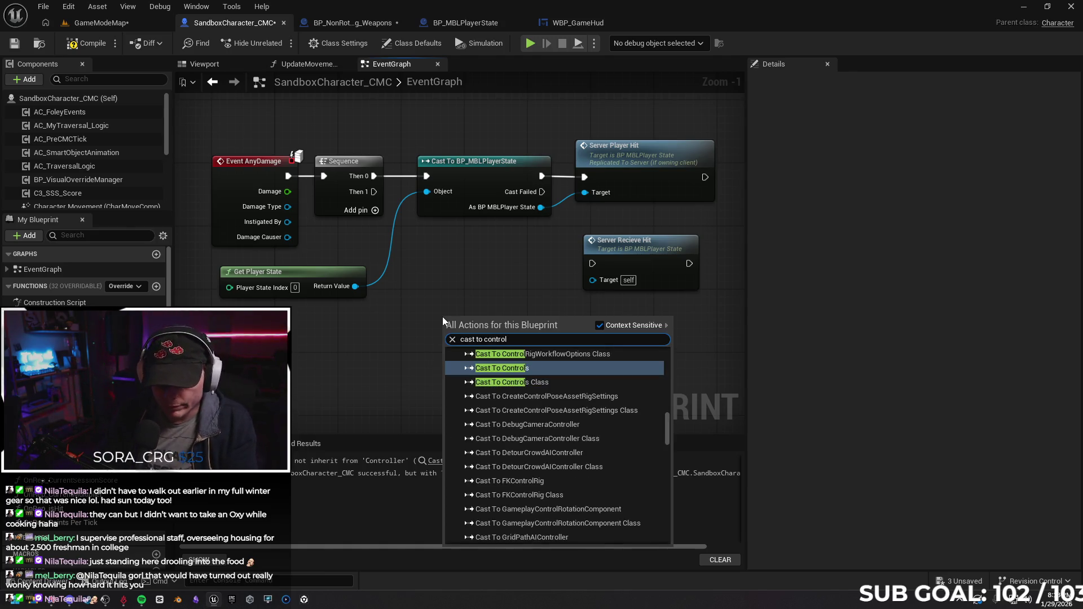
scroll(602, 386, down, 3)
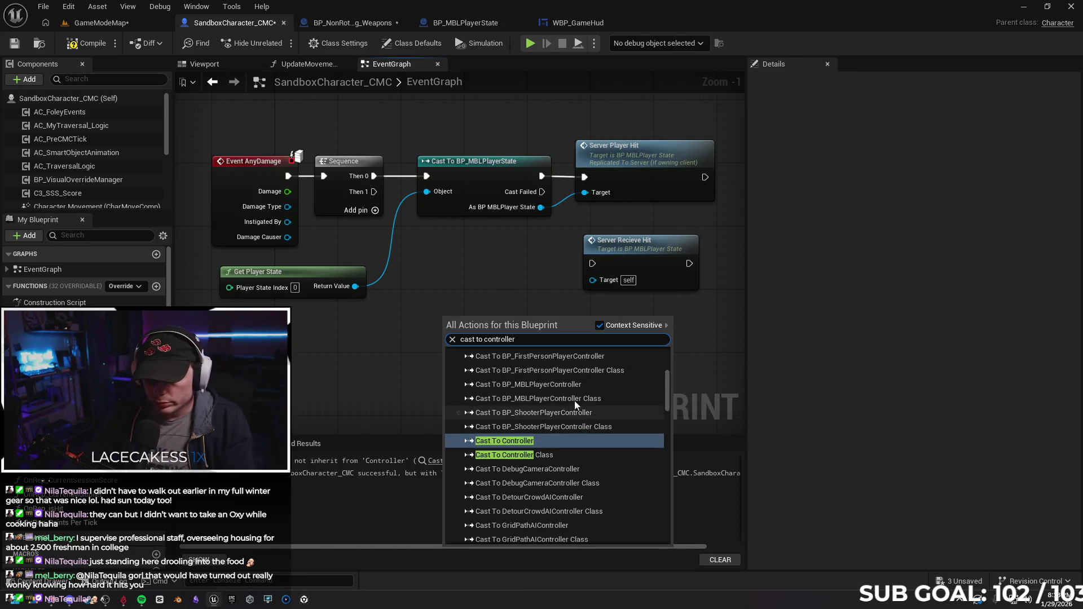
click(545, 385)
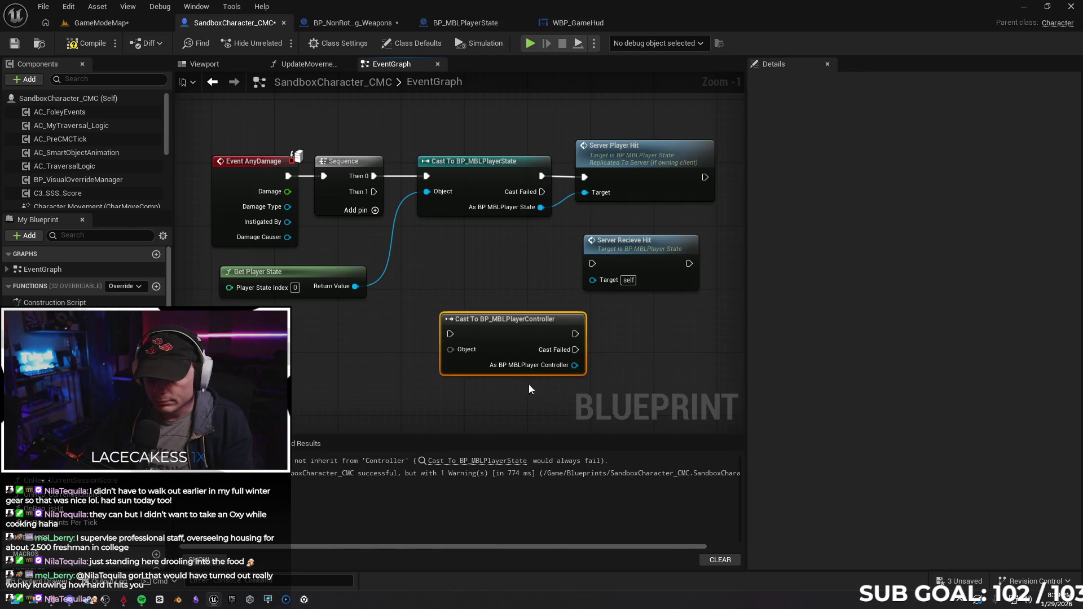
drag(510, 324, 482, 276)
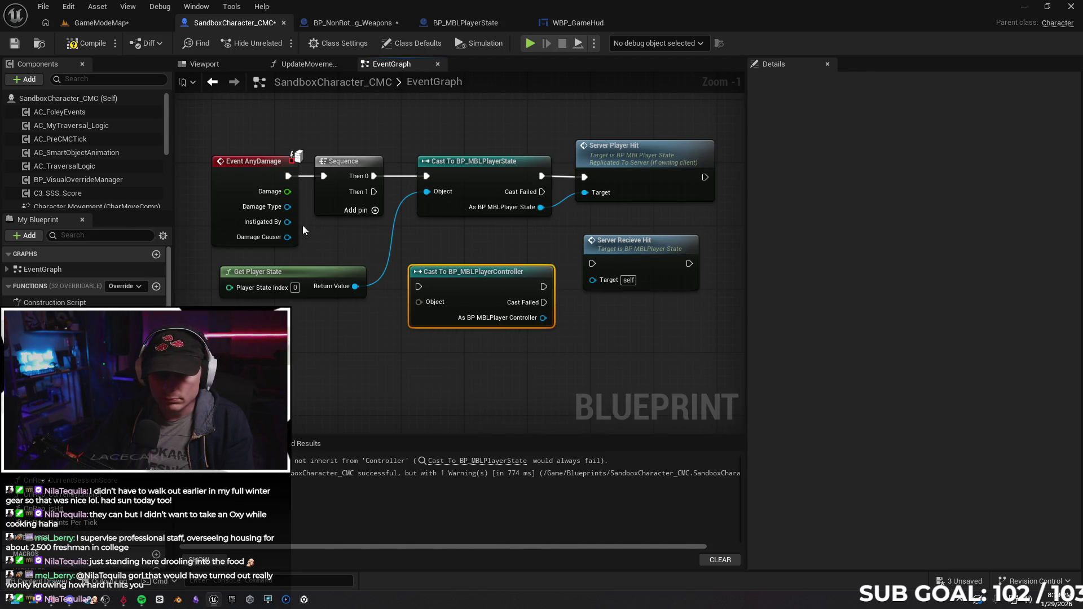
Wire Damage Causer into the controller cast's Object and compile, leaving Server Recieve Hit without a Target.
drag(288, 237, 414, 302)
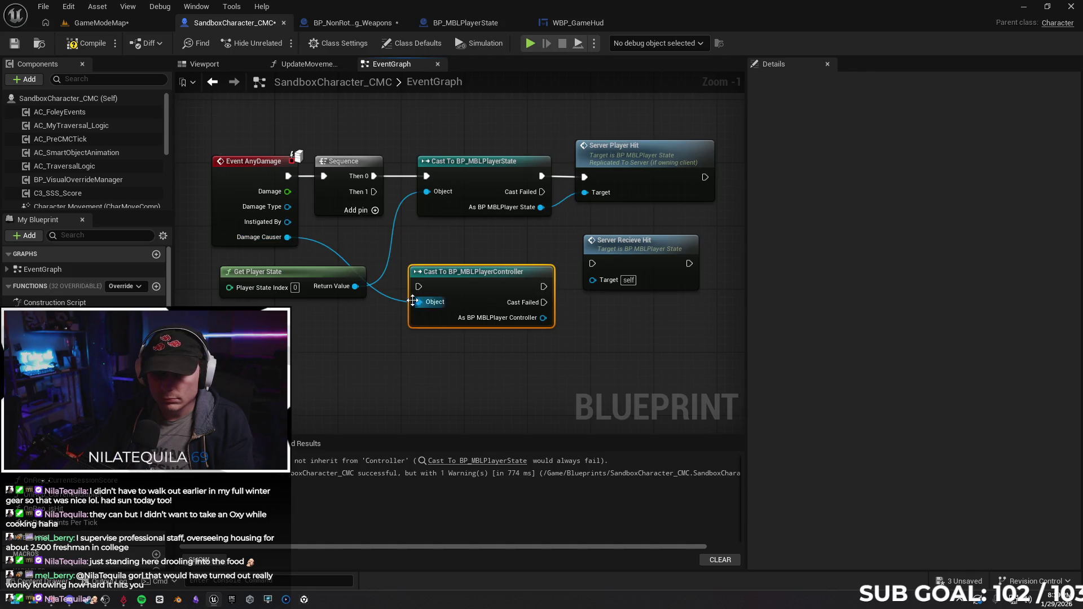
drag(374, 191, 419, 286)
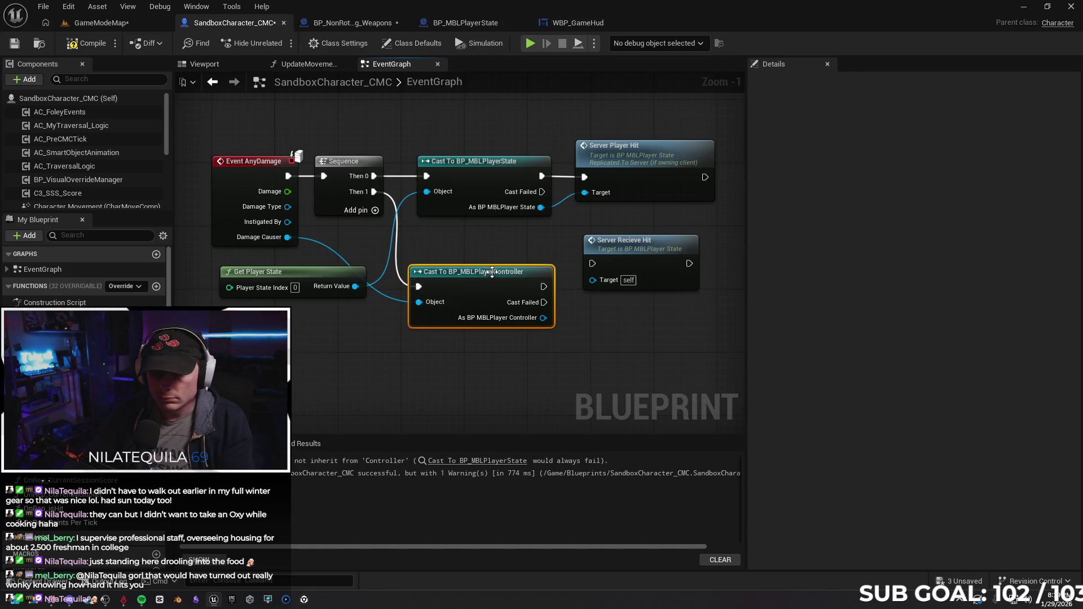
mouse_move(491, 272)
mouse_down()
mouse_move(492, 248)
mouse_move(595, 266)
mouse_up()
click(88, 44)
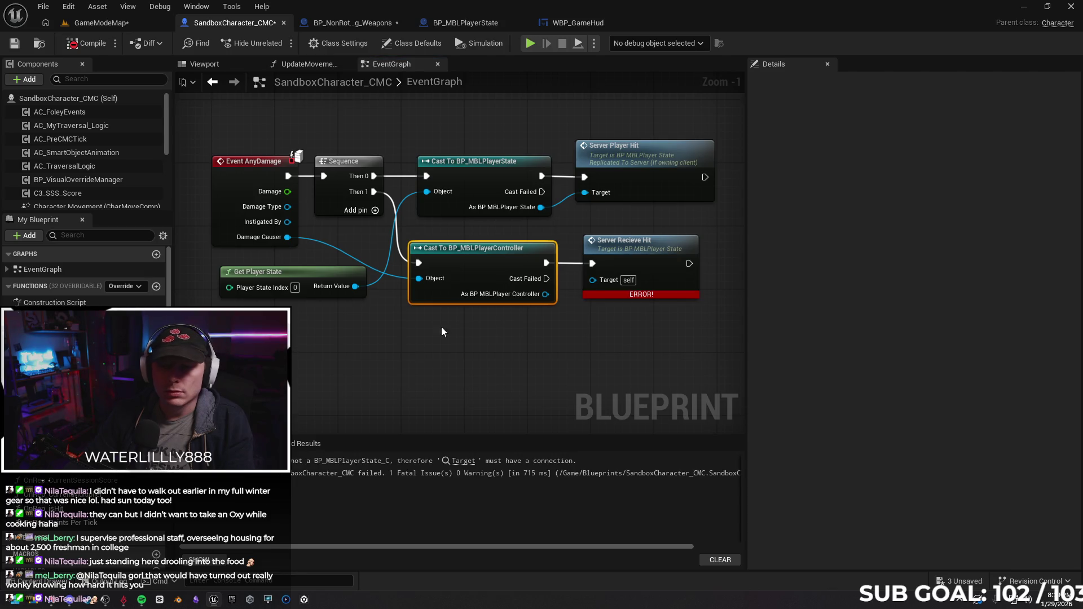
drag(547, 294, 594, 282)
Reposition Server Recieve Hit and copy the upper player-state cast node.
click(519, 338)
click(498, 344)
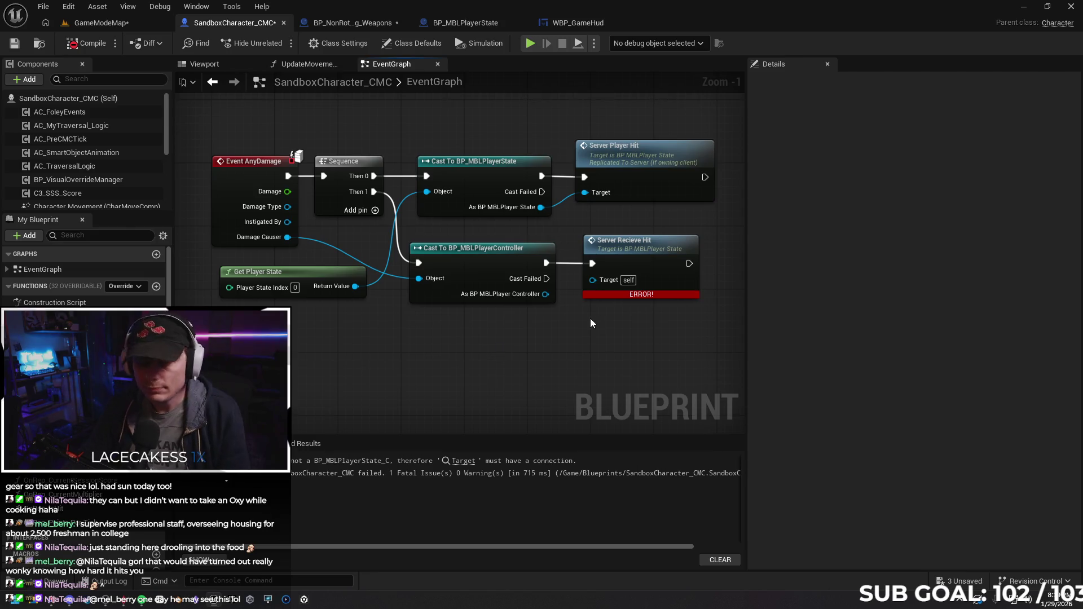
drag(632, 246, 688, 252)
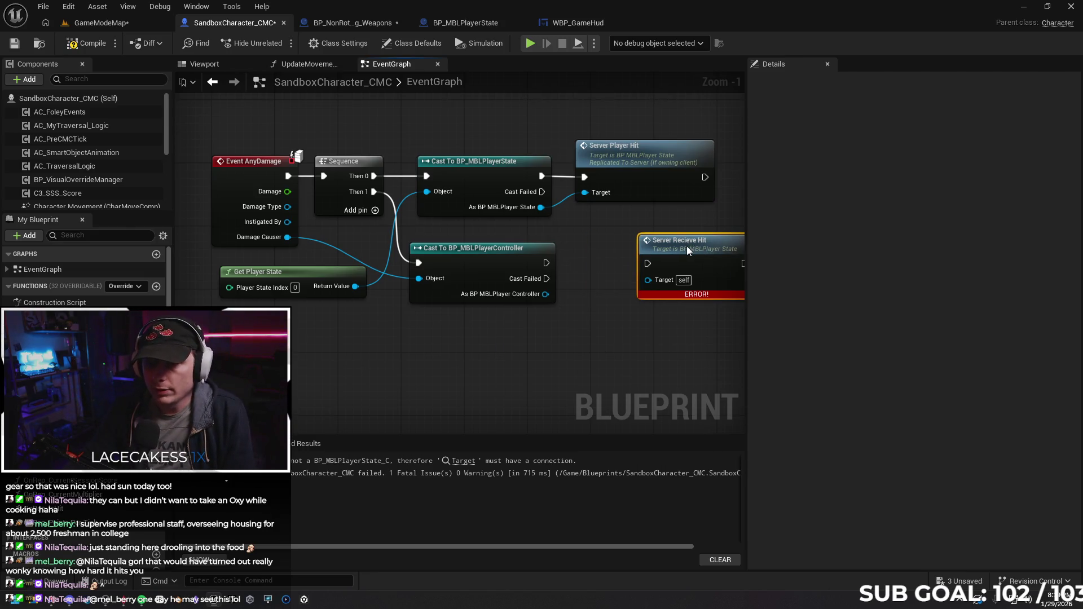
drag(589, 391, 524, 378)
click(428, 167)
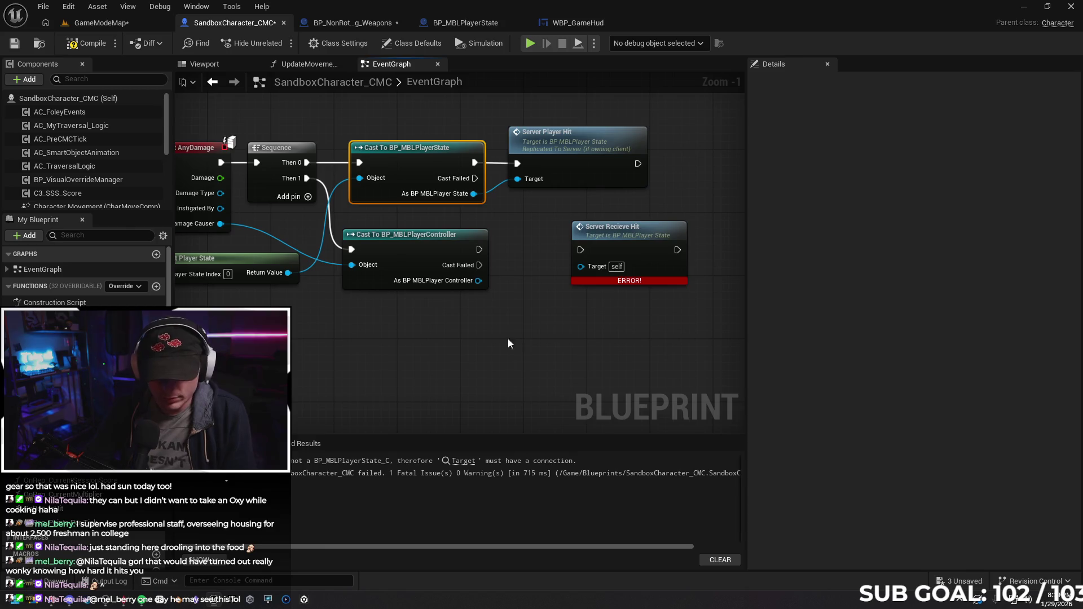
drag(525, 339, 542, 356)
click(600, 254)
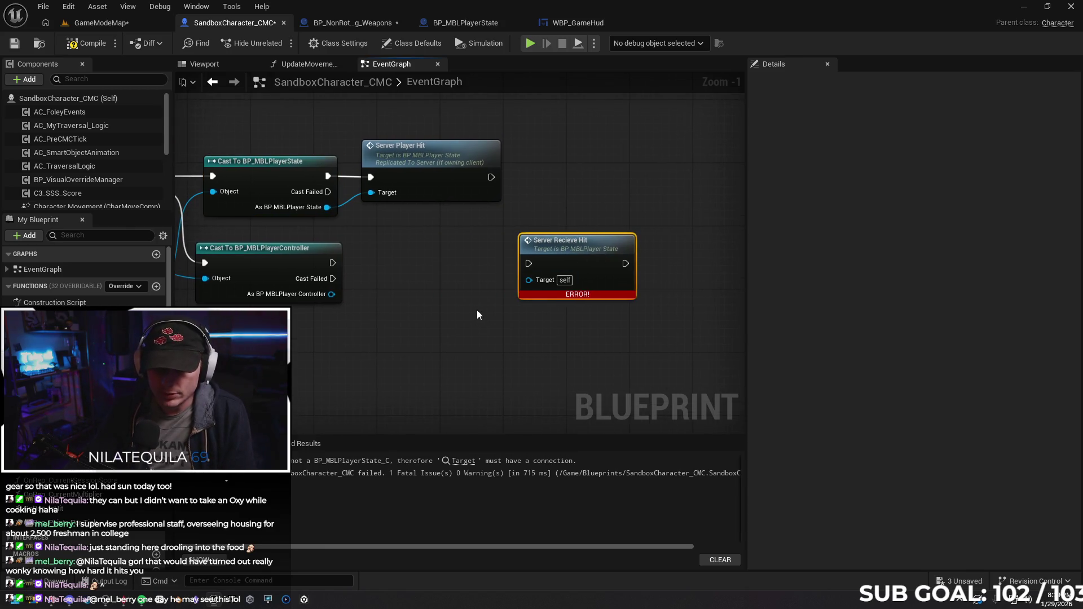
Chain a pasted player-state cast after the controller cast, feeding Server Recieve Hit's Target, and compile.
key(ctrl+v)
mouse_move(519, 312)
mouse_down()
mouse_move(396, 257)
mouse_move(380, 262)
mouse_up()
drag(331, 294, 382, 278)
drag(492, 294, 529, 281)
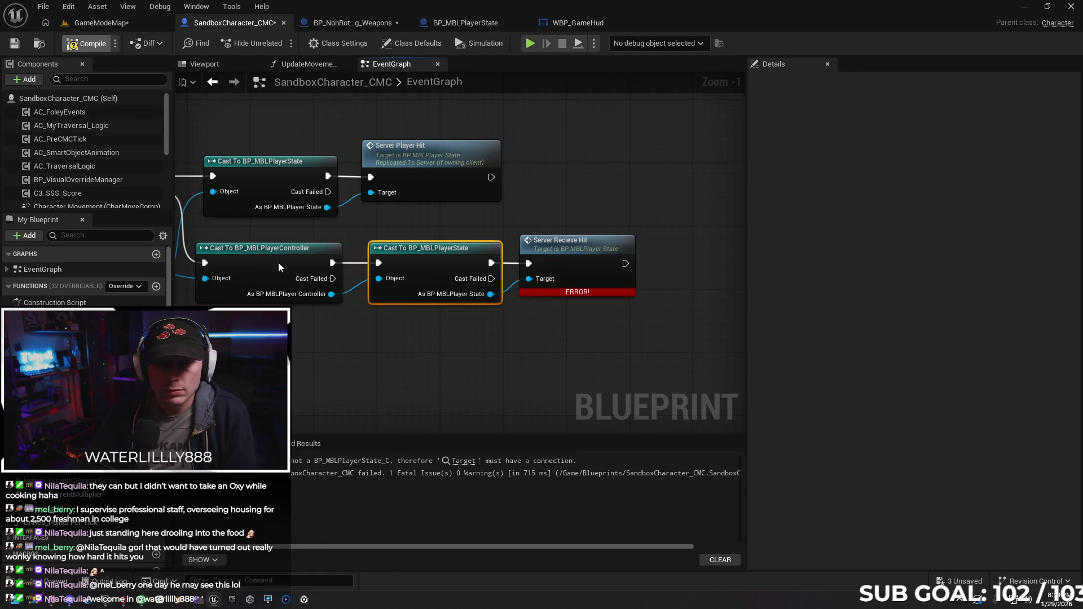
key(F7)
drag(409, 361, 512, 335)
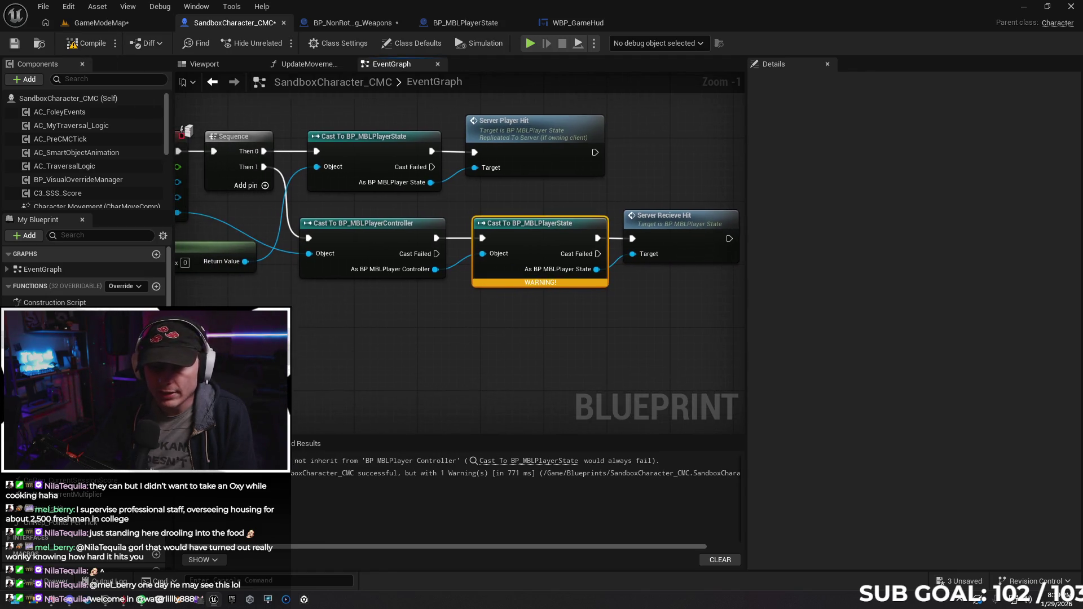
Duplicate Get Player State to feed the chained cast so the blueprint compiles cleanly.
click(223, 250)
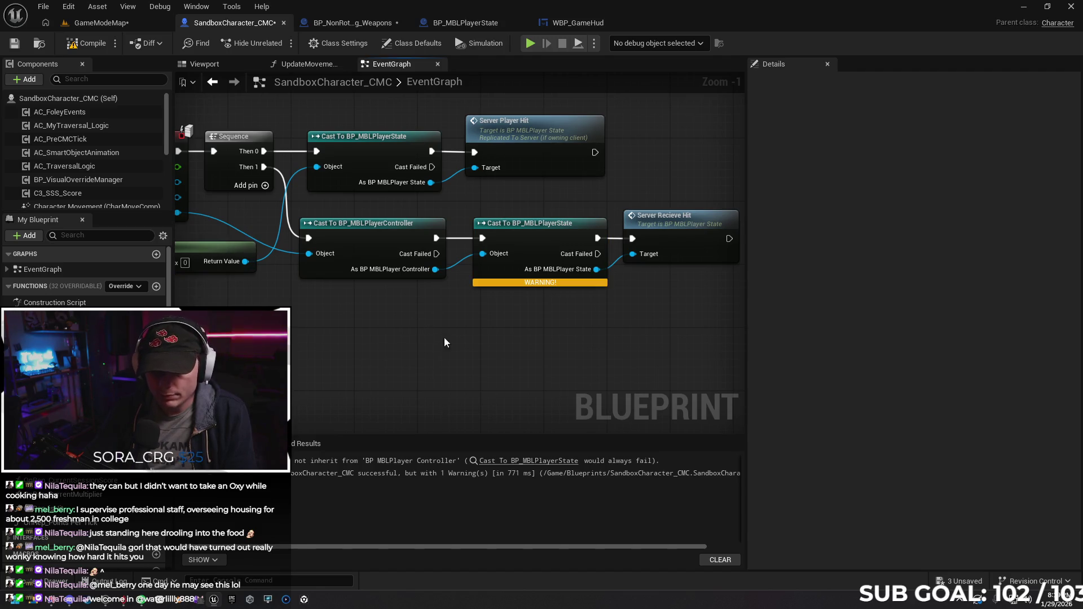
key(ctrl+v)
drag(498, 326, 410, 299)
mouse_move(509, 337)
mouse_down()
mouse_move(391, 306)
mouse_move(481, 254)
mouse_up()
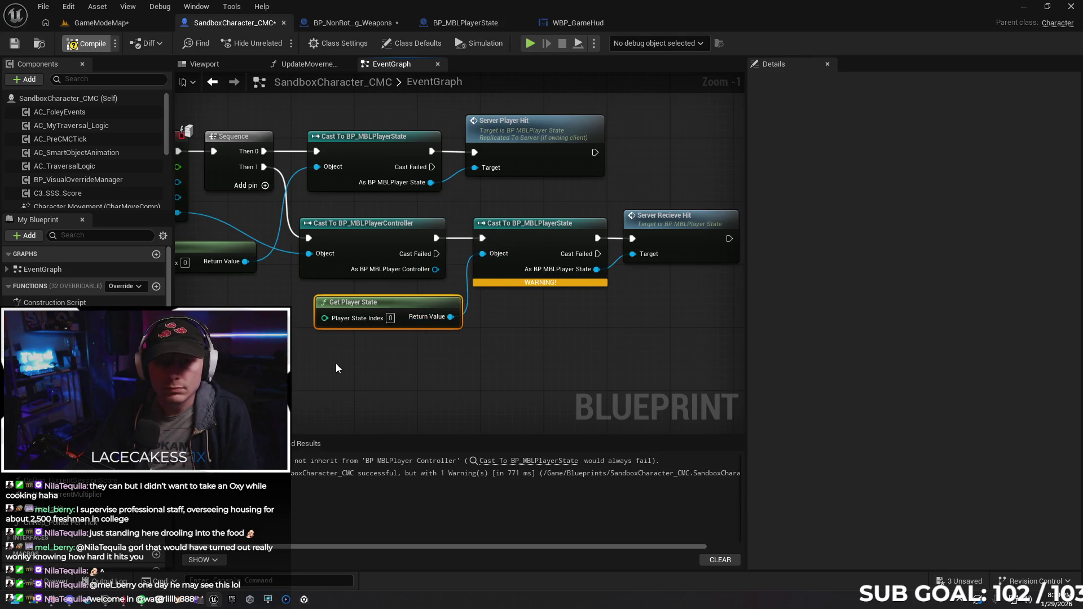
key(F7)
drag(455, 358, 390, 354)
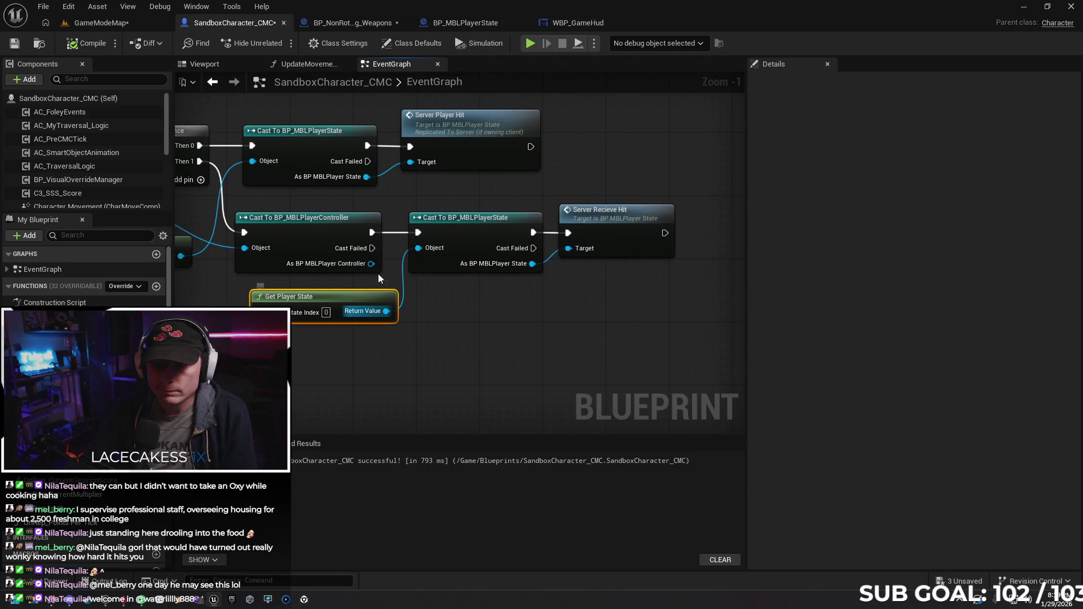
click(464, 23)
Add a Print String after the last Player Score set in BP_MBLPlayerState and launch multiplayer play.
drag(686, 250, 586, 195)
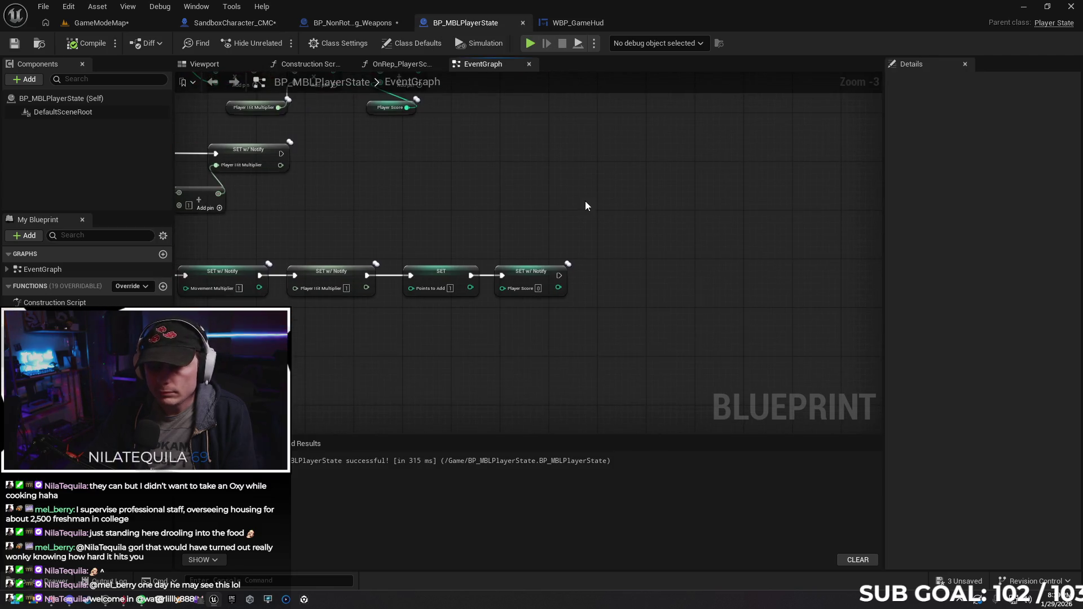
drag(565, 274, 689, 292)
text(print)
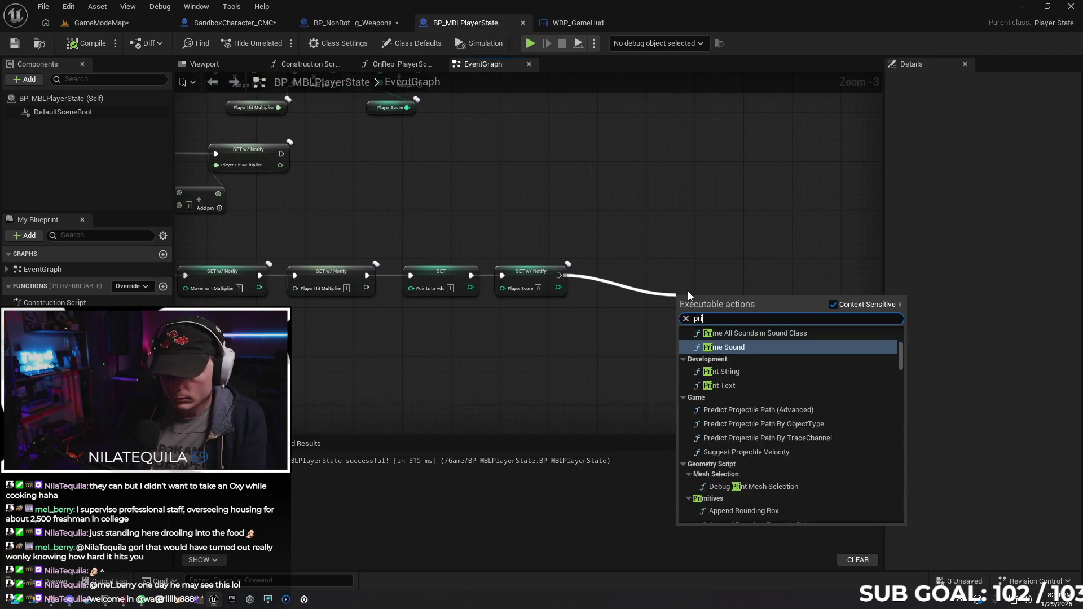
key(Return)
drag(677, 296, 641, 265)
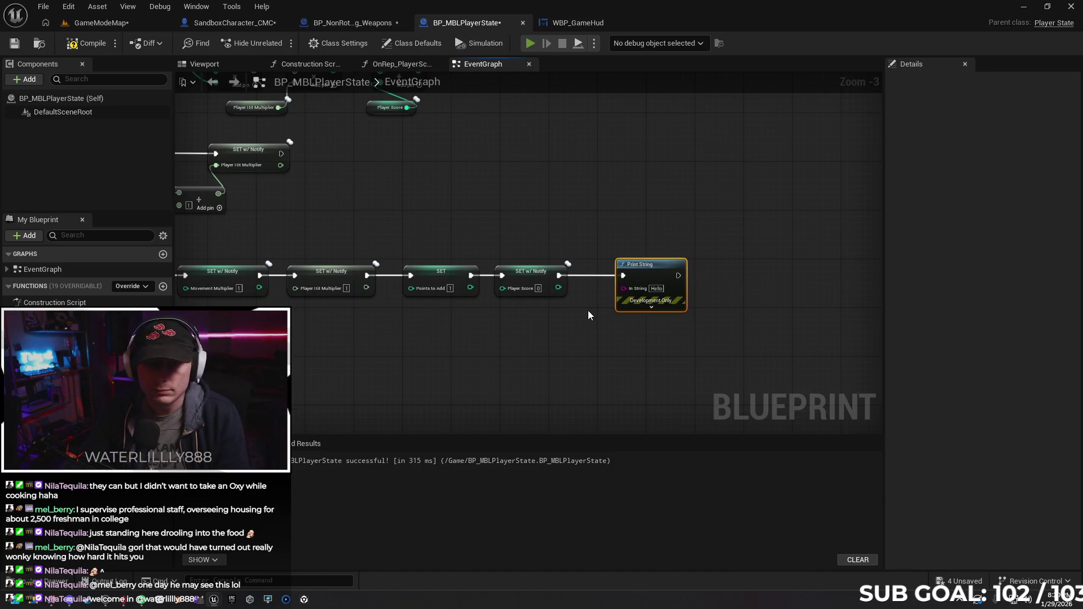
key(alt+p)
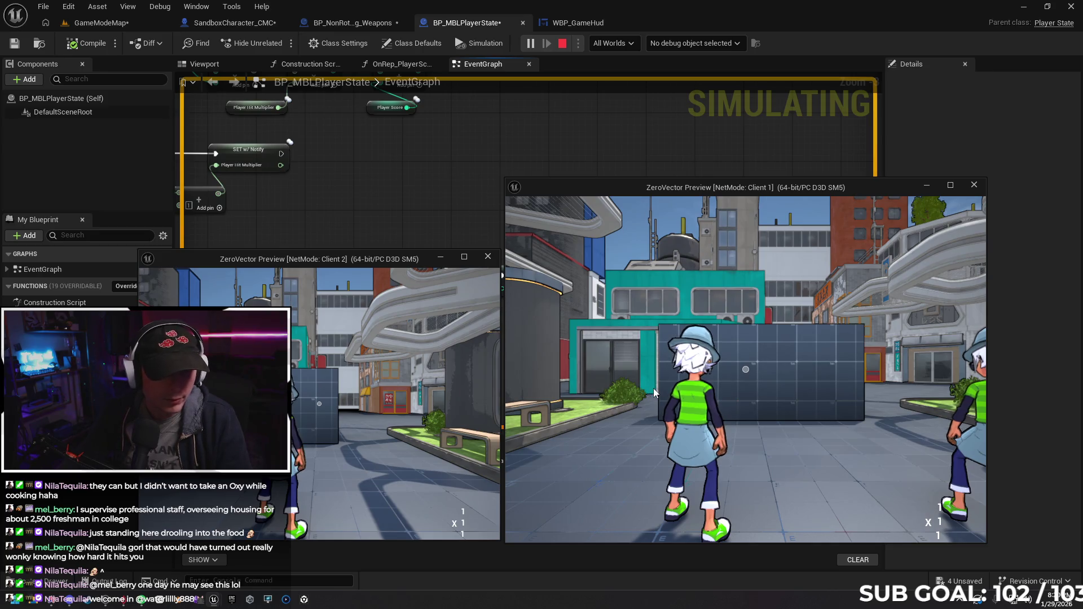
In Client 1, run up to the other player and throw several times to register hits.
click(647, 386)
key(w)
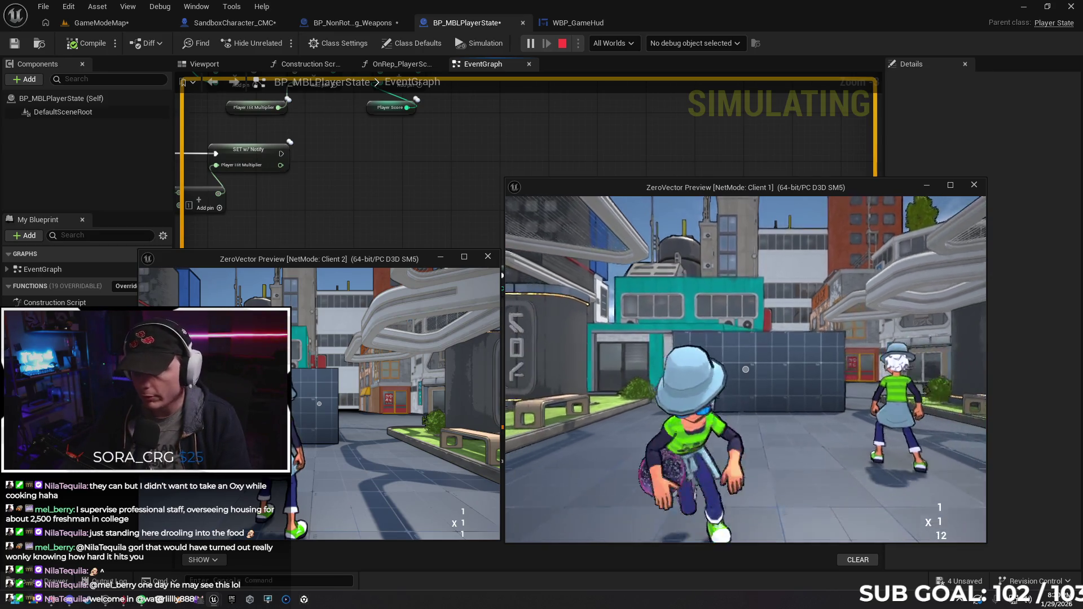
key(s)
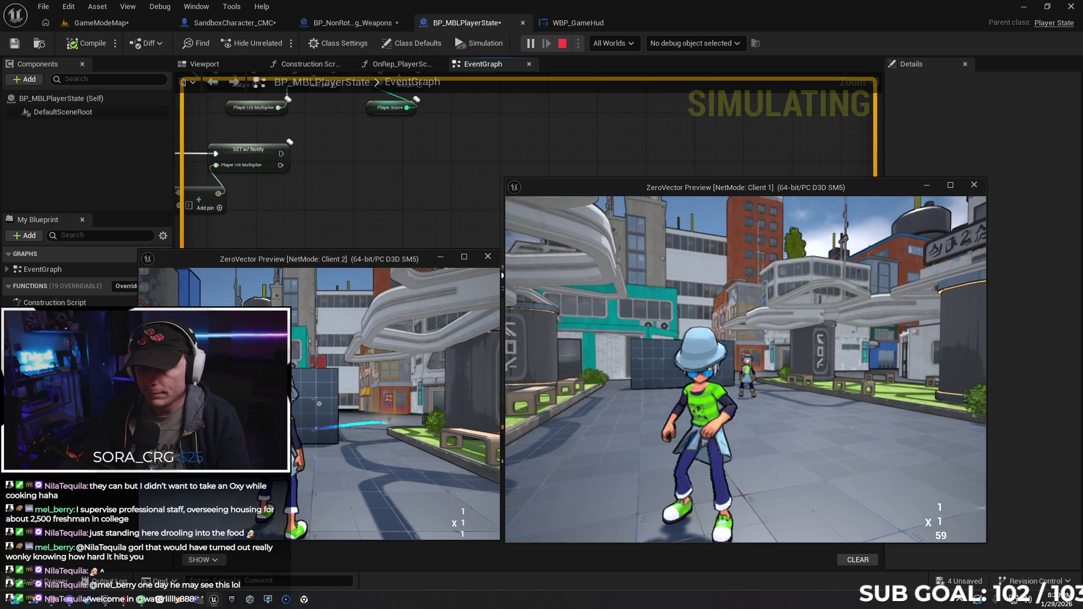
click(648, 381)
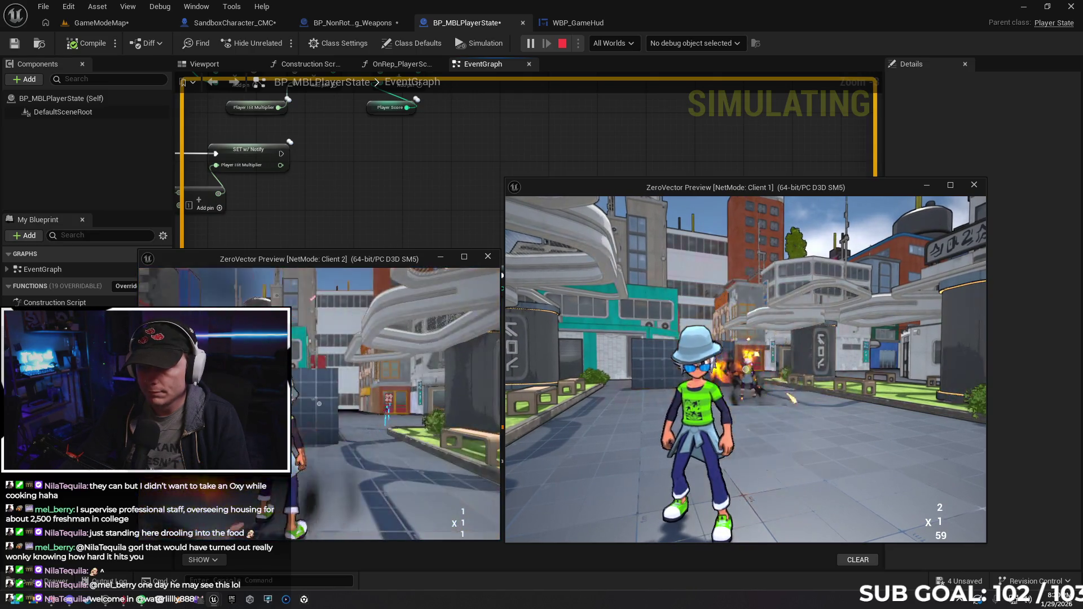
click(643, 381)
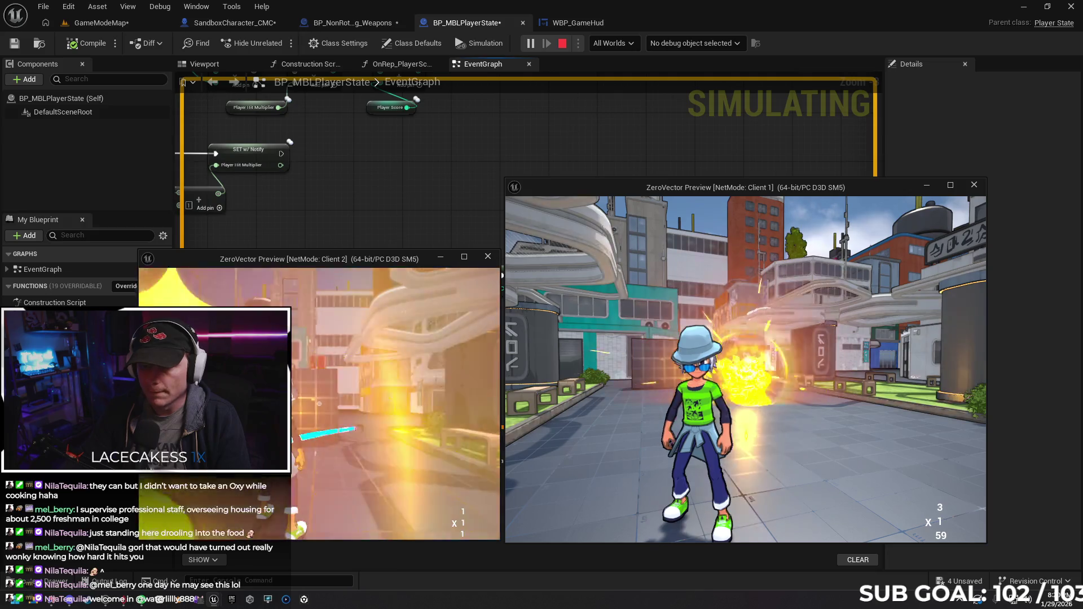
key(w)
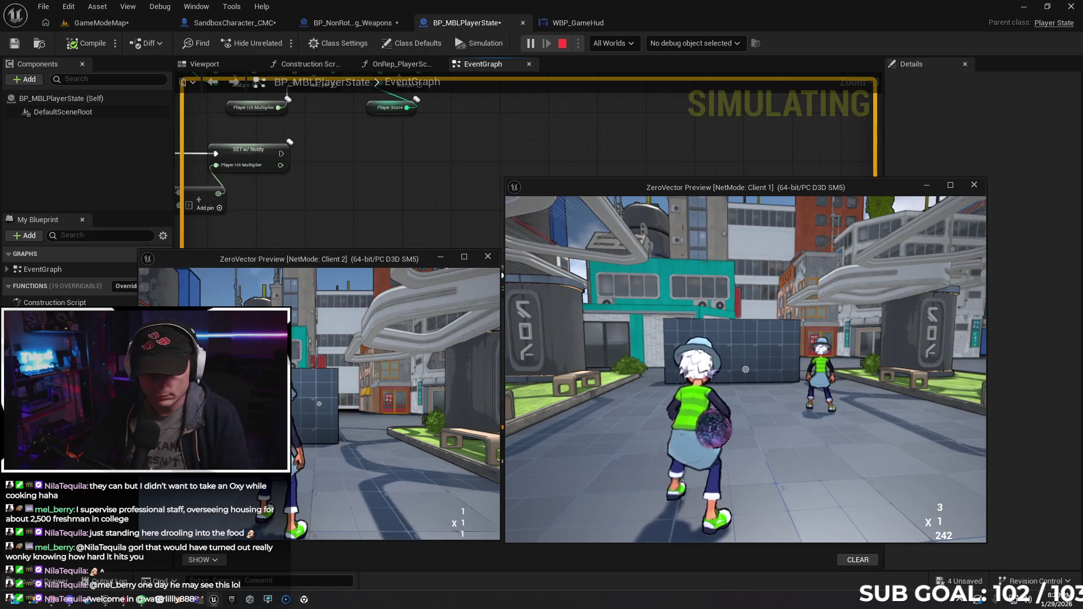
key(super)
key(super)
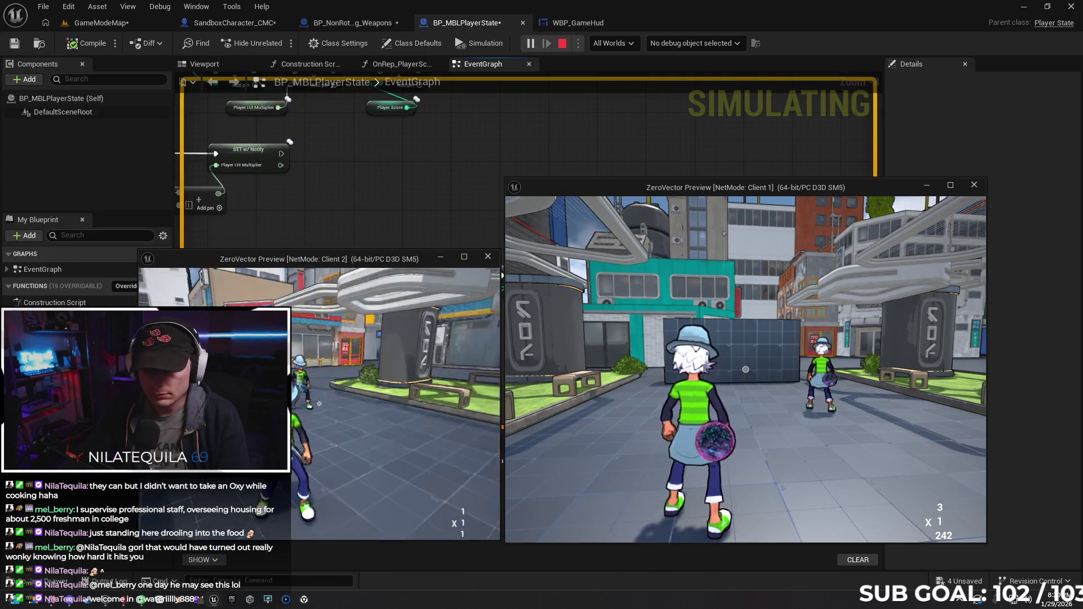
click(746, 370)
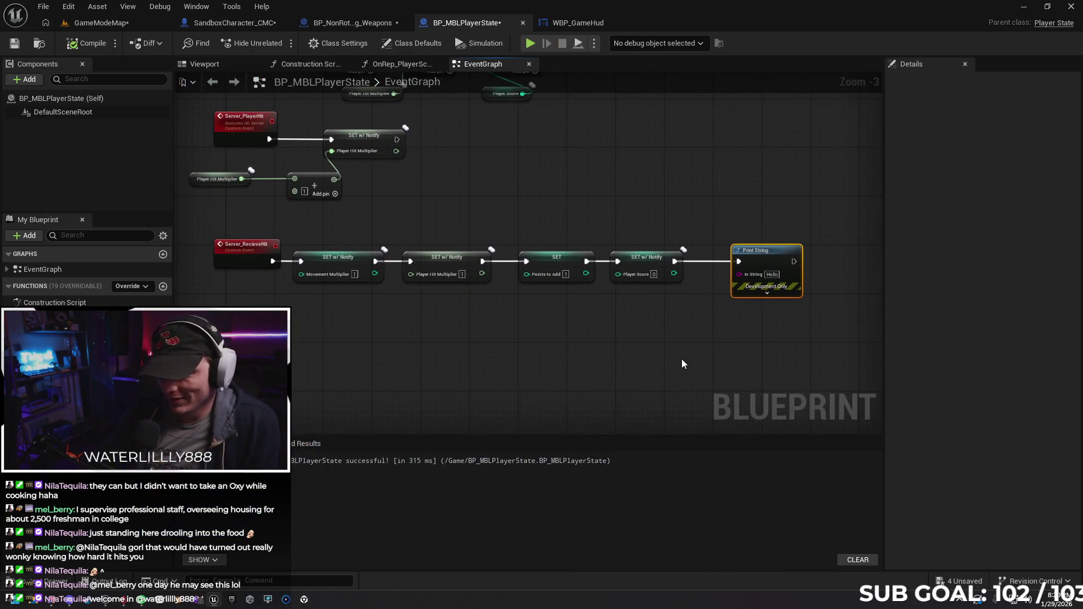
Delete the Print String from BP_MBLPlayerState and move on to the weapon blueprint.
key(Delete)
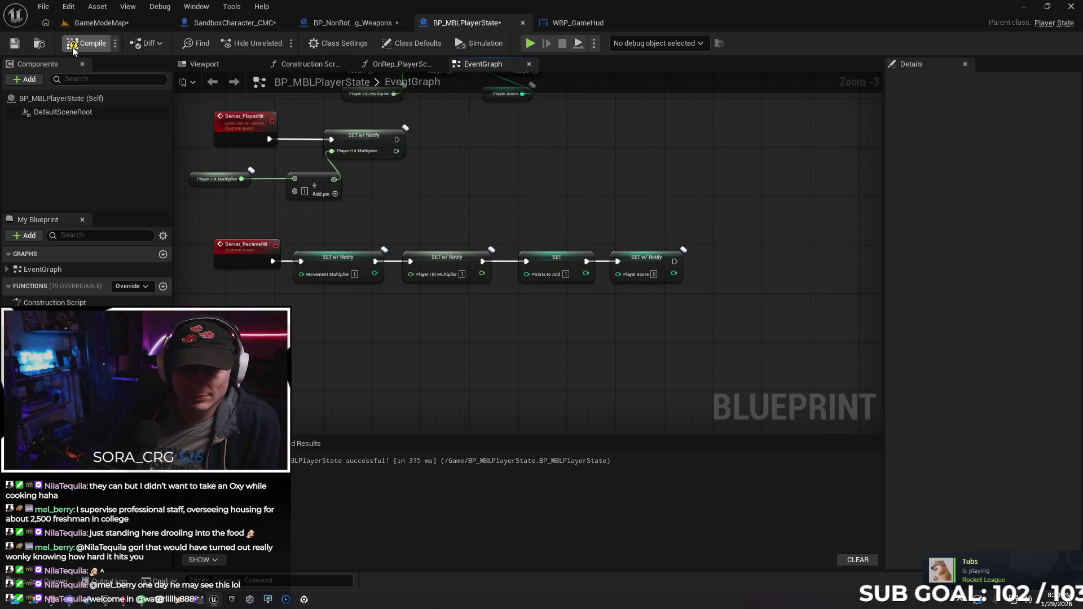
click(347, 22)
click(234, 23)
drag(482, 313, 481, 377)
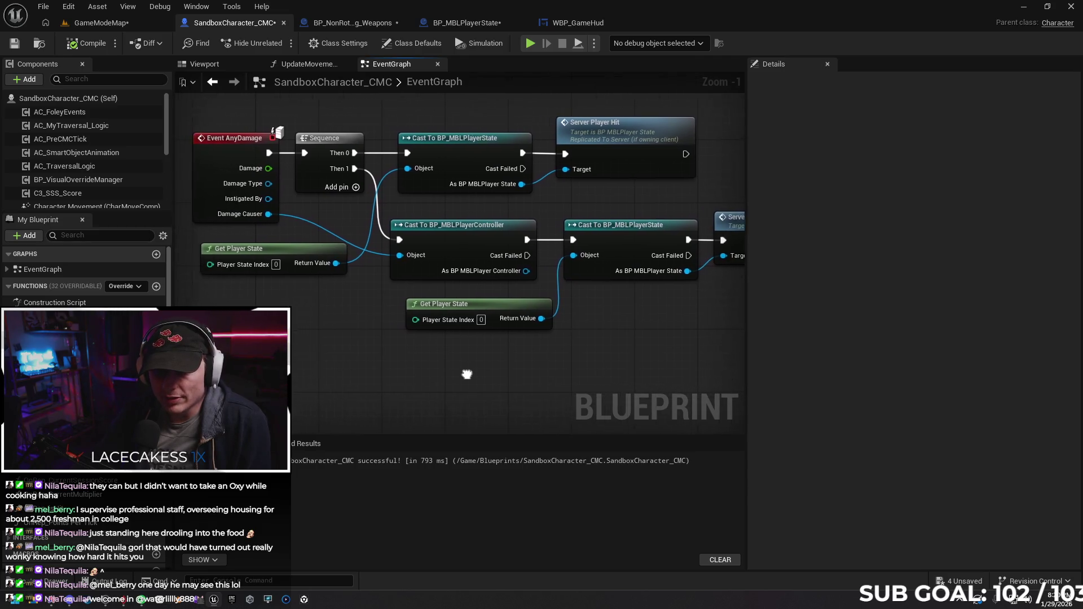
drag(287, 200, 427, 313)
drag(286, 216, 417, 257)
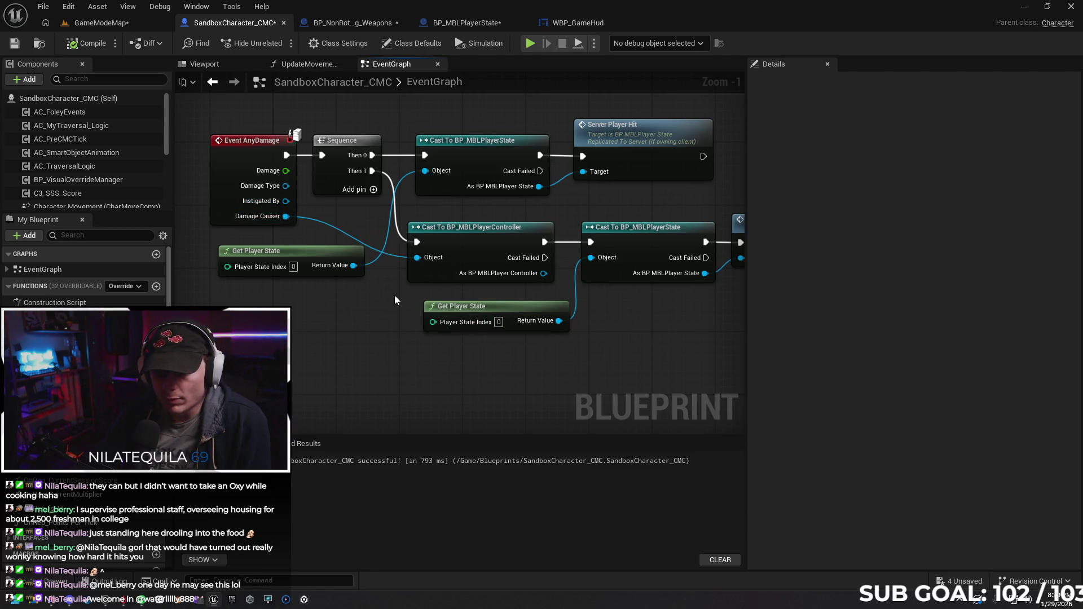
drag(544, 272, 432, 320)
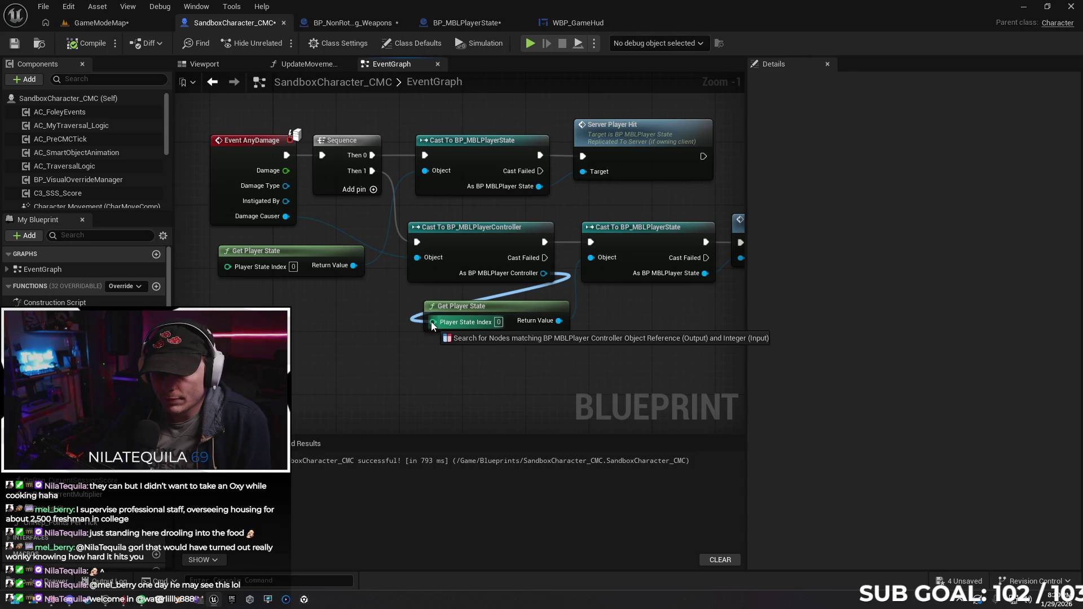
drag(559, 320, 590, 258)
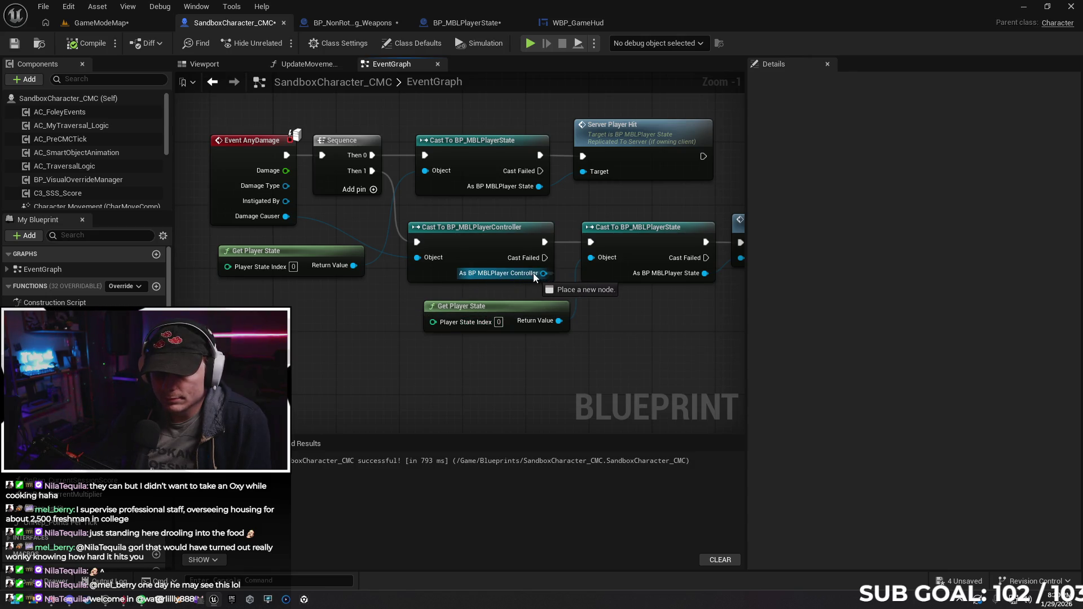
right_click(607, 341)
drag(402, 350, 434, 340)
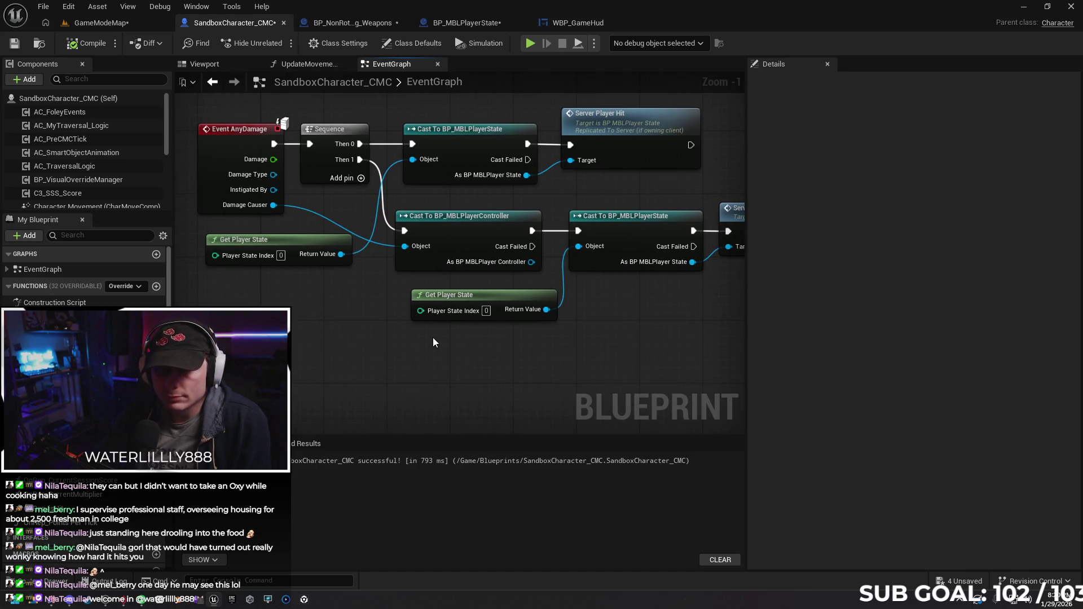
mouse_move(433, 338)
mouse_down()
mouse_move(449, 350)
mouse_move(553, 348)
mouse_up()
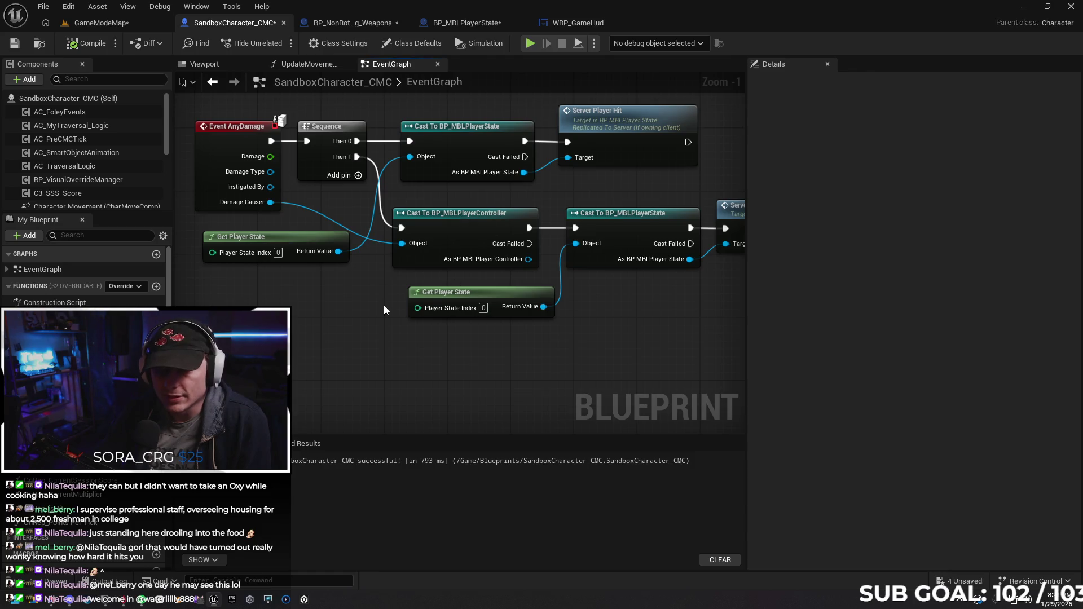
Replace Self with Get Player Controller as Apply Damage's Damage Causer in Trace Hit Player.
click(351, 23)
drag(463, 338, 457, 307)
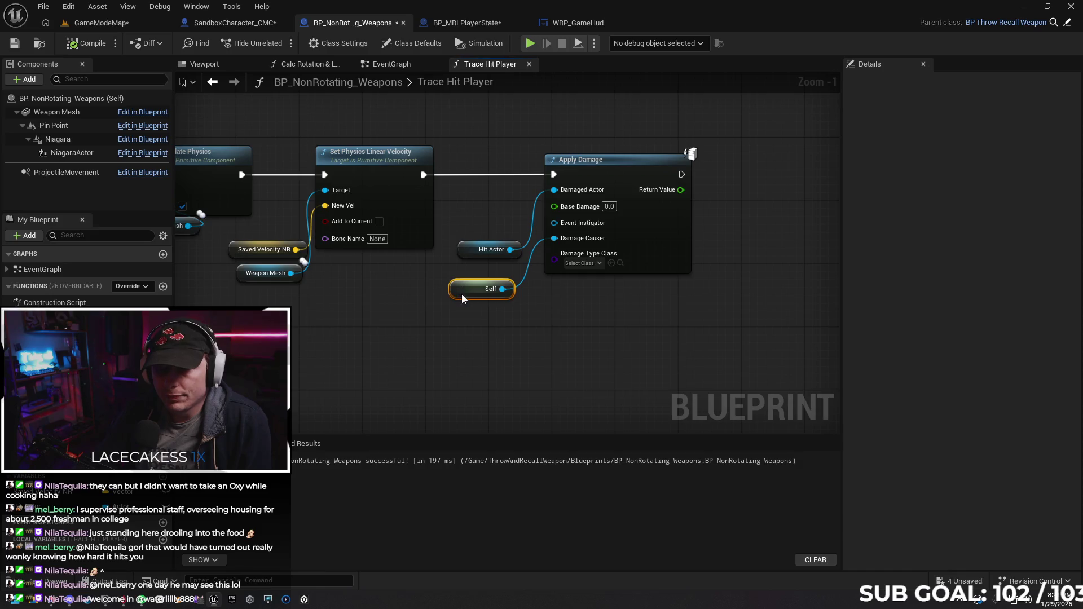
key(Delete)
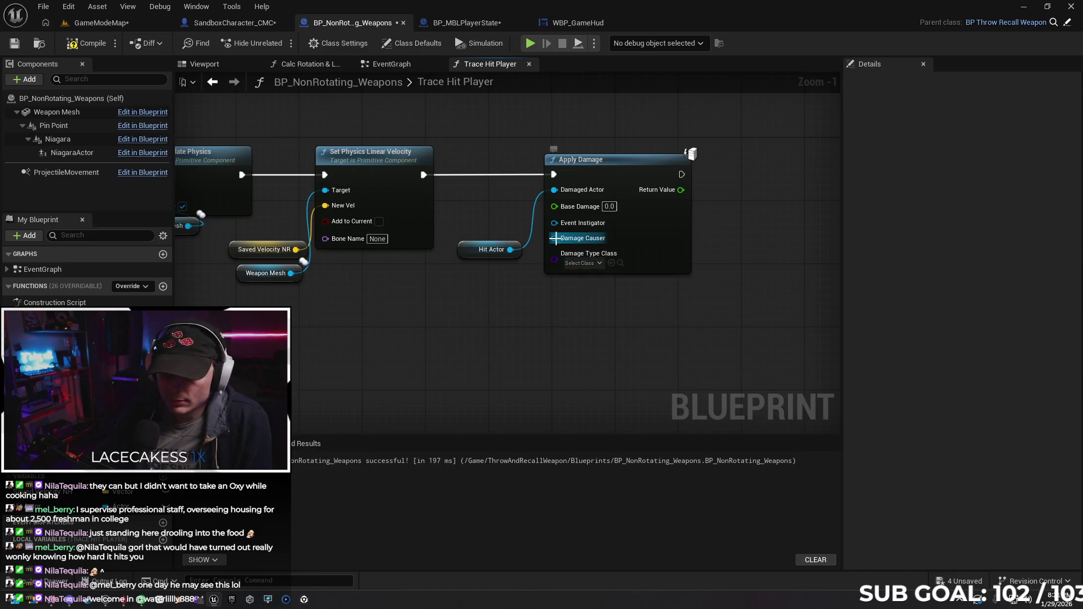
drag(555, 239, 483, 331)
text(ge)
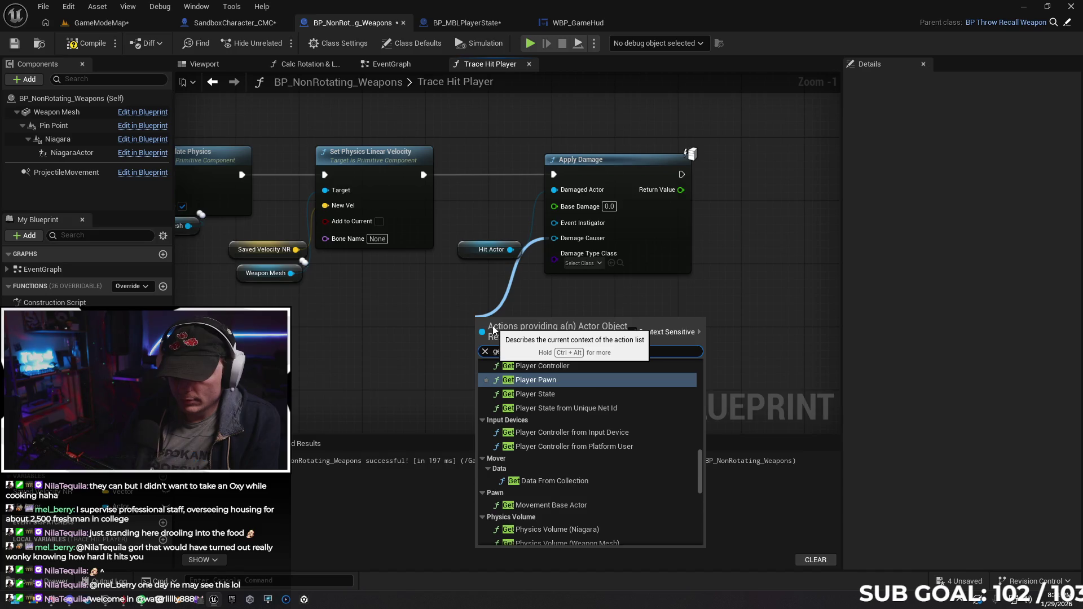
key(Up)
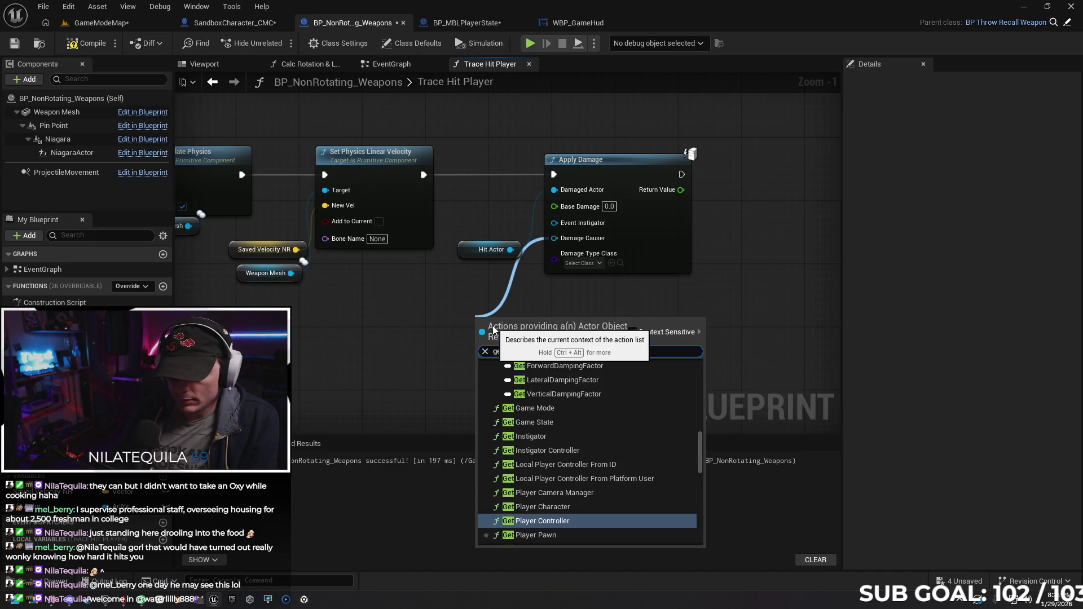
key(Return)
drag(508, 328, 455, 314)
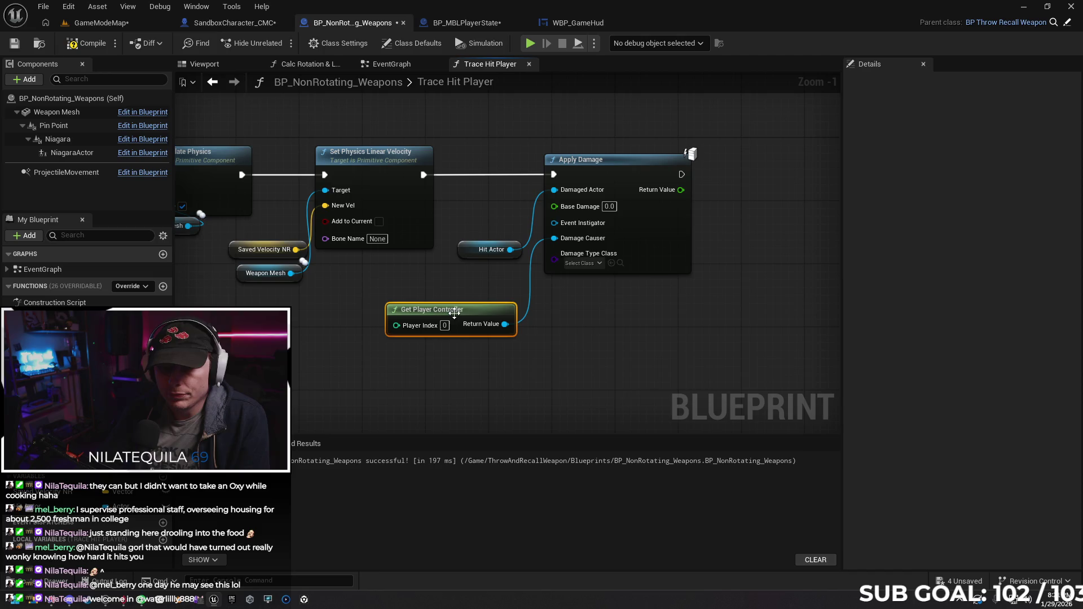
Leave the player index default, tidy the node placement and return to the character blueprint.
drag(392, 325, 336, 352)
text(self)
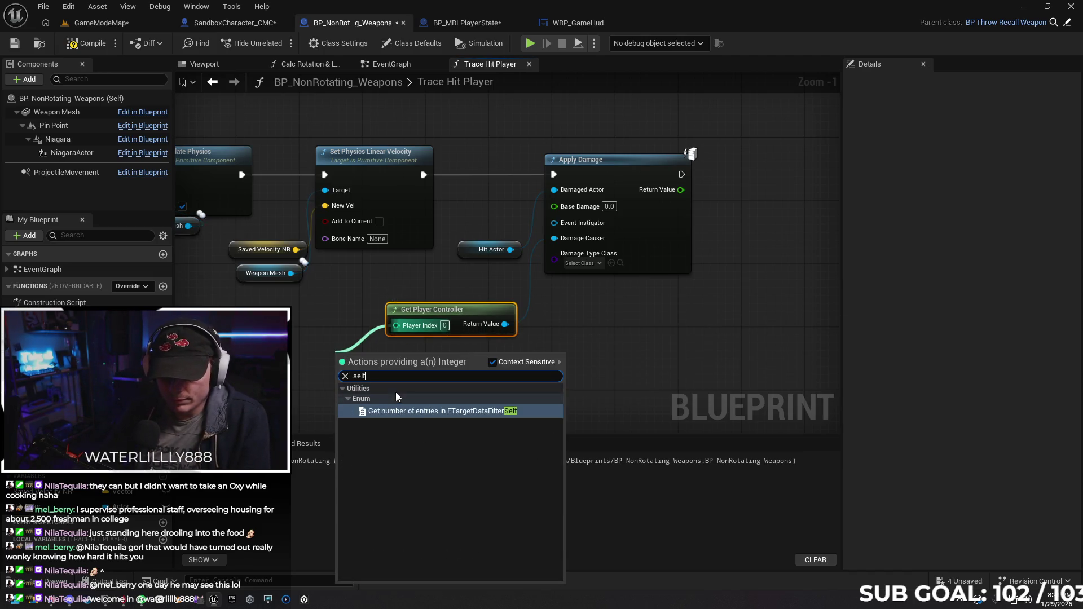
click(343, 293)
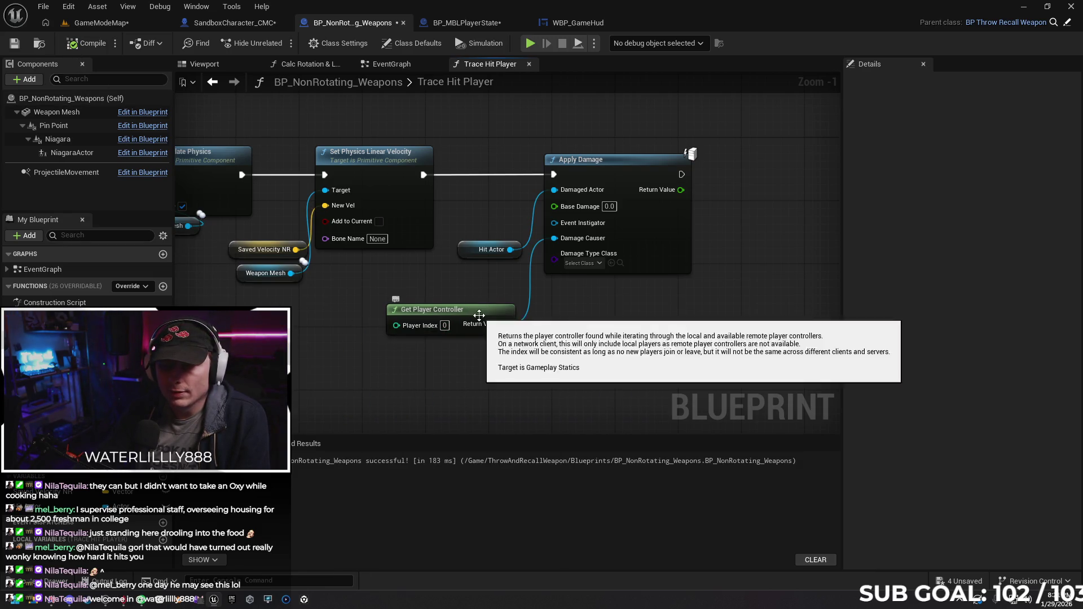
drag(480, 316, 480, 292)
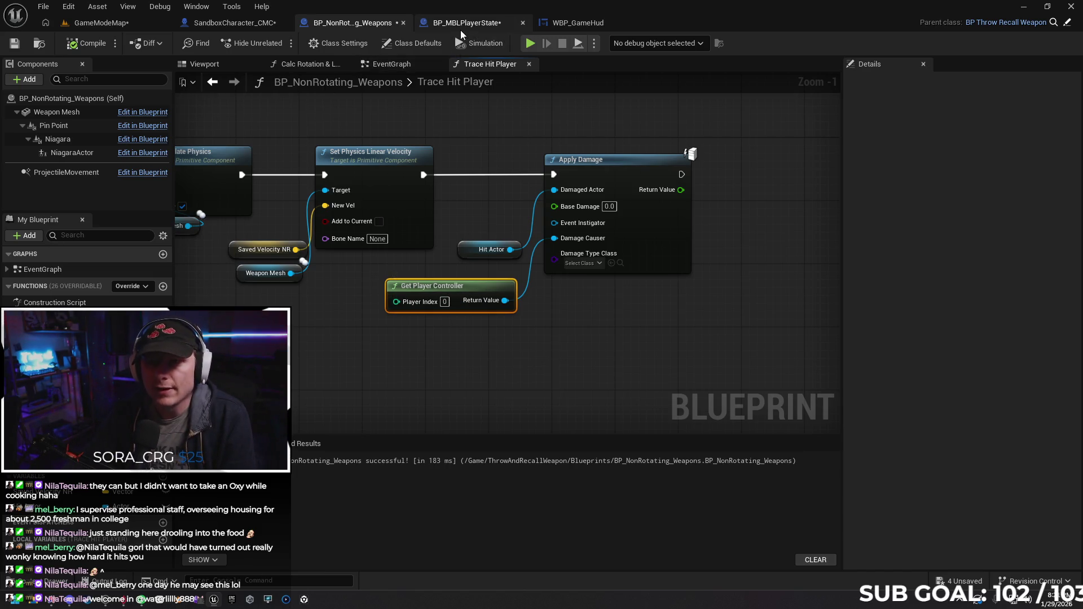
click(230, 22)
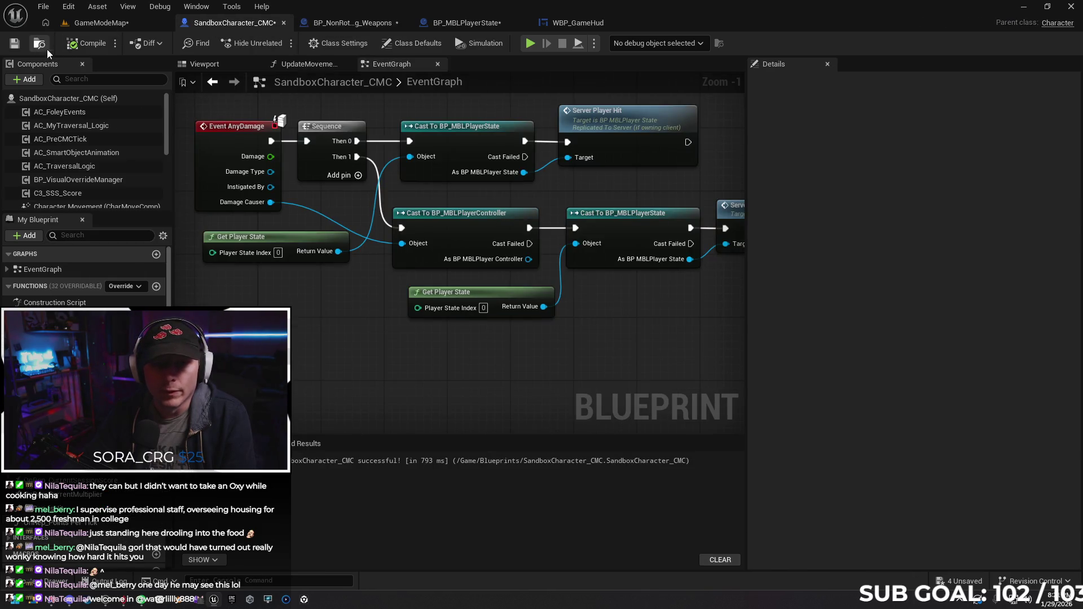
Launch a two-client test, fire charged attacks at the other player from Client 1, then stop play.
drag(462, 357, 359, 358)
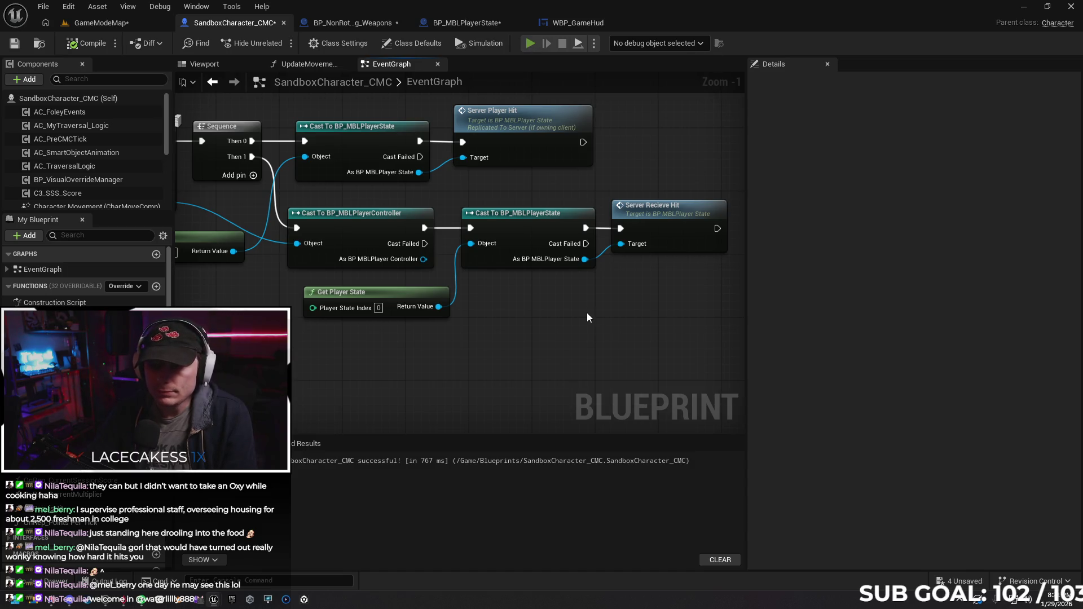
key(alt+p)
click(665, 356)
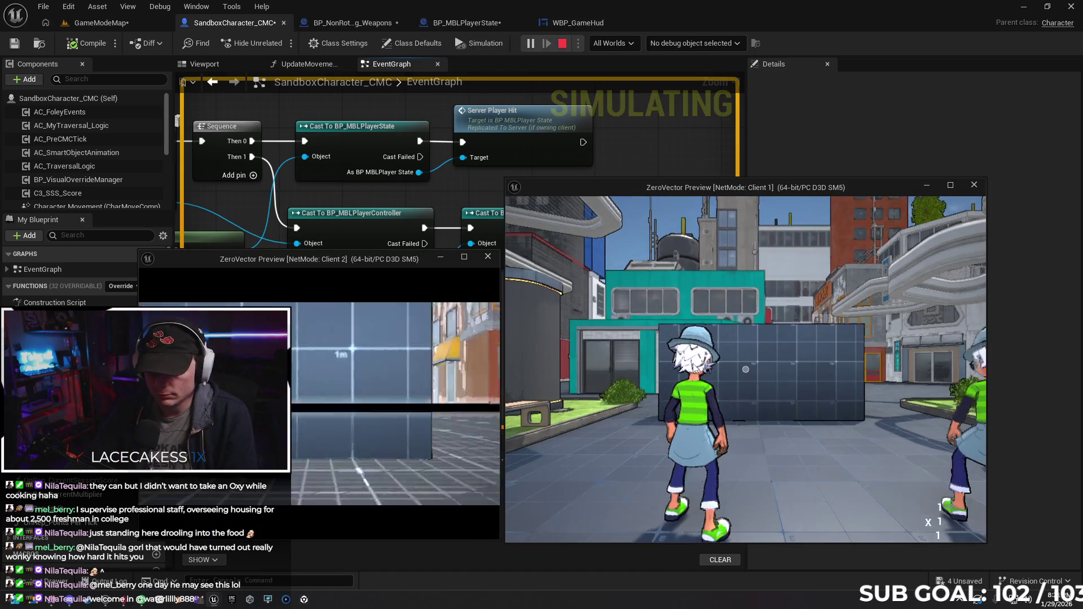
key(w)
click(745, 369)
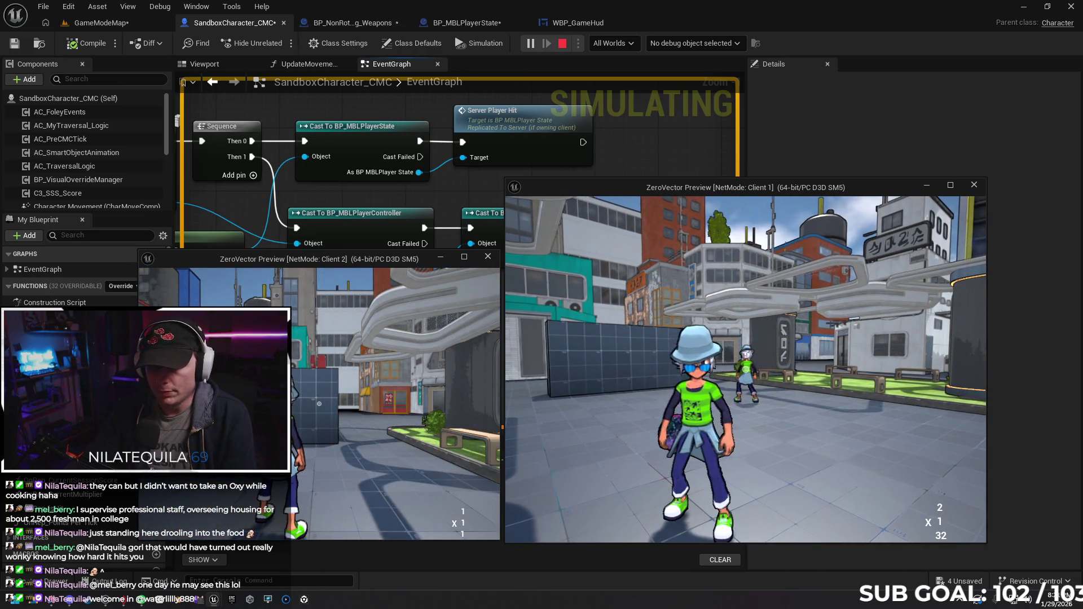
key(super)
key(Escape)
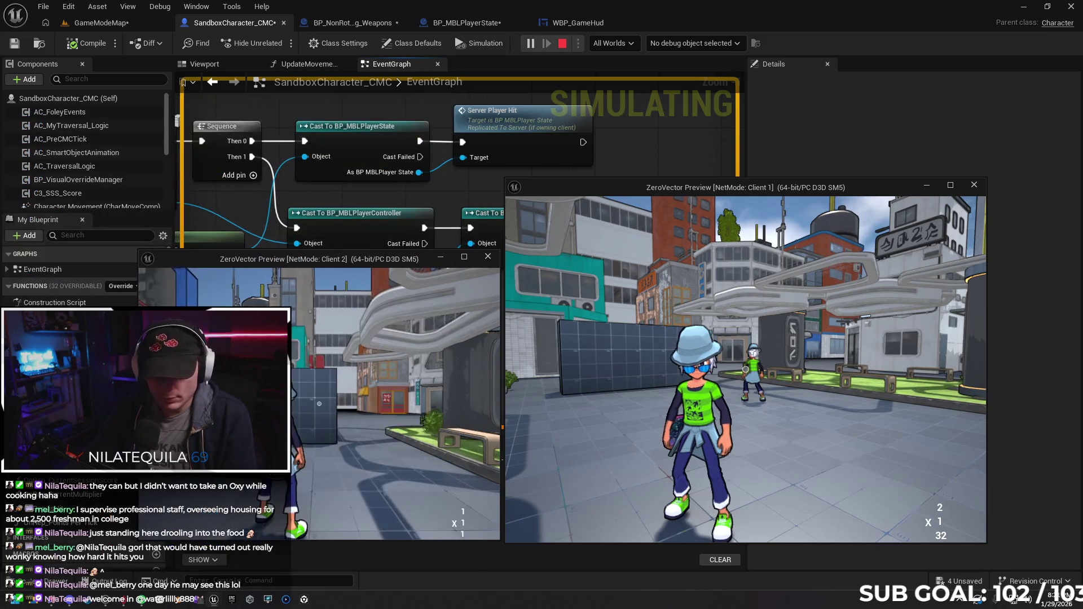
click(745, 369)
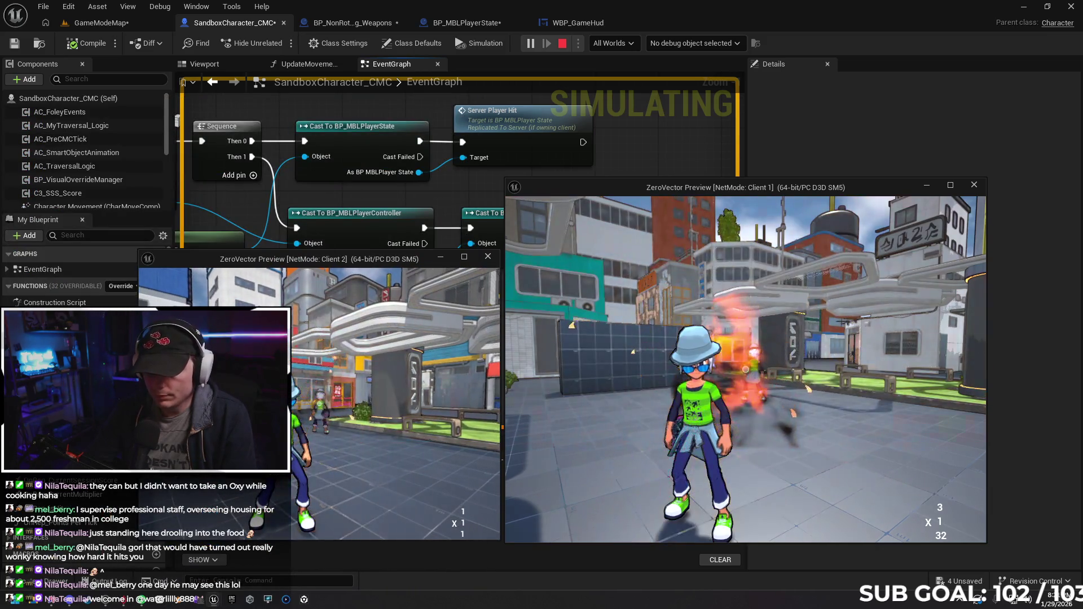
key(Escape)
scroll(426, 379, down, 1)
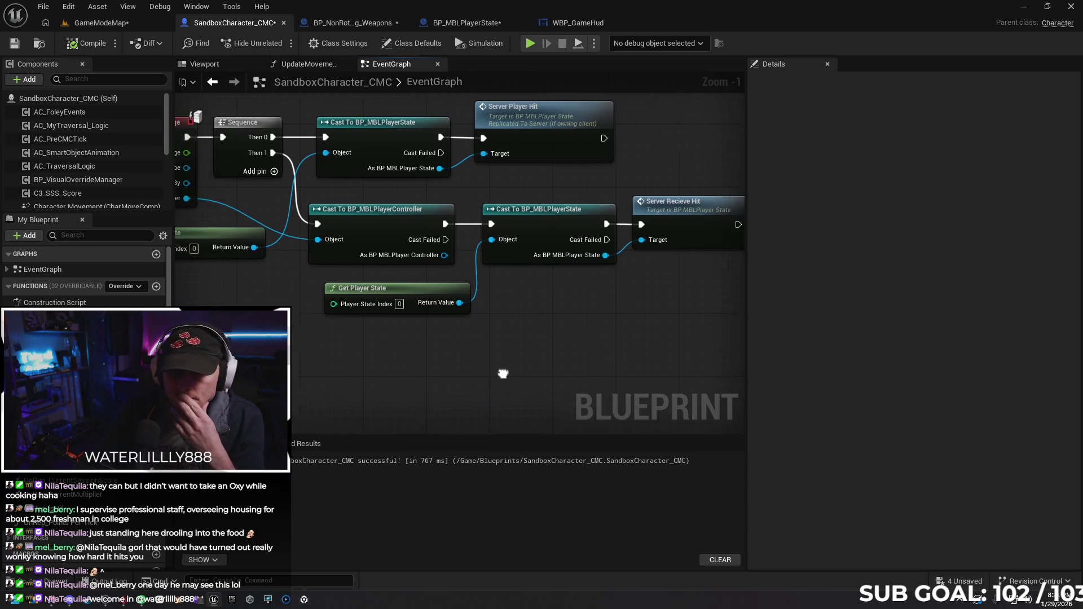
Delete the Sequence node, wire Event AnyDamage directly into the player-state cast, compile and start play.
drag(309, 238, 304, 241)
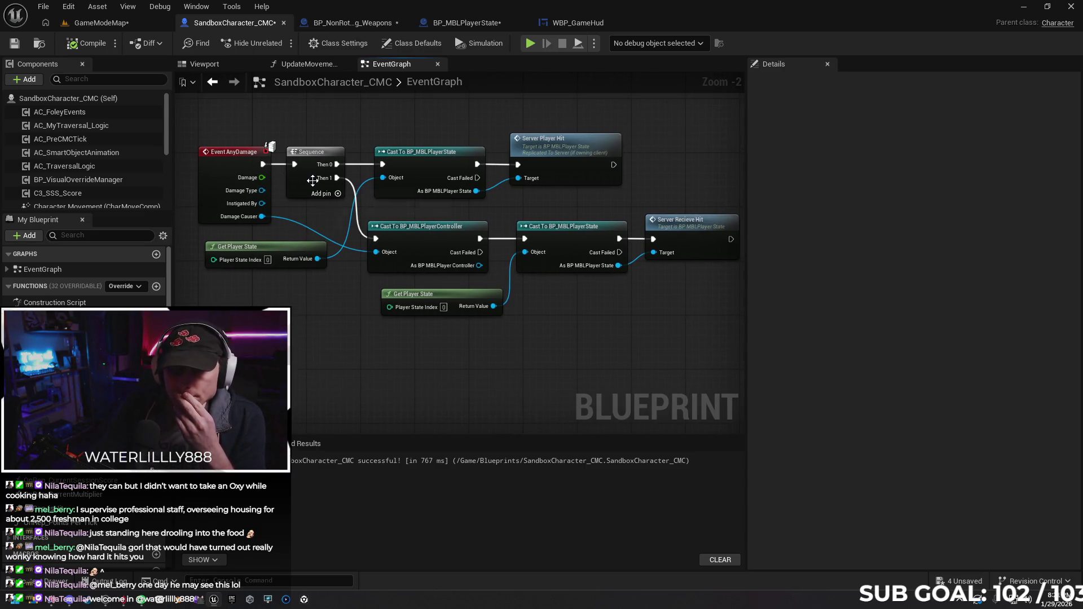
key(Delete)
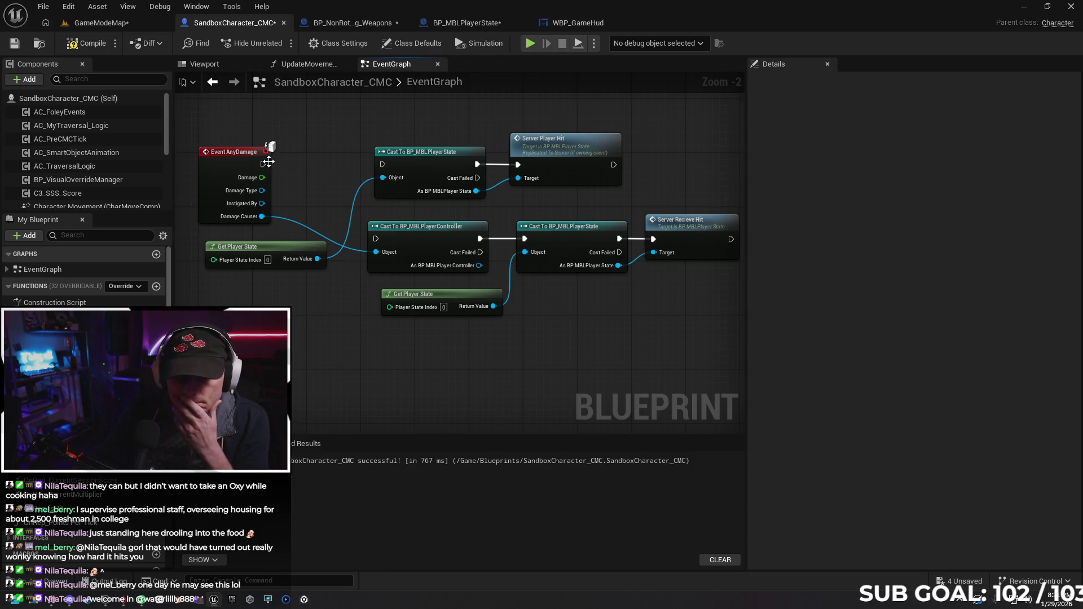
drag(266, 163, 284, 163)
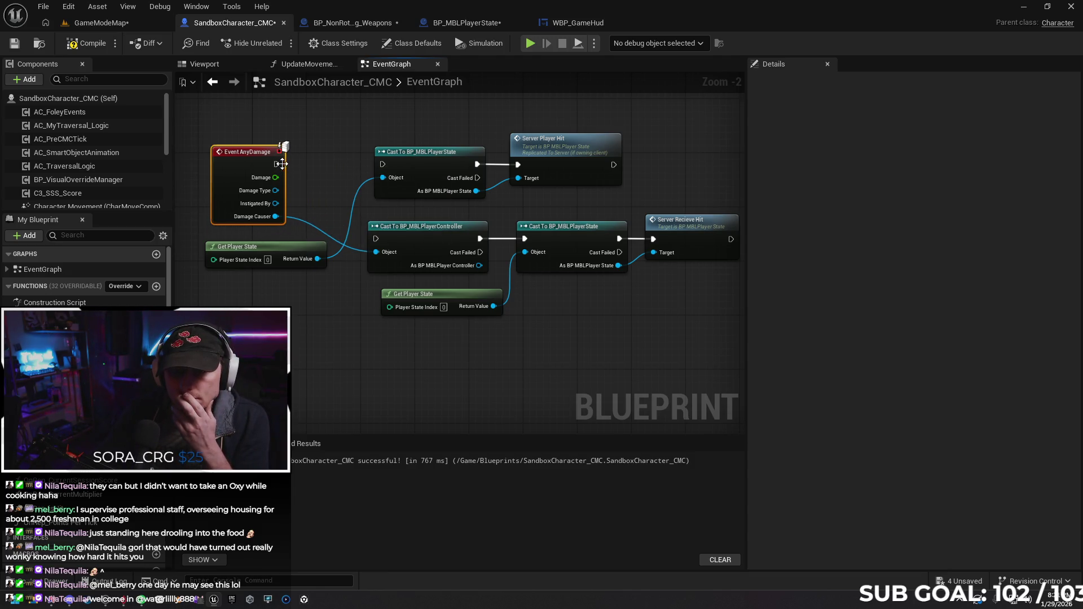
drag(382, 166, 382, 165)
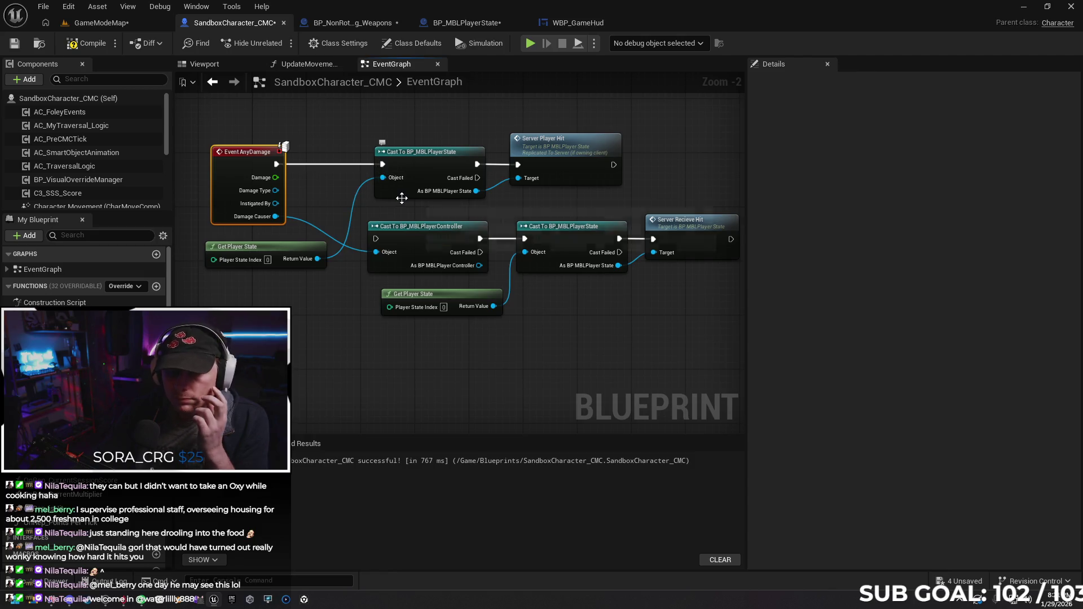
drag(544, 365, 515, 362)
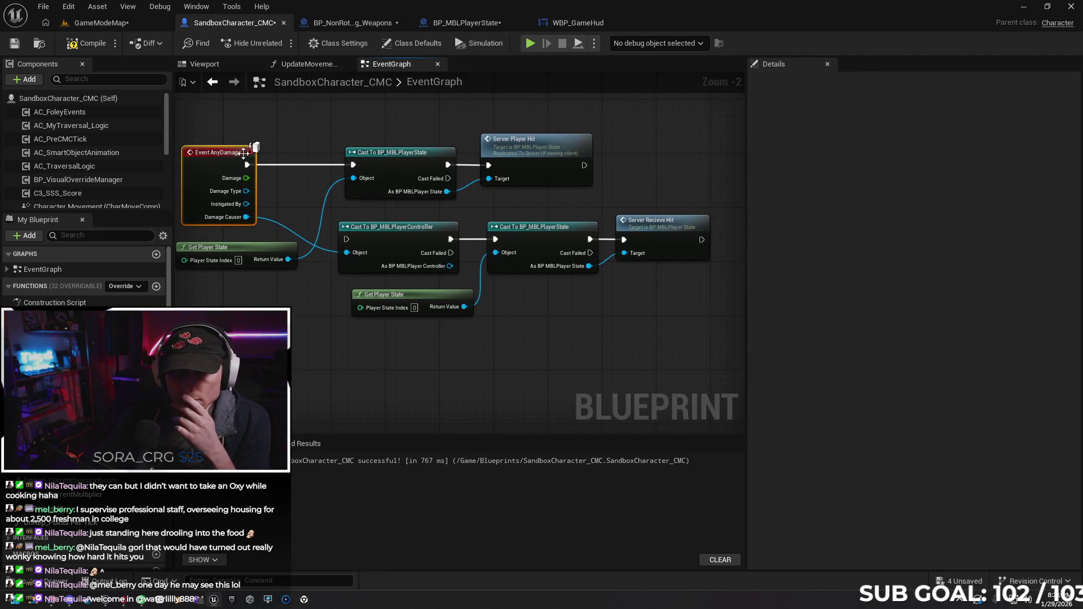
key(F7)
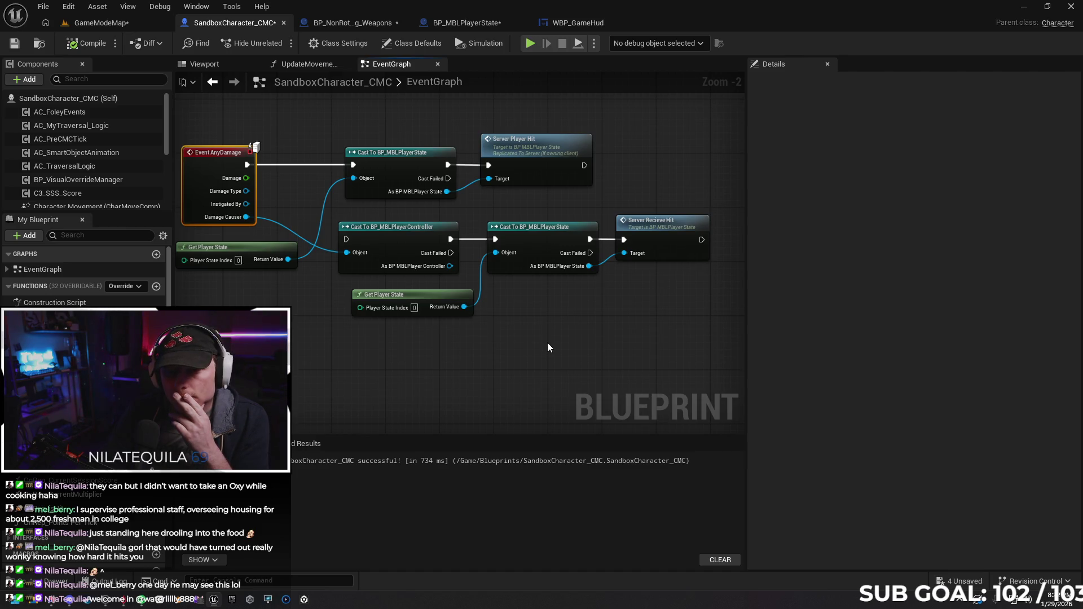
drag(547, 343, 549, 325)
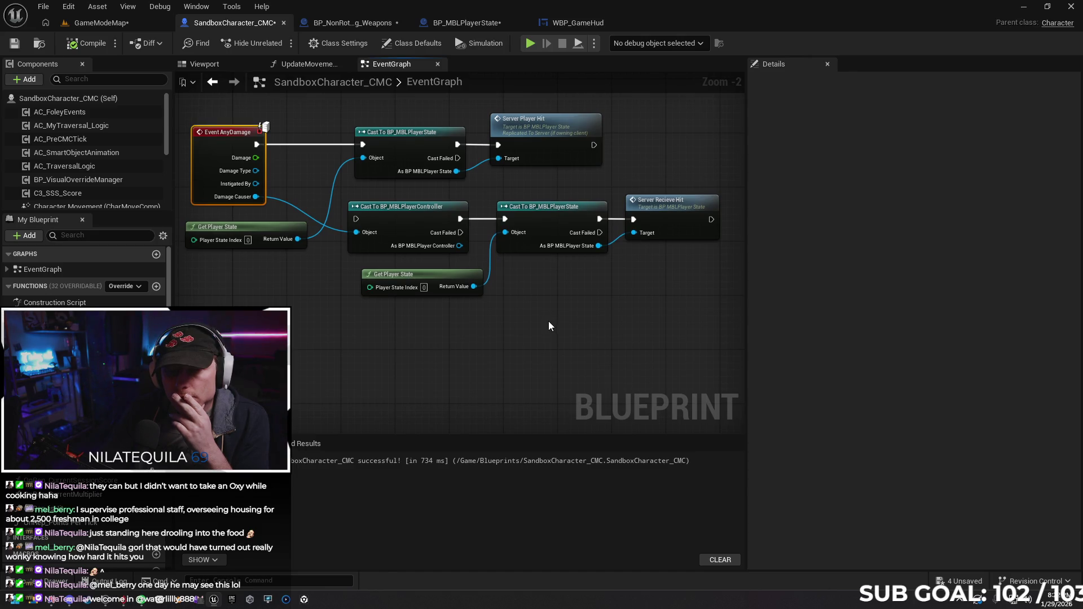
click(529, 43)
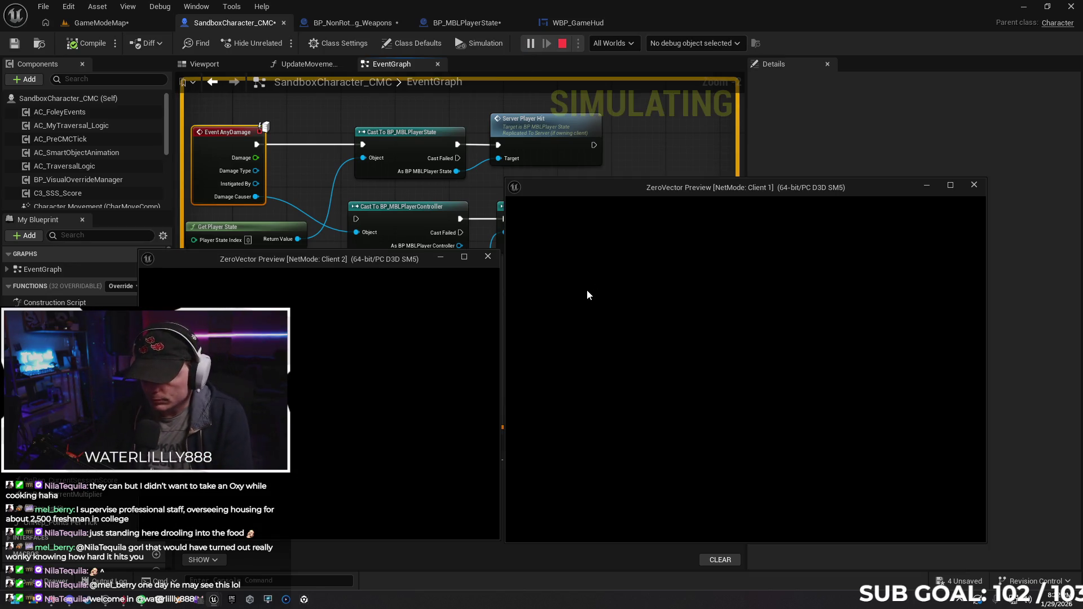
Attack the other player in the client window until the counter reaches 5, then stop play.
click(652, 360)
click(653, 359)
key(super)
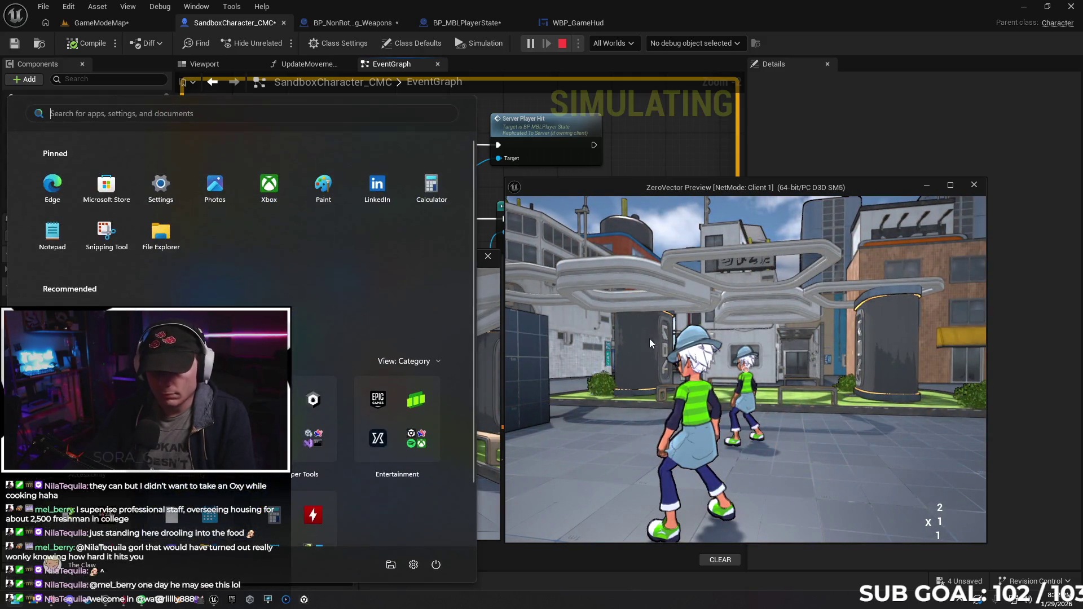
key(super)
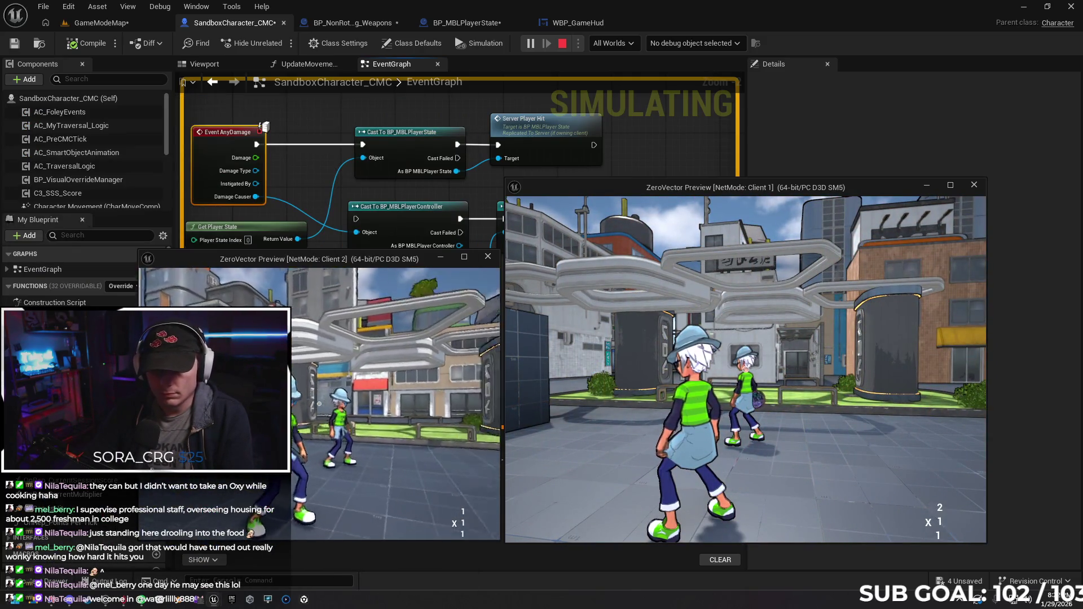
click(745, 368)
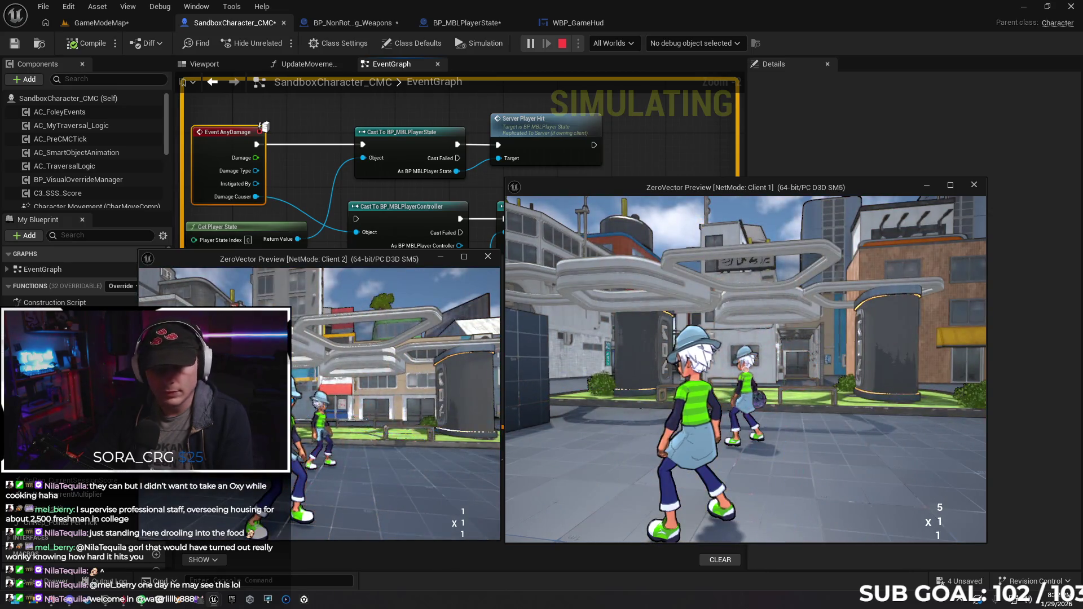
key(Escape)
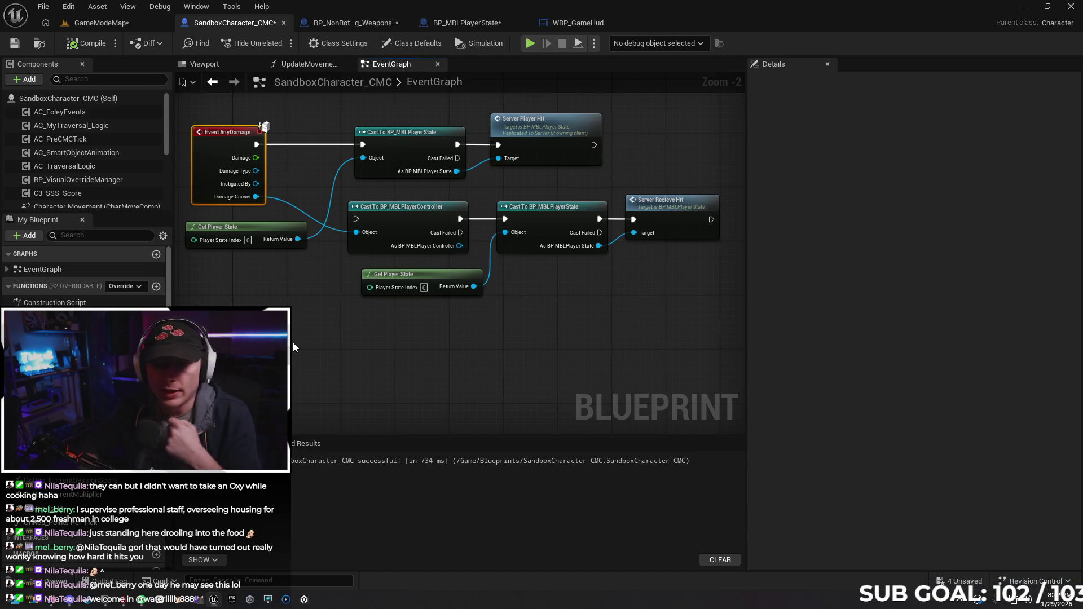
Delete the lower row of Server Recieve Hit nodes from the character's damage graph.
click(291, 343)
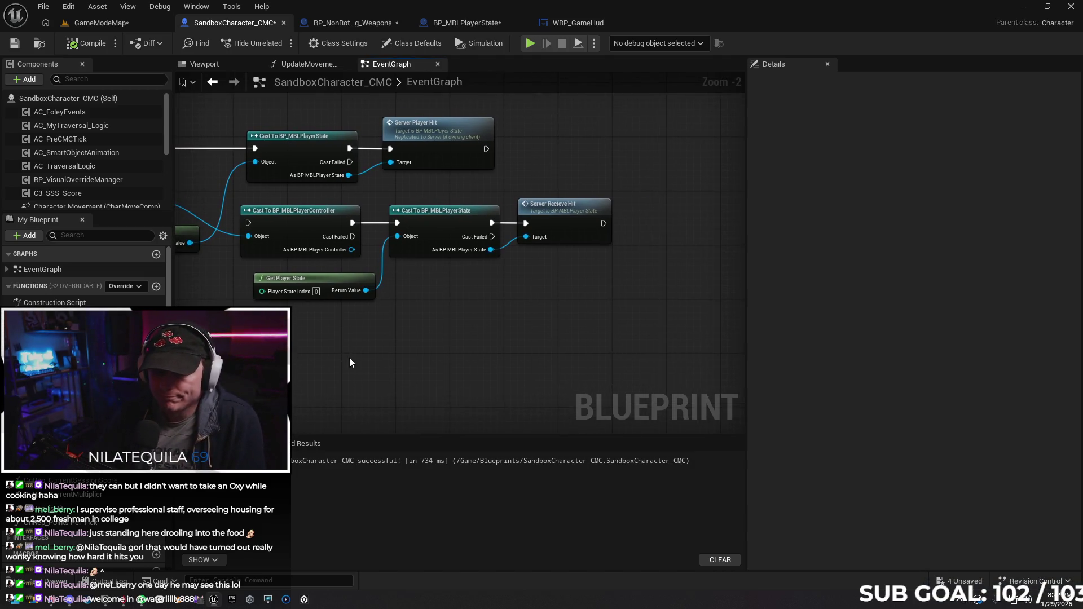
drag(687, 306, 280, 215)
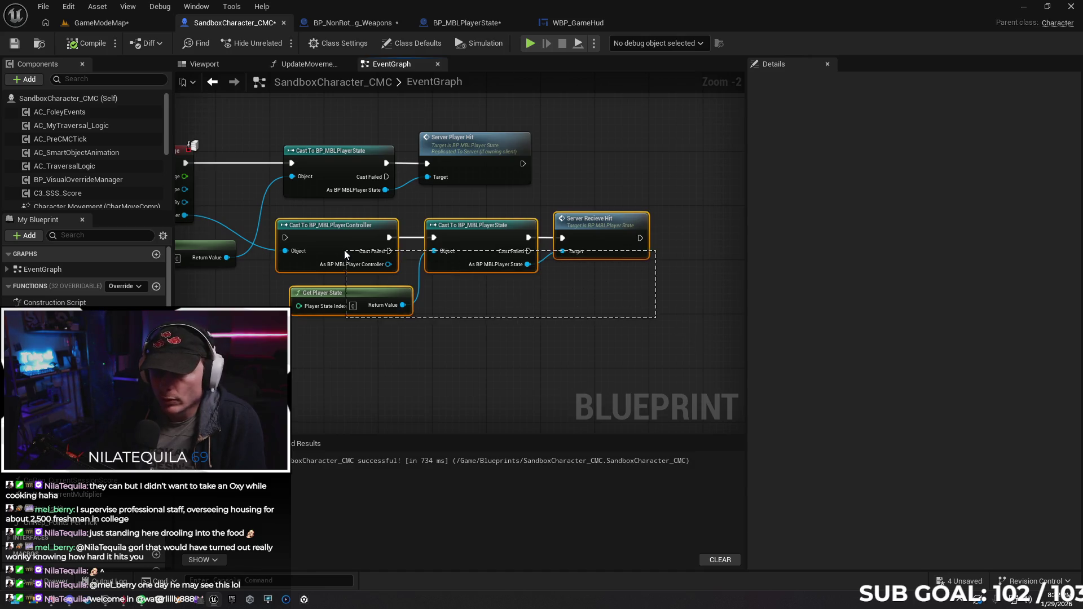
key(Delete)
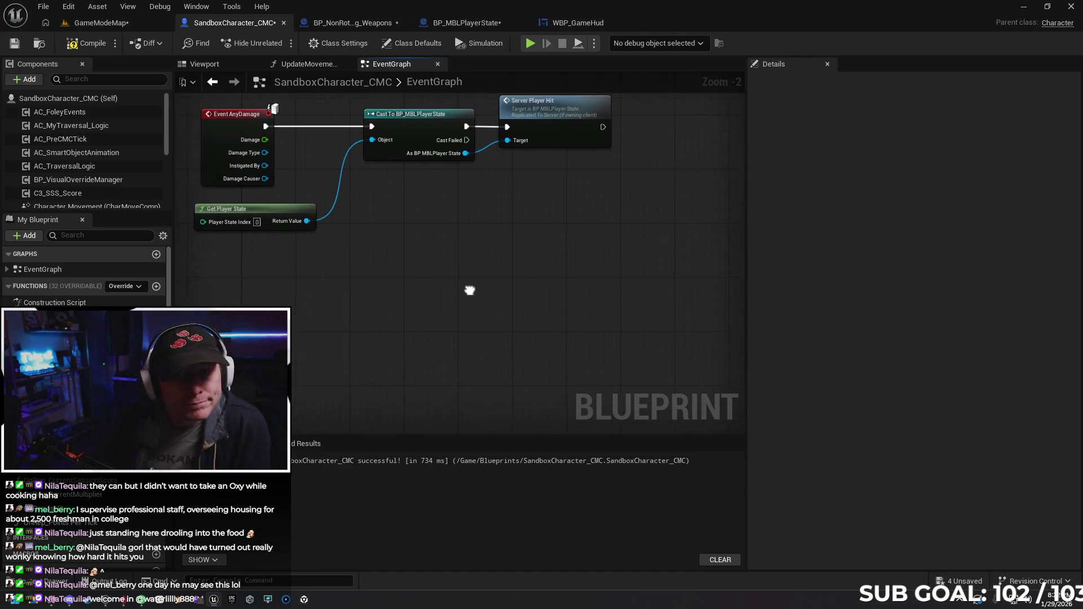
drag(341, 329, 505, 308)
drag(386, 310, 378, 338)
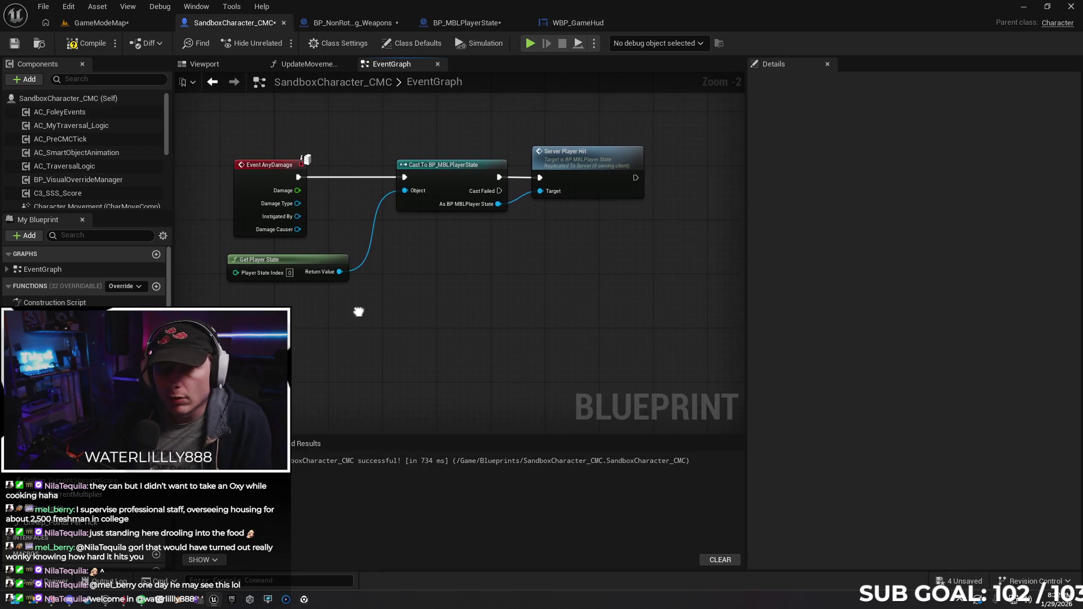
Save the GameModeMap level and the SandboxCharacter_CMC blueprint, then review the remaining nodes.
click(101, 23)
key(ctrl+s)
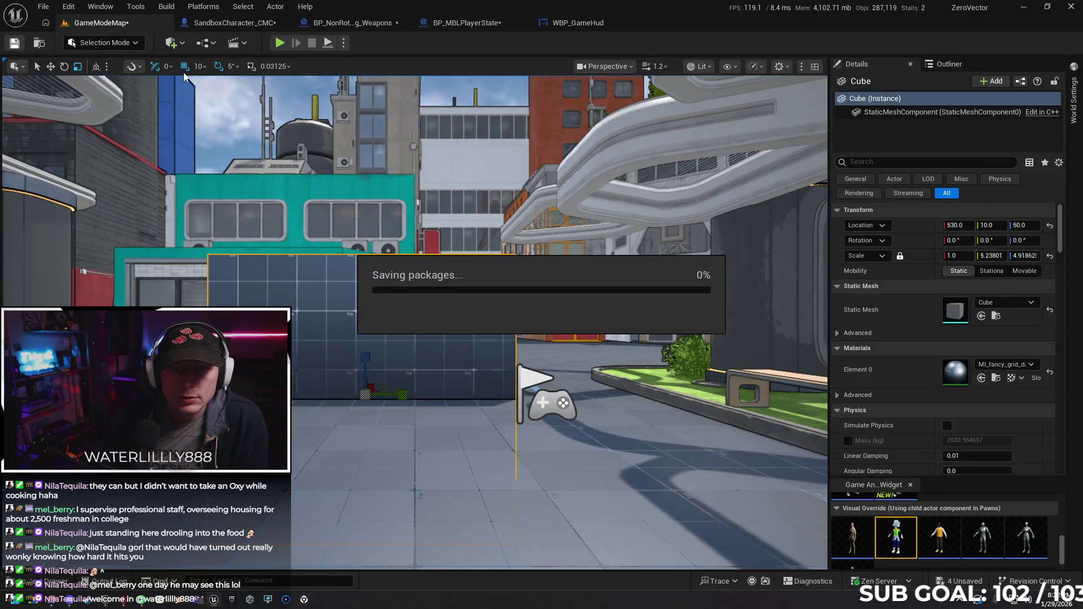
click(225, 23)
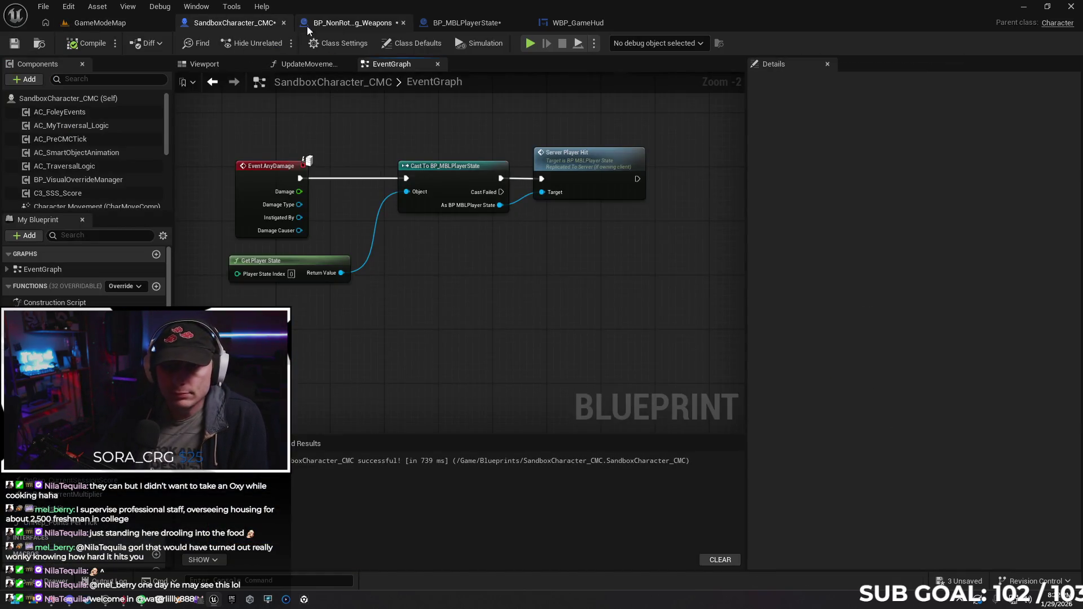
click(15, 43)
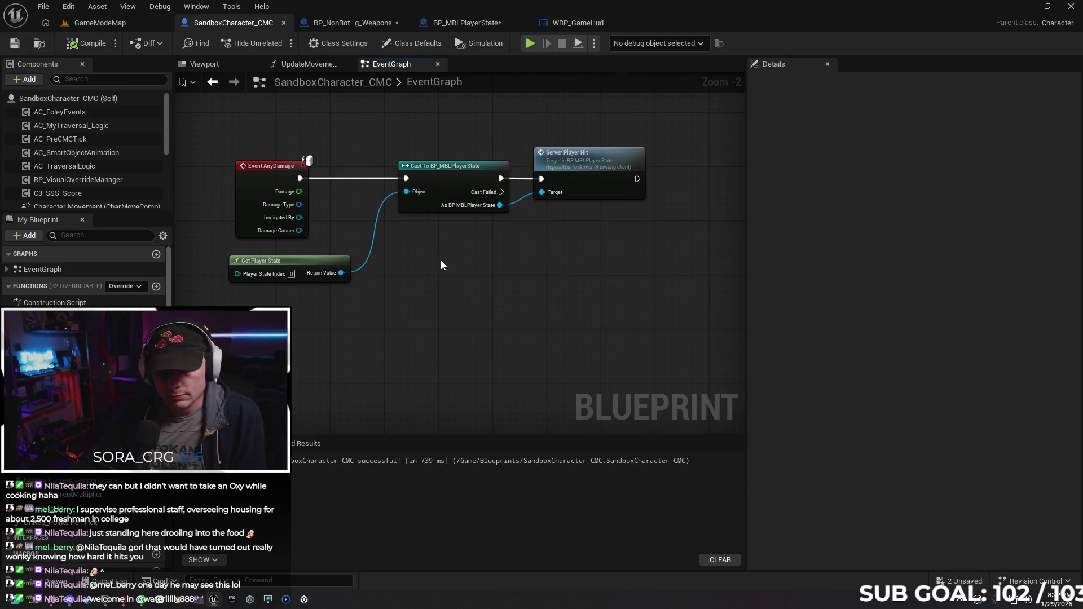
drag(421, 298, 416, 293)
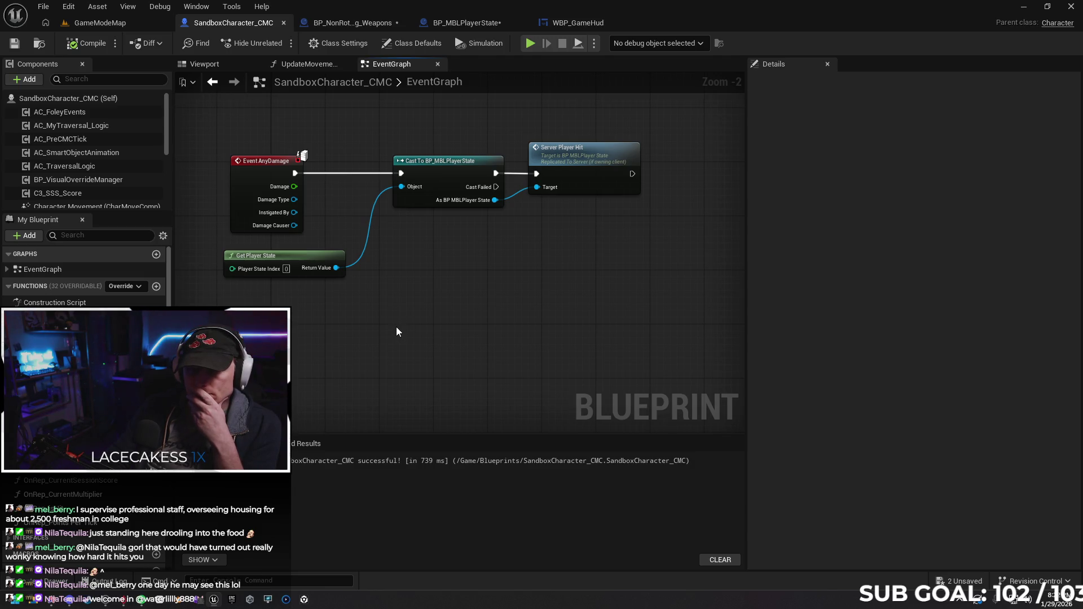
drag(397, 328, 400, 330)
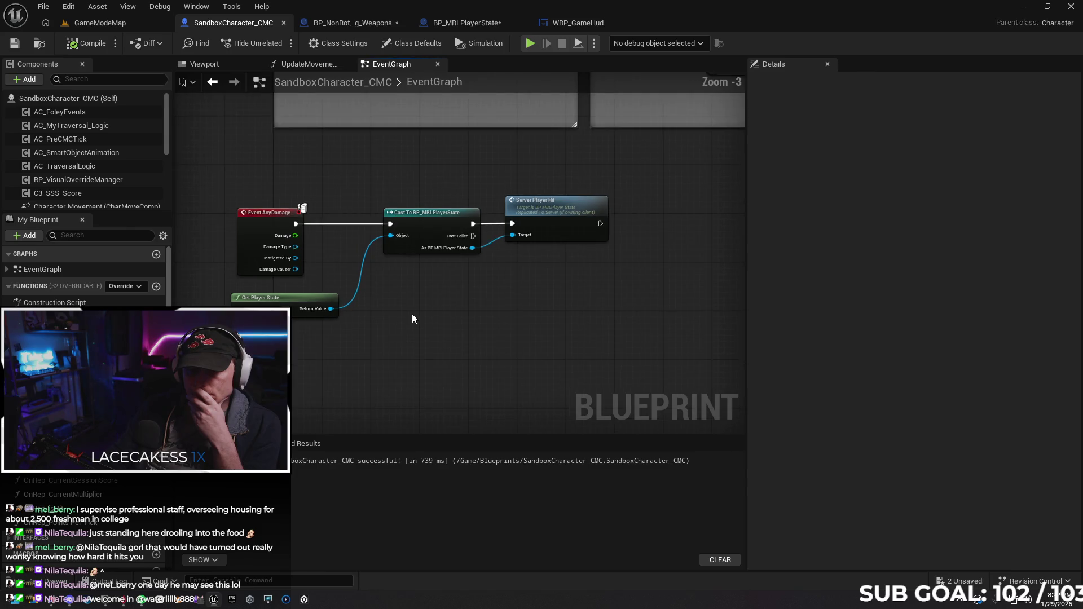
scroll(412, 313, down, 3)
scroll(441, 327, up, 2)
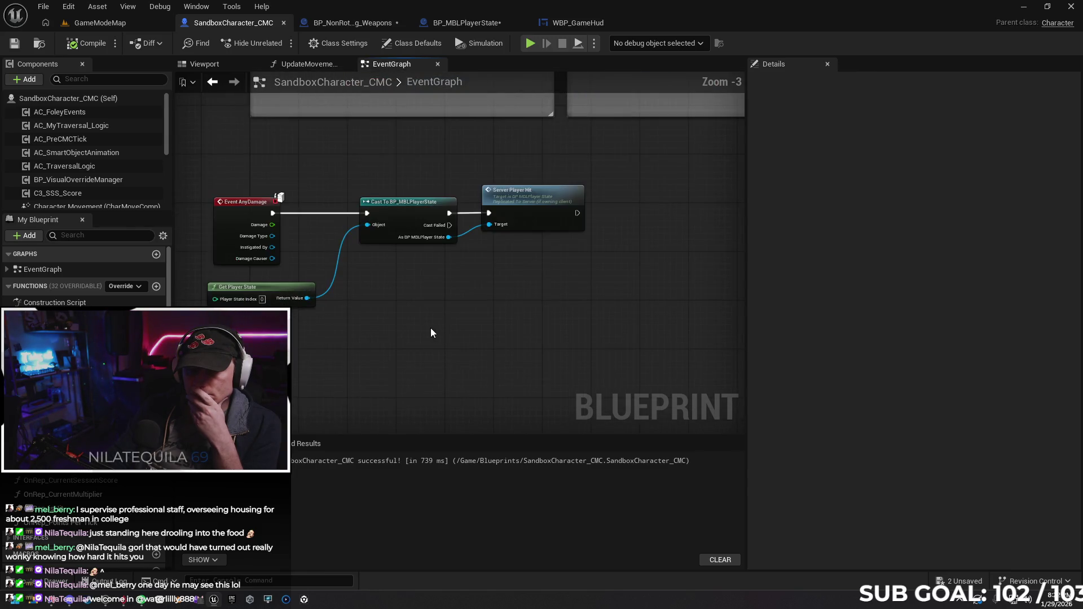
drag(400, 316, 380, 294)
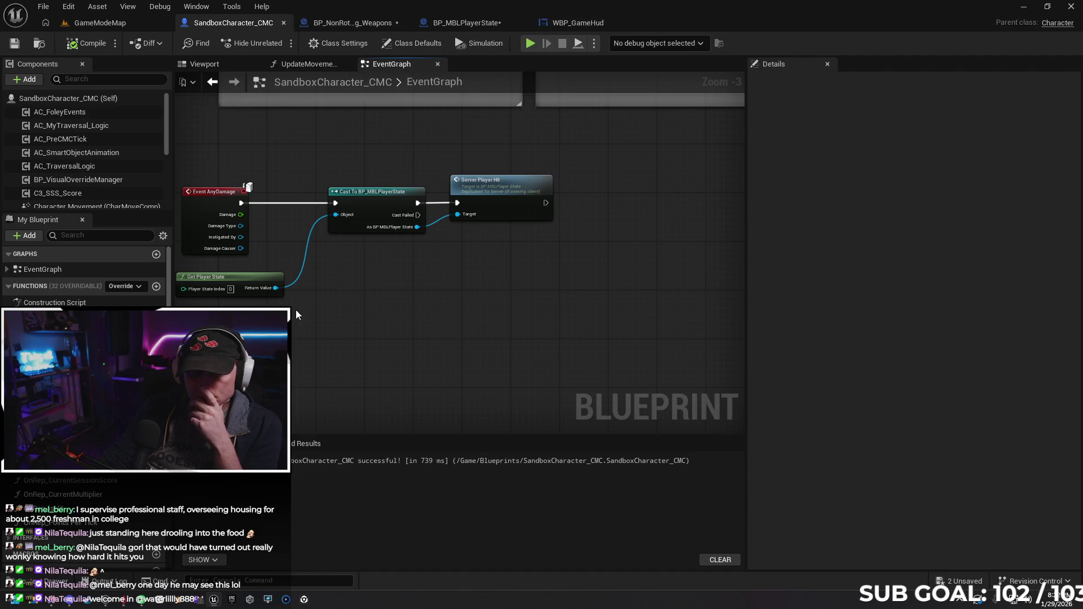
drag(301, 309, 320, 294)
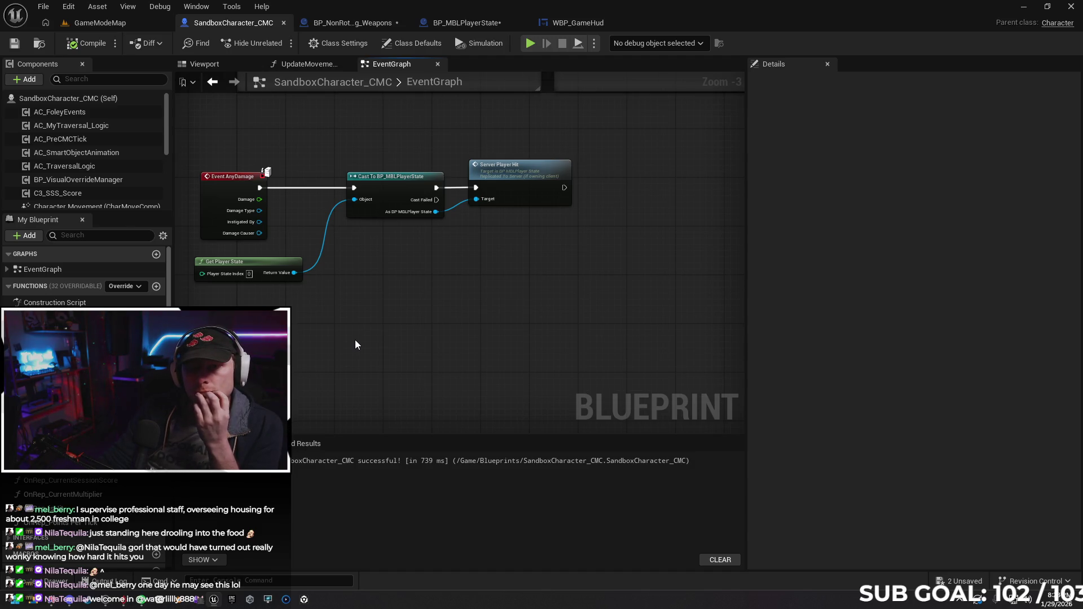
Switch to BP_NonRotating_Weapons' Trace Hit Player graph and save the weapon blueprint.
click(351, 22)
click(12, 43)
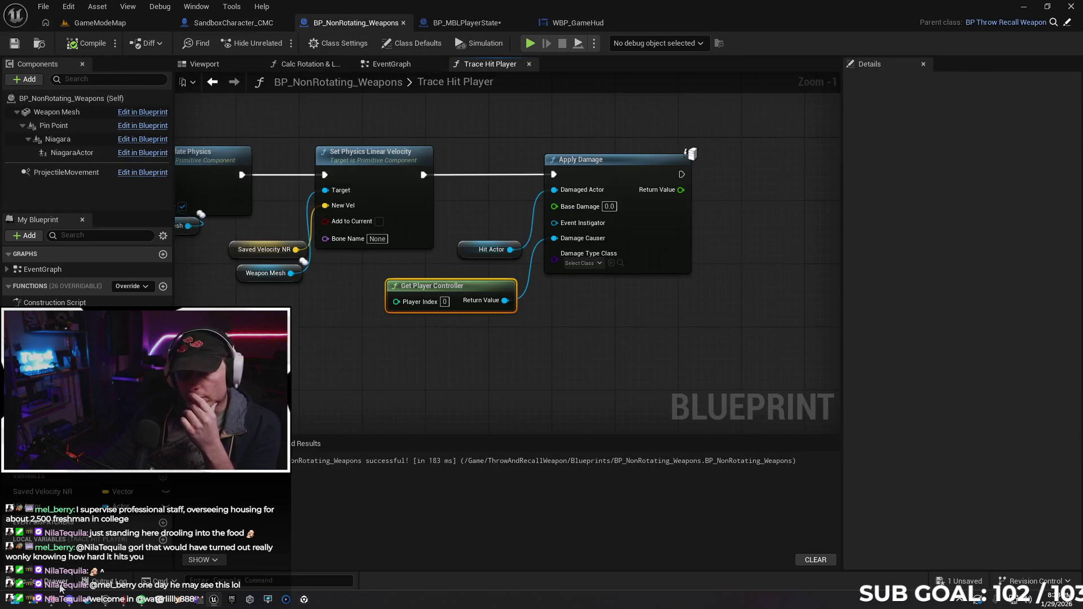
Bring up the Content Drawer and go up from UI to the top-level Content folder.
key(ctrl+space)
key(alt+Left)
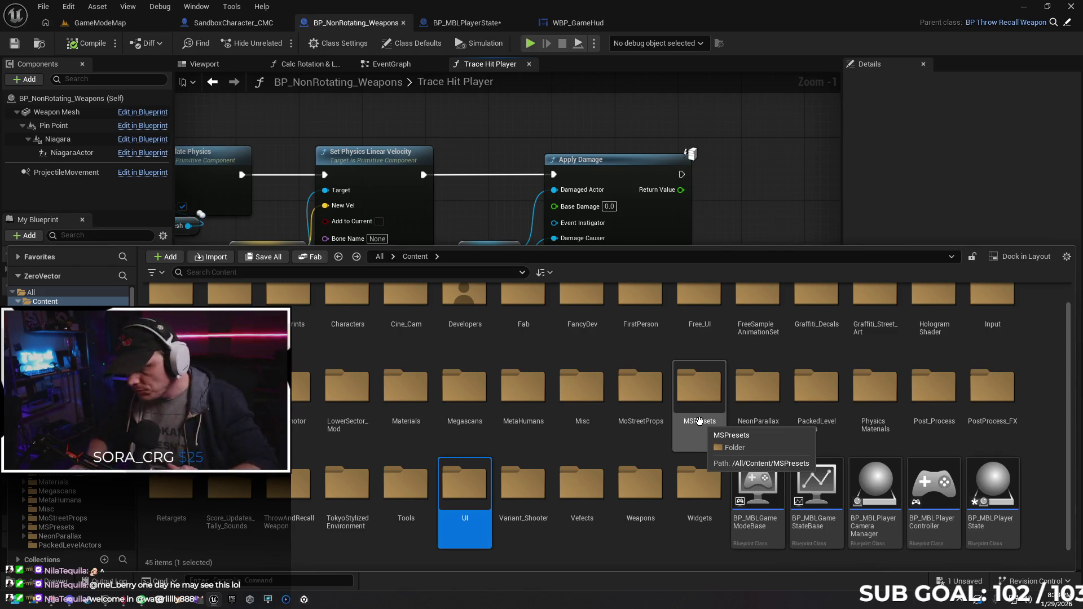
Switch from the weapon graph to the GameModeMap level editor view.
click(100, 23)
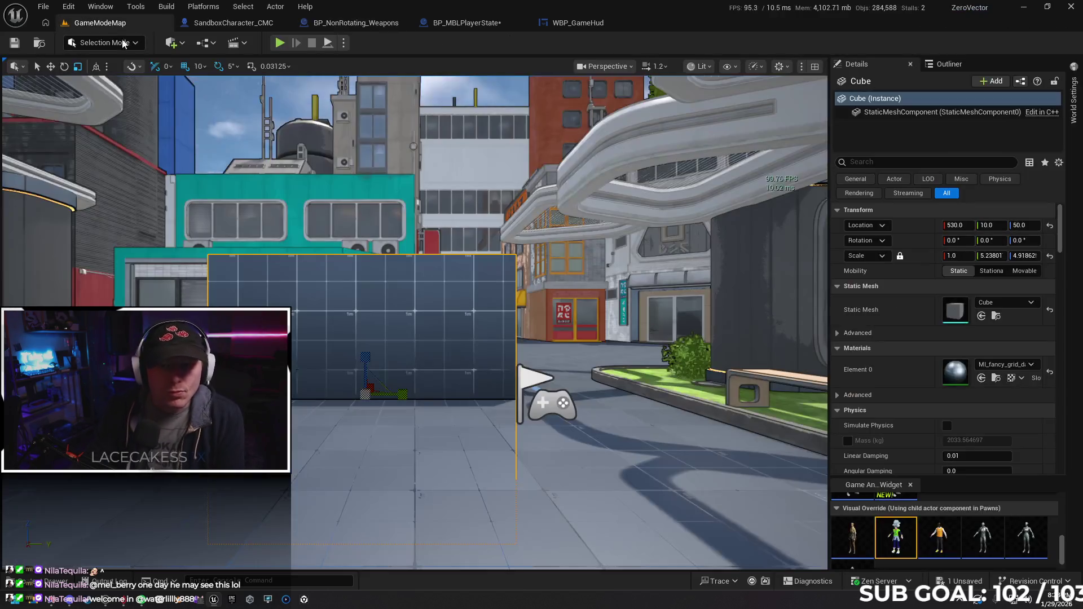
drag(514, 343, 350, 90)
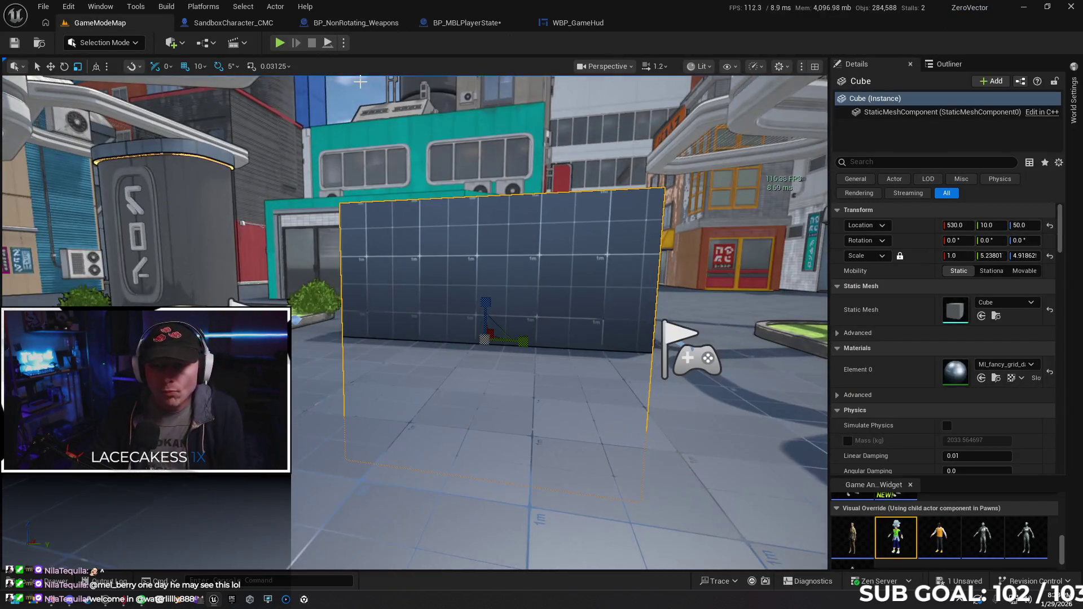
drag(494, 291, 397, 174)
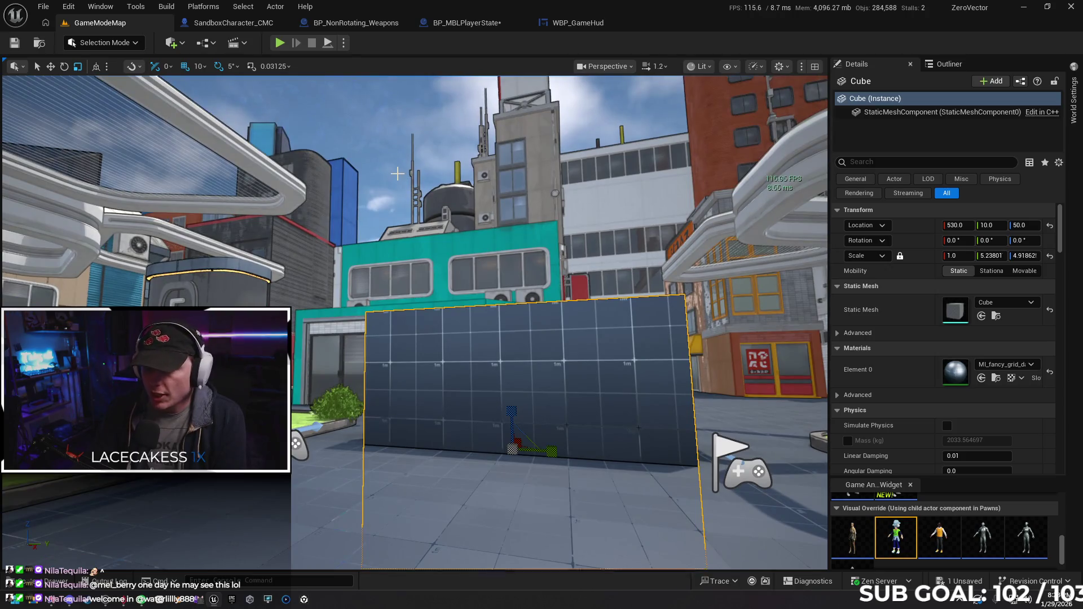
drag(624, 168, 406, 373)
click(407, 372)
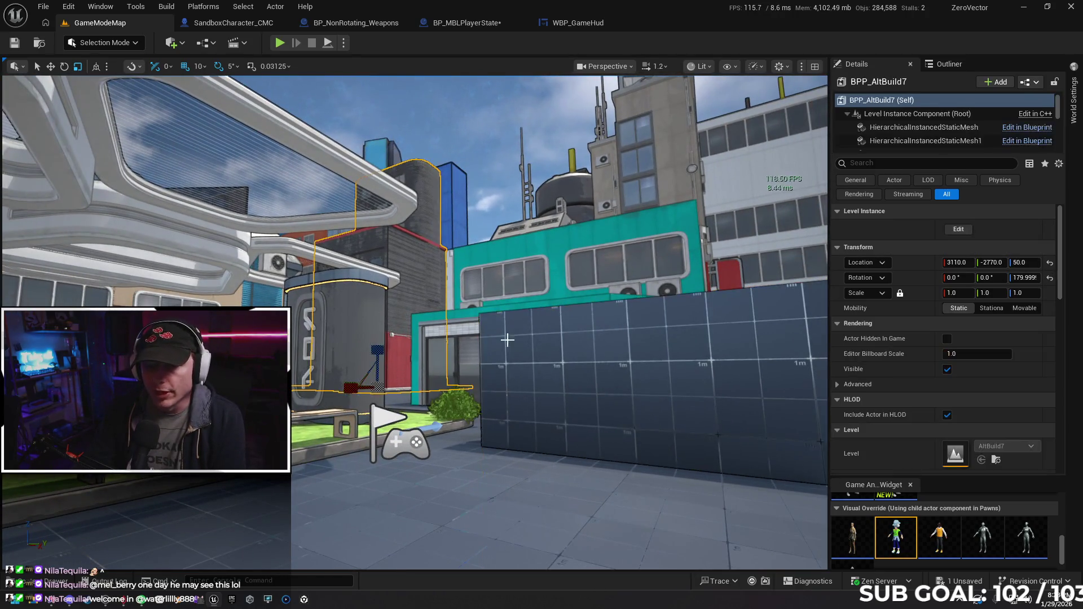
mouse_move(479, 224)
mouse_down()
mouse_move(504, 244)
mouse_move(483, 280)
mouse_move(659, 179)
mouse_up()
click(480, 287)
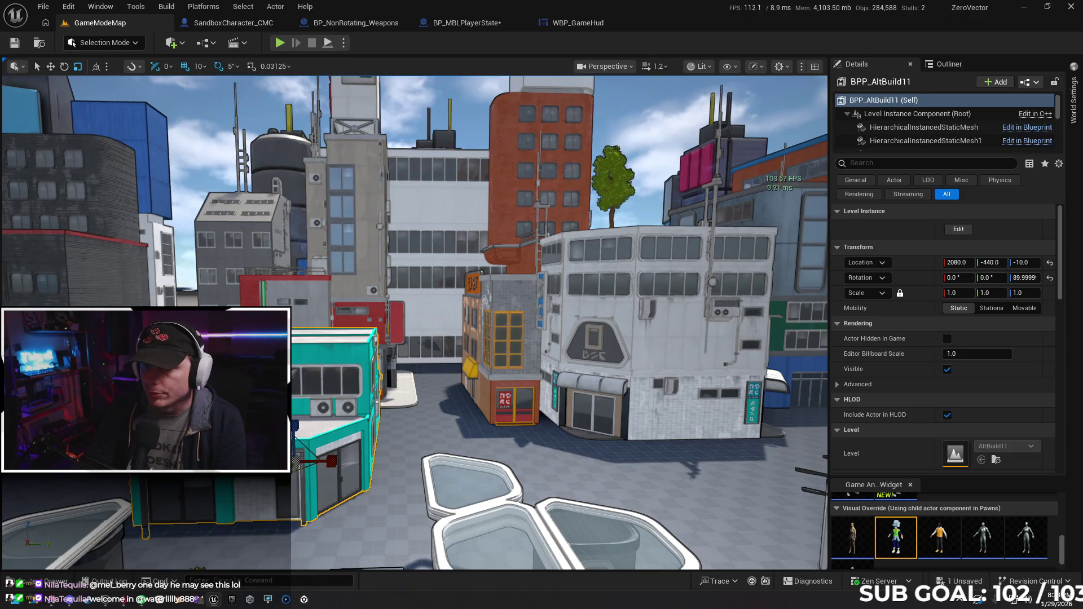
click(508, 356)
drag(508, 356, 374, 271)
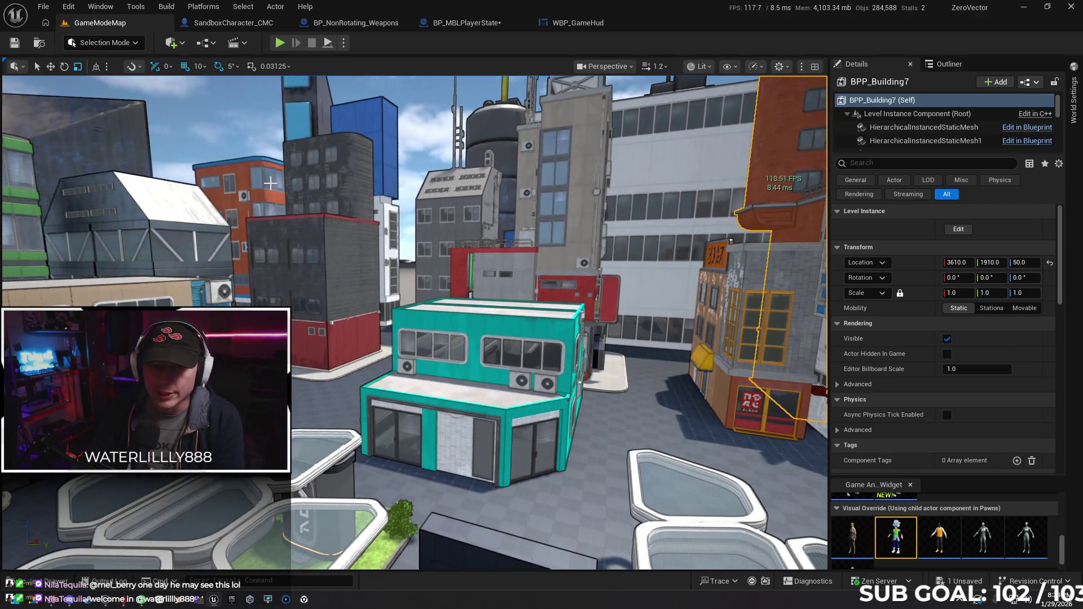
click(270, 183)
drag(275, 200, 508, 296)
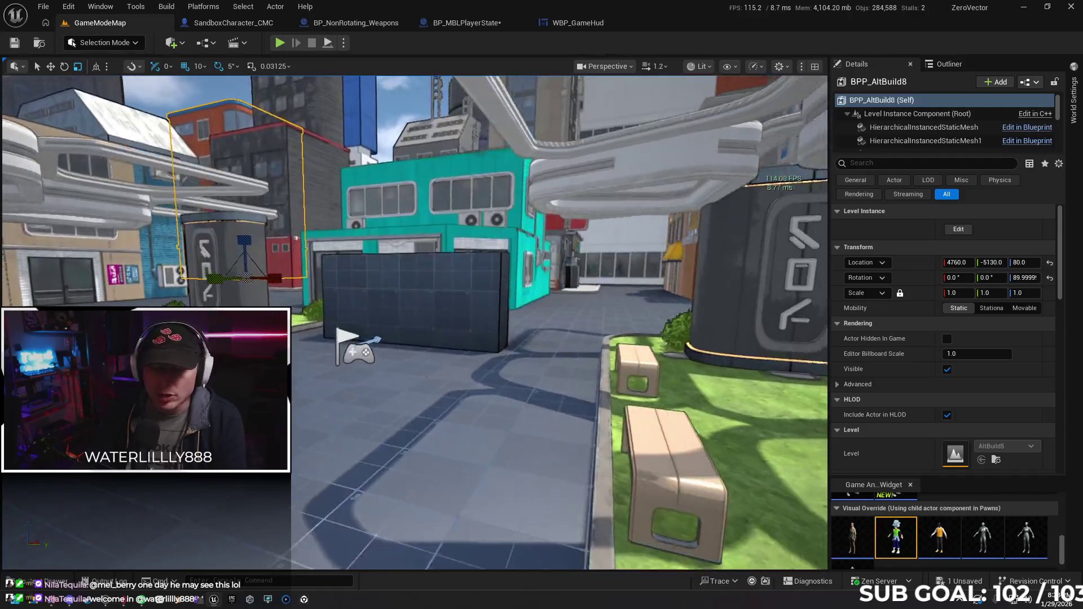
drag(423, 339, 424, 296)
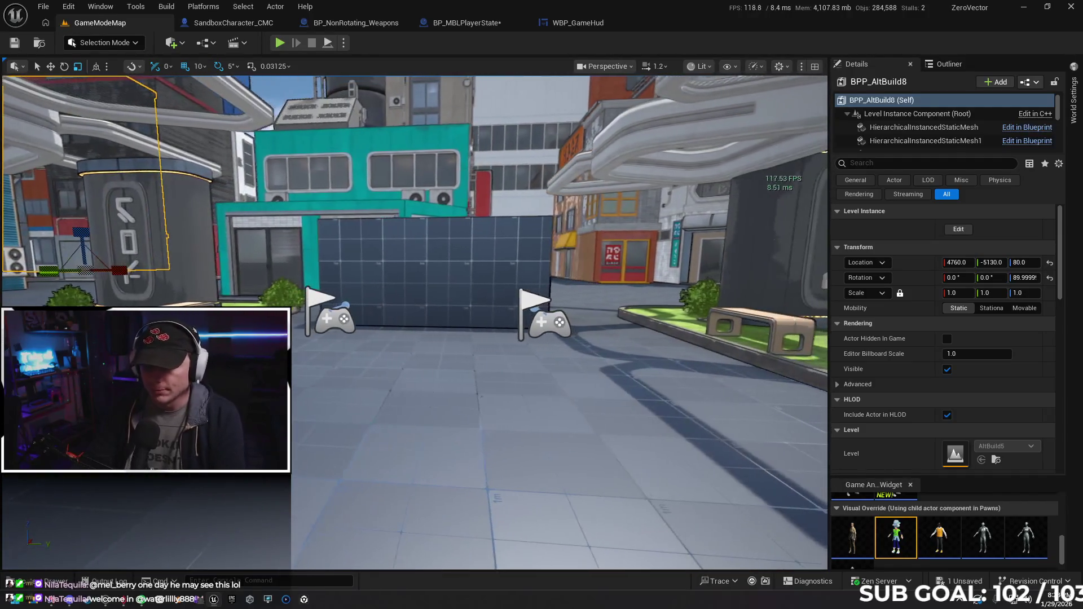
drag(485, 323, 485, 298)
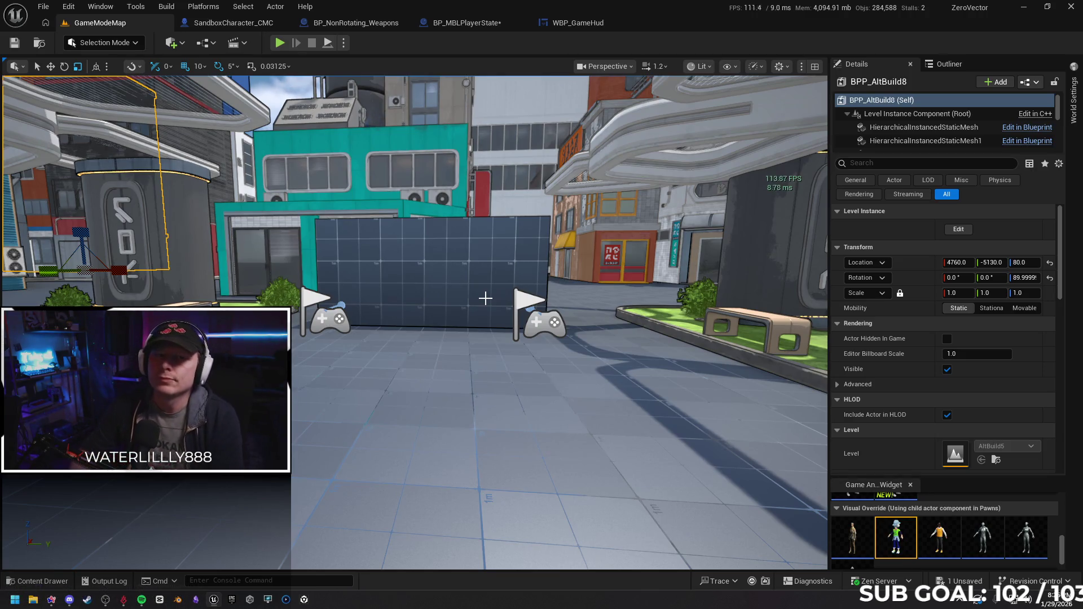
Return to SandboxCharacter_CMC and centre the Event AnyDamage chain in view.
click(233, 23)
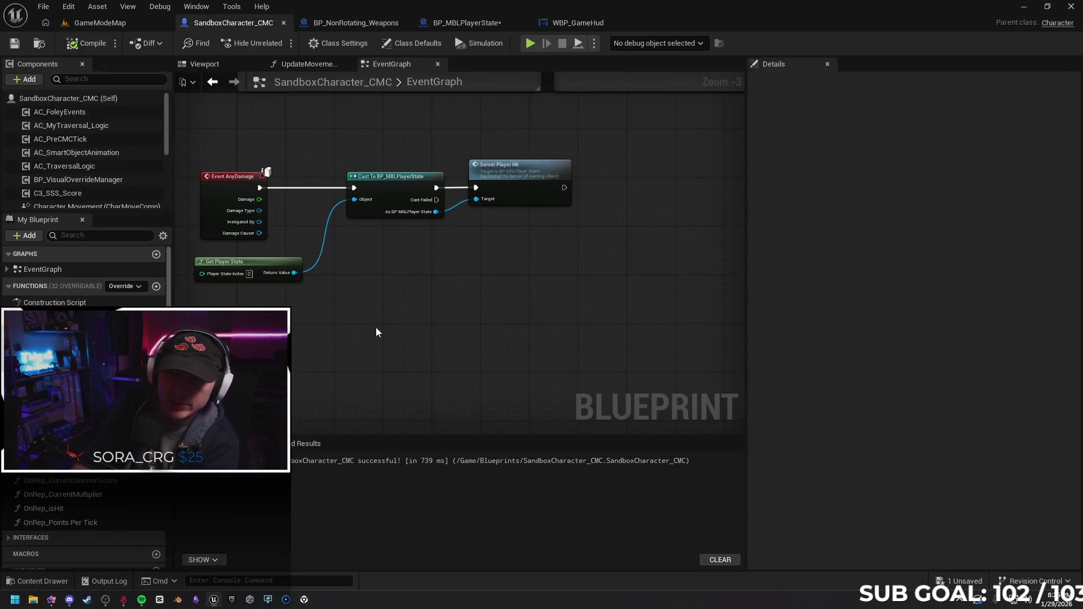
drag(377, 327, 421, 335)
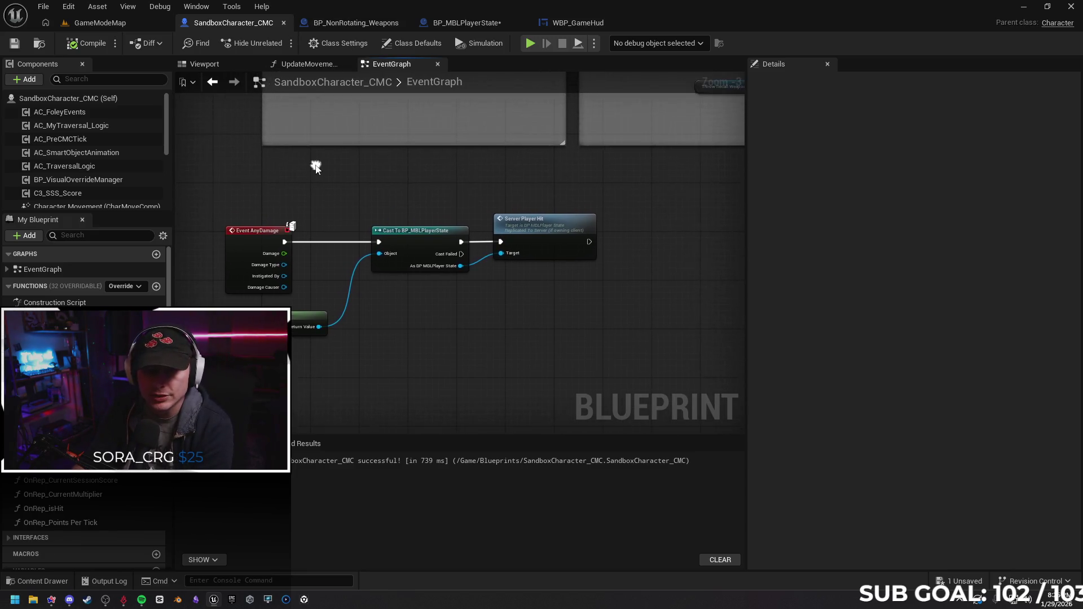
scroll(293, 161, down, 5)
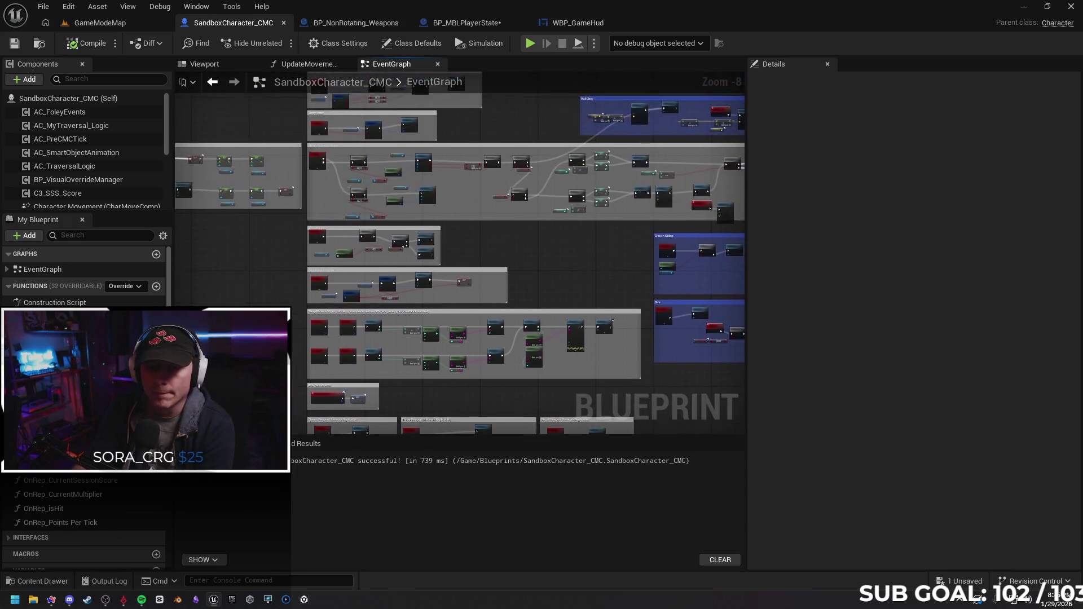
scroll(279, 288, up, 2)
scroll(270, 291, up, 1)
scroll(265, 287, up, 1)
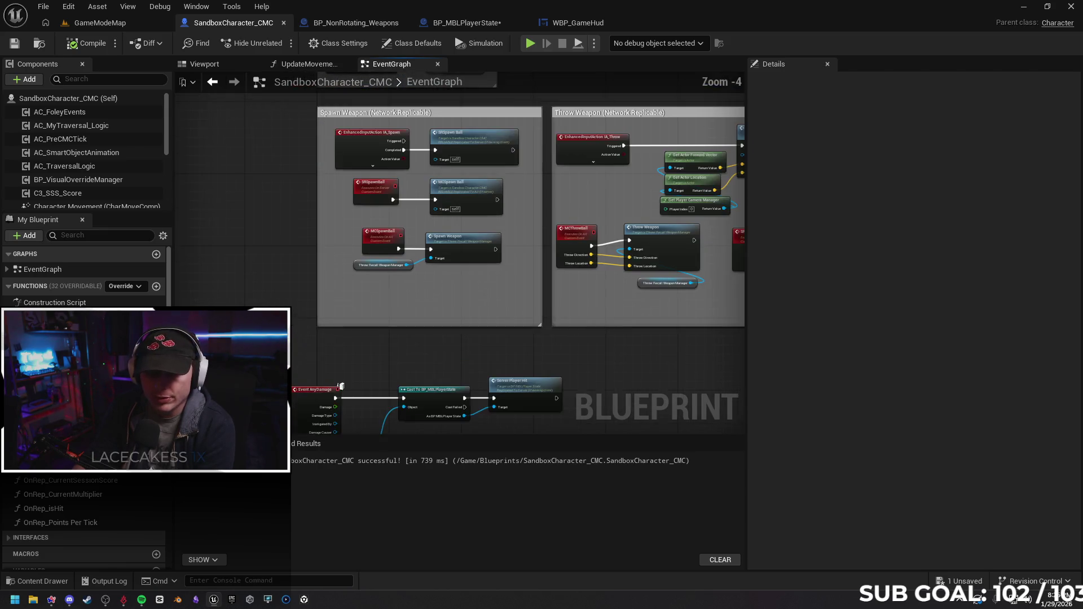
scroll(265, 246, up, 2)
scroll(294, 254, up, 1)
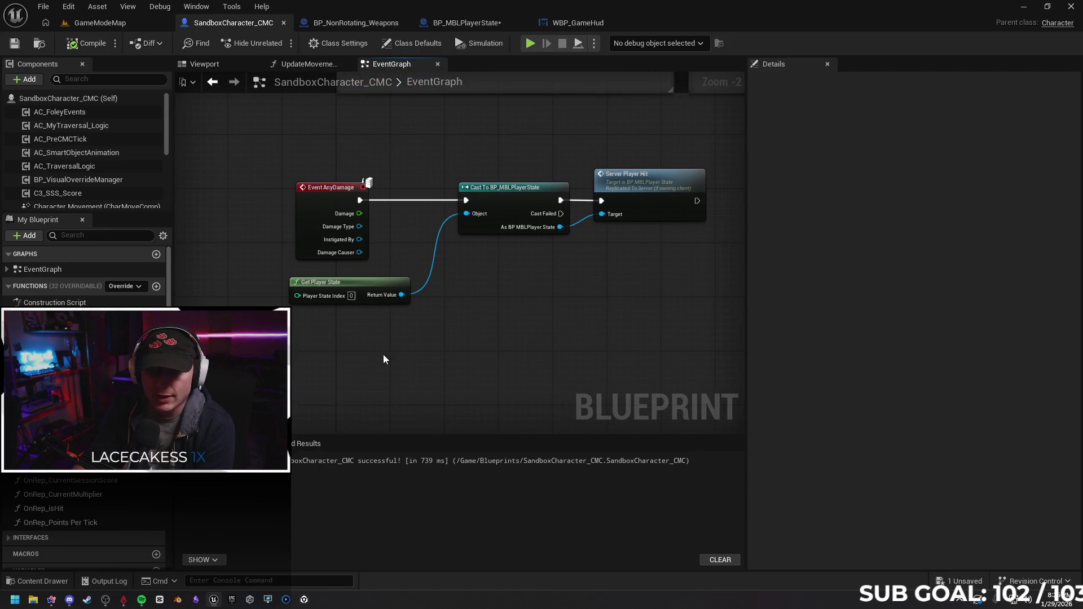
drag(392, 381, 388, 367)
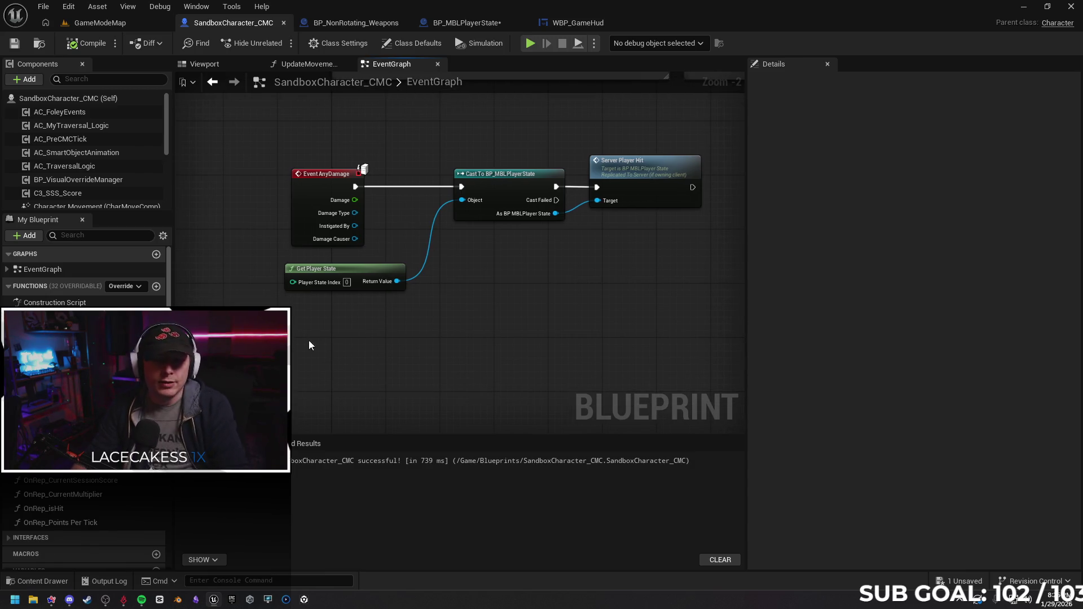
scroll(335, 360, up, 2)
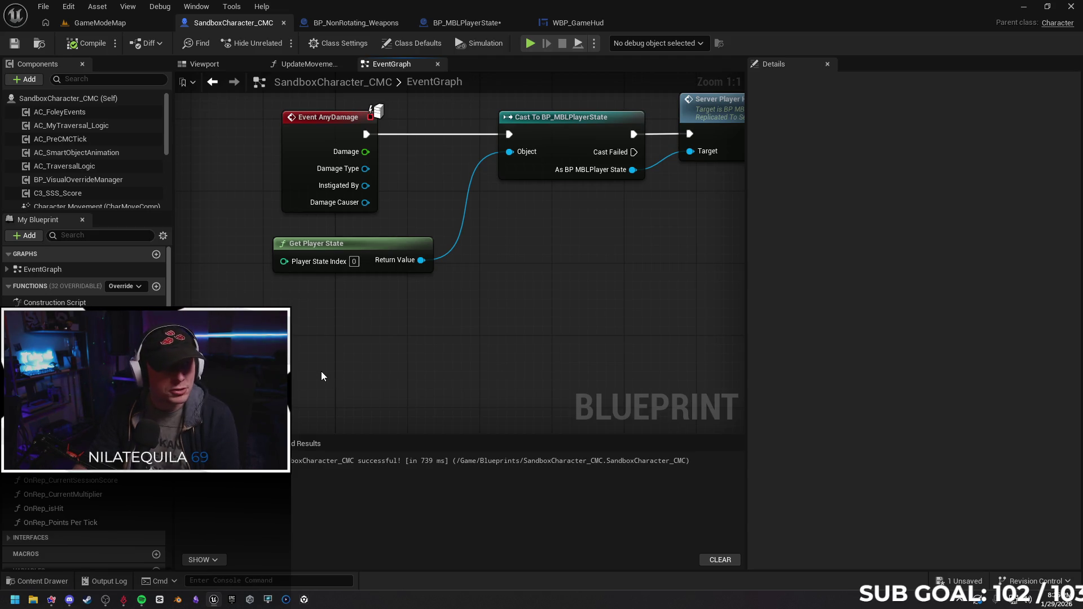
Add a trial Spawn Actor from Class node without choosing a class.
right_click(304, 353)
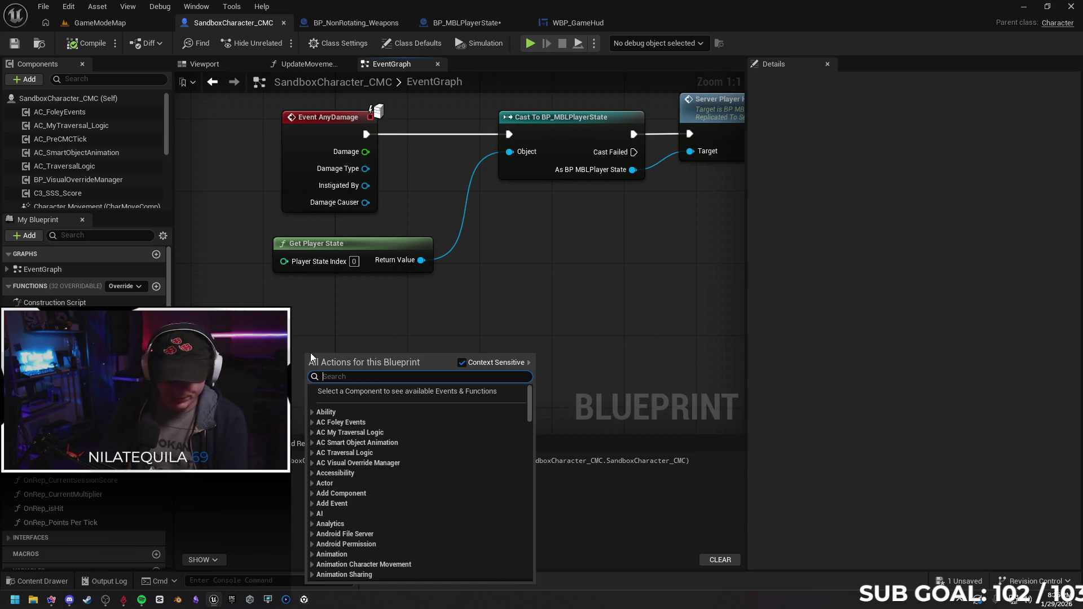
text(spawn)
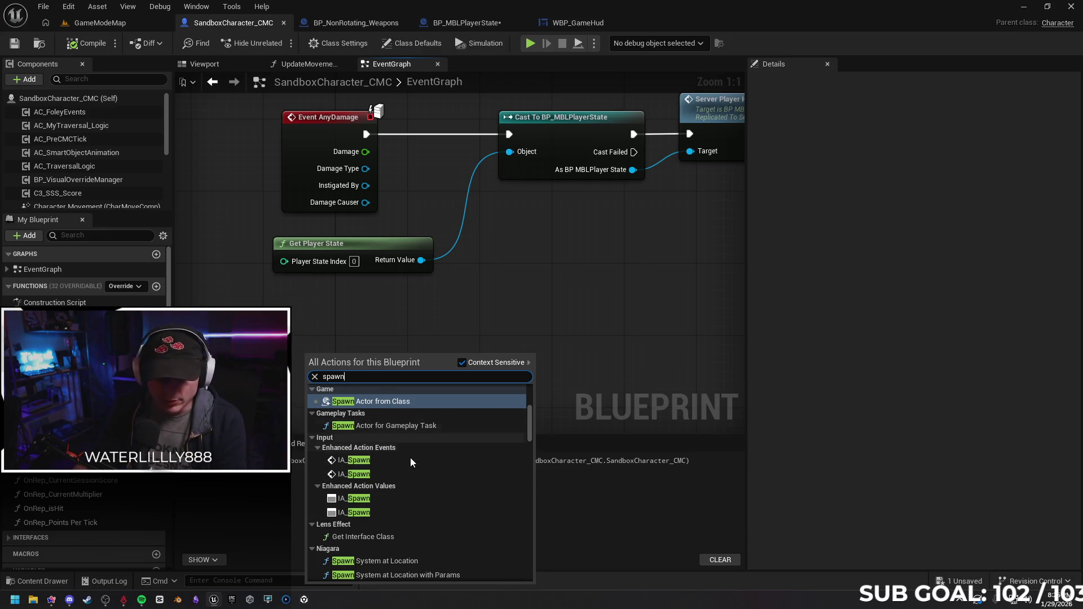
scroll(416, 484, down, 1)
scroll(421, 450, up, 2)
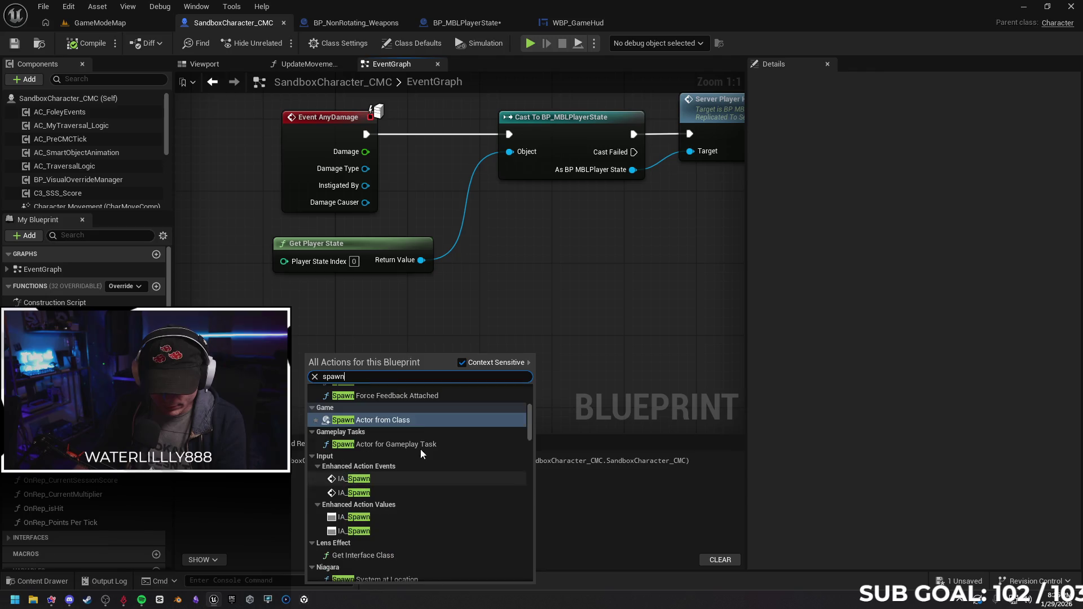
click(407, 422)
click(353, 352)
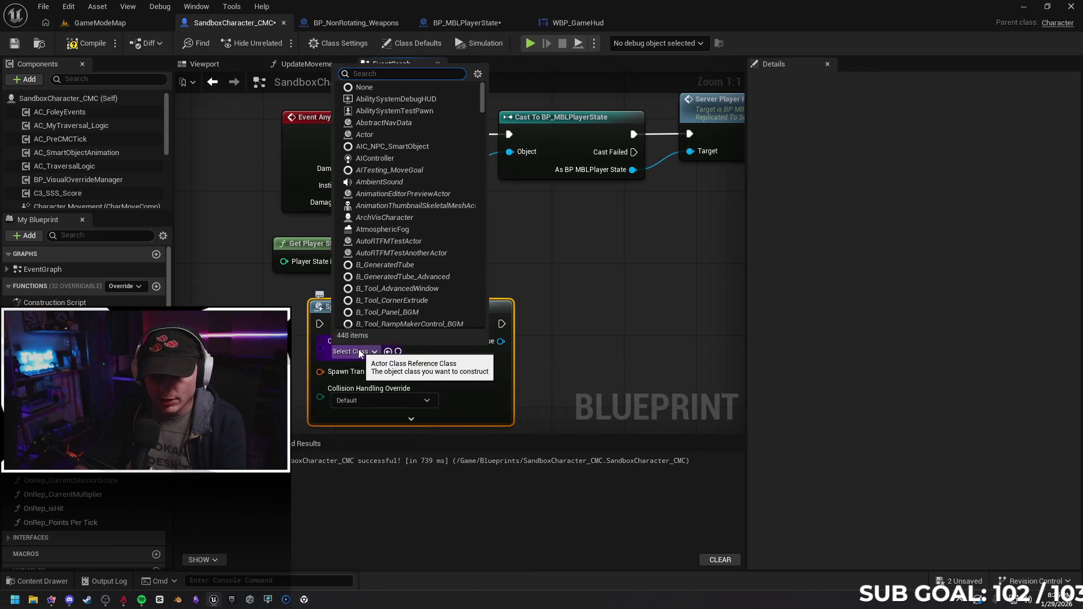
click(613, 303)
drag(631, 280, 608, 247)
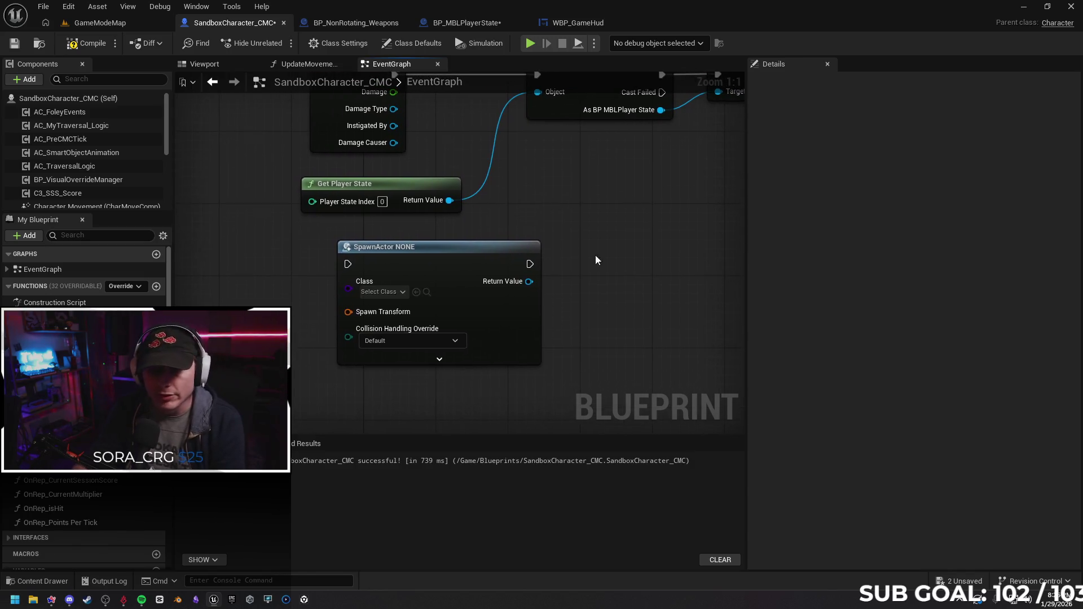
Delete the trial SpawnActor node and switch over to the Gemini chat.
right_click(655, 311)
click(441, 246)
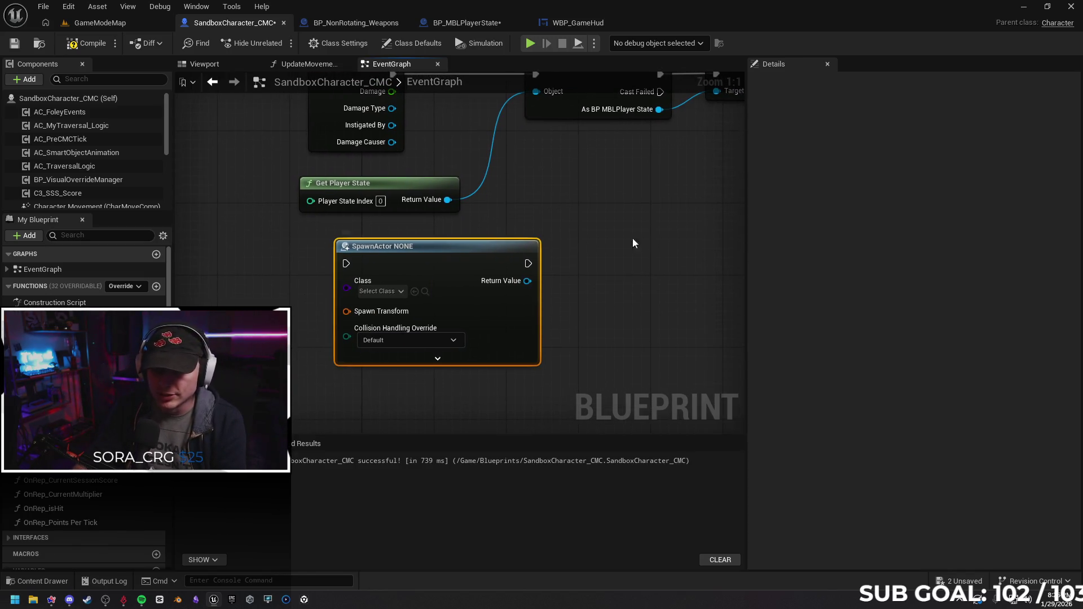
key(Delete)
drag(608, 294, 640, 308)
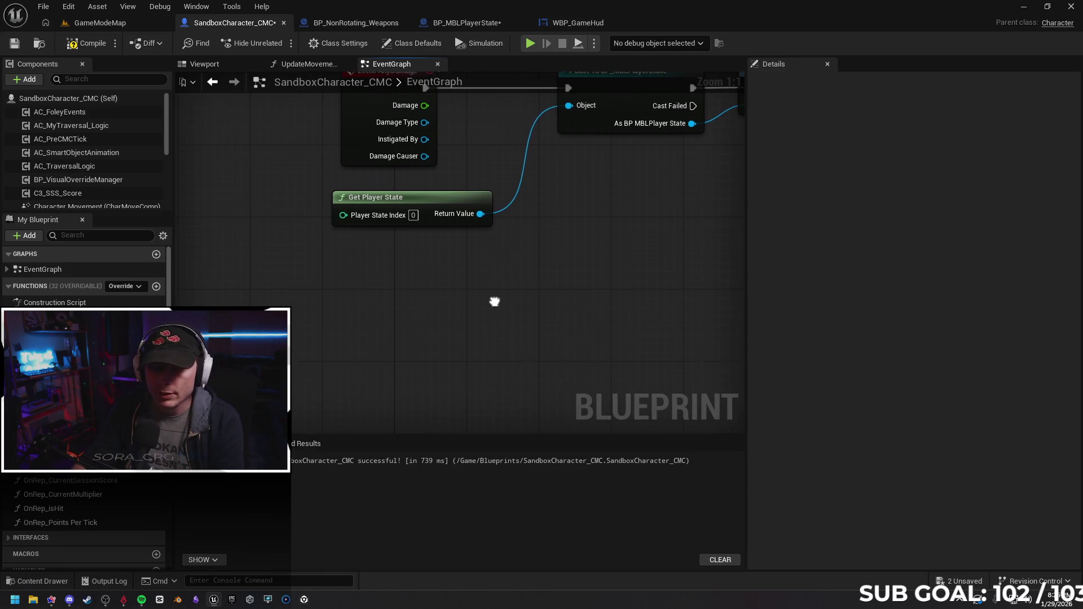
key(alt+Tab)
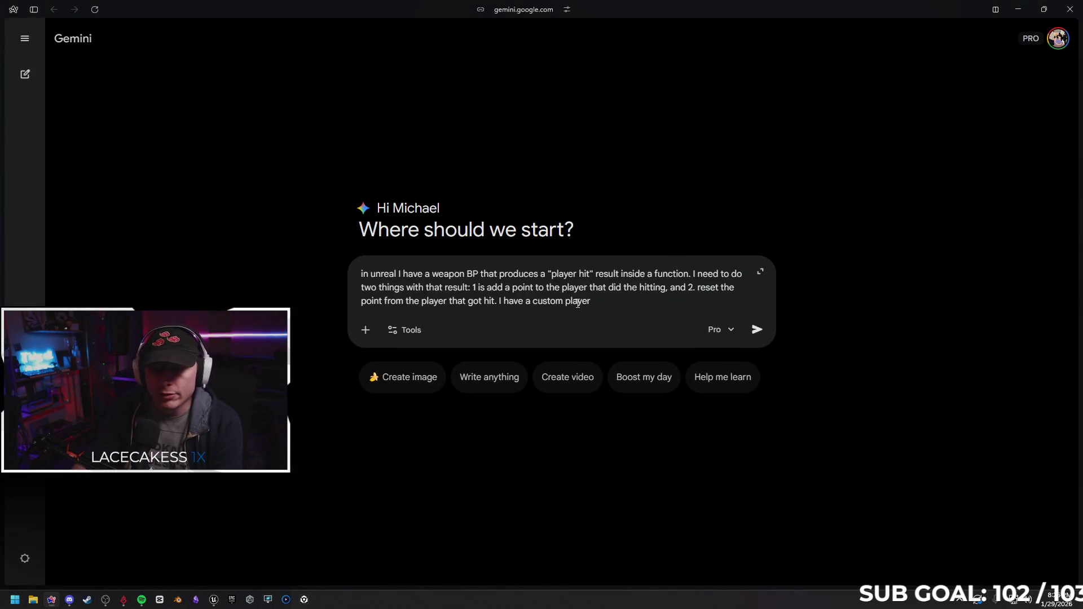
Erase the drafted hit-points question from the Gemini prompt entirely.
drag(591, 302, 361, 302)
key(BackSpace)
key(ctrl+BackSpace)
key(ctrl+BackSpace)
key(ctrl+BackSpace)
key(ctrl+BackSpace)
key(ctrl+BackSpace)
key(ctrl+a)
key(BackSpace)
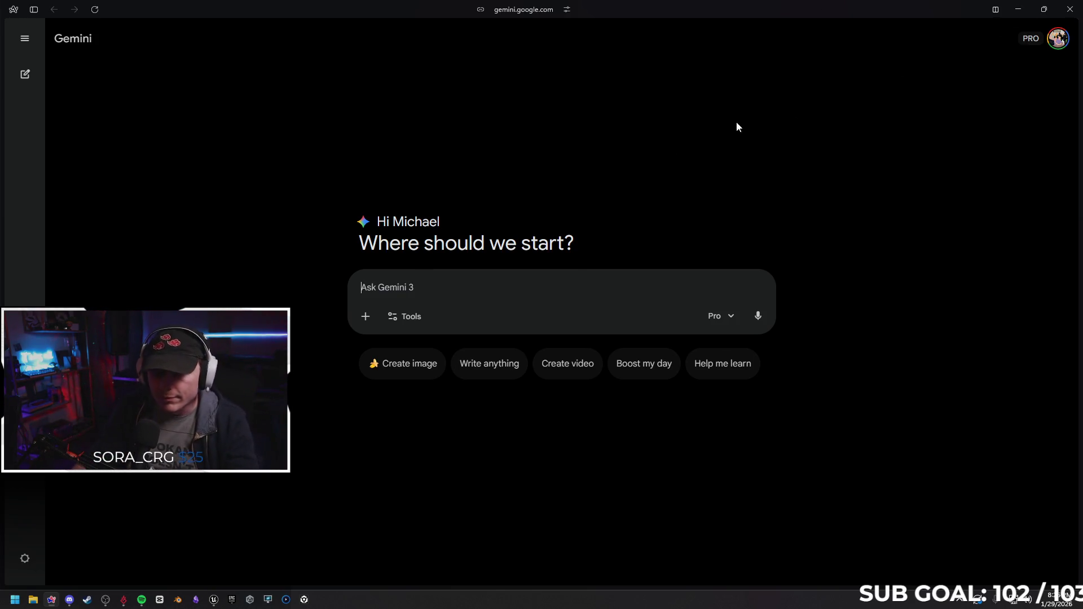
Minimize the browser to return to Unreal's damage graph.
click(1019, 9)
drag(592, 291, 468, 306)
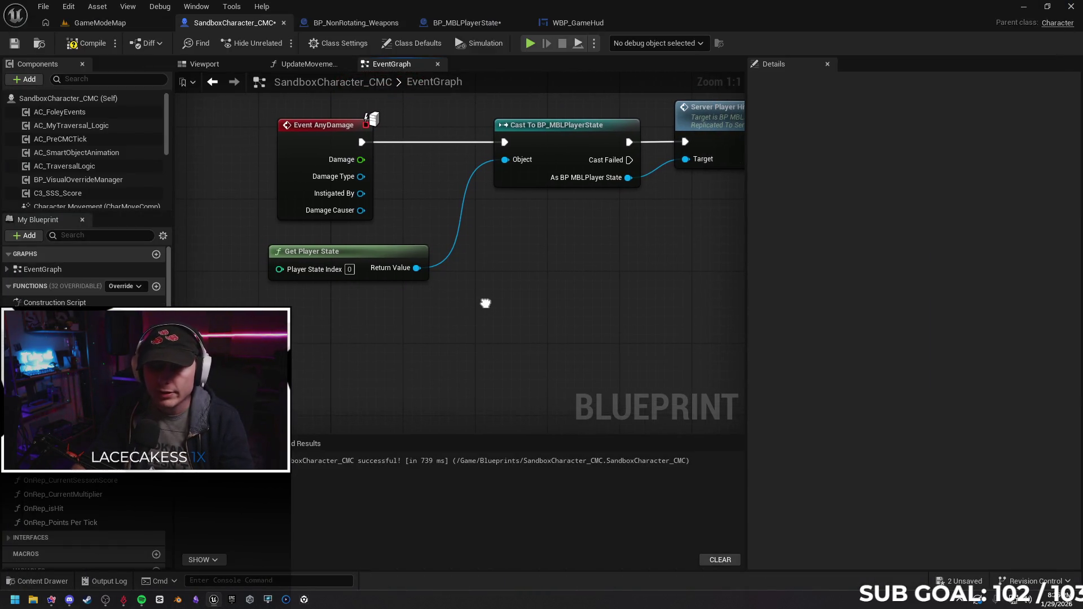
Widen the graph beside the details panel and centre the damage nodes.
mouse_move(399, 313)
mouse_down()
mouse_move(365, 355)
mouse_move(482, 320)
mouse_up()
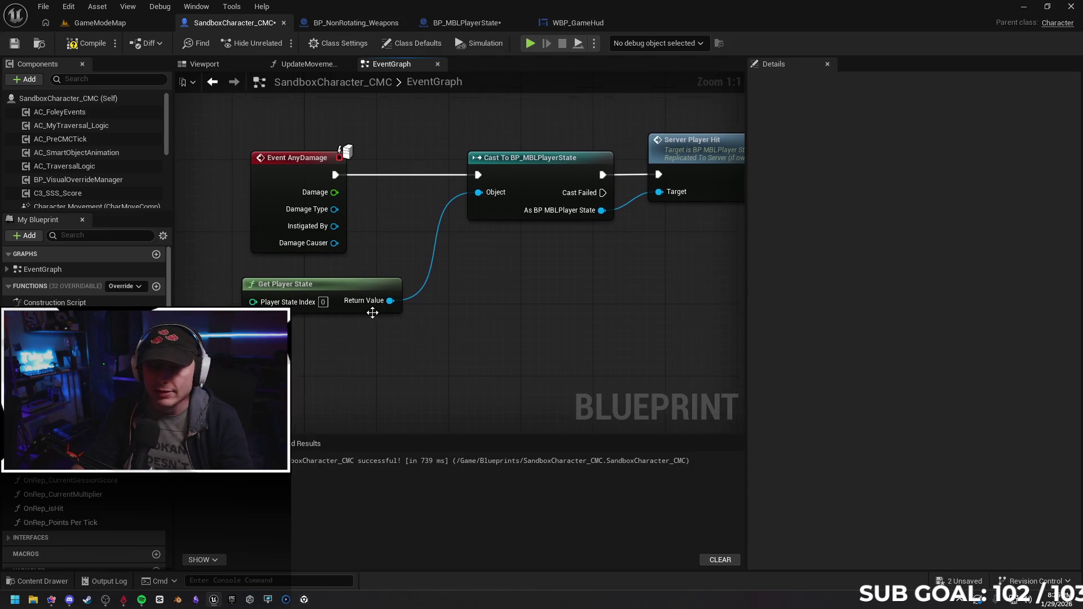
scroll(482, 320, down, 2)
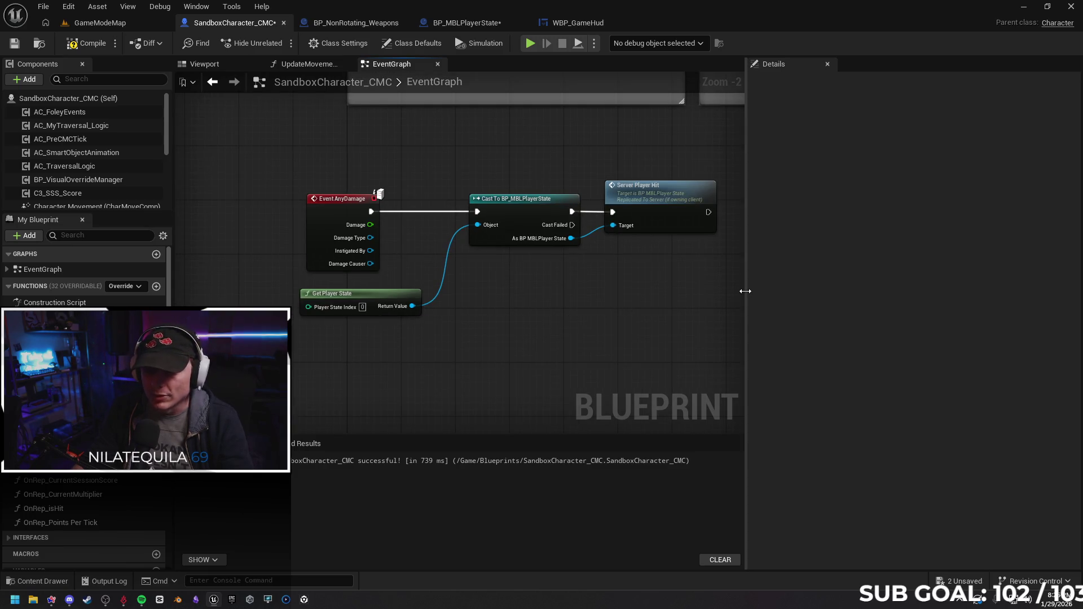
drag(747, 294, 854, 294)
drag(622, 300, 631, 295)
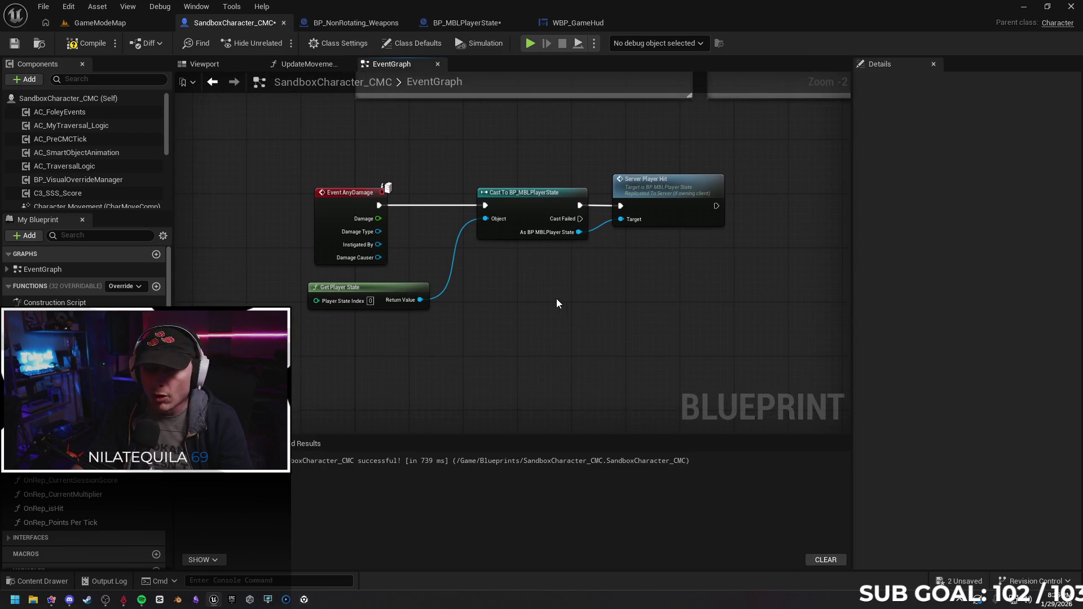
scroll(546, 307, up, 1)
mouse_move(547, 323)
mouse_down()
mouse_move(530, 363)
mouse_move(548, 388)
mouse_up()
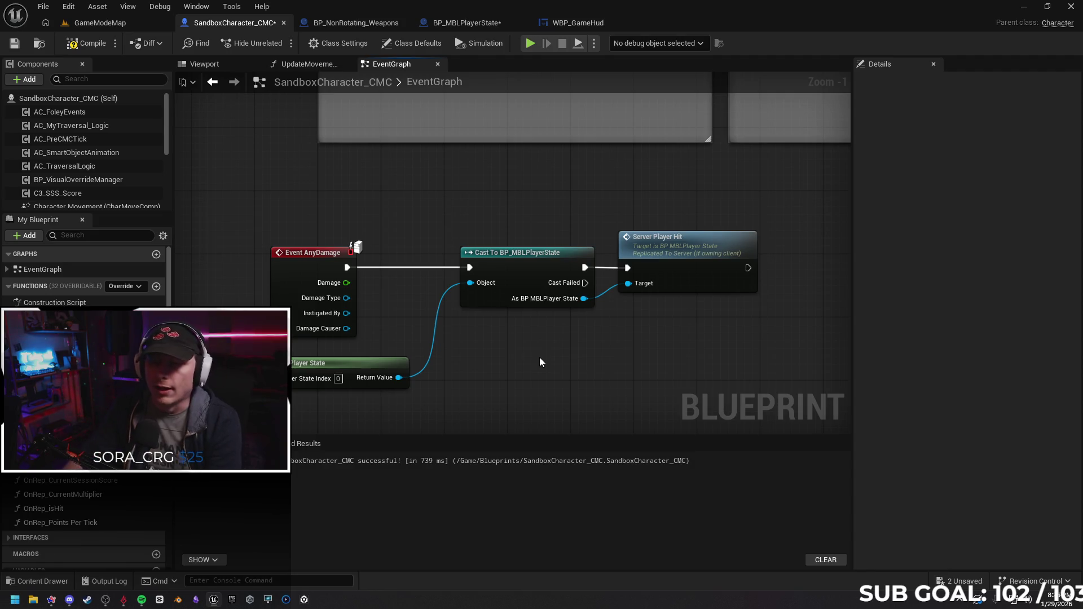
drag(539, 357, 581, 303)
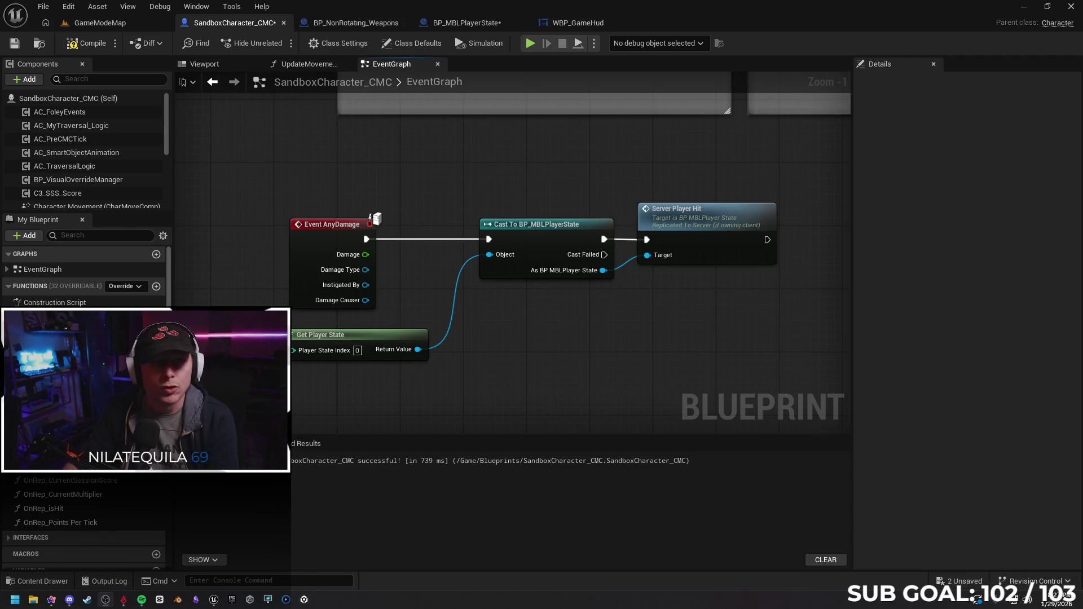
drag(554, 388, 535, 348)
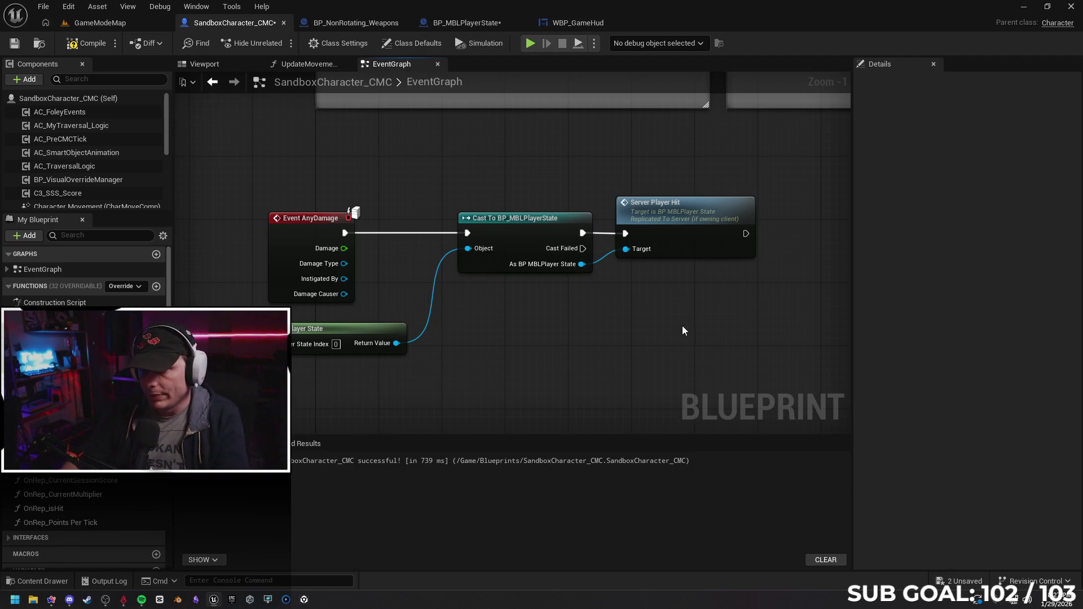
drag(702, 314, 683, 308)
Straighten the wires between Event AnyDamage, the BP_MBLPlayerState cast and Server Player Hit.
drag(755, 279, 399, 212)
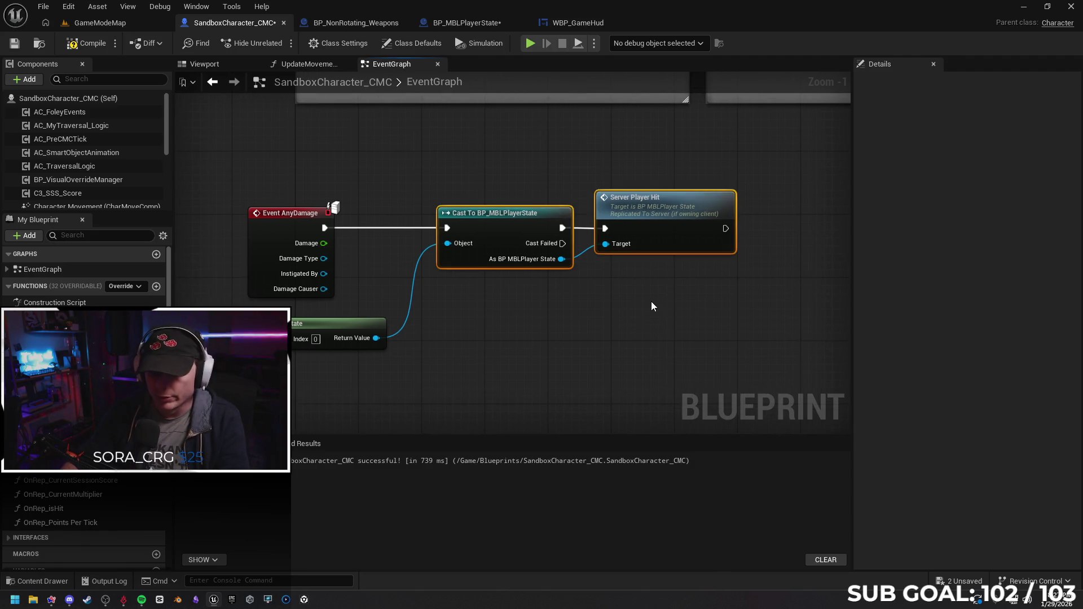
drag(505, 212, 504, 205)
shift+click(292, 213)
key(q)
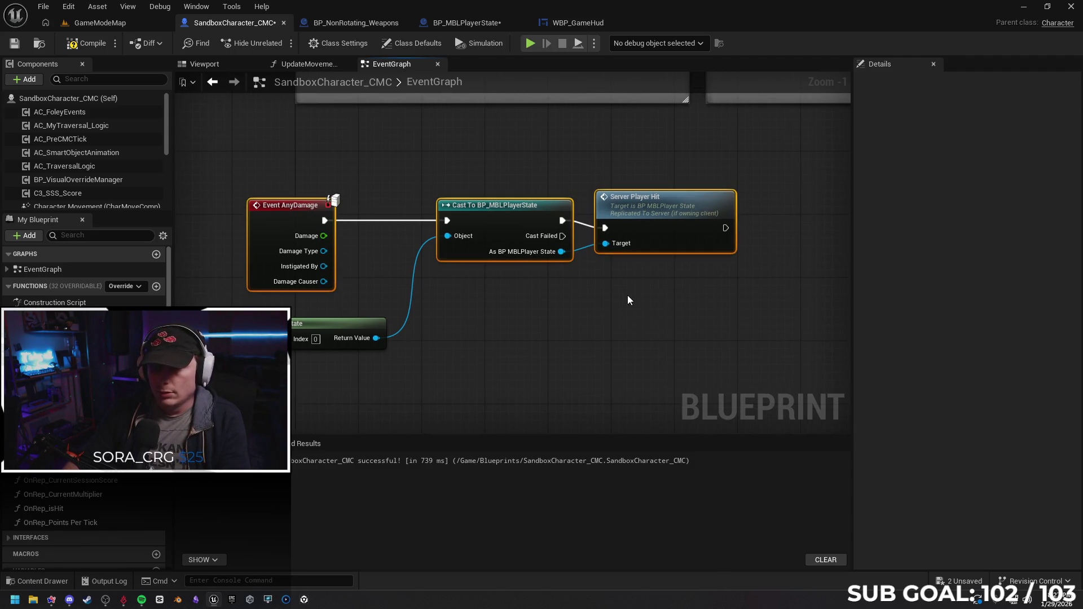
drag(652, 214, 652, 206)
click(639, 286)
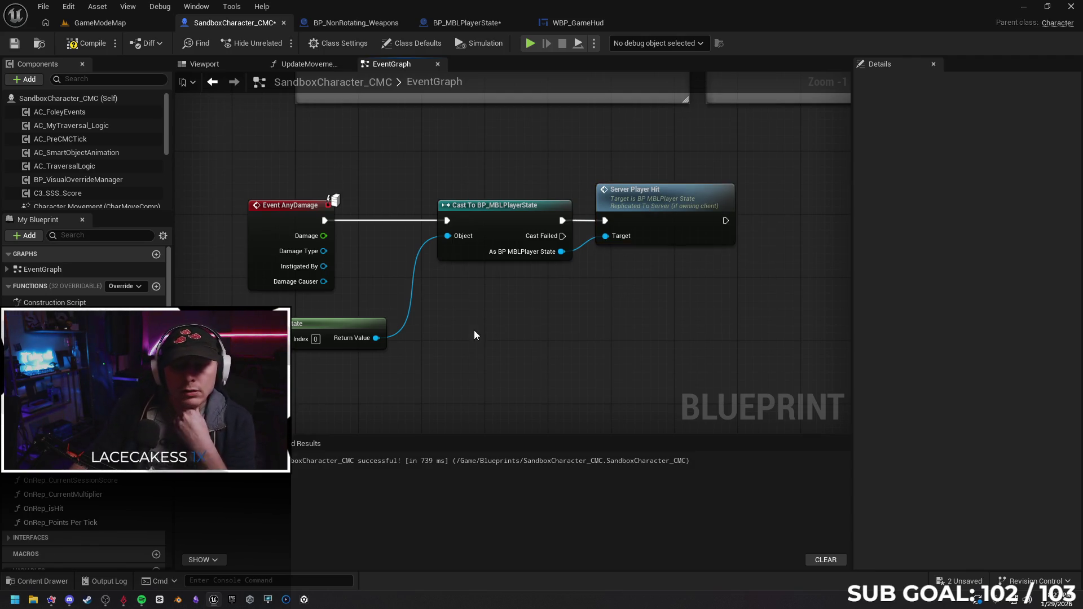
Pan around the straightened damage chain to review it.
drag(523, 324, 477, 307)
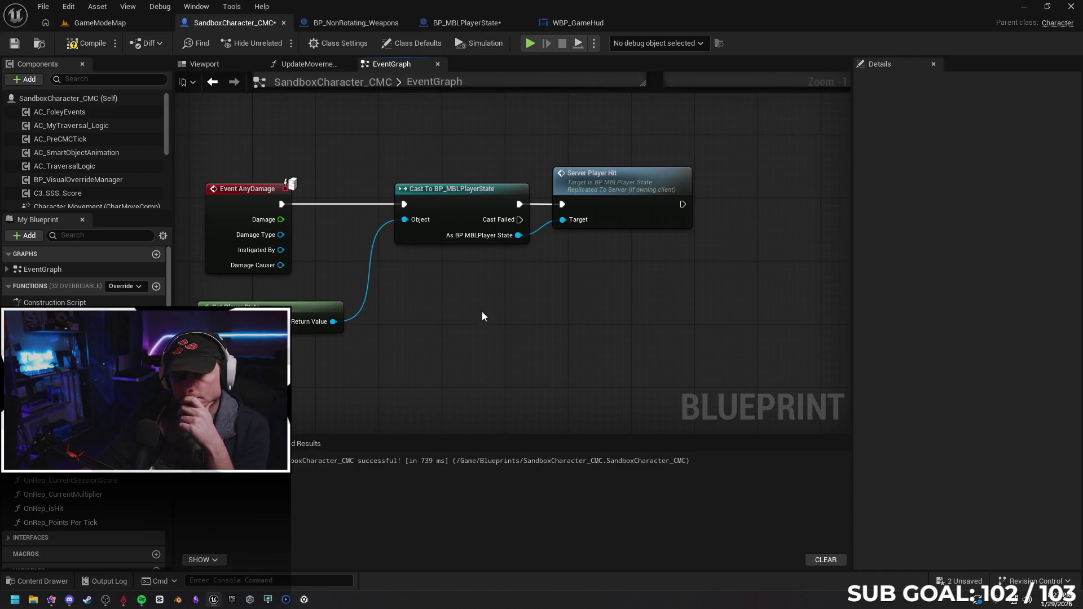
drag(520, 305, 526, 315)
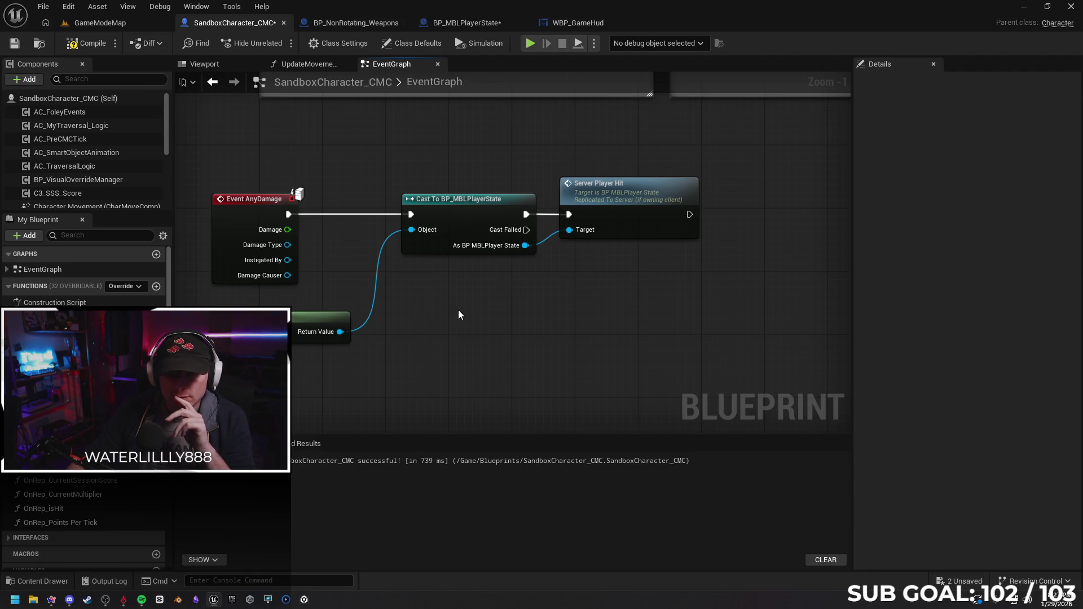
drag(458, 311, 490, 285)
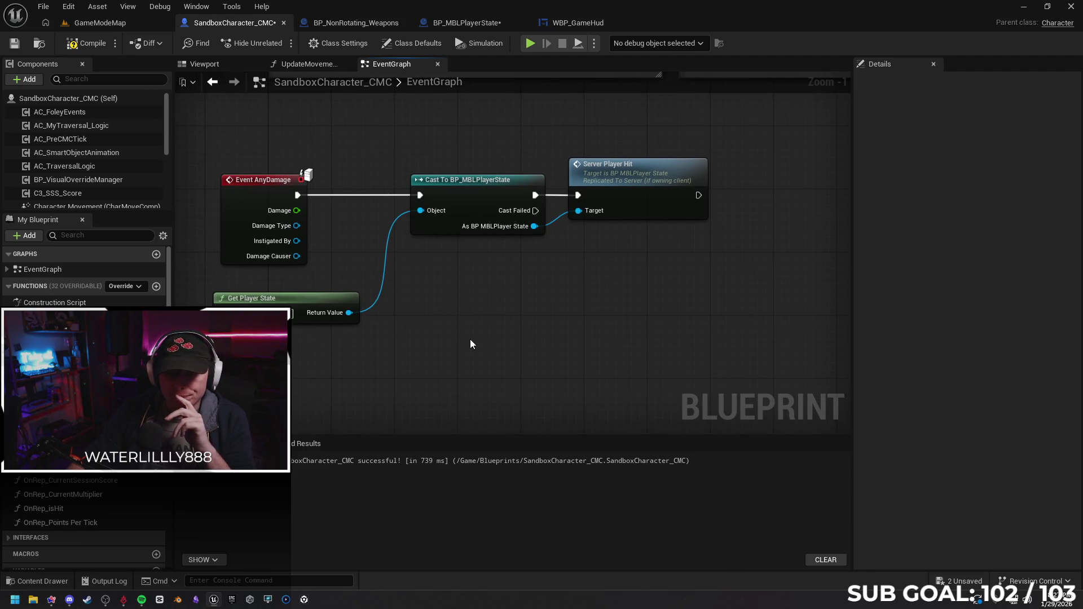
mouse_move(423, 364)
mouse_down()
mouse_move(473, 337)
mouse_move(454, 330)
mouse_up()
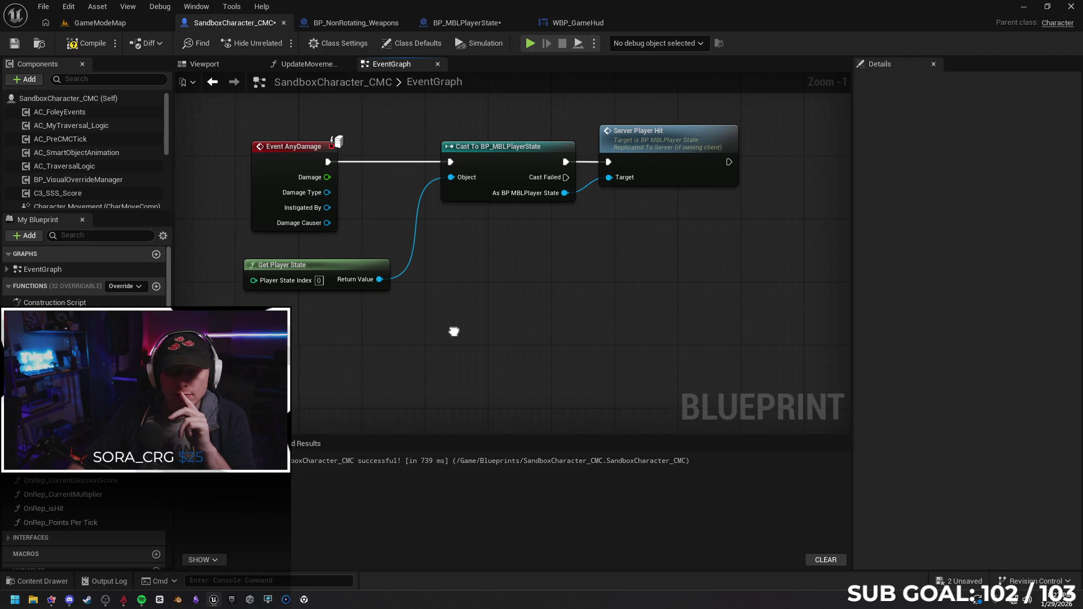
drag(453, 331, 455, 335)
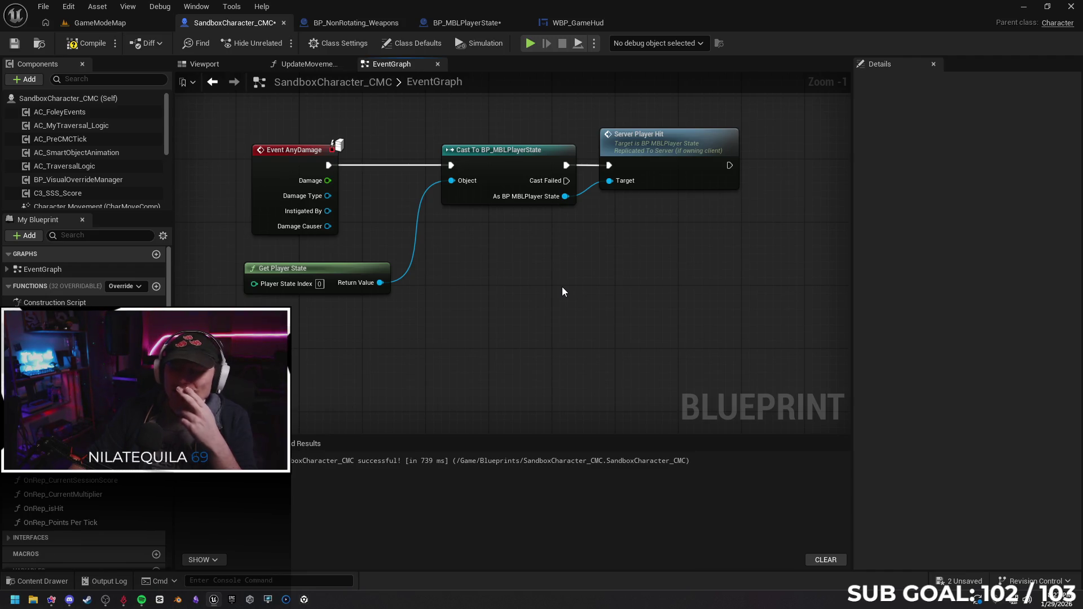
drag(595, 275, 543, 285)
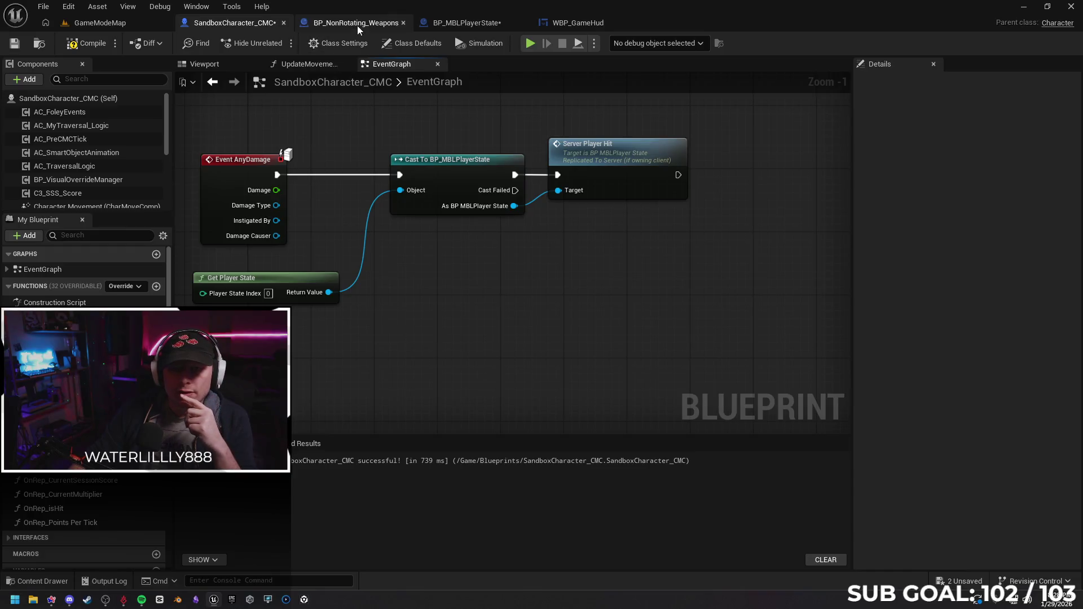
Review Server_PlayerHit in BP_MBLPlayerState, nudging the Player Hit Multiplier getter, then move to the weapon blueprint.
click(466, 22)
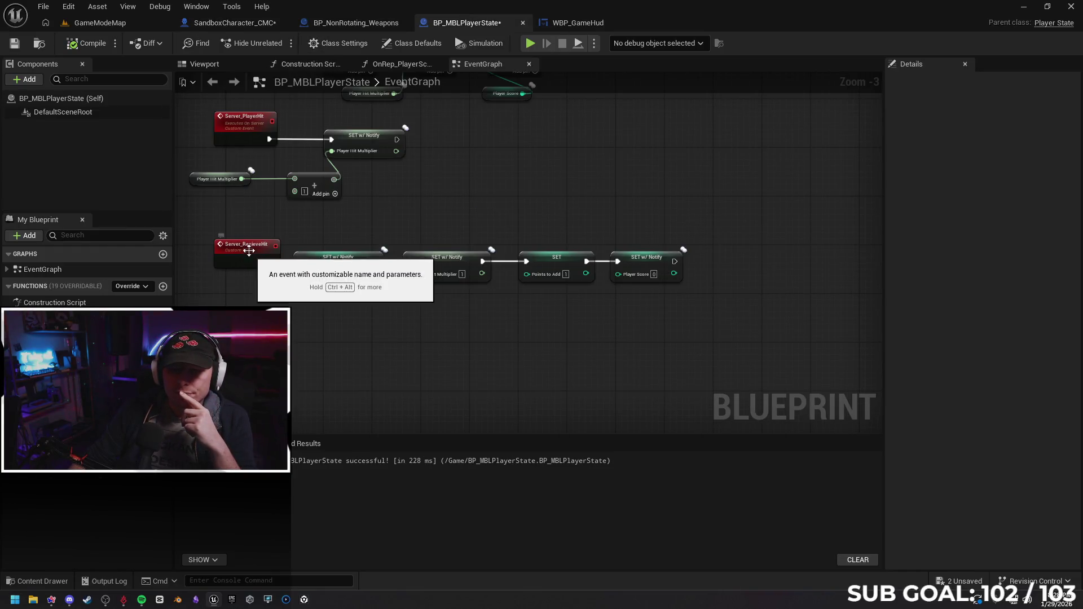
scroll(248, 251, up, 1)
scroll(249, 252, up, 1)
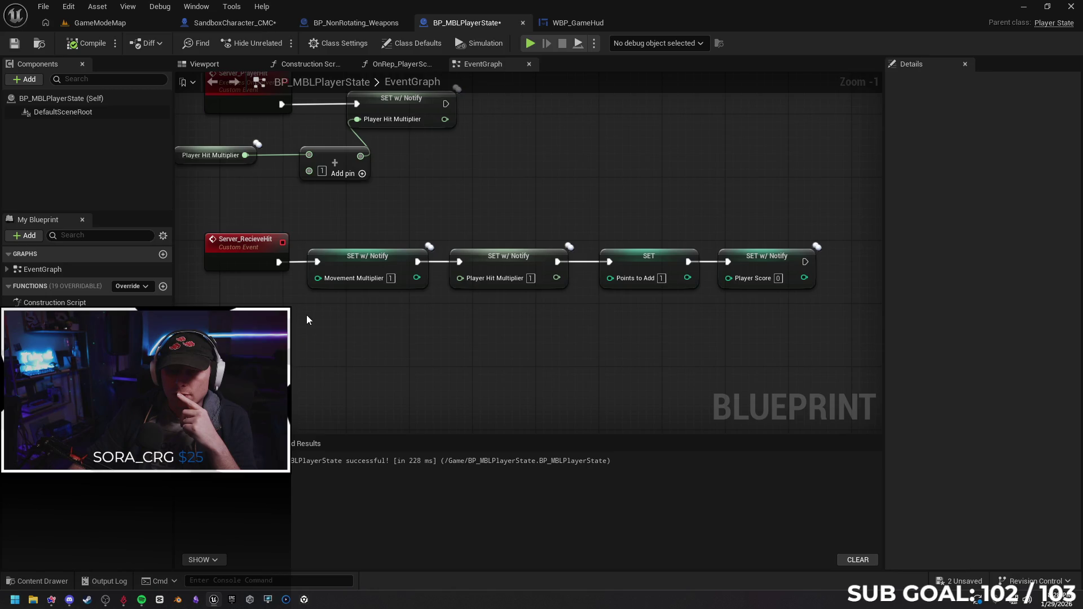
drag(307, 315, 514, 278)
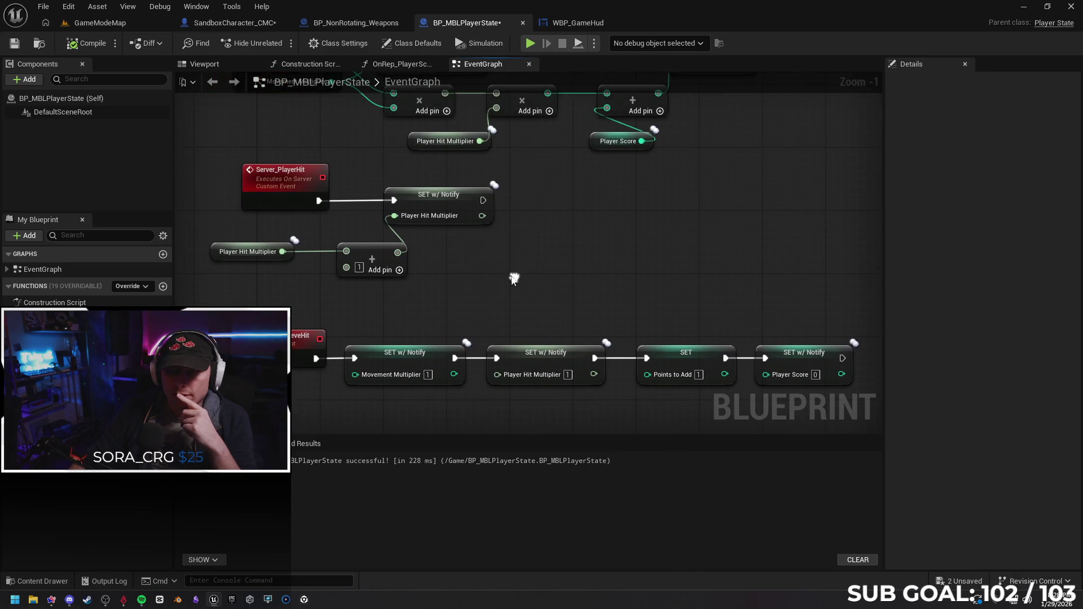
drag(218, 251, 234, 253)
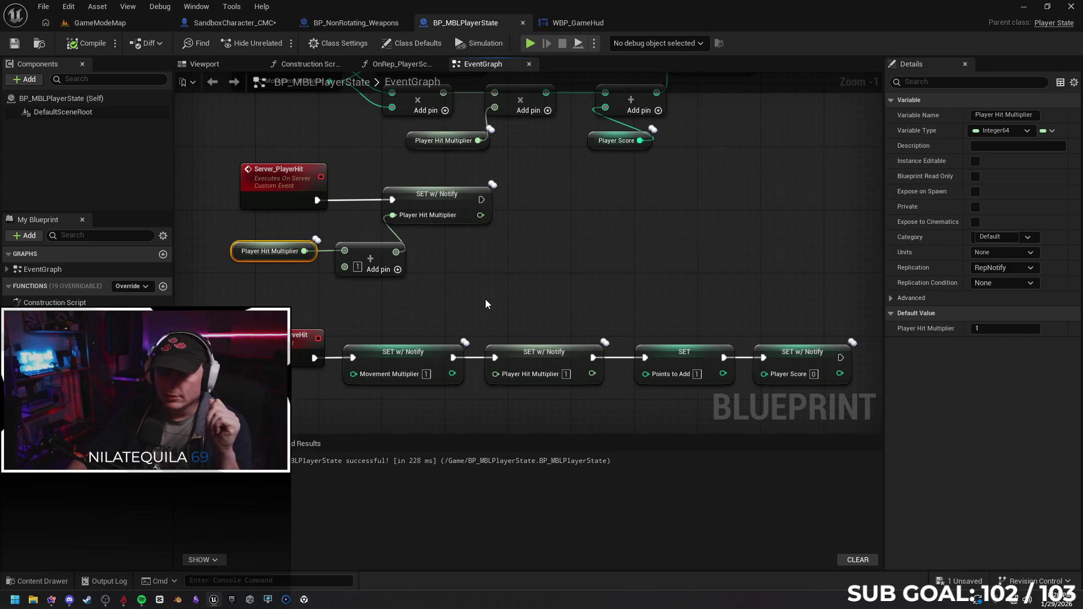
click(336, 23)
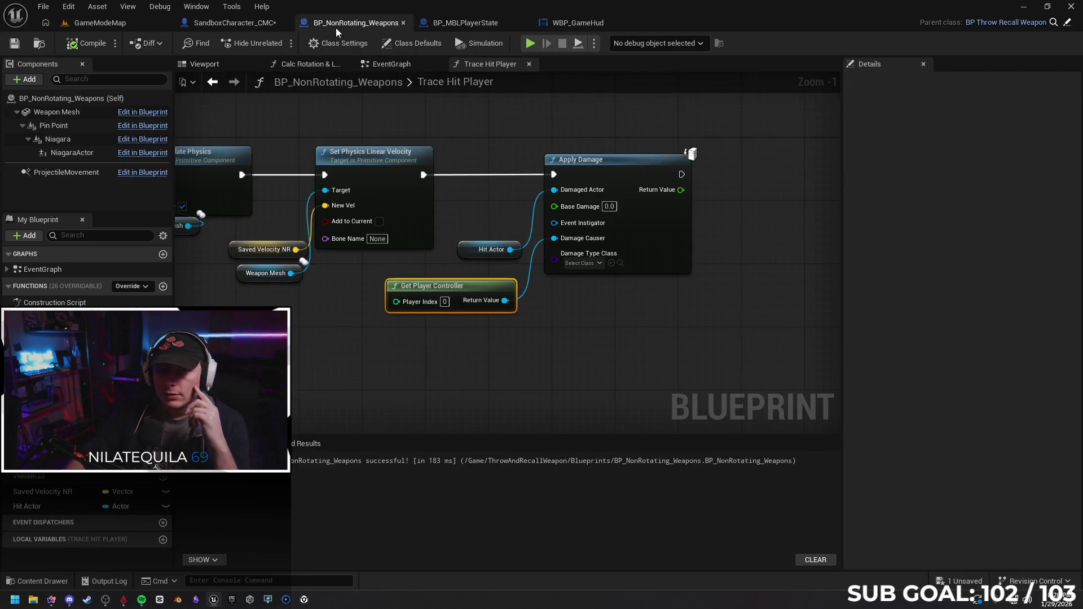
Pan along Trace Hit Player to the Apply Damage call, then return to BP_MBLPlayerState.
mouse_move(406, 339)
mouse_down()
mouse_move(670, 356)
mouse_move(429, 333)
mouse_up()
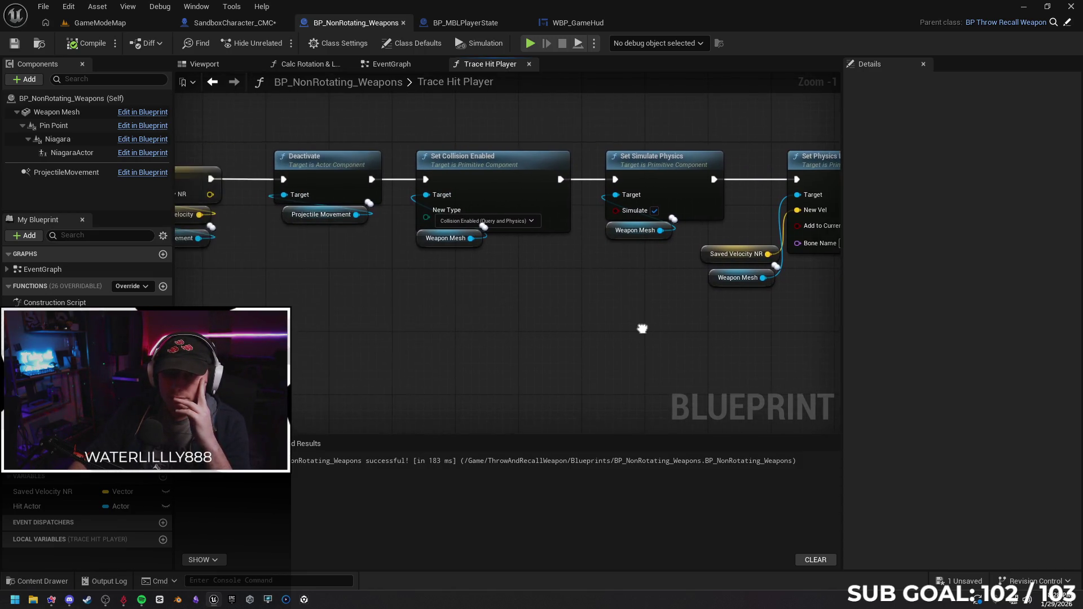
drag(728, 338, 428, 360)
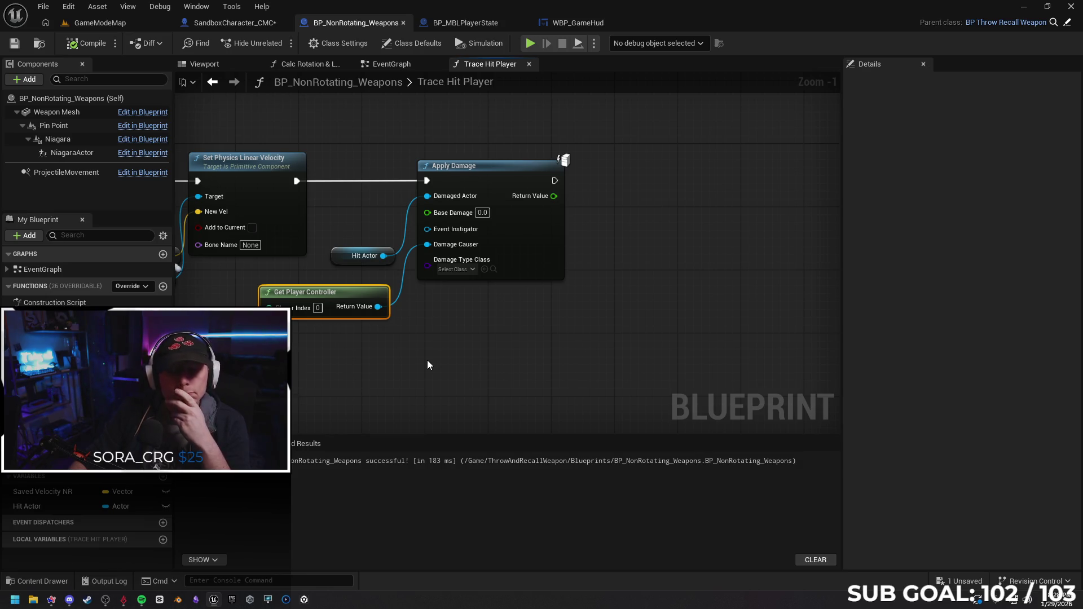
click(427, 317)
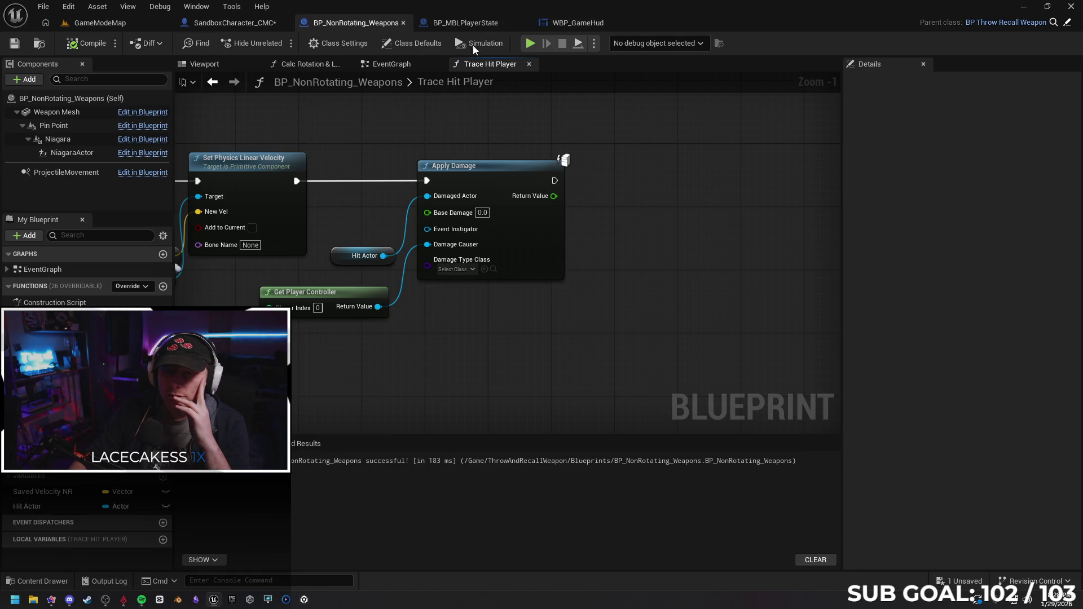
mouse_move(420, 123)
mouse_down()
mouse_move(471, 115)
mouse_move(410, 115)
mouse_up()
click(465, 23)
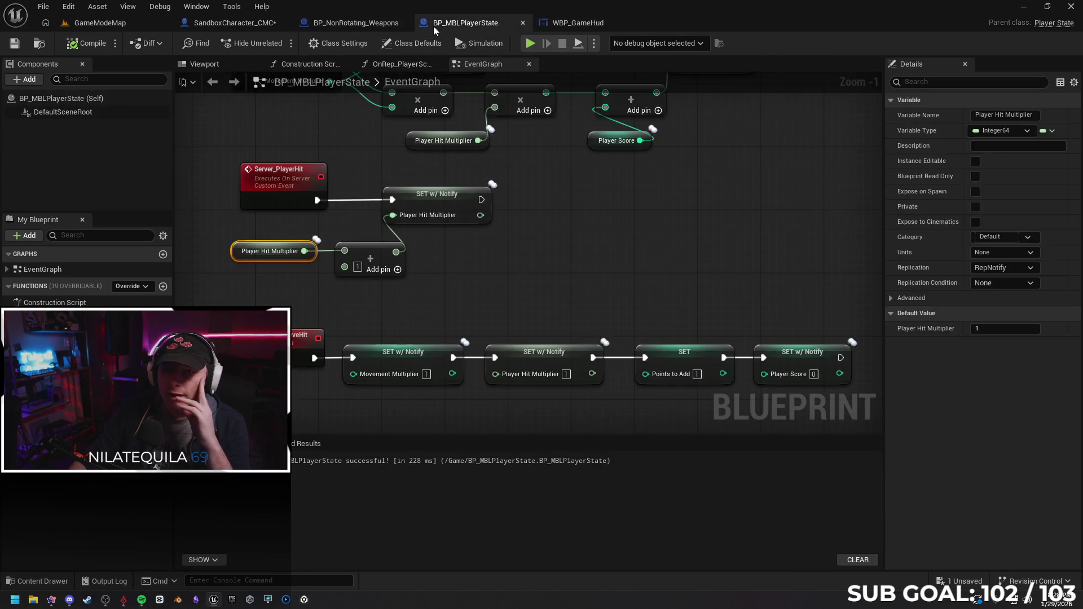
Glance over WBP_GameHud and SandboxCharacter_CMC, ending on the weapon's Trace Hit Player graph.
click(553, 24)
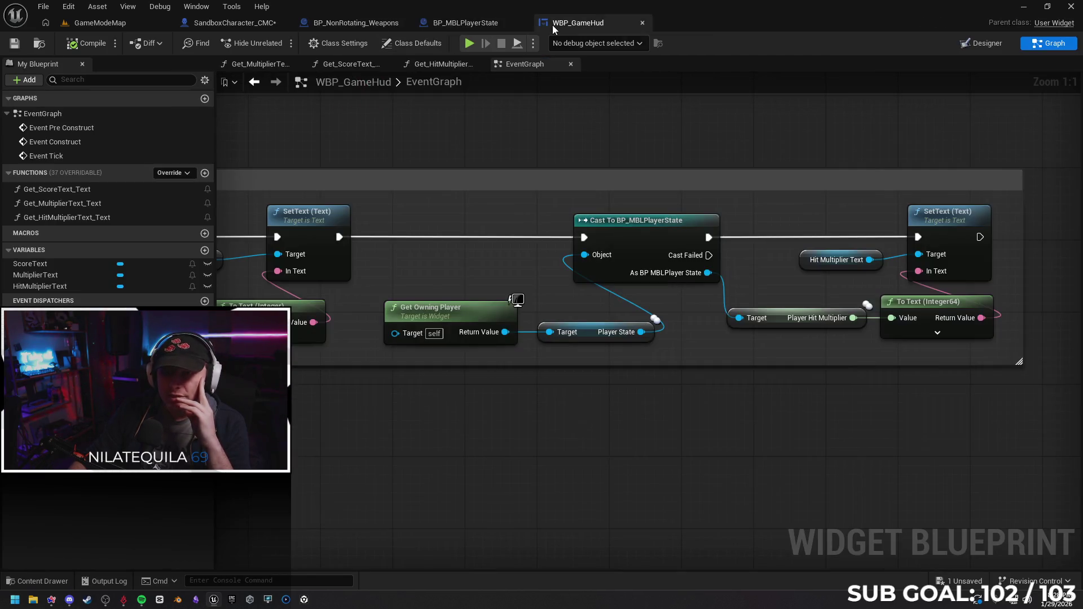
click(229, 22)
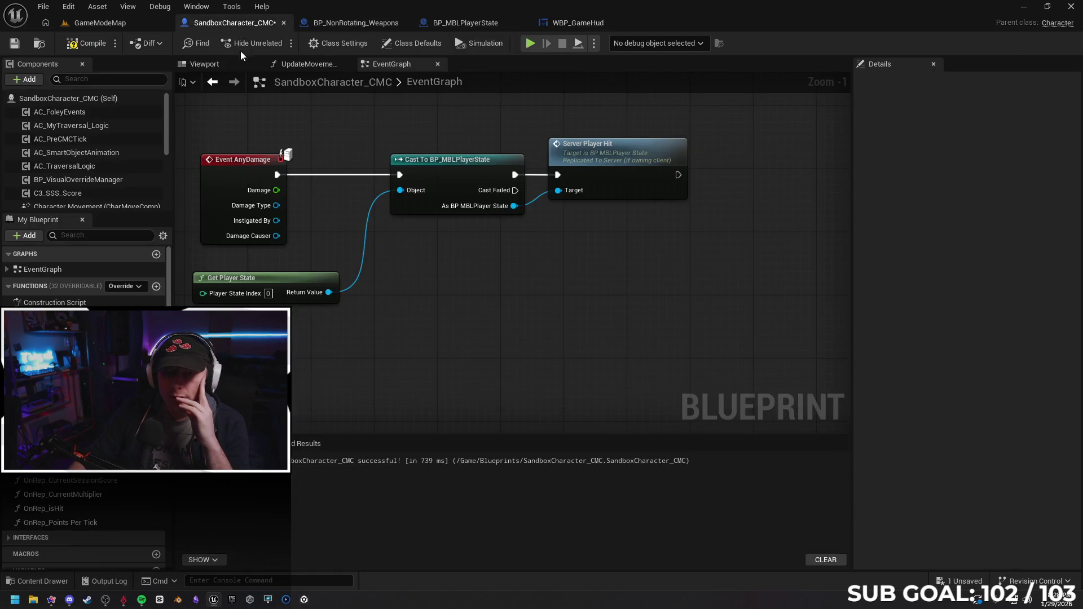
drag(438, 272, 422, 283)
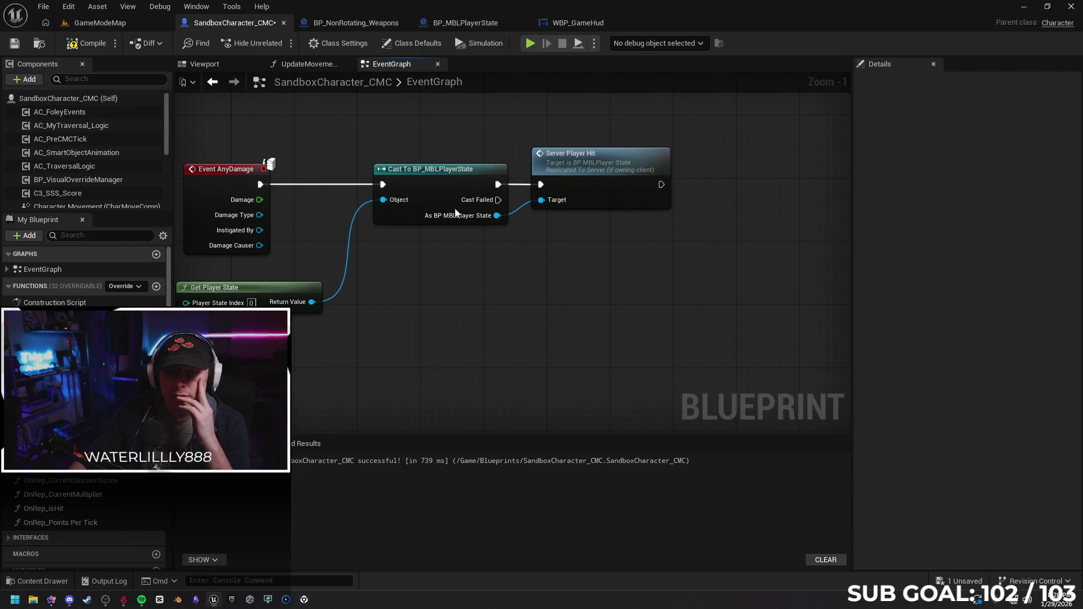
click(365, 30)
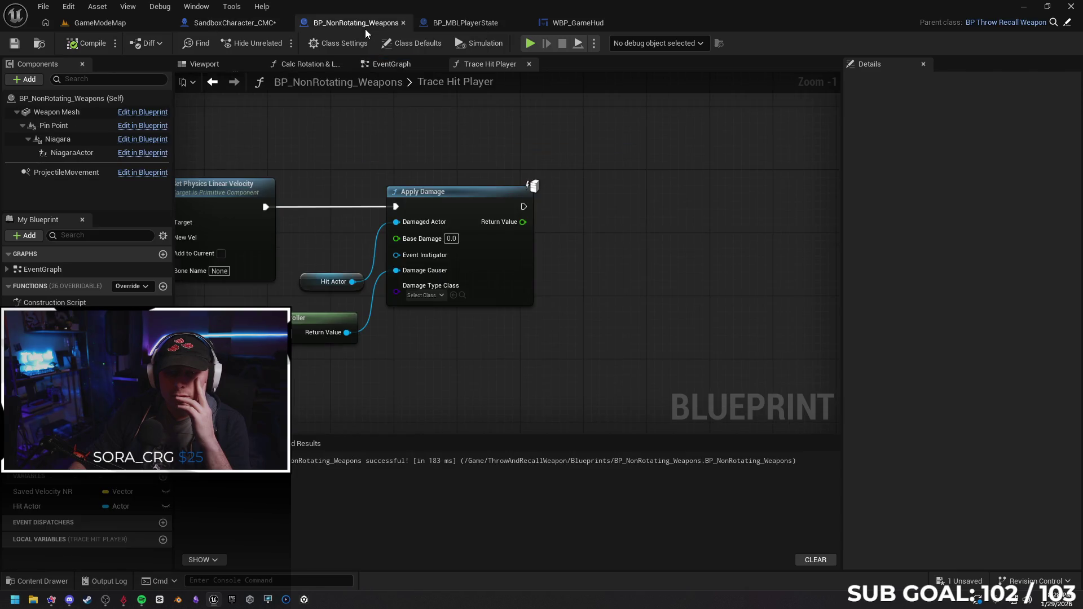
scroll(384, 158, up, 1)
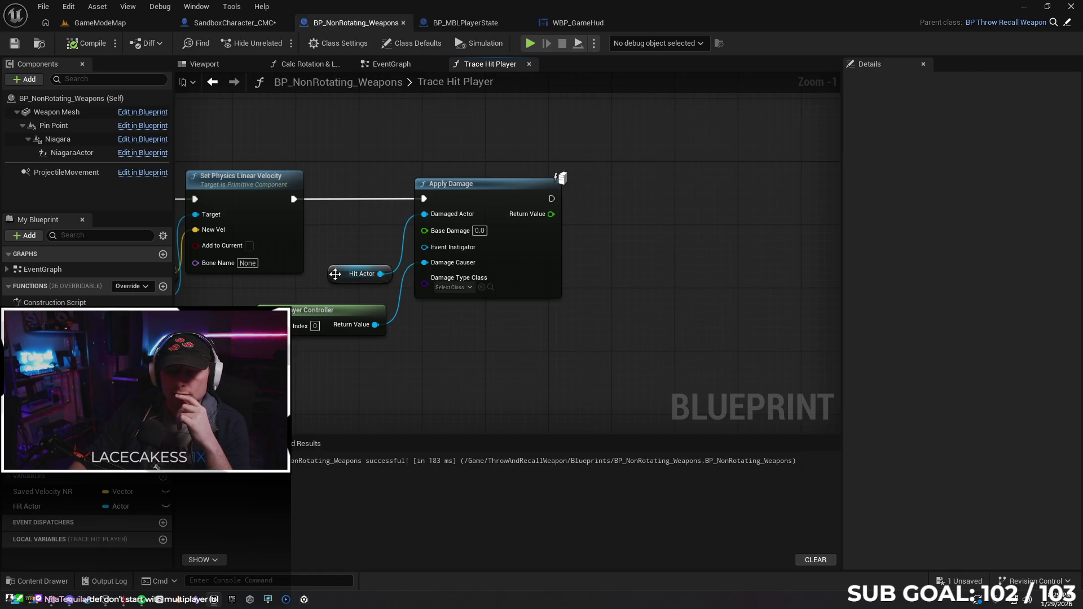
Move the Hit Actor getter up level with Apply Damage's Damaged Actor input.
drag(337, 273, 340, 219)
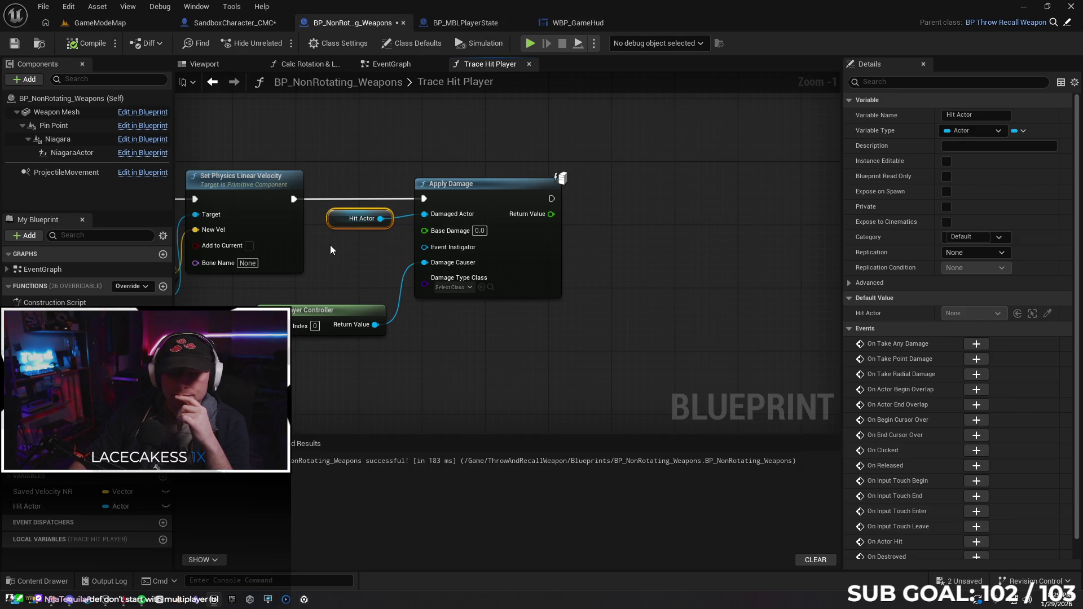
click(465, 322)
drag(465, 323, 467, 336)
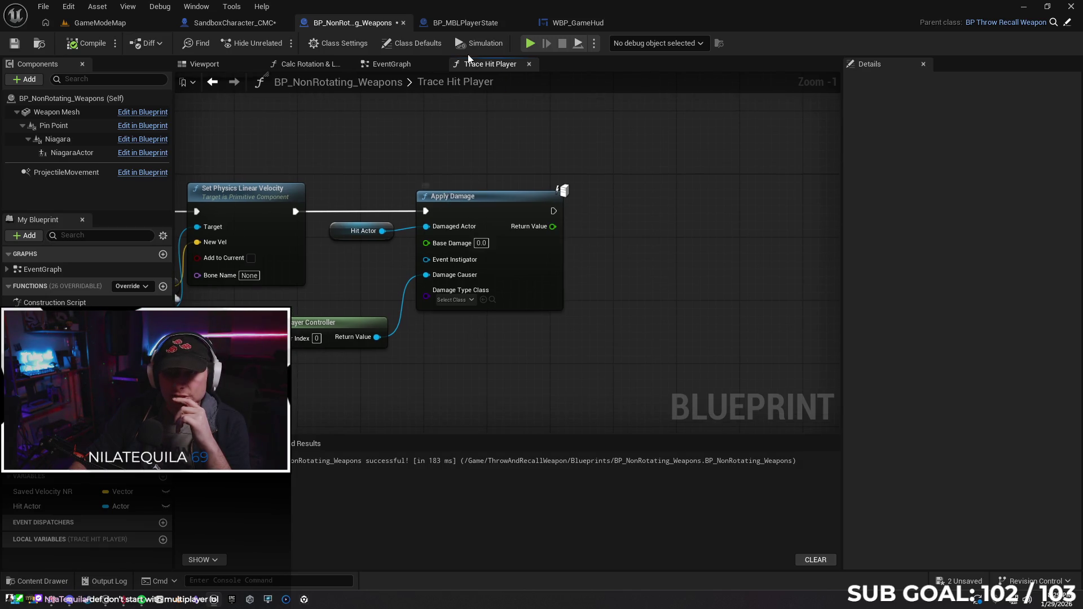
Close the WBP_GameHud editor after glancing between it and BP_MBLPlayerState.
click(464, 23)
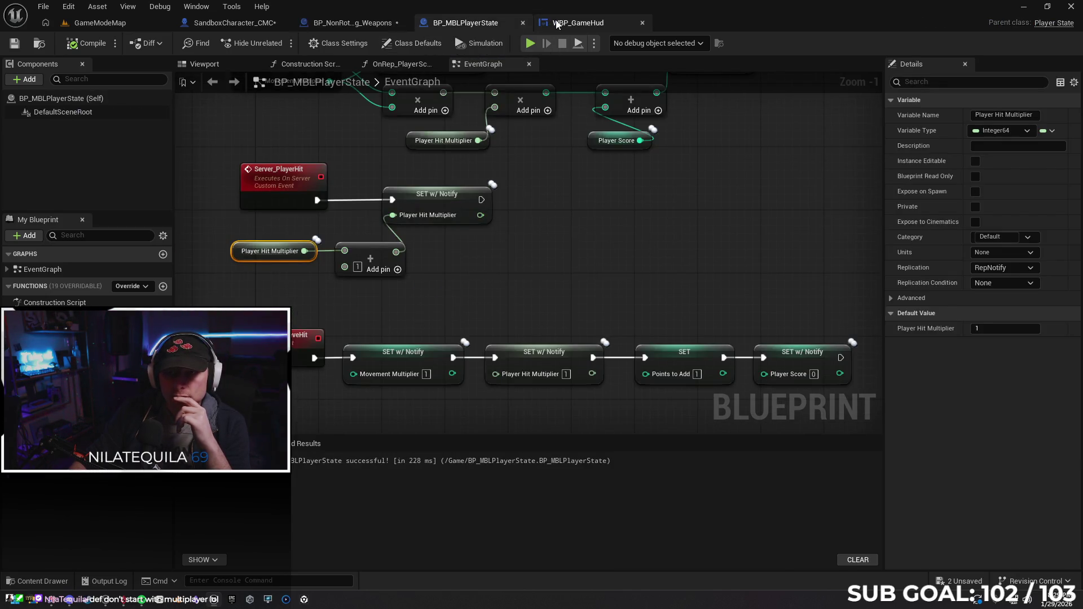
click(553, 24)
click(460, 29)
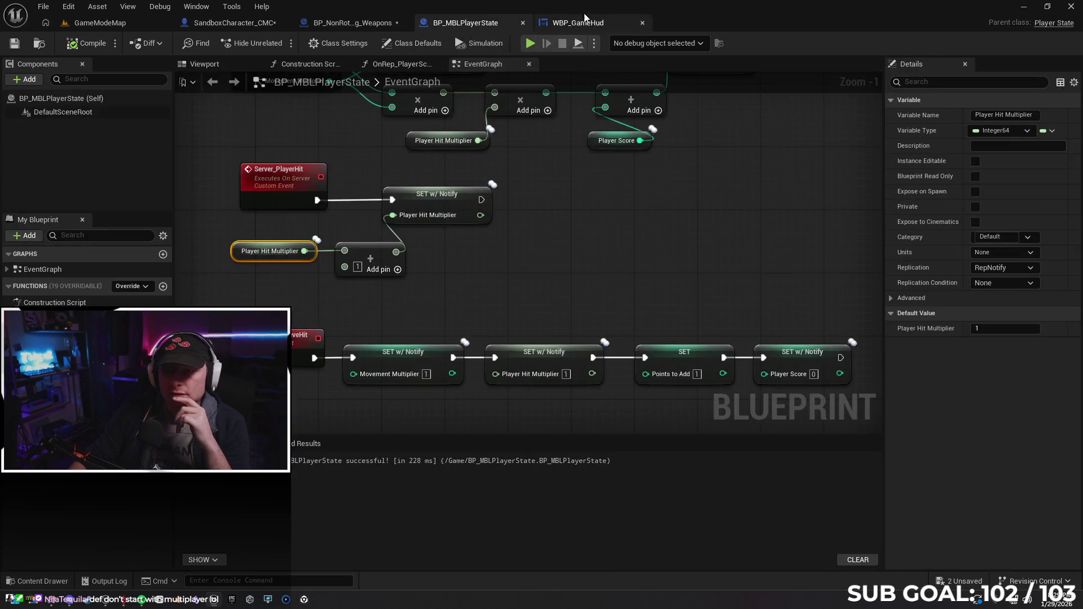
click(597, 25)
click(642, 23)
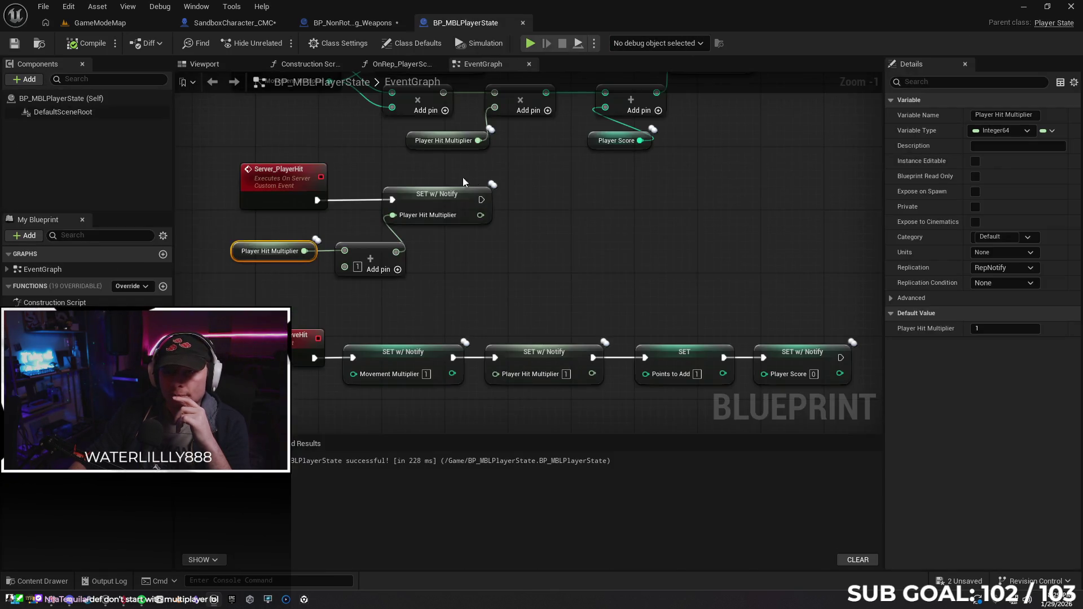
Return via BP_NonRotating_Weapons to the SandboxCharacter_CMC event graph.
click(477, 288)
click(355, 23)
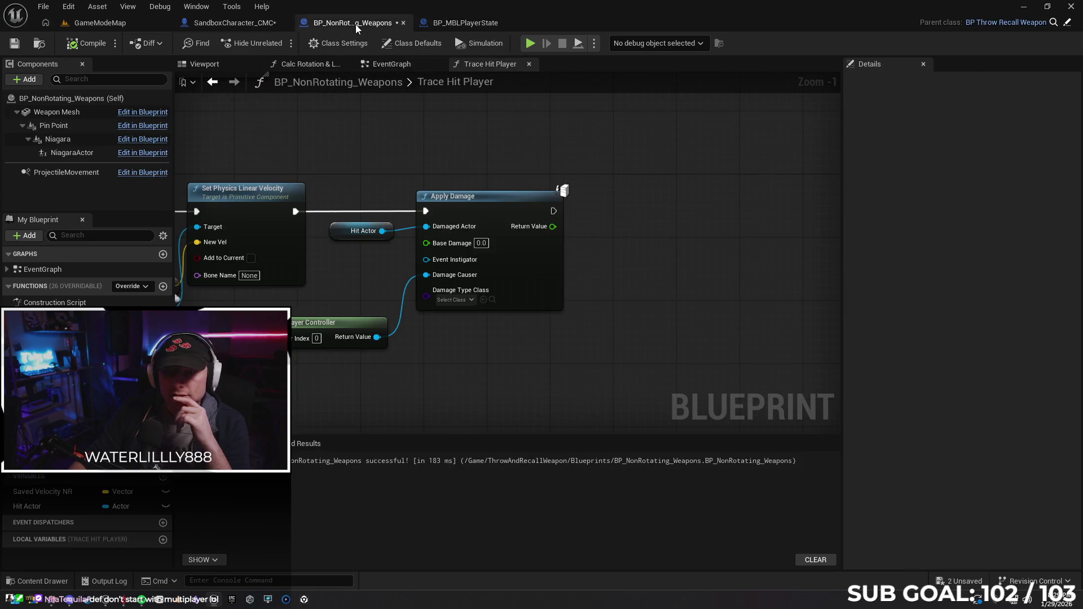
click(235, 23)
drag(440, 254, 466, 250)
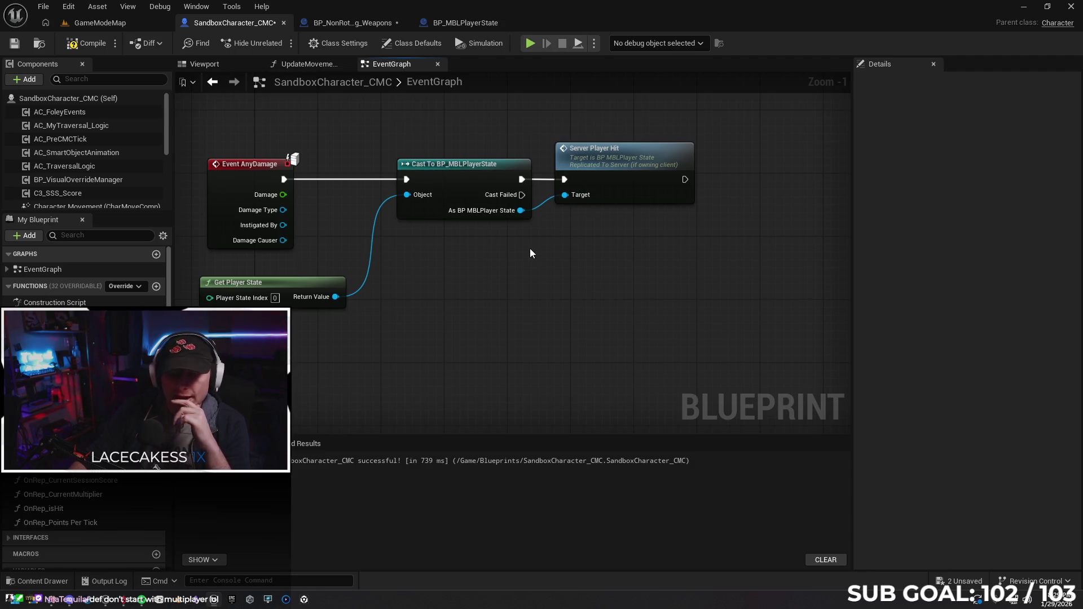
Review the weapon, player state and character graphs before editing the AnyDamage flow.
drag(530, 248, 517, 254)
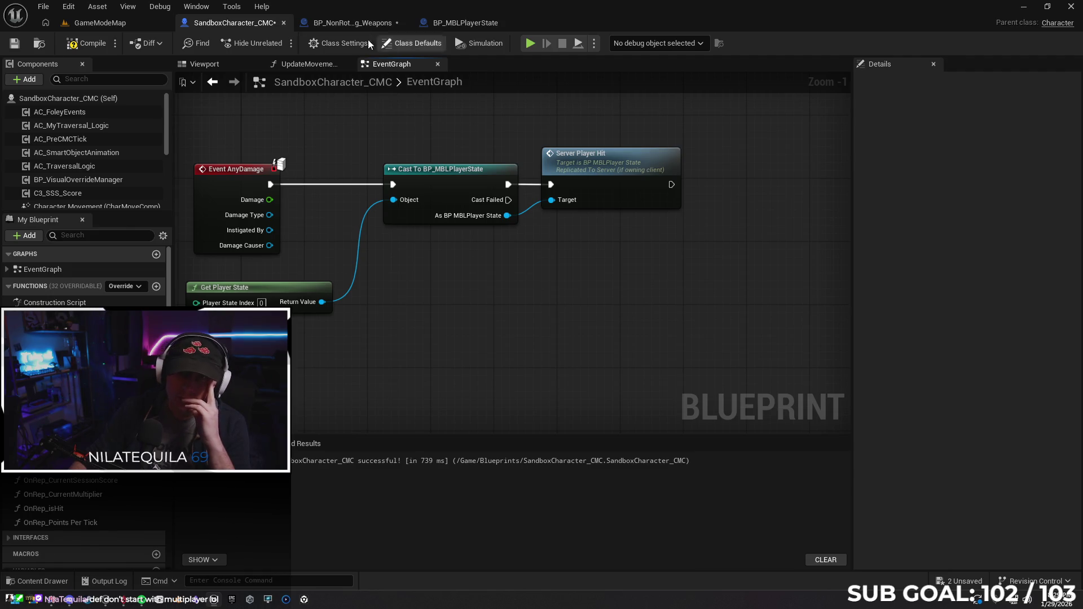
click(348, 22)
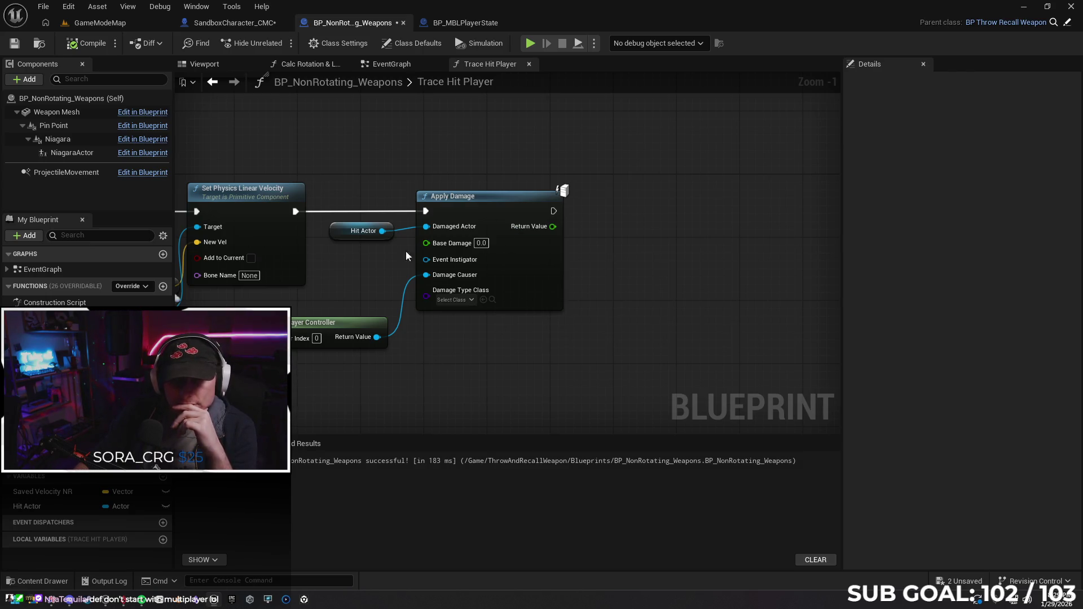
click(467, 22)
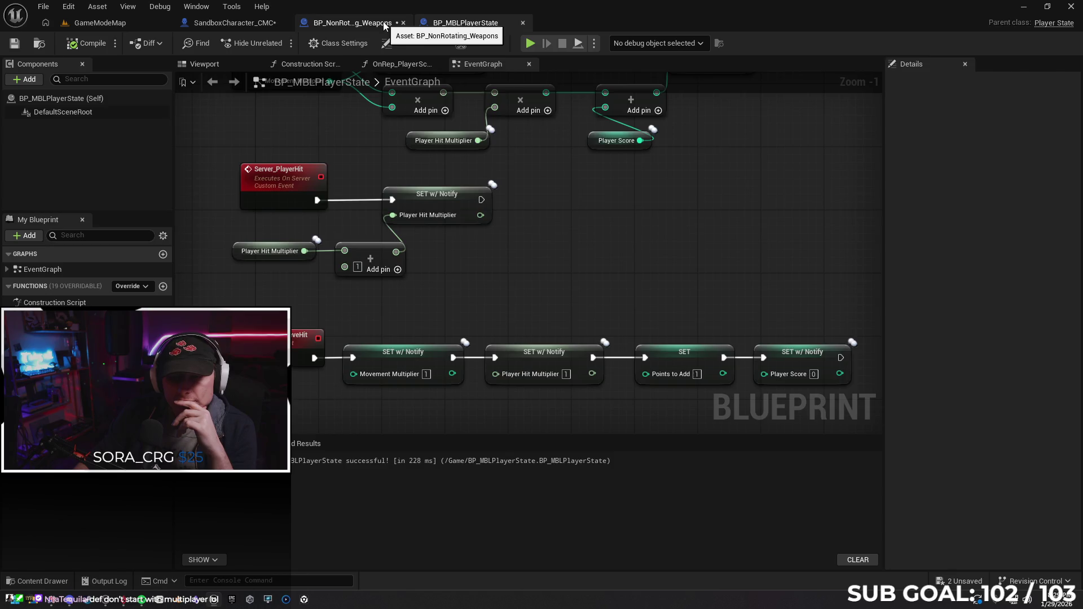
click(353, 22)
click(235, 22)
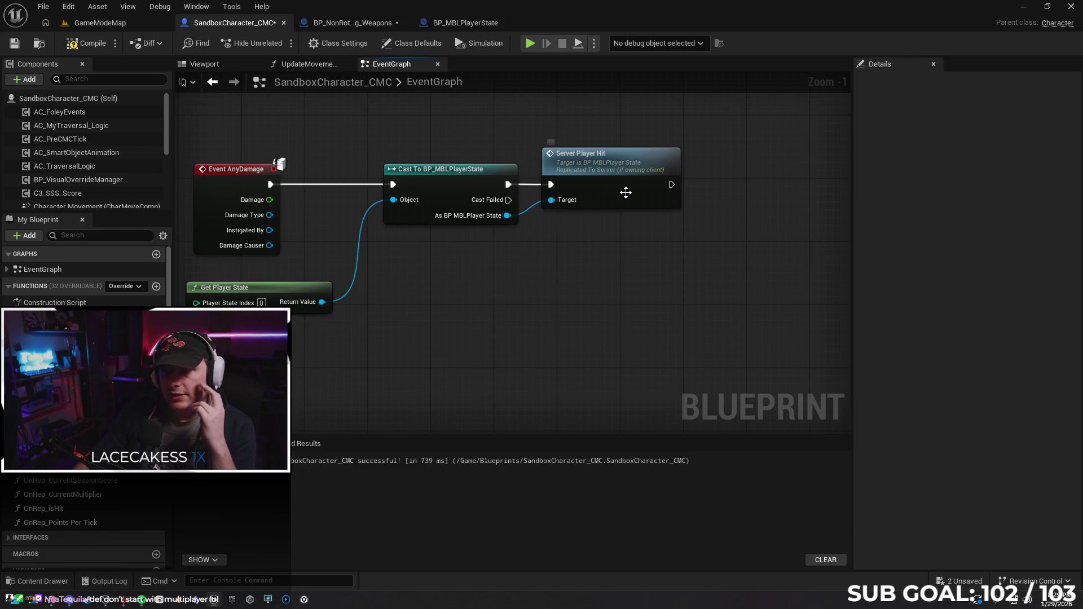
click(465, 22)
drag(493, 253, 419, 267)
click(351, 22)
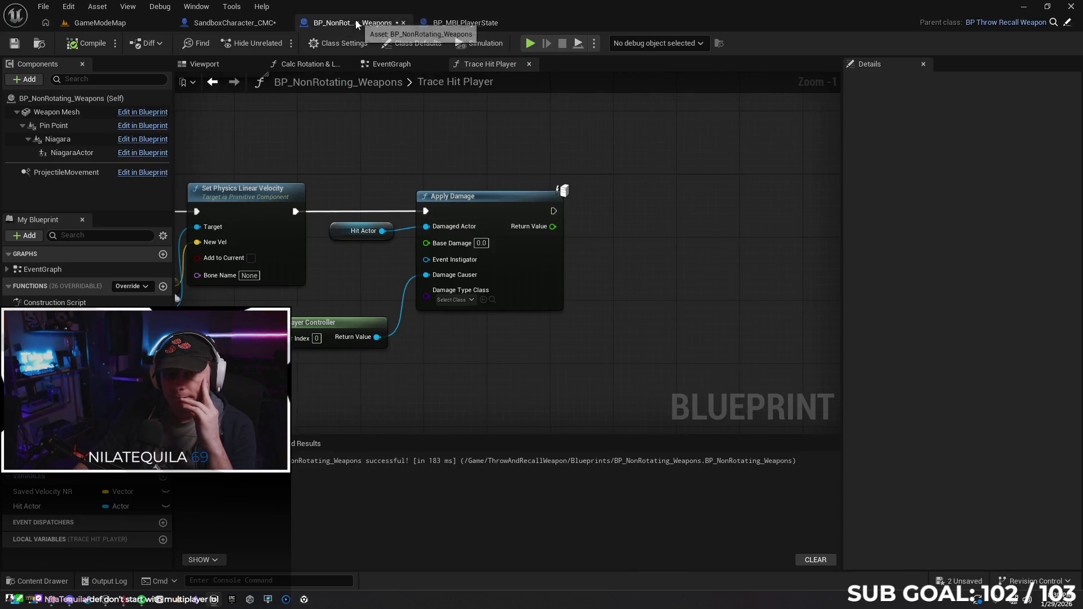
click(233, 23)
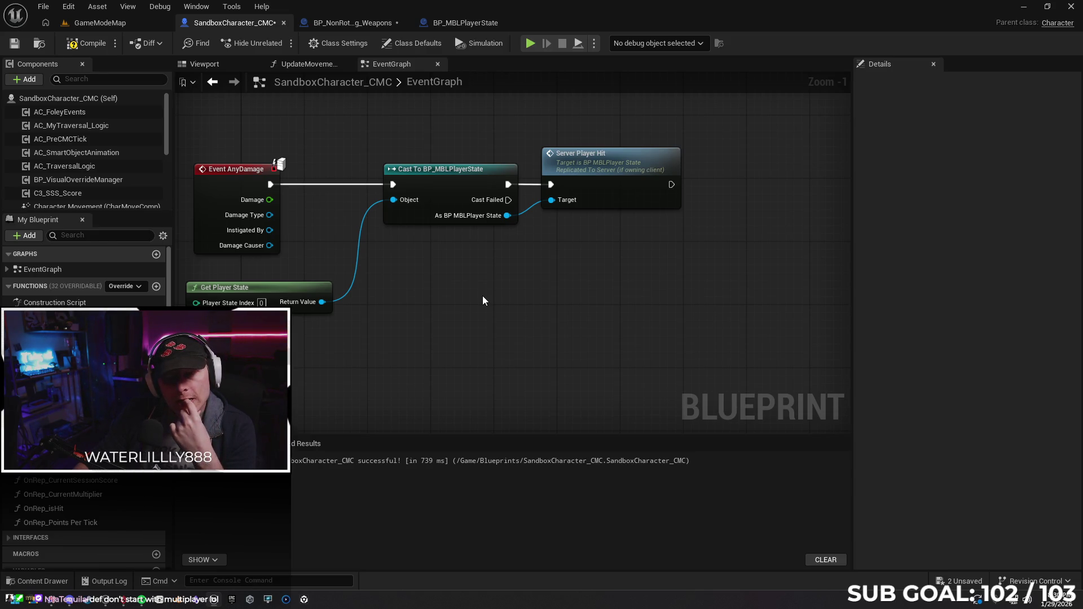
Wire Damage Causer into the Cast To BP_MBLPlayerState object input, recompile and start a two-client test.
drag(270, 246, 393, 200)
key(F7)
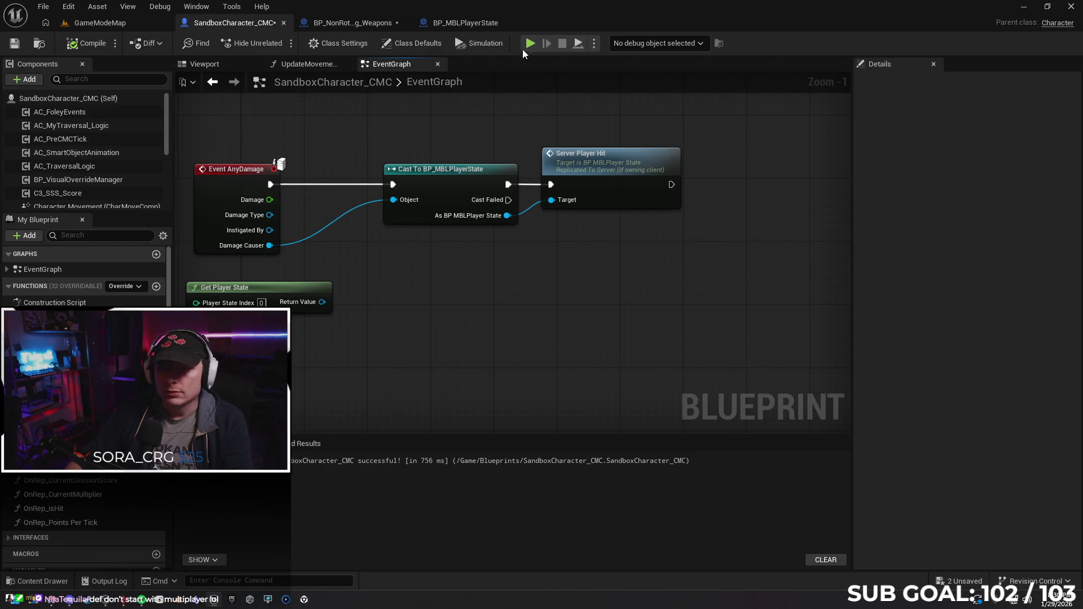
click(530, 43)
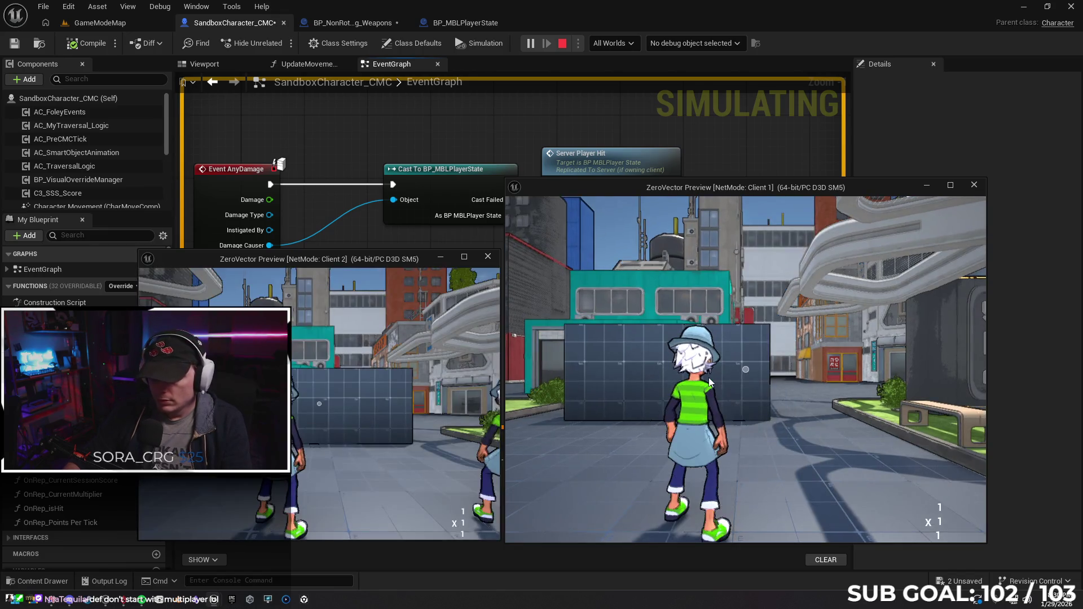
click(710, 382)
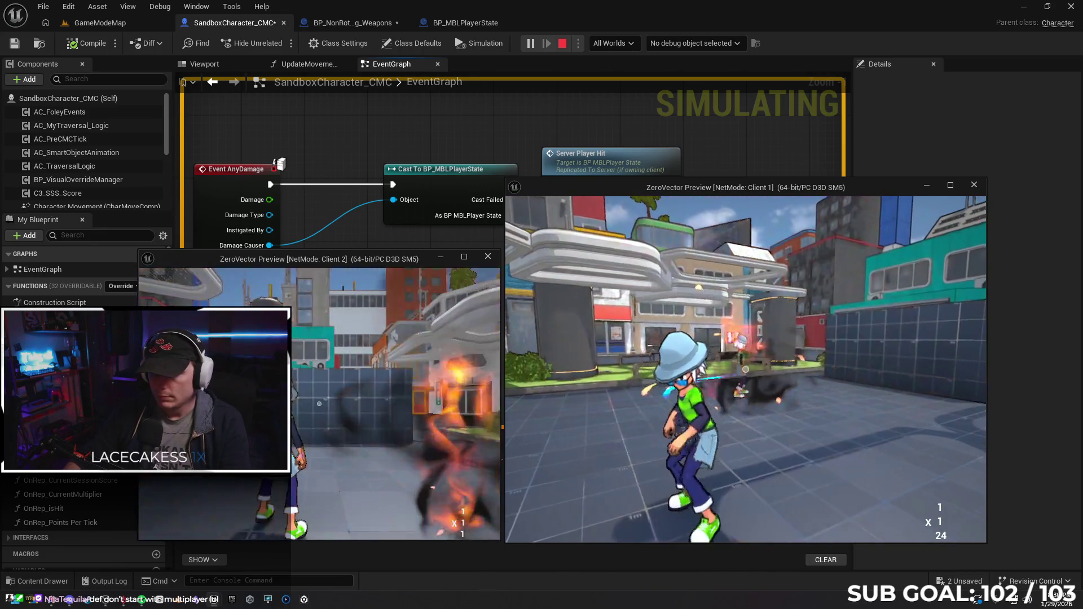
click(745, 372)
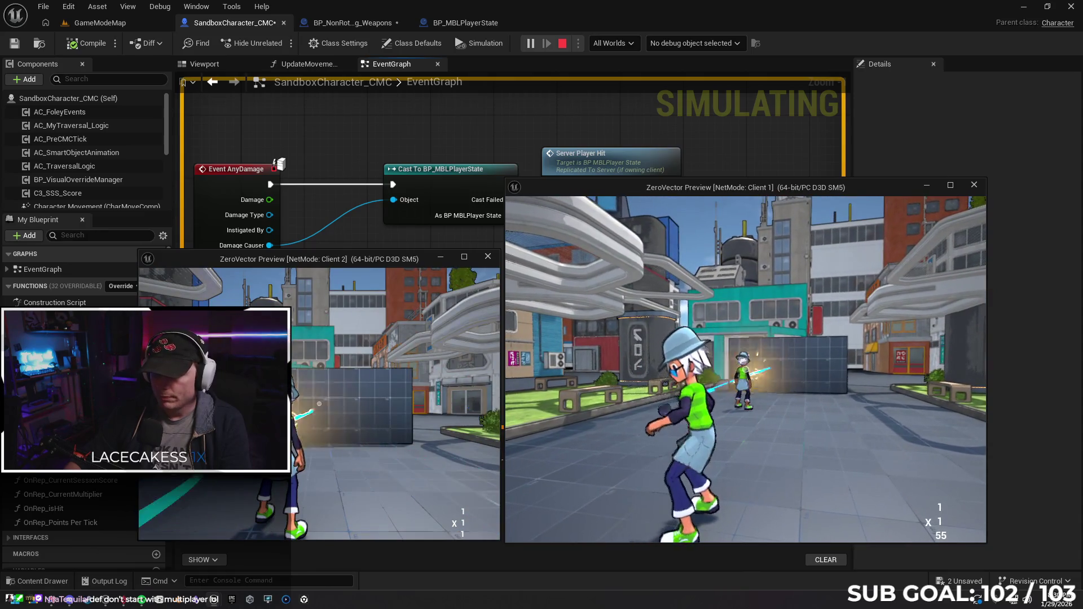
click(745, 373)
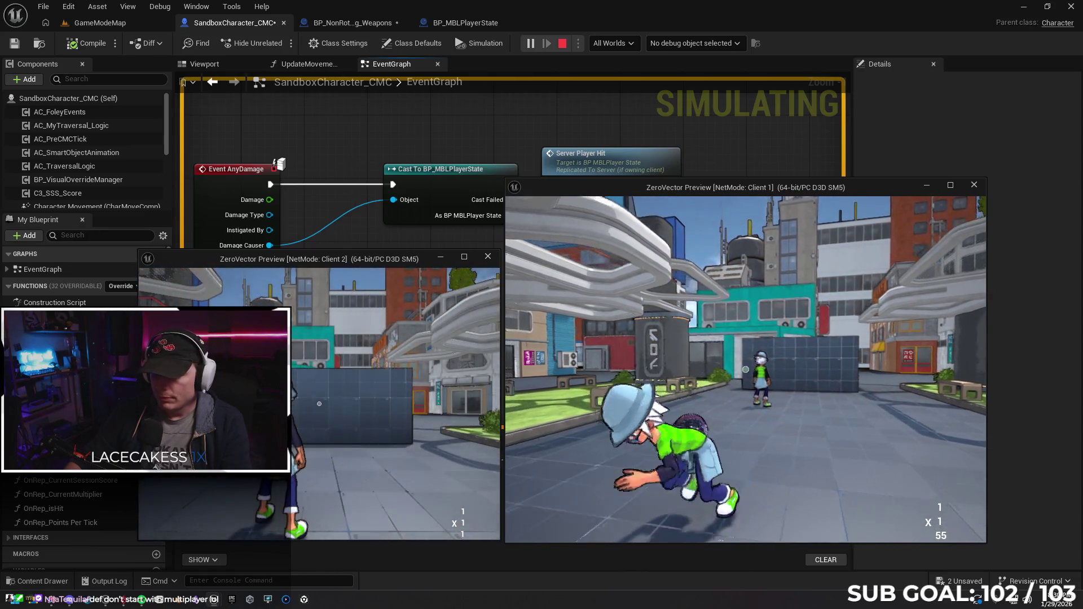
key(Escape)
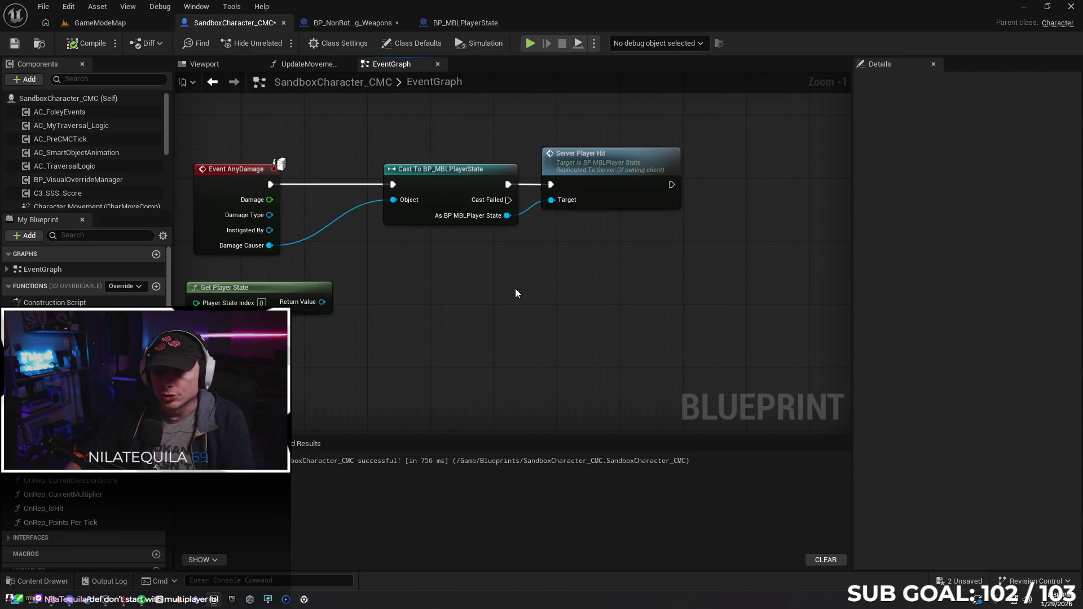
Undo the Damage Causer link, recompile, and bring up the weapon's Trace Hit Player graph.
key(ctrl+z)
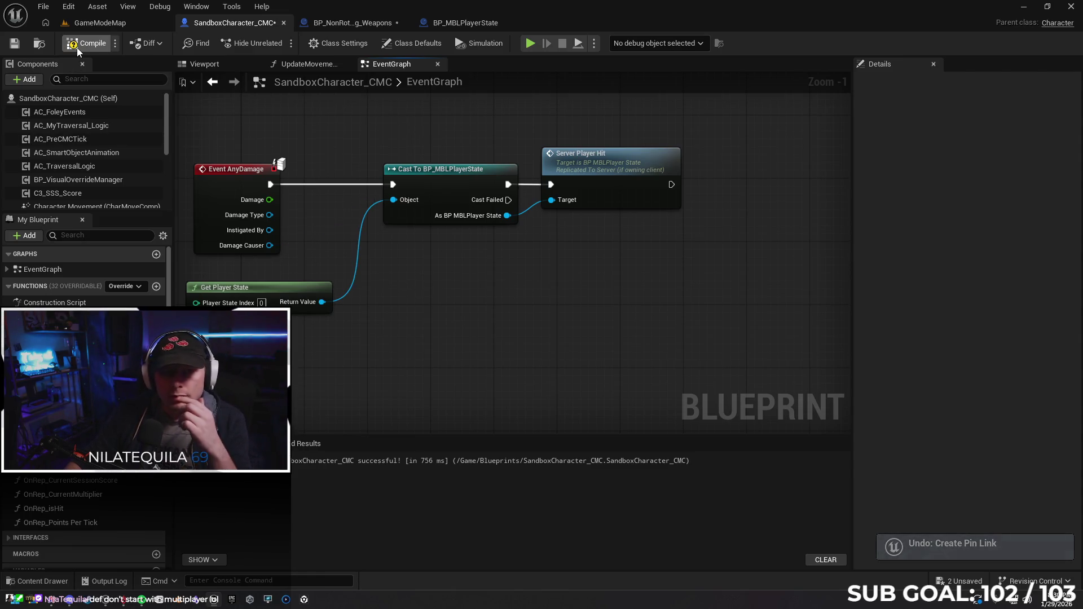
key(F7)
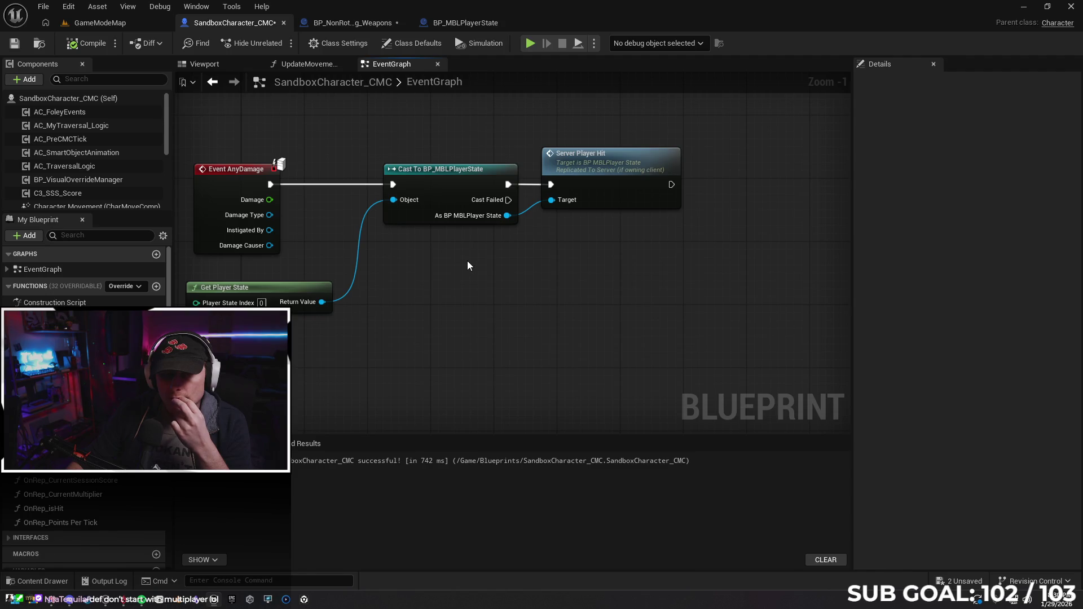
scroll(468, 260, down, 1)
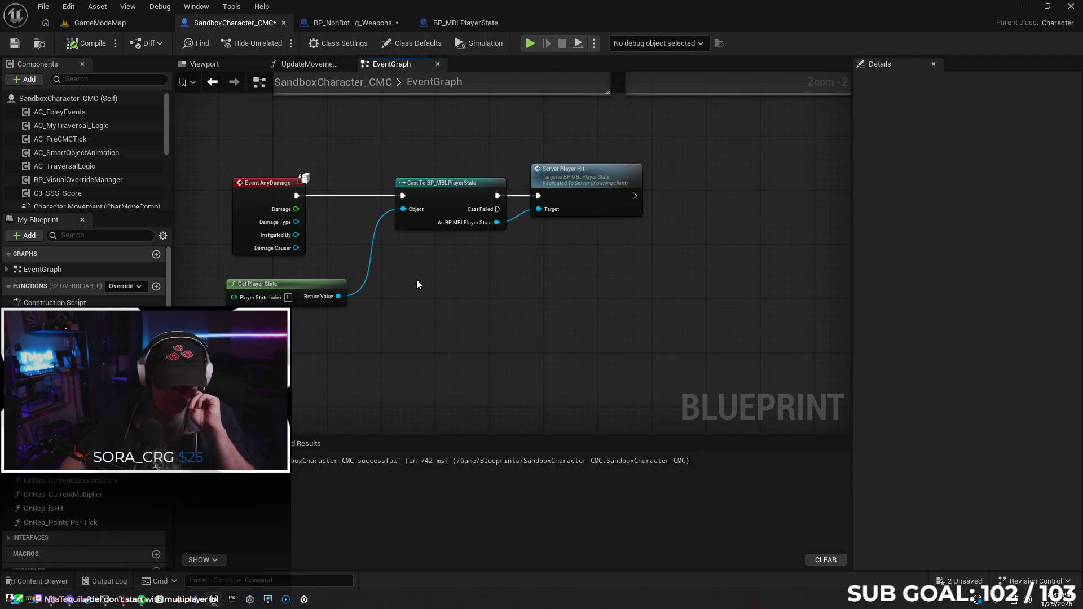
click(347, 22)
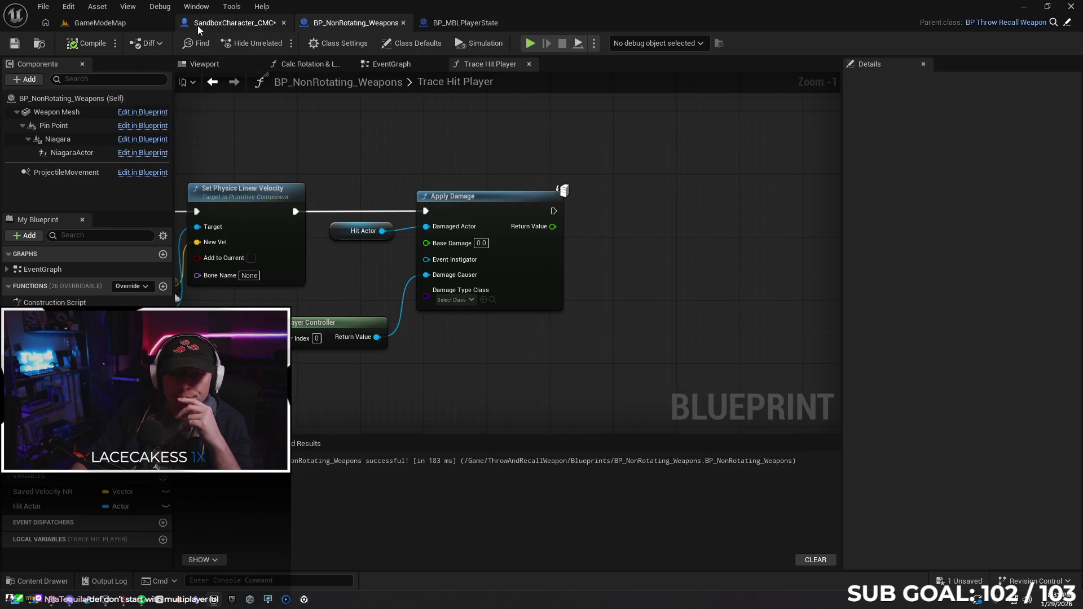
Fly the GameModeMap viewport camera up to overlook the city.
click(99, 22)
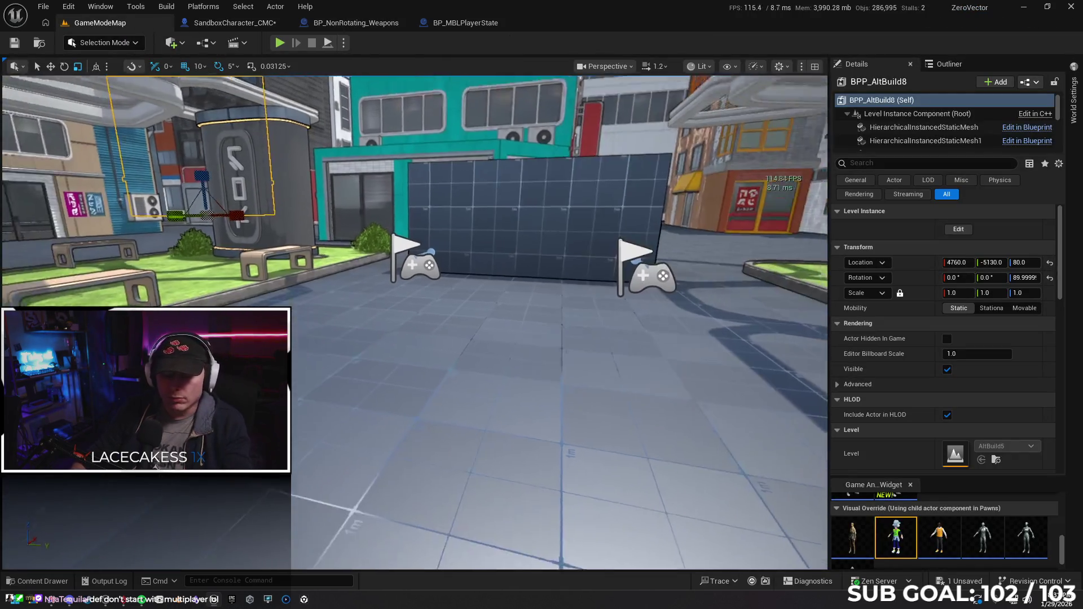
drag(455, 229, 457, 339)
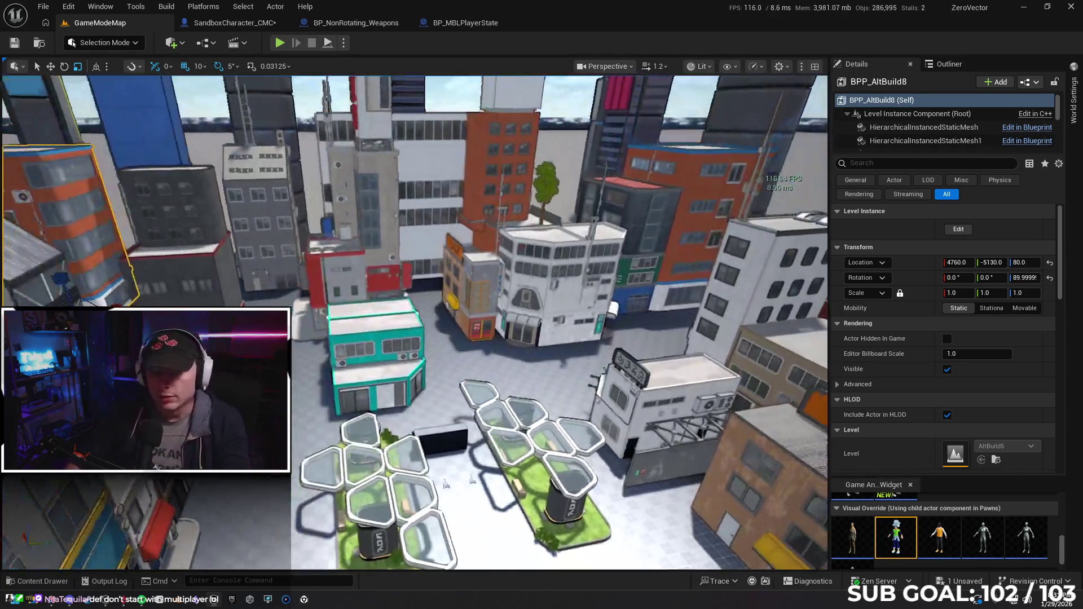
mouse_move(447, 485)
mouse_down()
mouse_move(440, 407)
mouse_move(442, 423)
mouse_up()
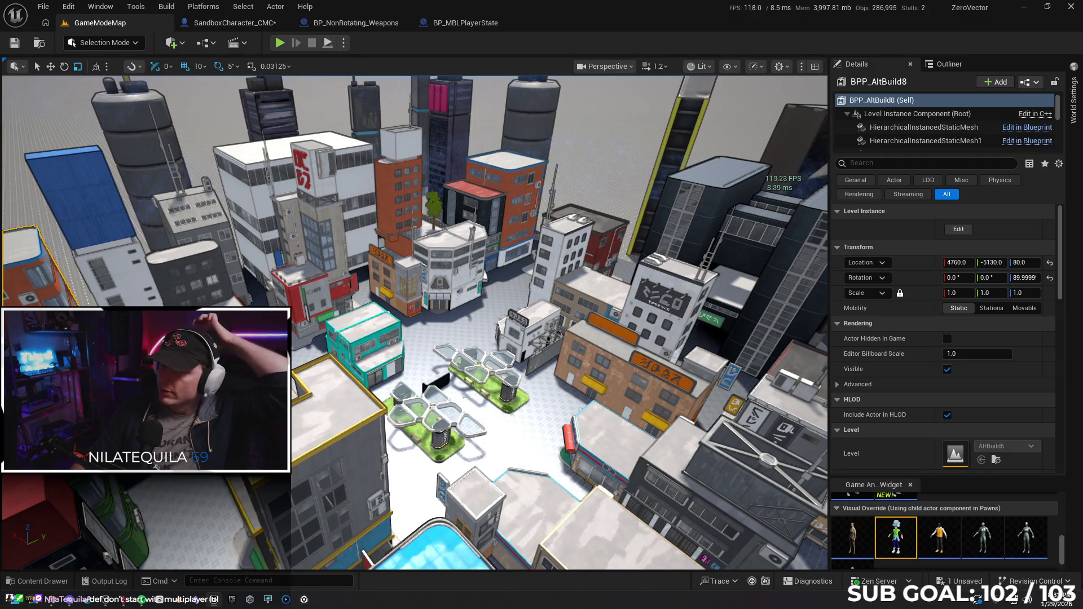
drag(452, 238, 452, 230)
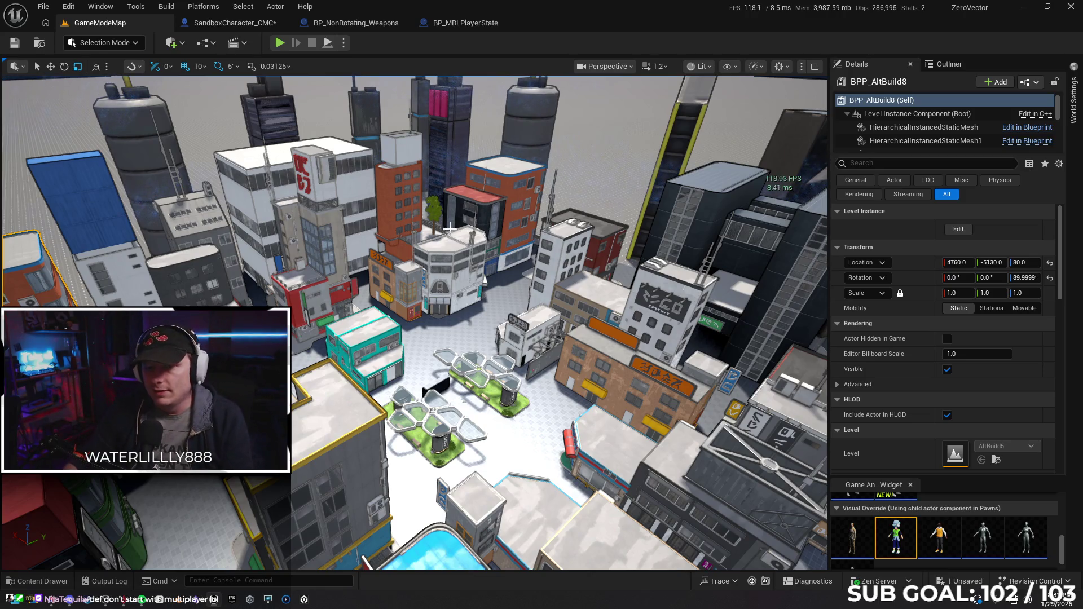
drag(468, 316, 462, 296)
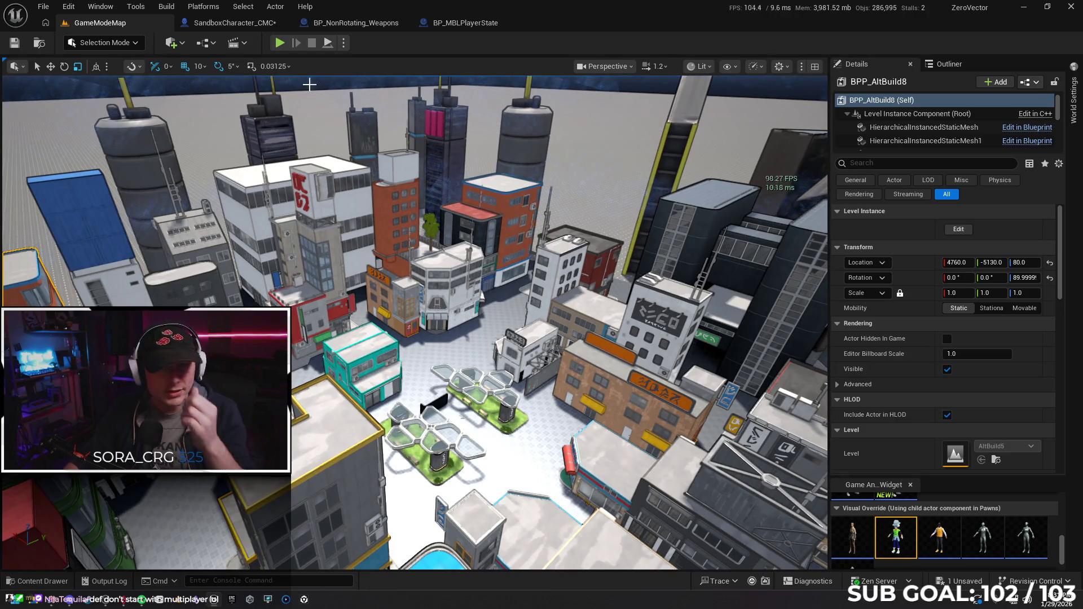
Save the unsaved SandboxCharacter_CMC blueprint from its event graph.
click(235, 23)
click(14, 44)
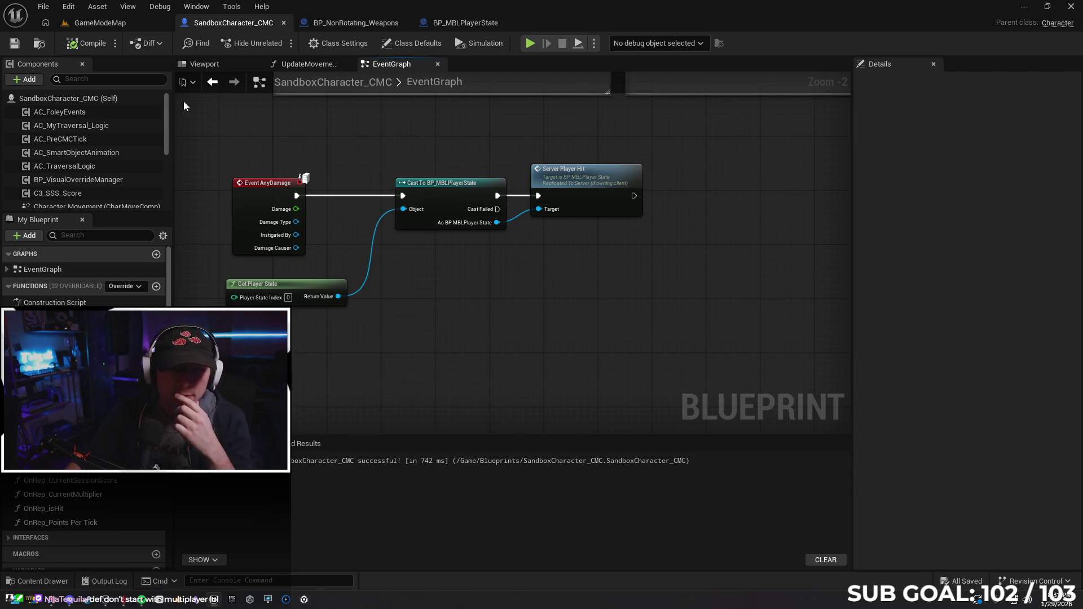
Launch GameModeMap as a Standalone Game, then close its console window.
click(100, 23)
click(343, 43)
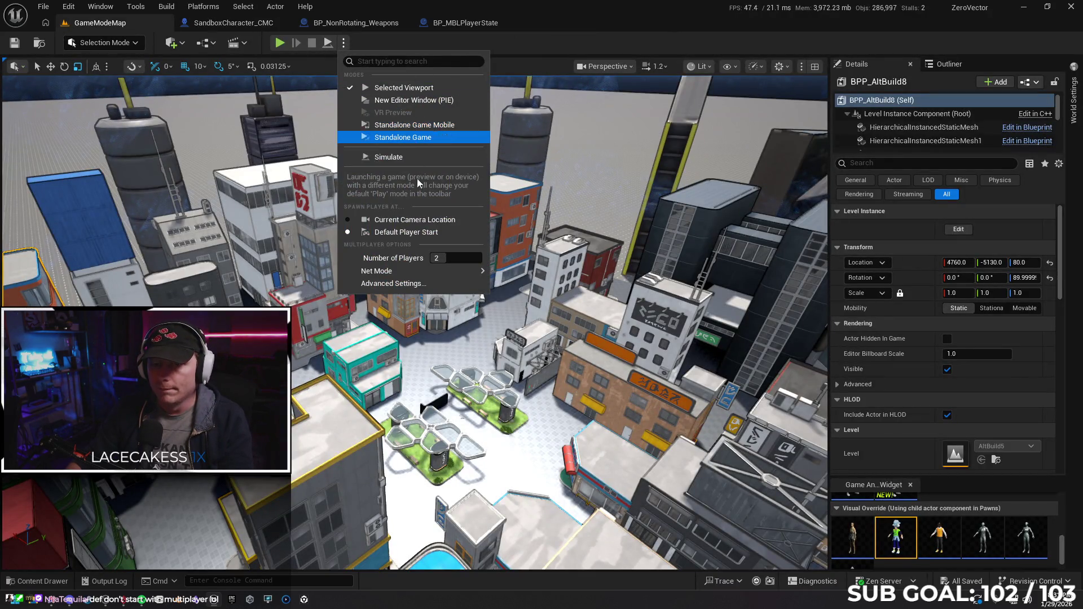
click(408, 137)
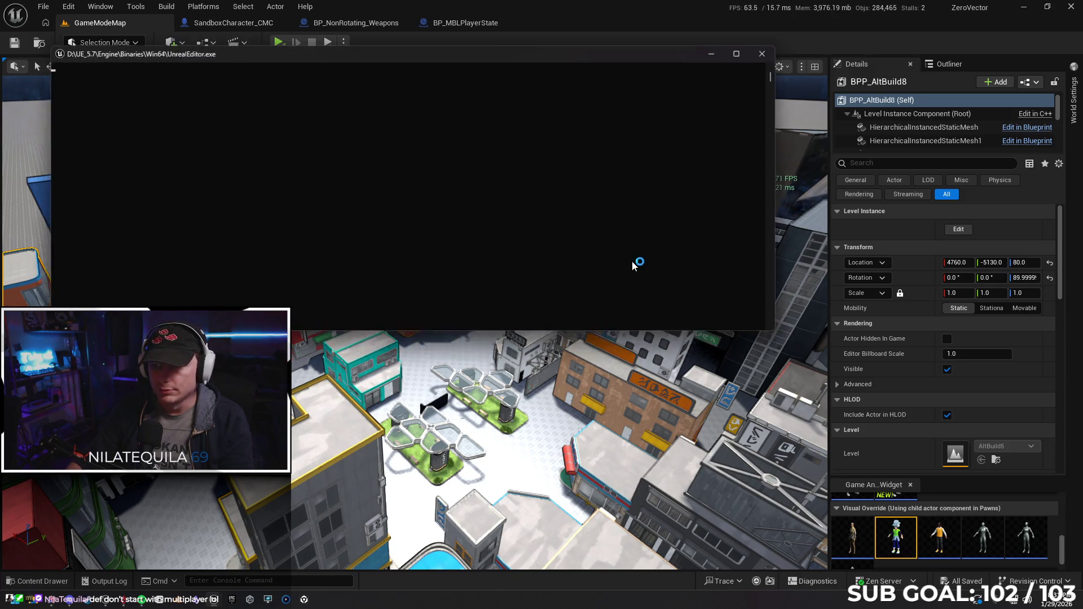
click(767, 52)
Start a two-player Play In Editor session from the play options.
click(344, 42)
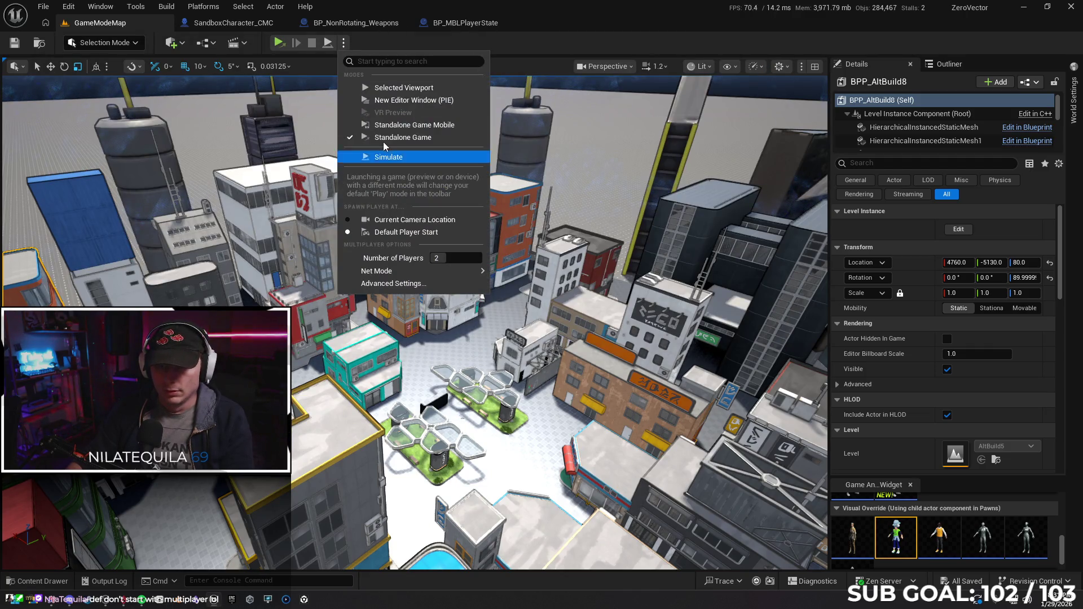
click(398, 88)
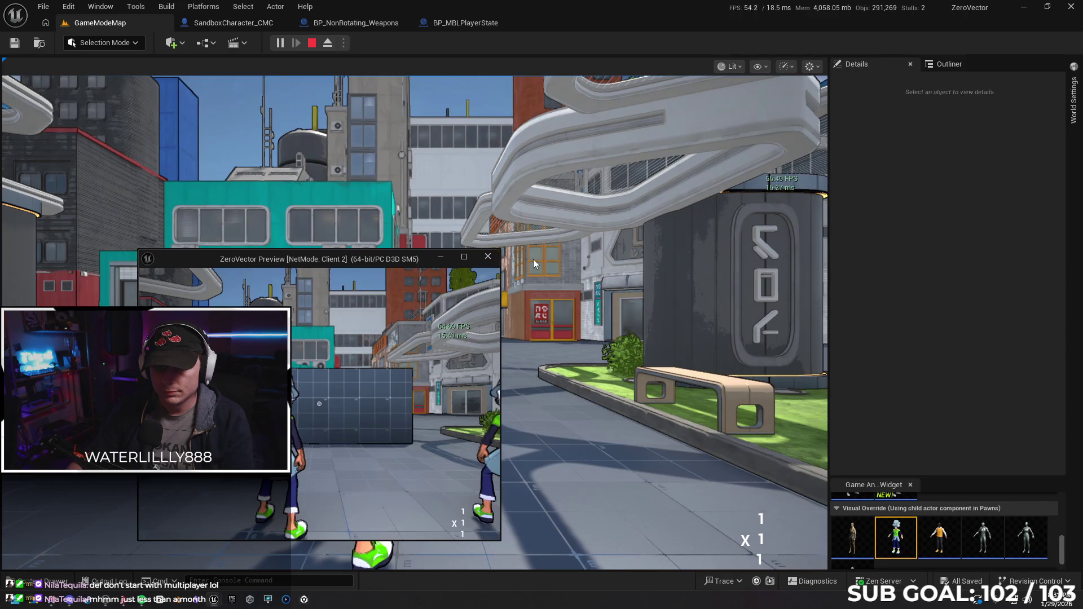
Close the Client 2 window, then run and attack in the main game view.
click(492, 257)
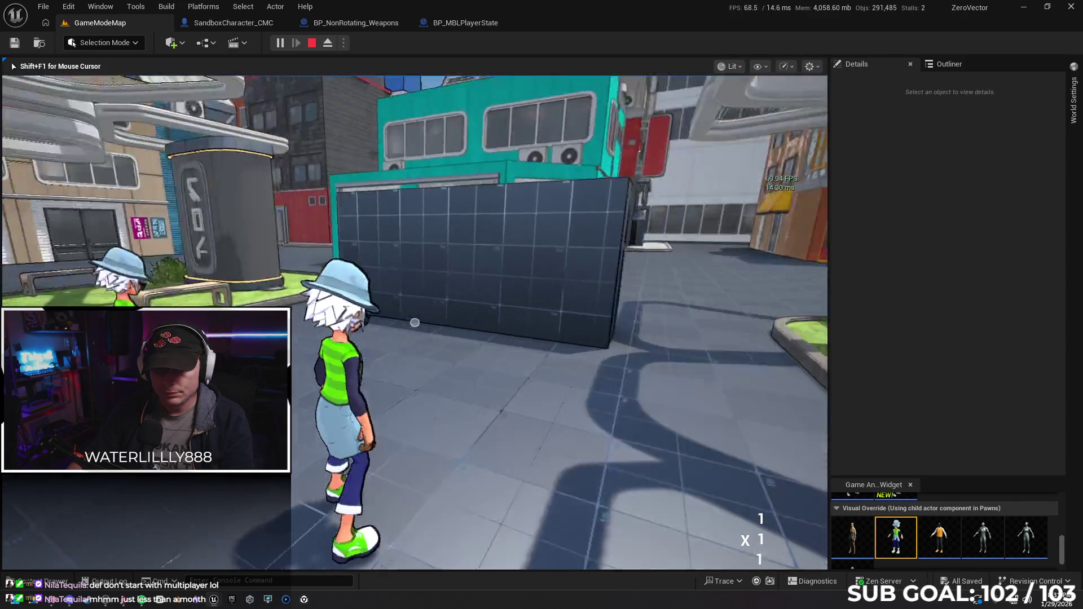
key(w)
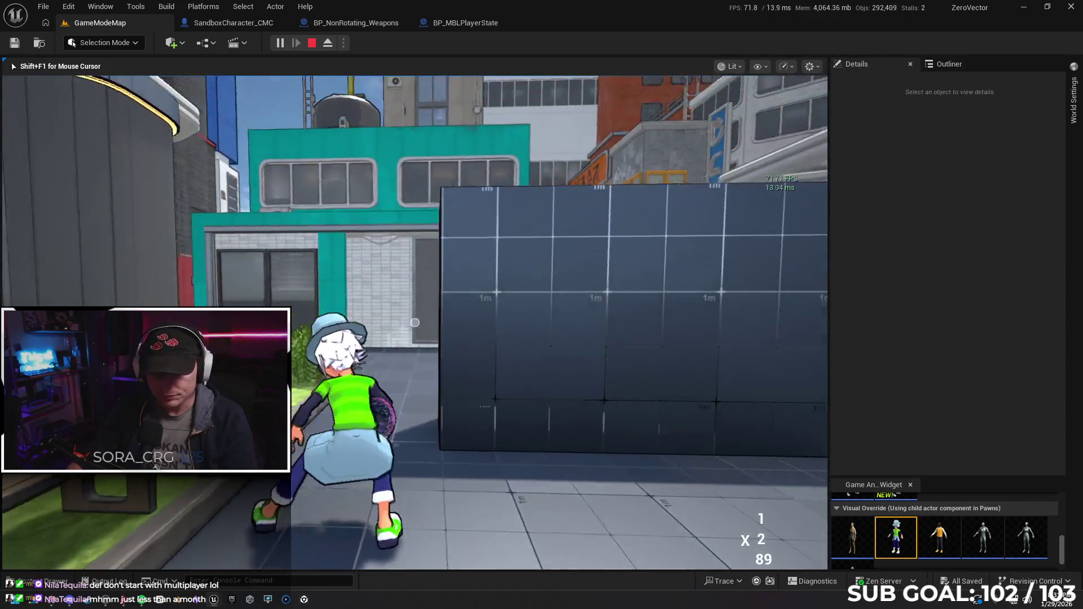
key(w)
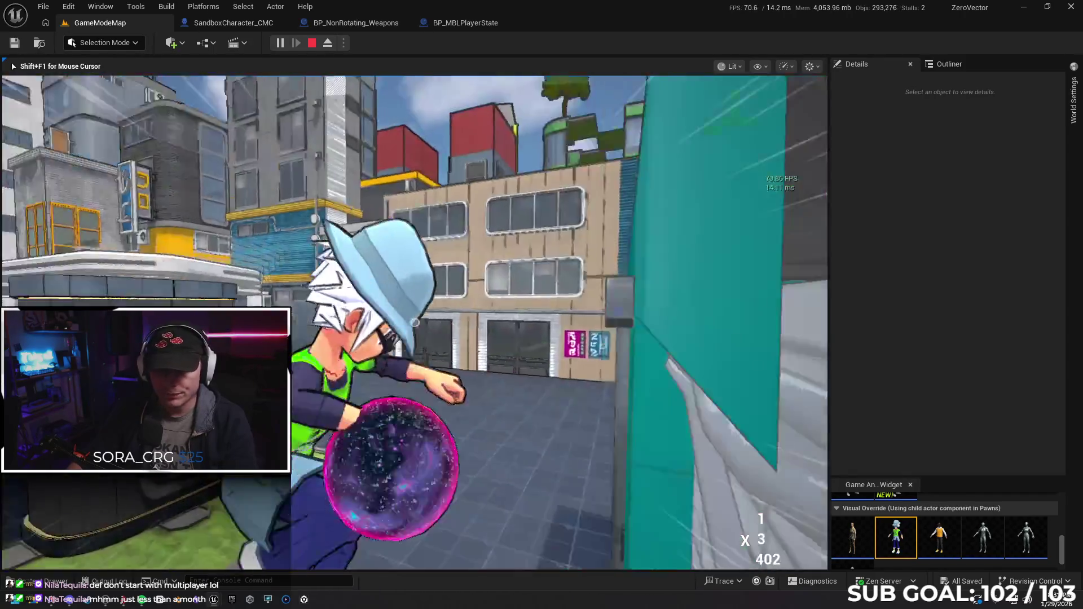
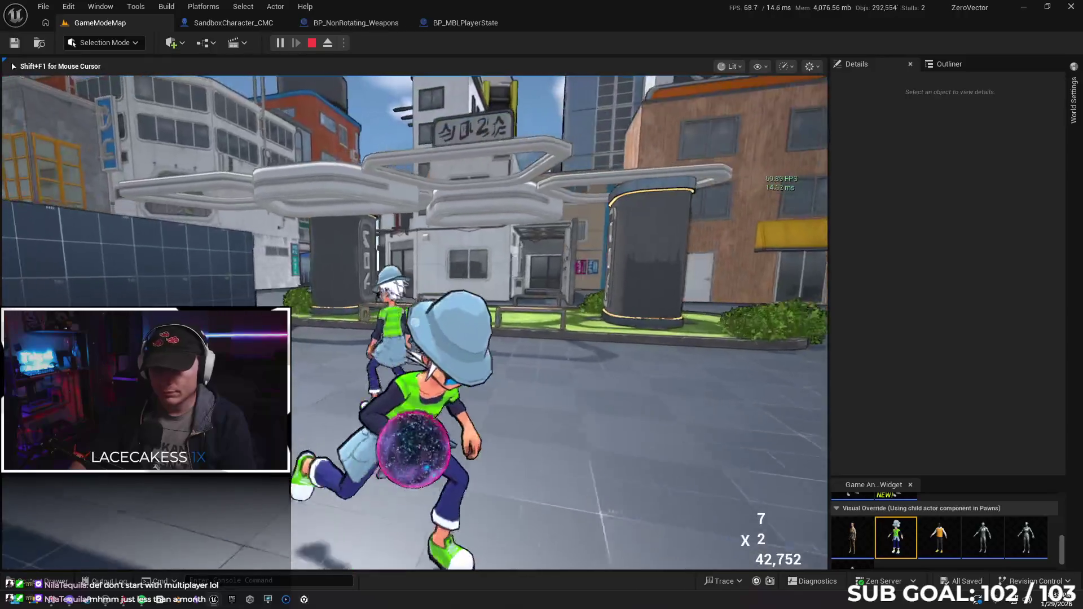
End the Play-in-Editor session and return to the BP_MBLPlayerState EventGraph.
key(Escape)
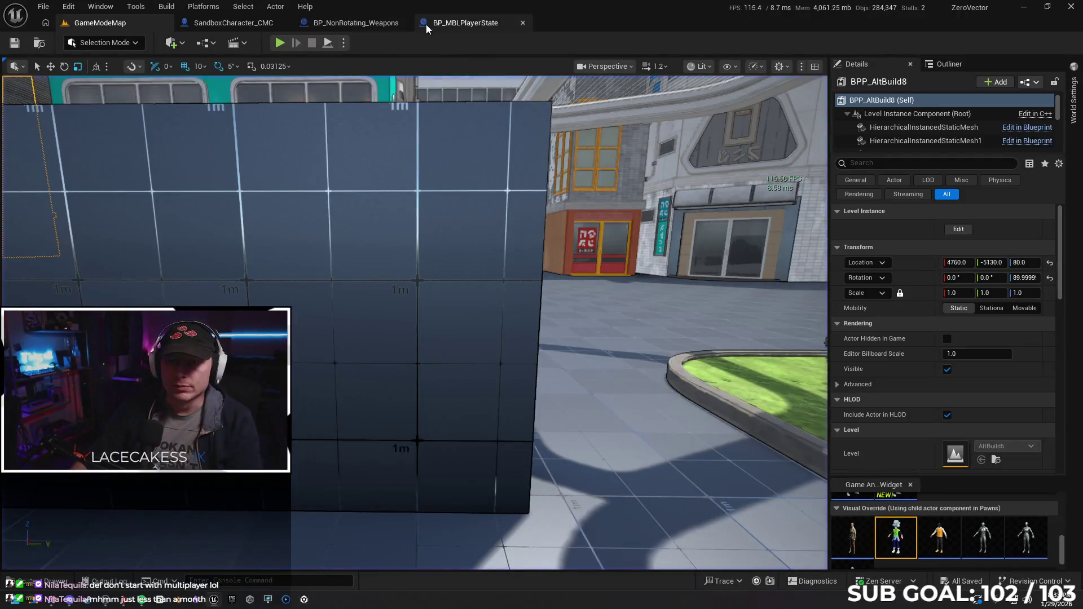
click(458, 23)
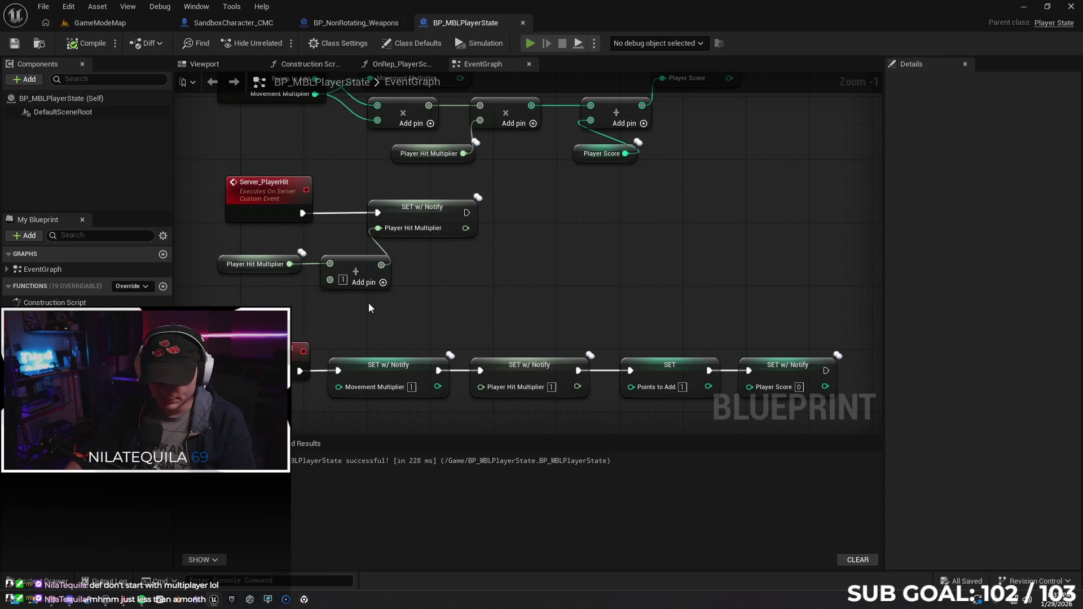
key(alt+p)
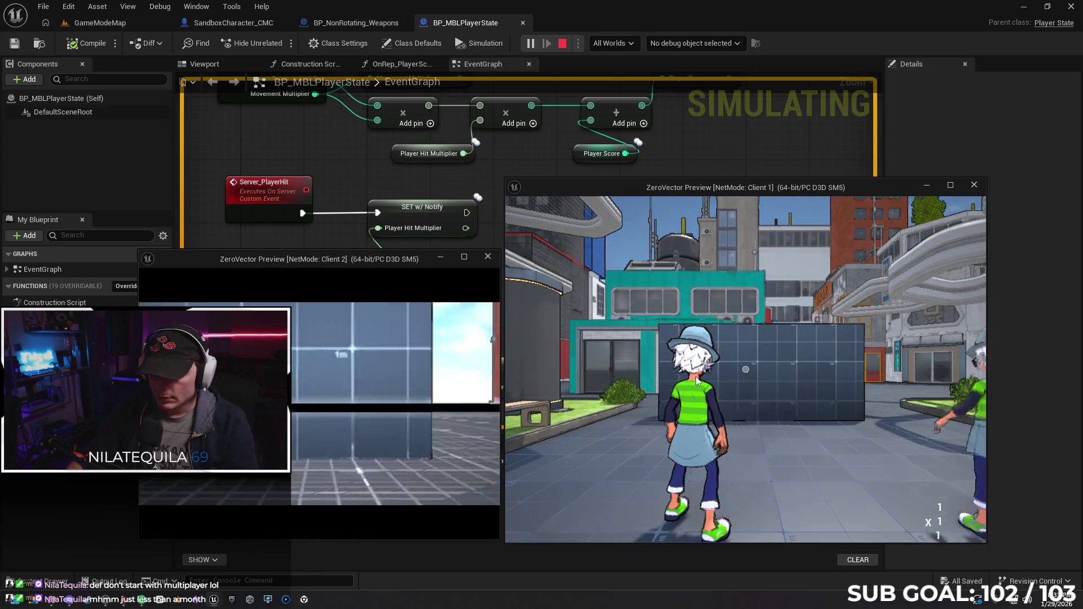
key(s)
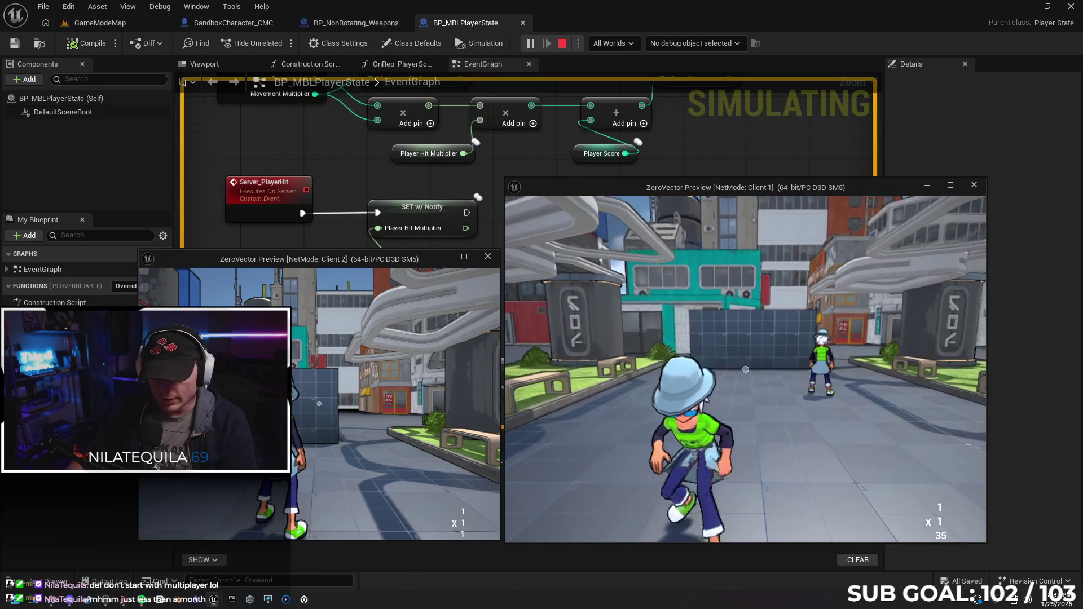
key(d)
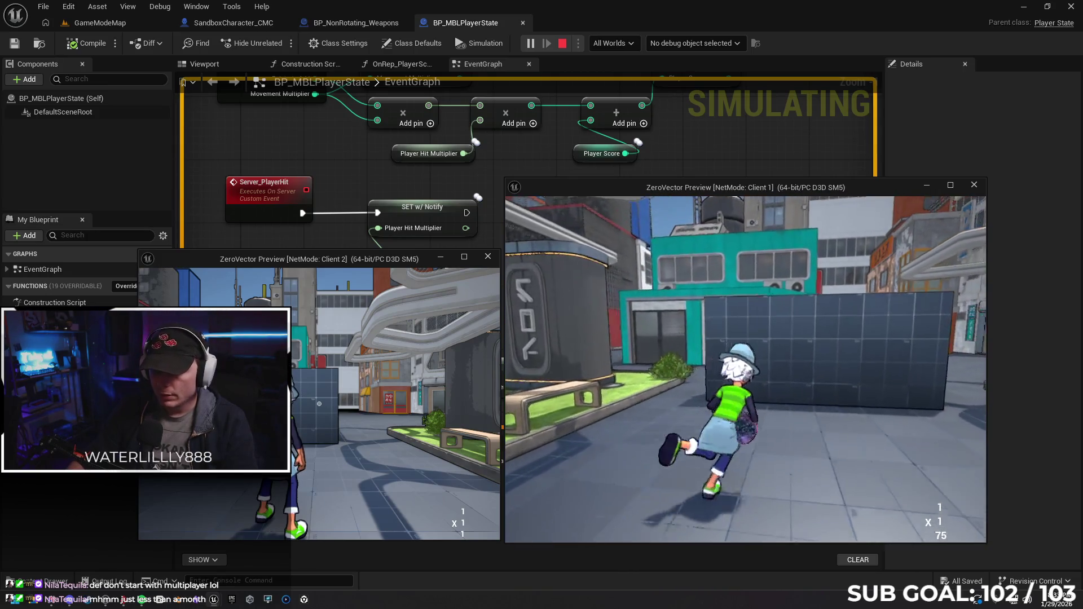
key(w)
click(744, 370)
click(745, 369)
key(s)
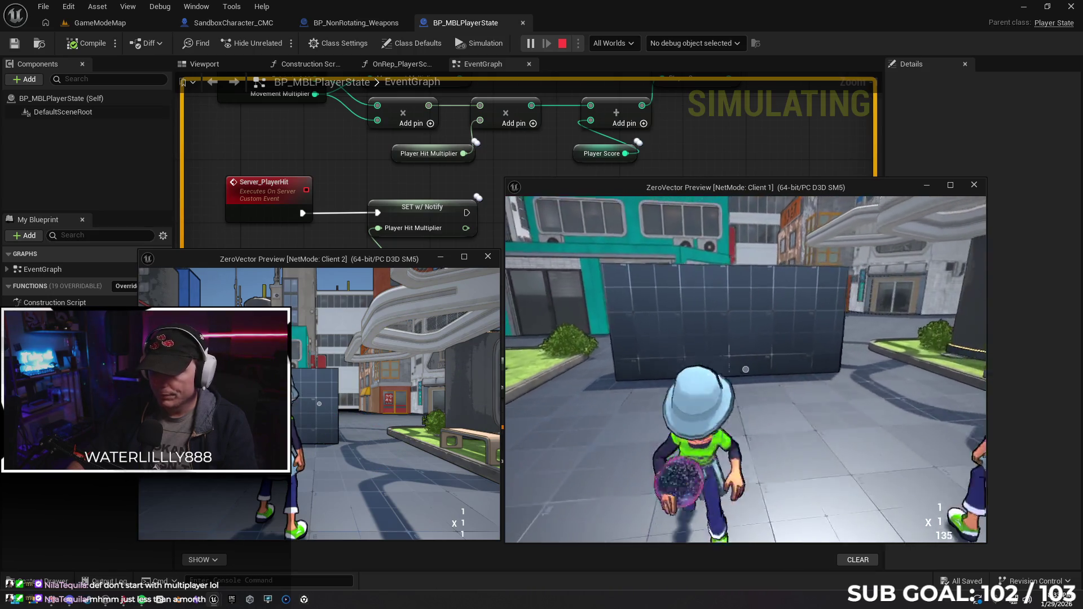
key(s)
click(745, 369)
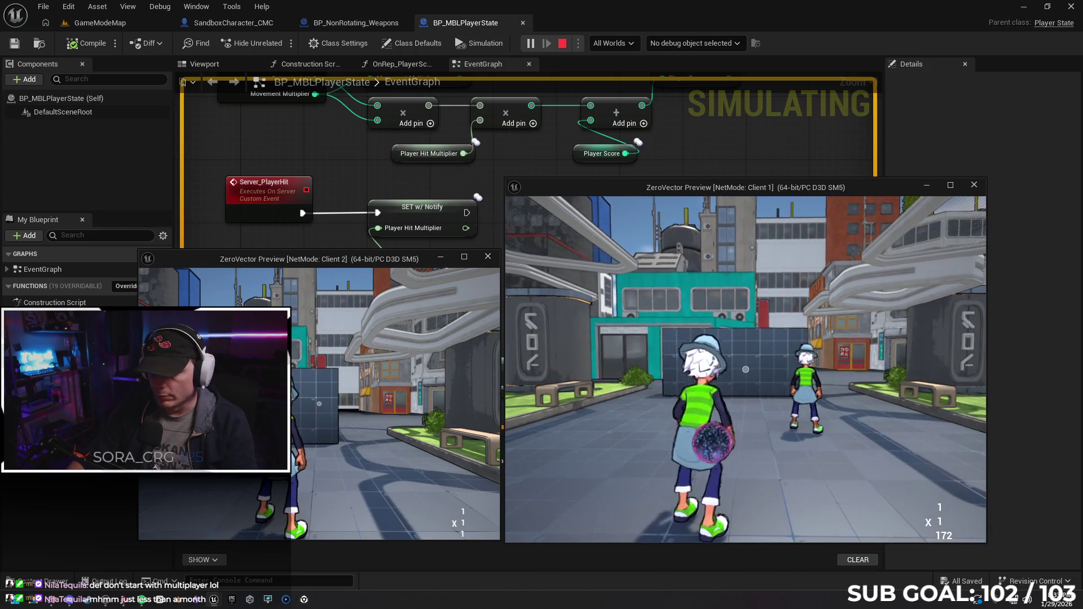
click(745, 369)
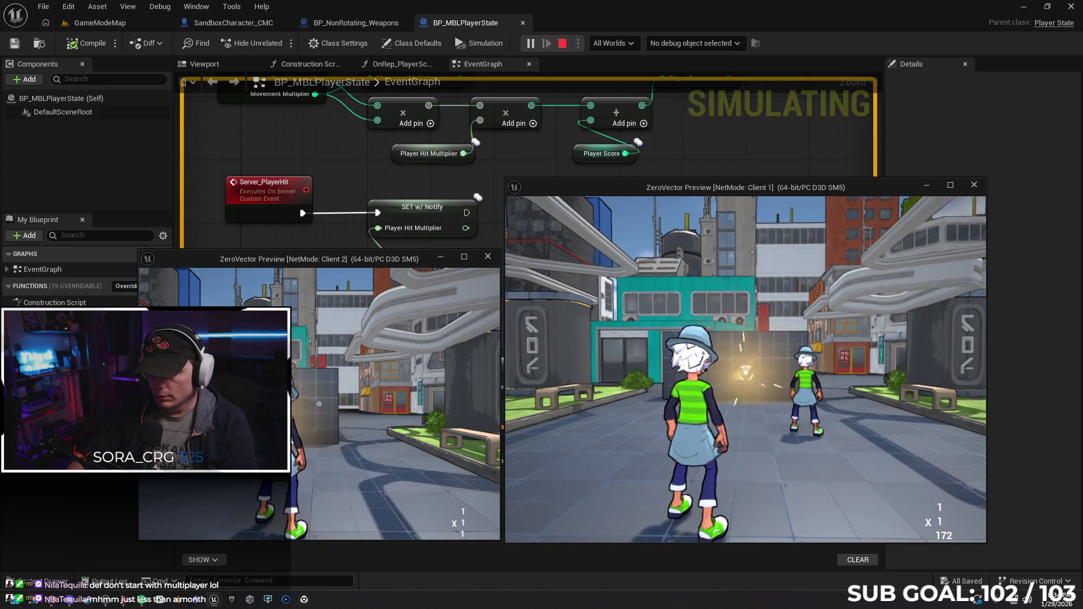
click(745, 369)
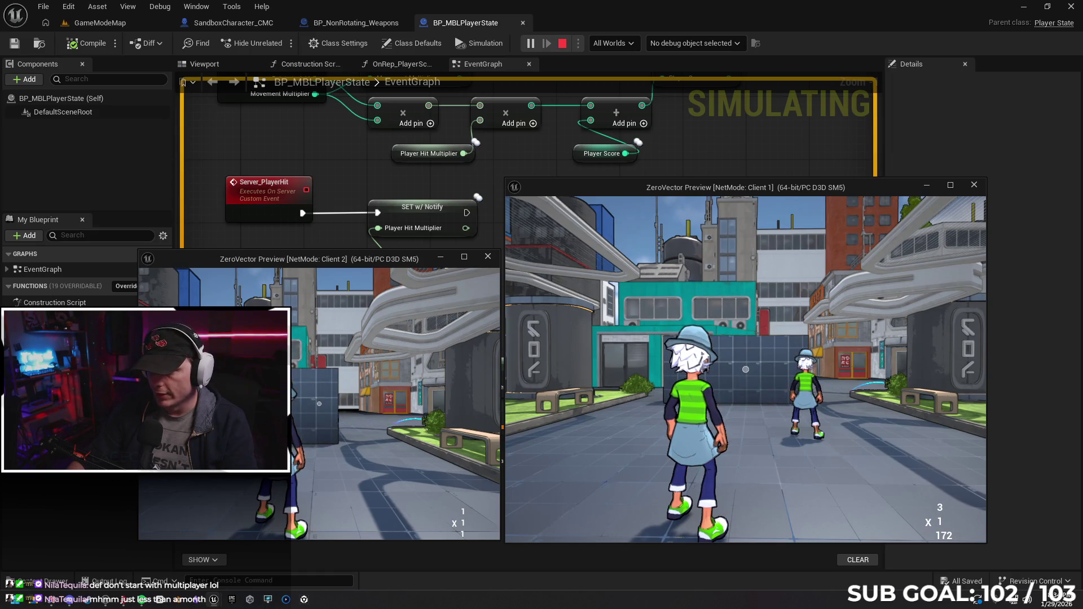
click(745, 369)
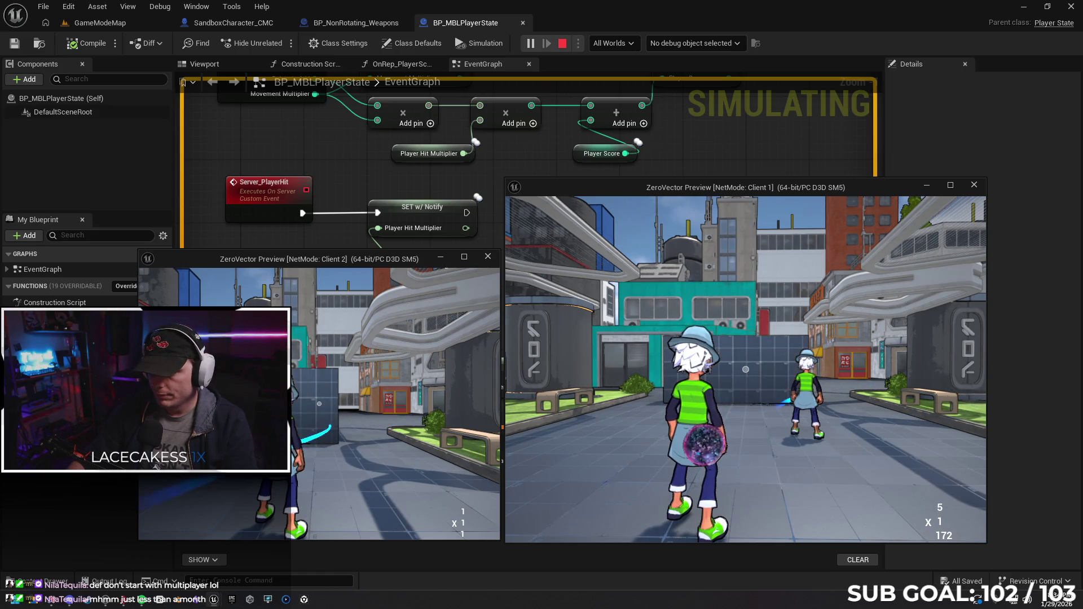
click(744, 369)
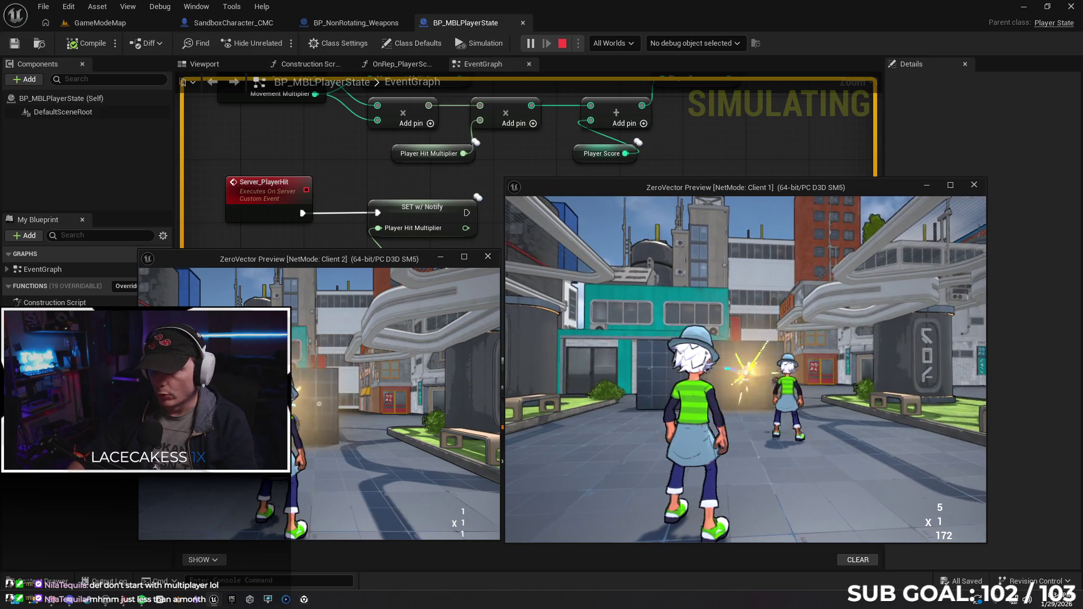
click(746, 370)
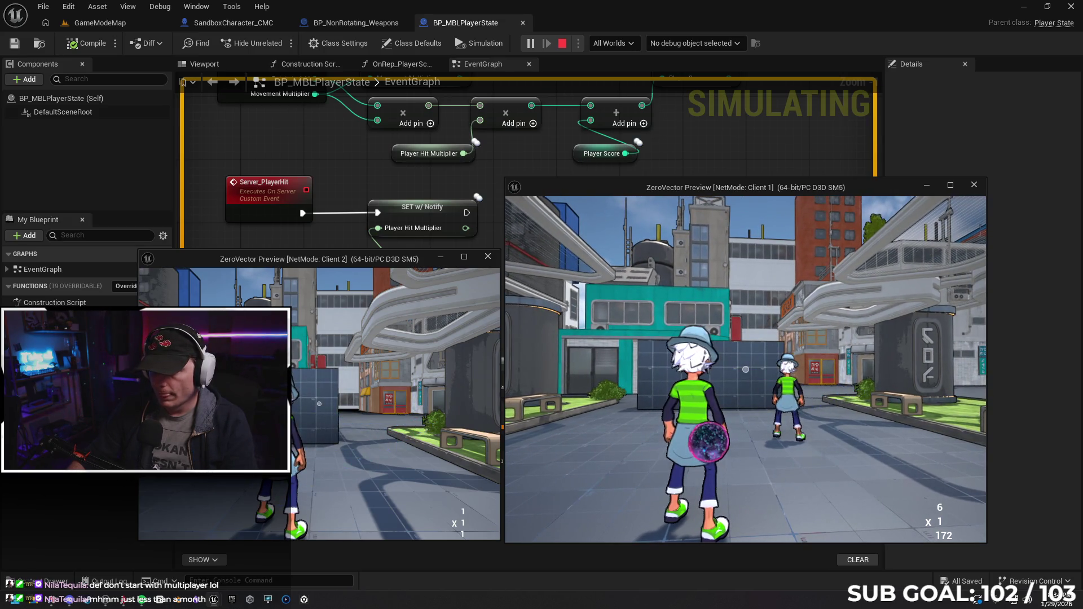
click(745, 369)
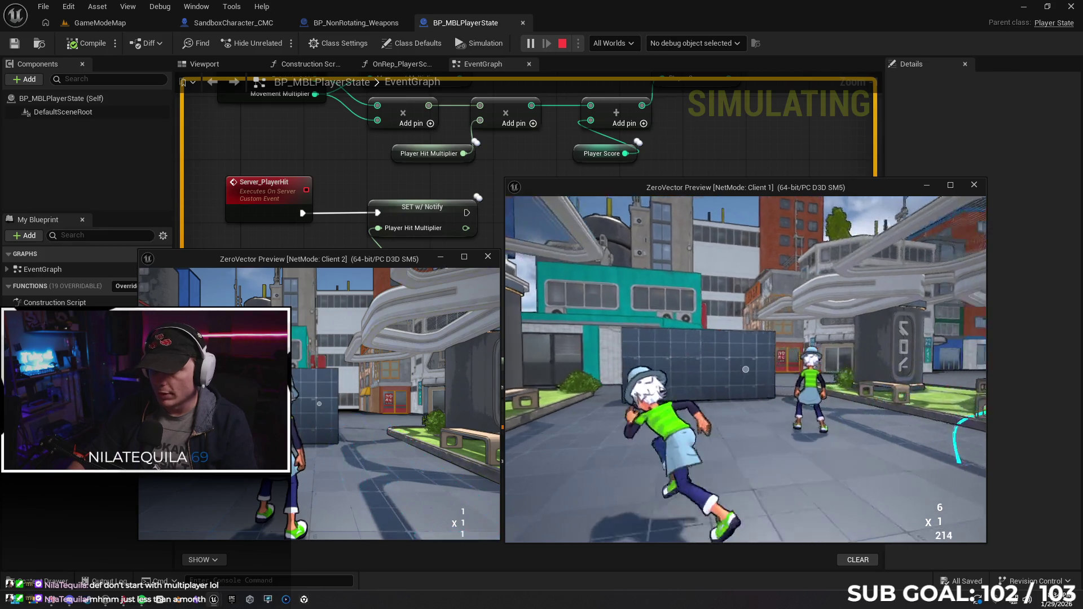
click(745, 370)
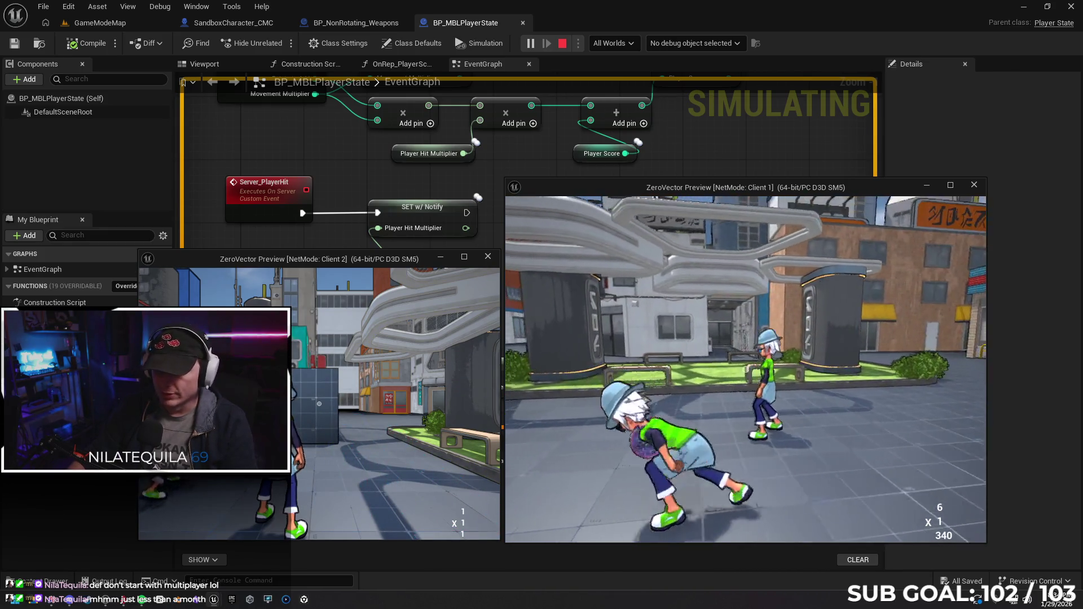
key(w)
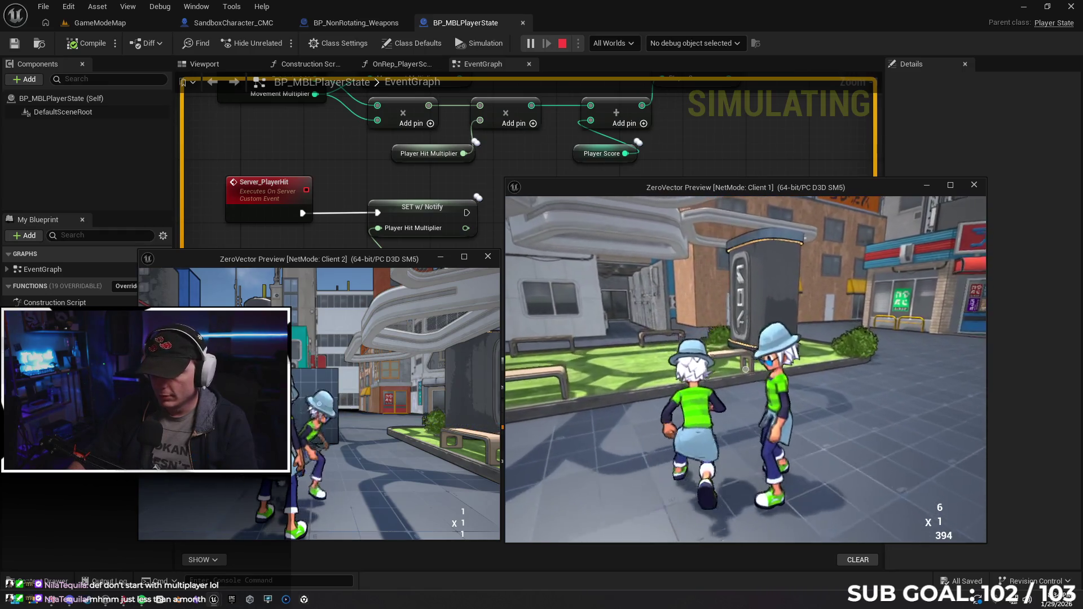
key(s)
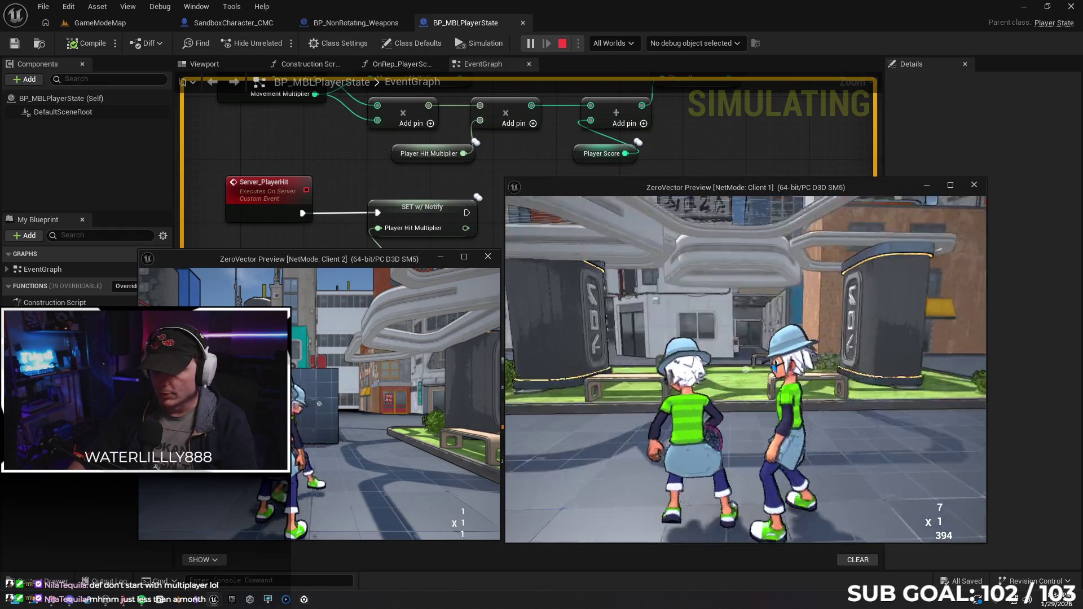
key(s)
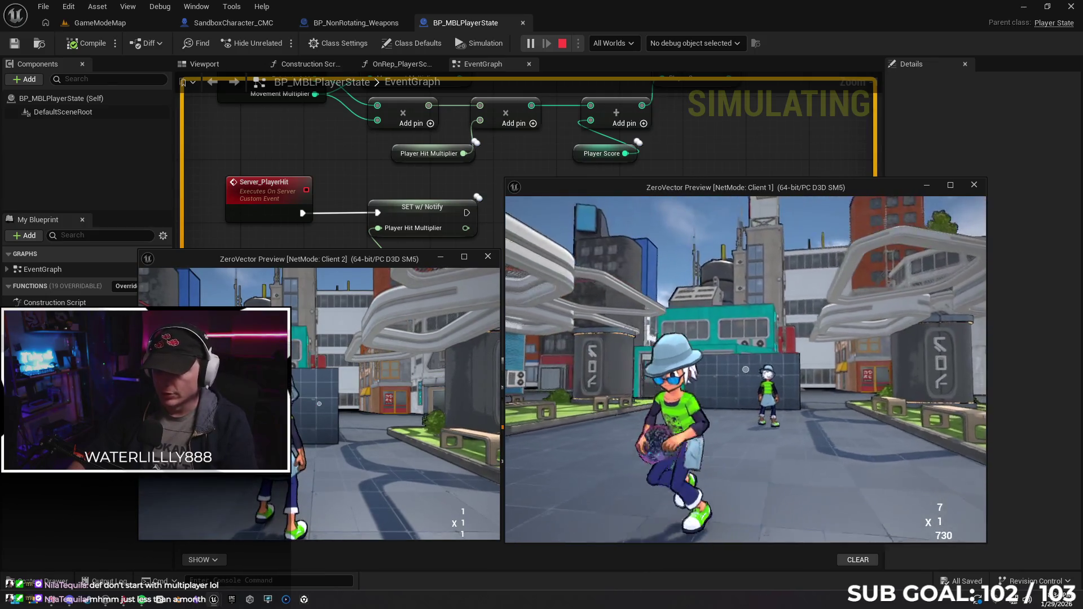
key(w)
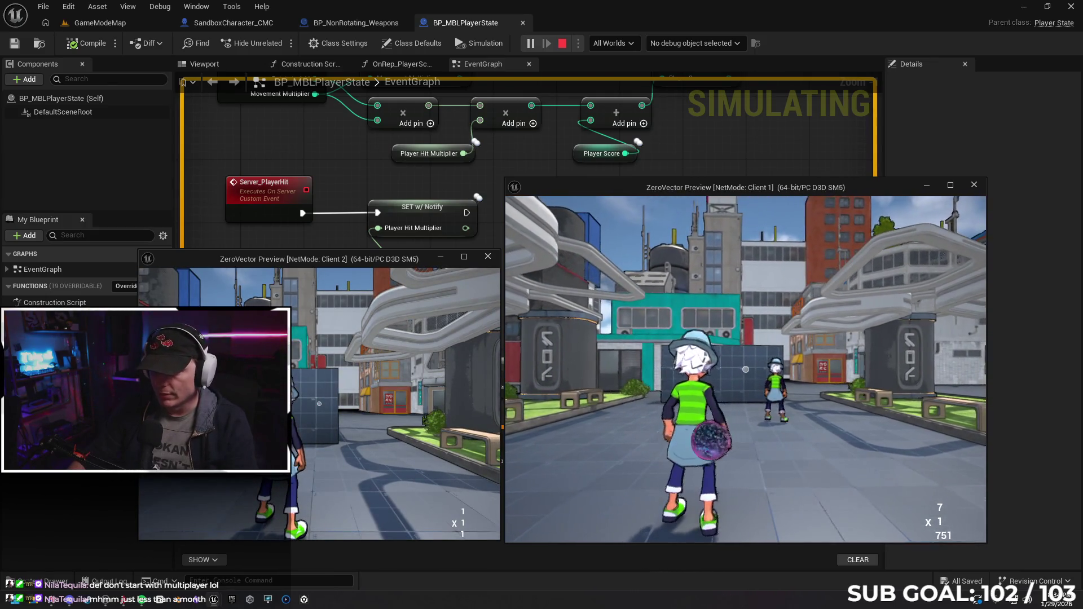
key(a)
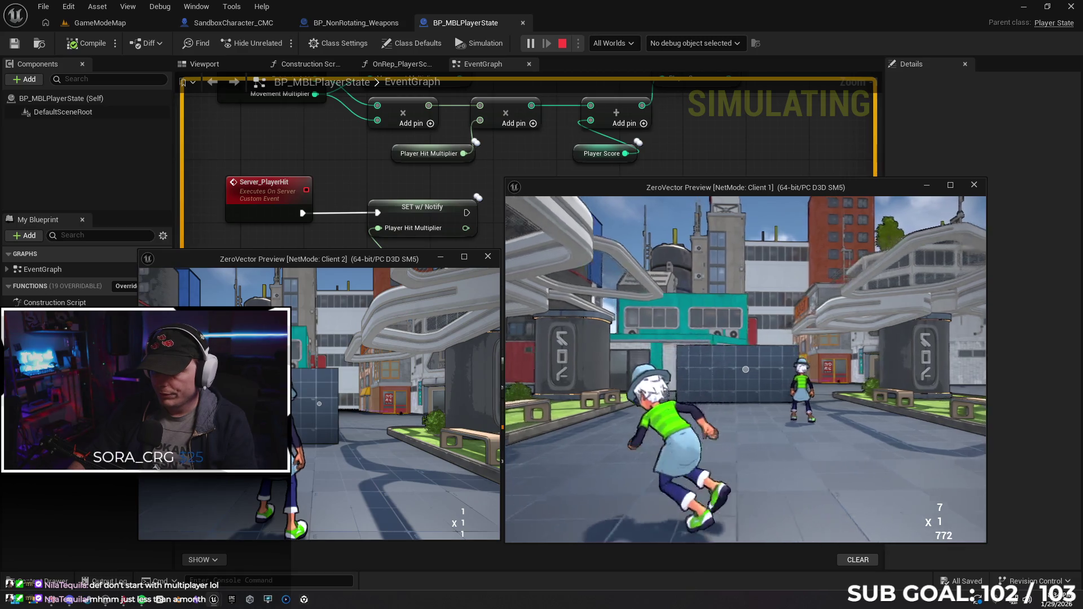
key(w)
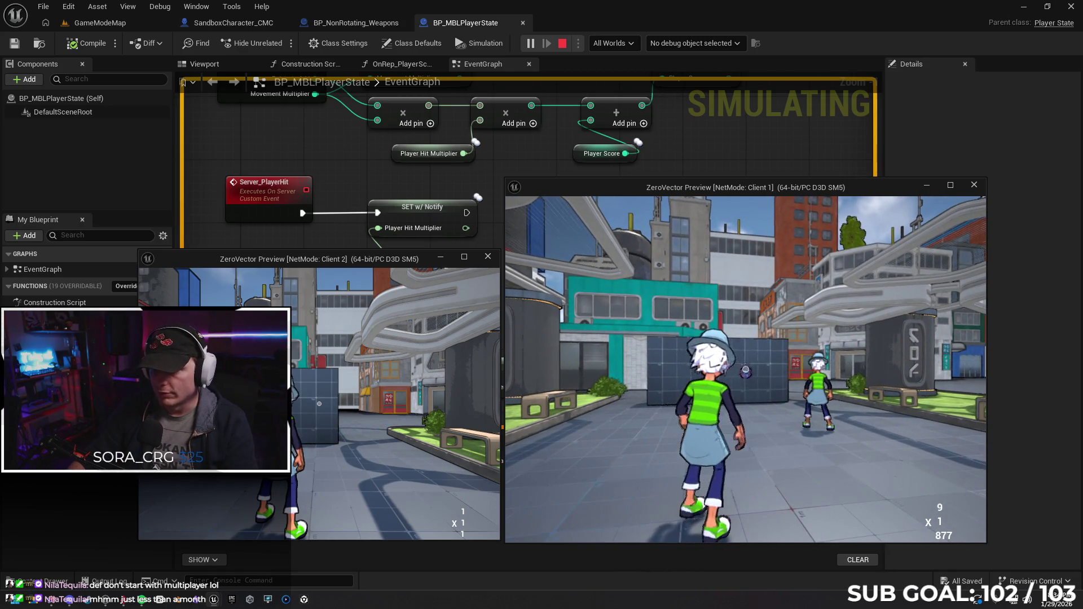
key(a)
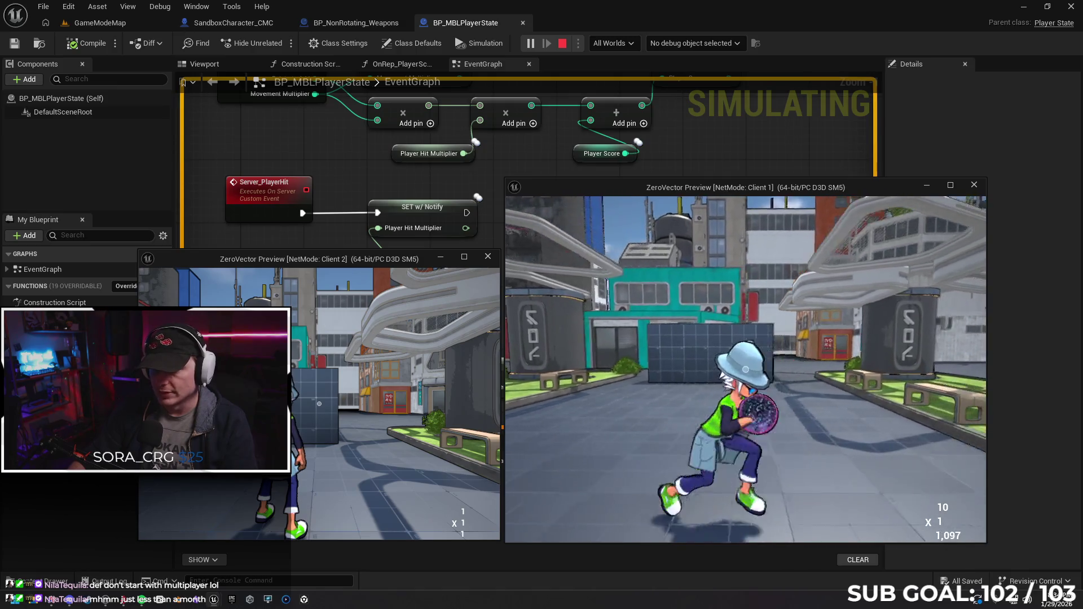
key(w)
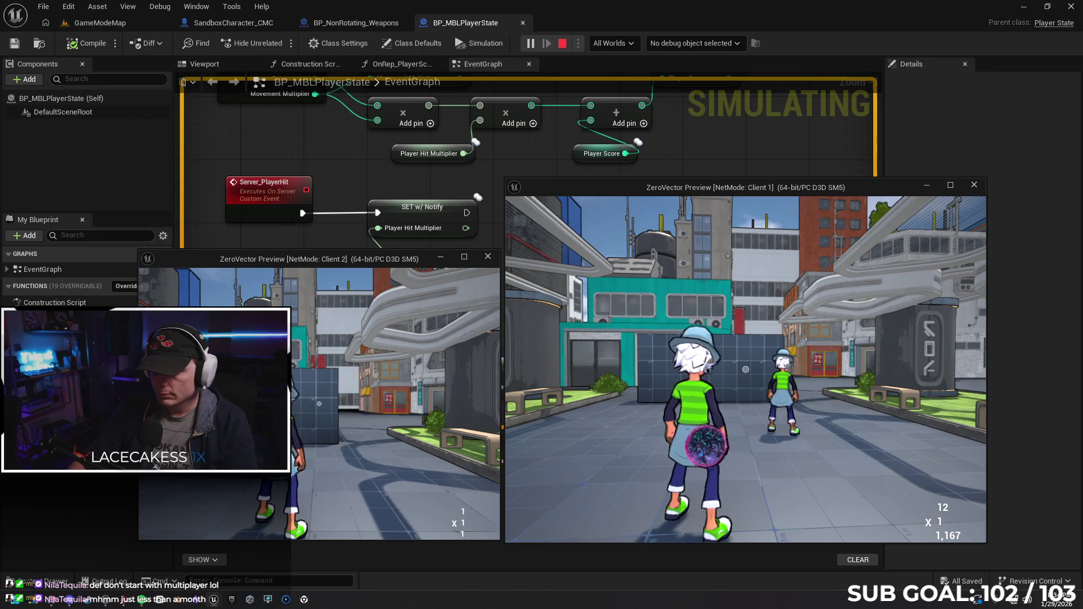
click(745, 369)
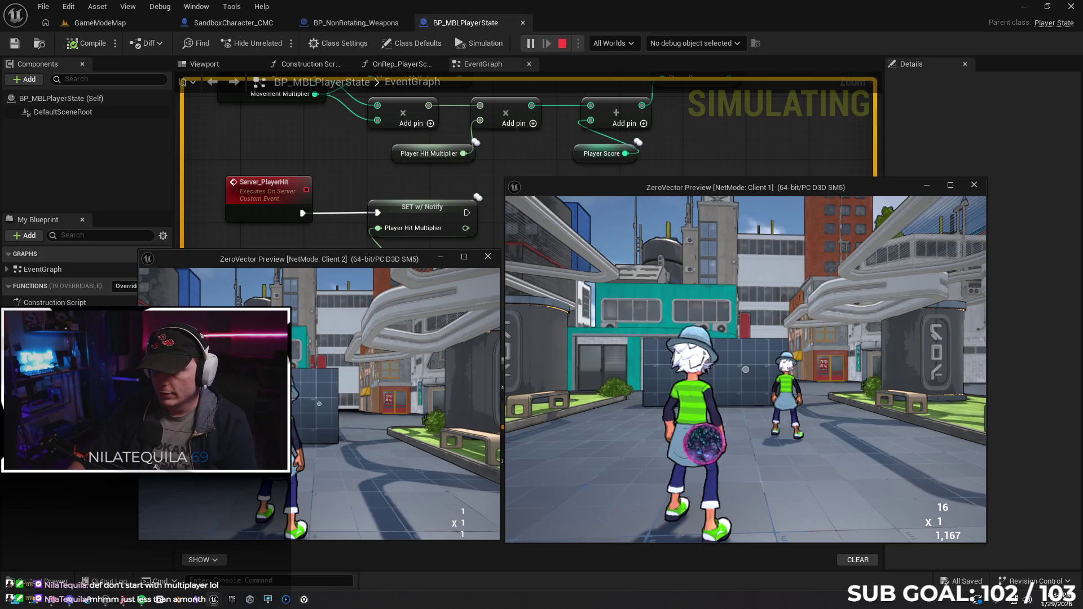
key(space)
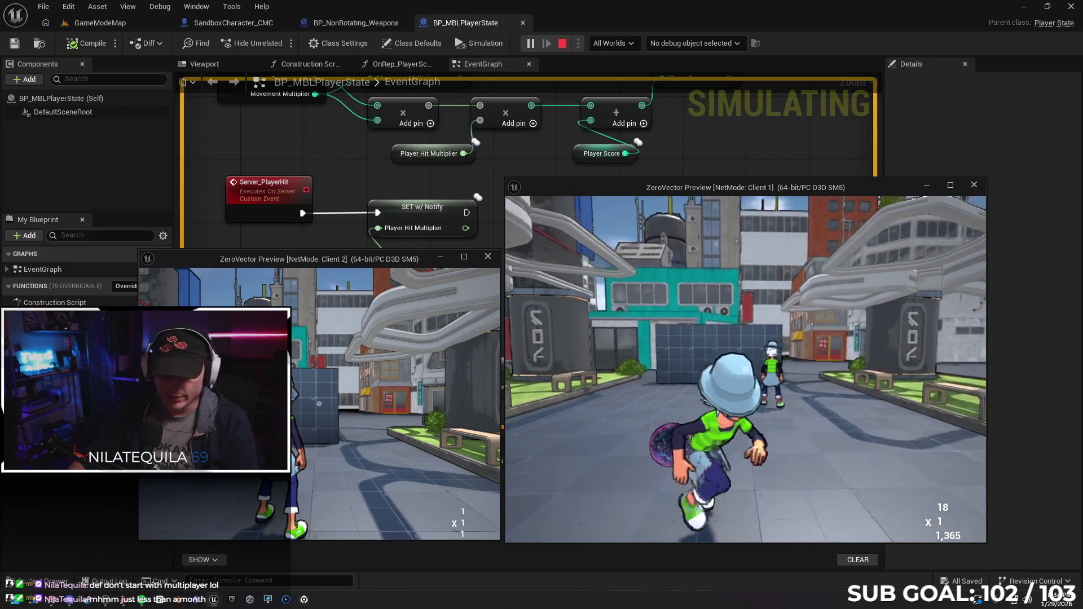
key(Escape)
right_click(604, 279)
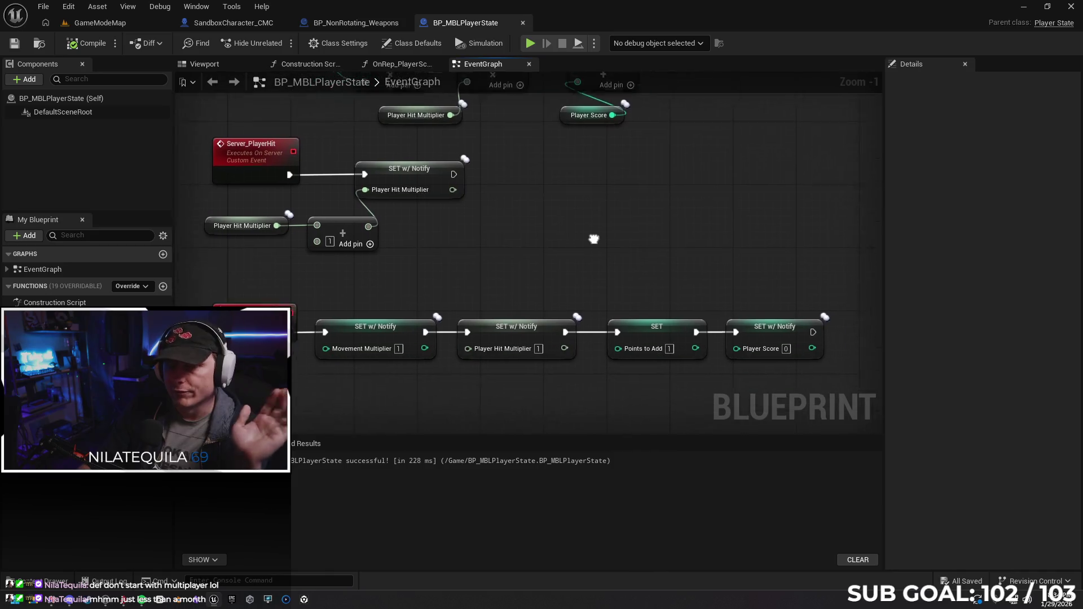
Review the player state graph, then the SandboxCharacter_CMC damage event nodes.
mouse_move(596, 245)
mouse_down()
mouse_move(619, 144)
mouse_move(628, 158)
mouse_up()
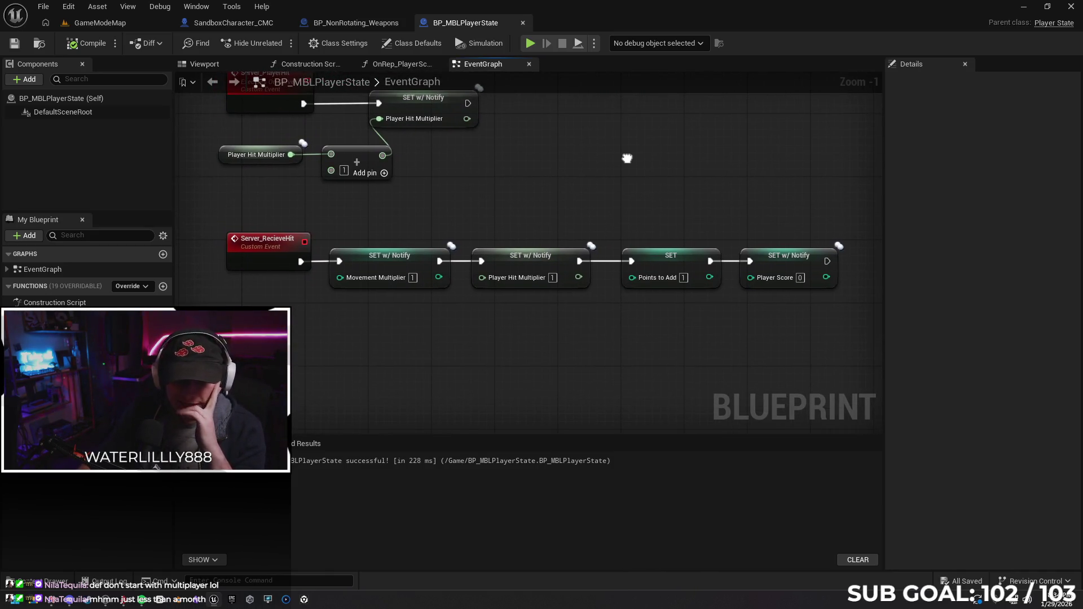
drag(425, 224, 457, 321)
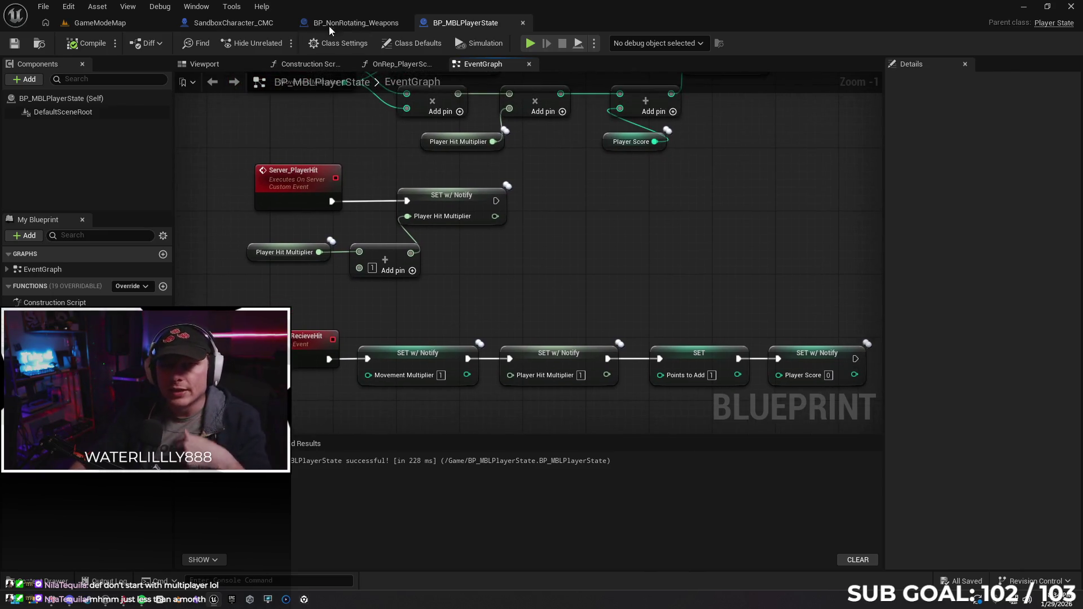
click(356, 22)
click(233, 22)
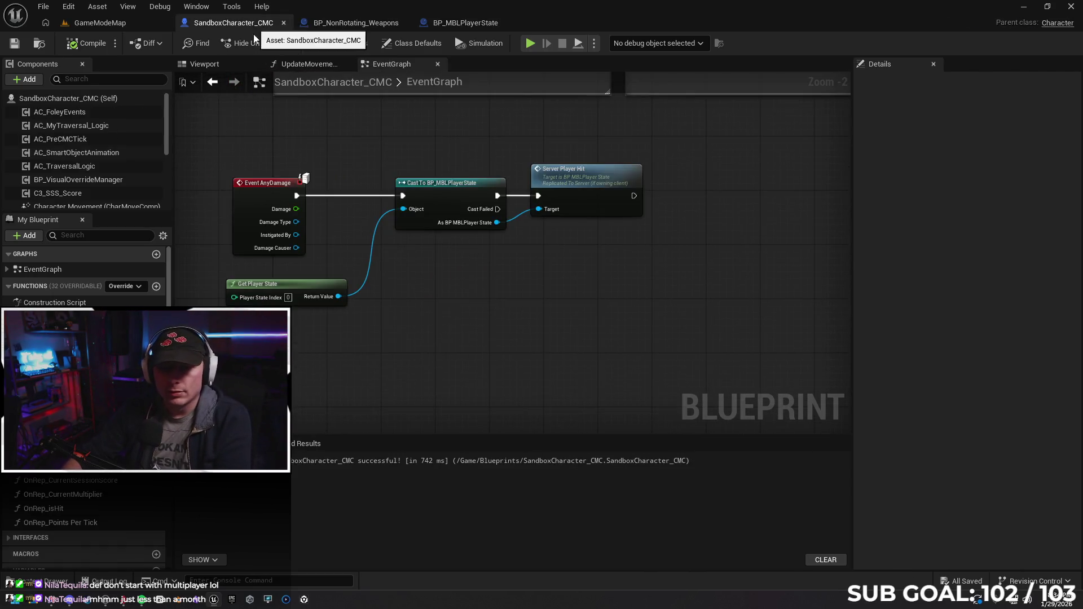
drag(360, 301, 491, 306)
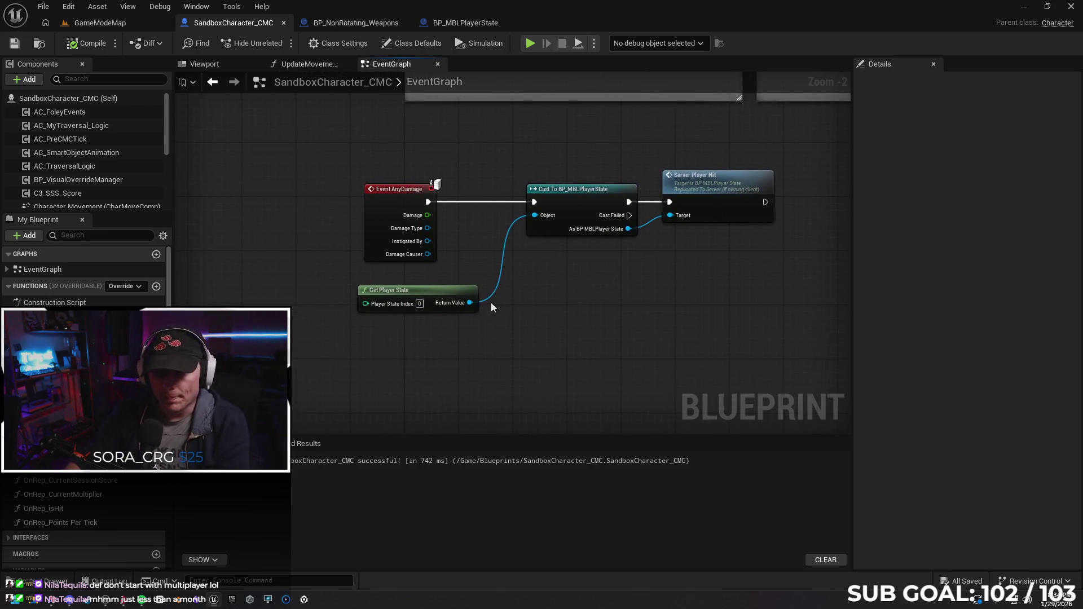
scroll(470, 225, up, 1)
scroll(424, 212, up, 1)
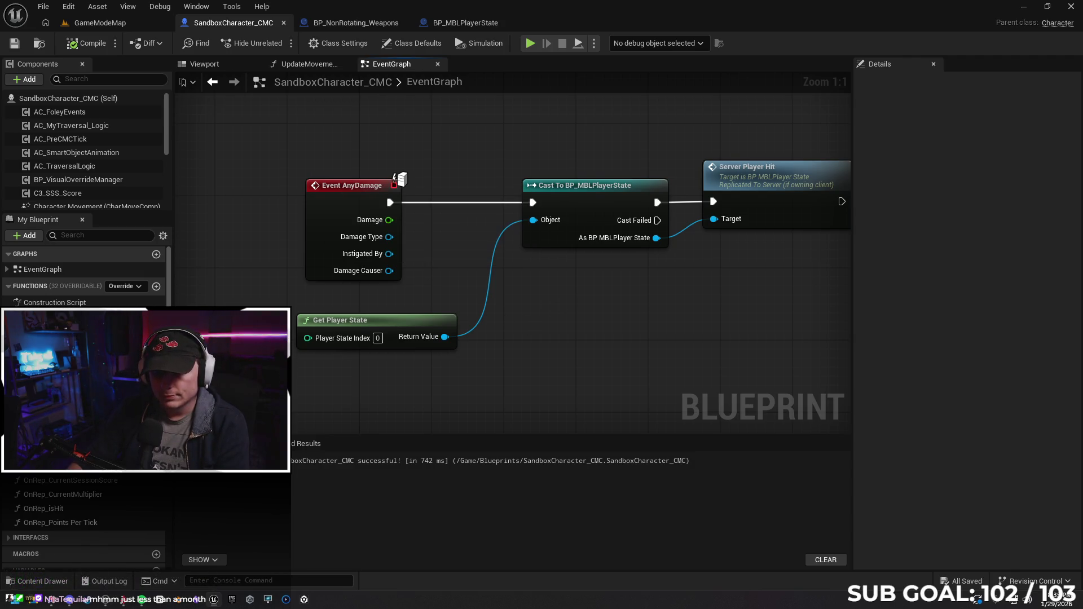
drag(562, 299, 516, 288)
Check BP_MBLPlayerState's events, then show BP_NonRotating_Weapons' Trace Hit Player graph.
click(466, 23)
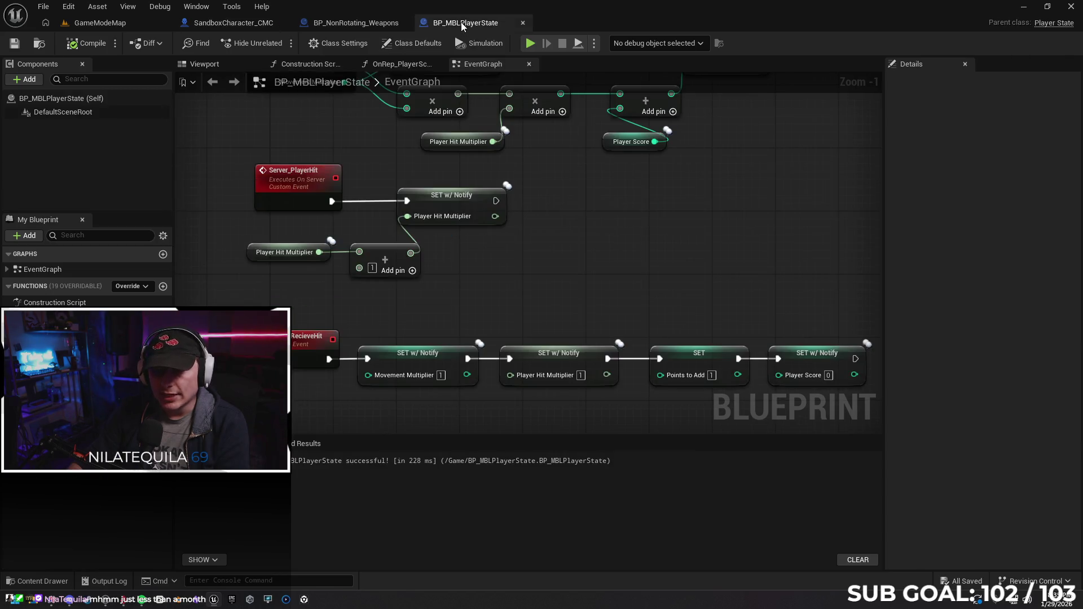
mouse_move(549, 260)
mouse_down()
mouse_move(548, 317)
mouse_move(653, 280)
mouse_move(633, 302)
mouse_up()
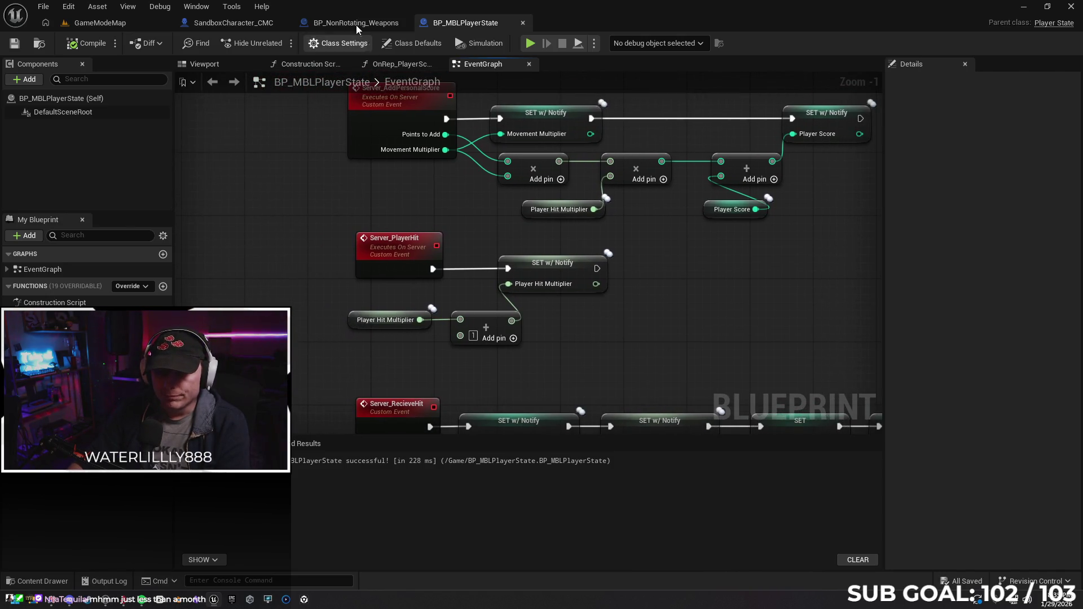
click(355, 23)
drag(391, 162, 494, 155)
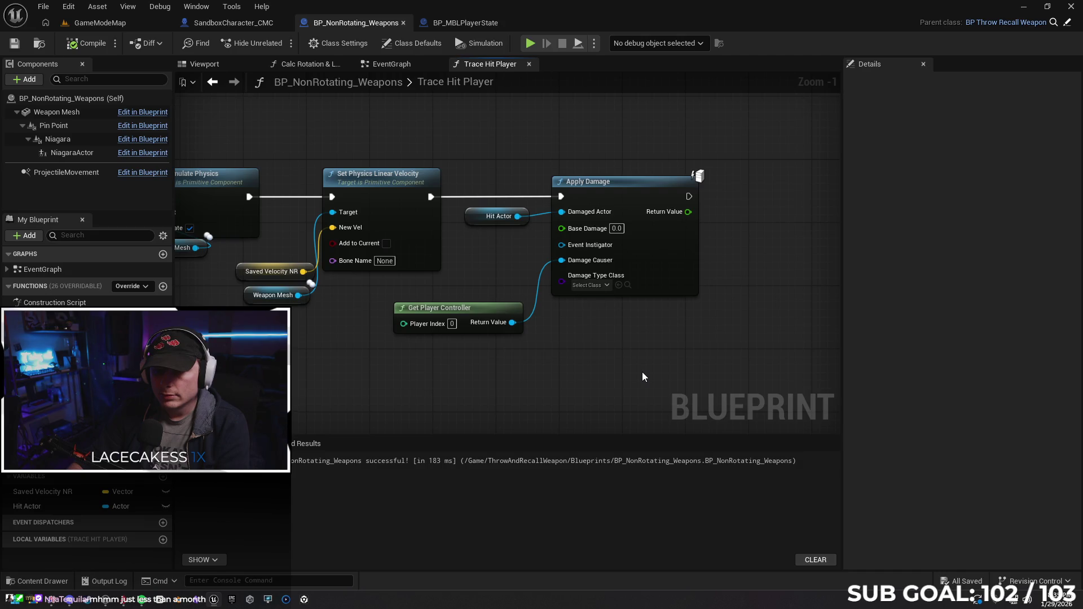
Leave Apply Damage's Damaged Actor unwired, recompile, and start a two-client play test from BP_MBLPlayerState.
drag(534, 215, 561, 212)
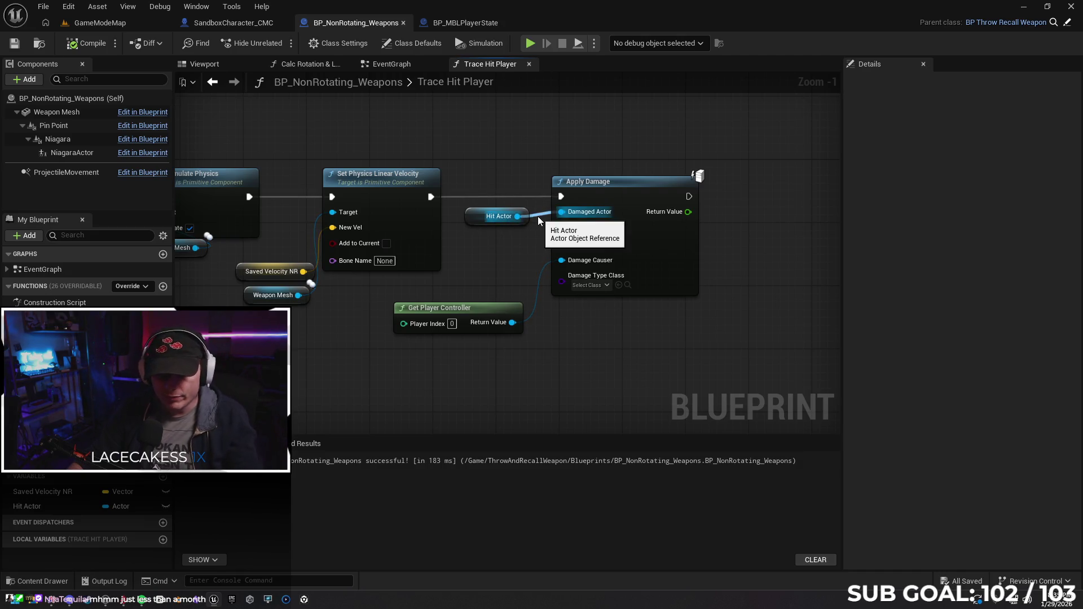
alt+click(537, 215)
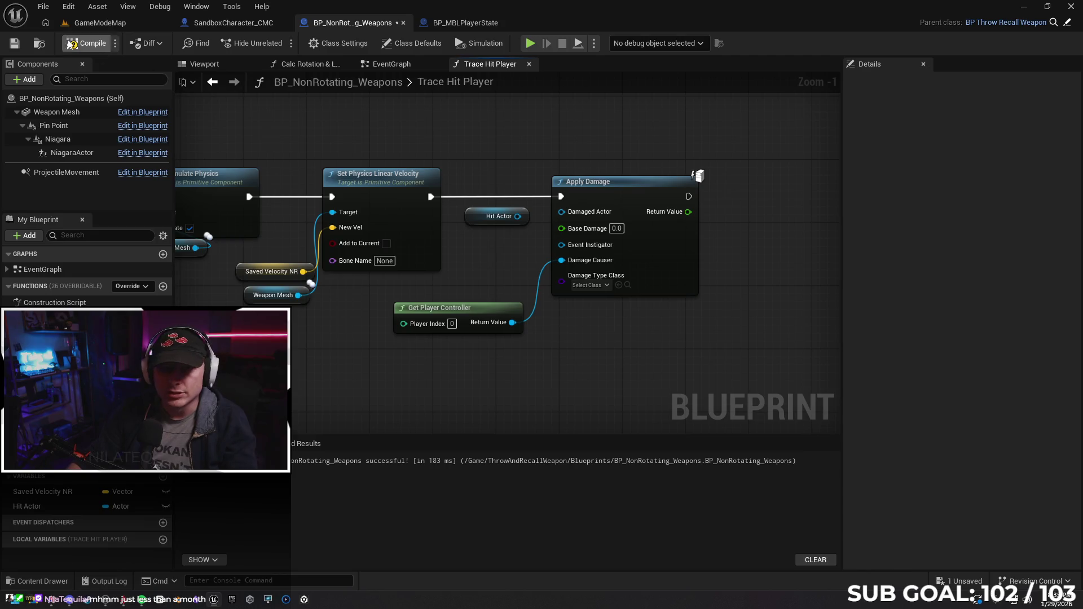
click(89, 43)
click(460, 23)
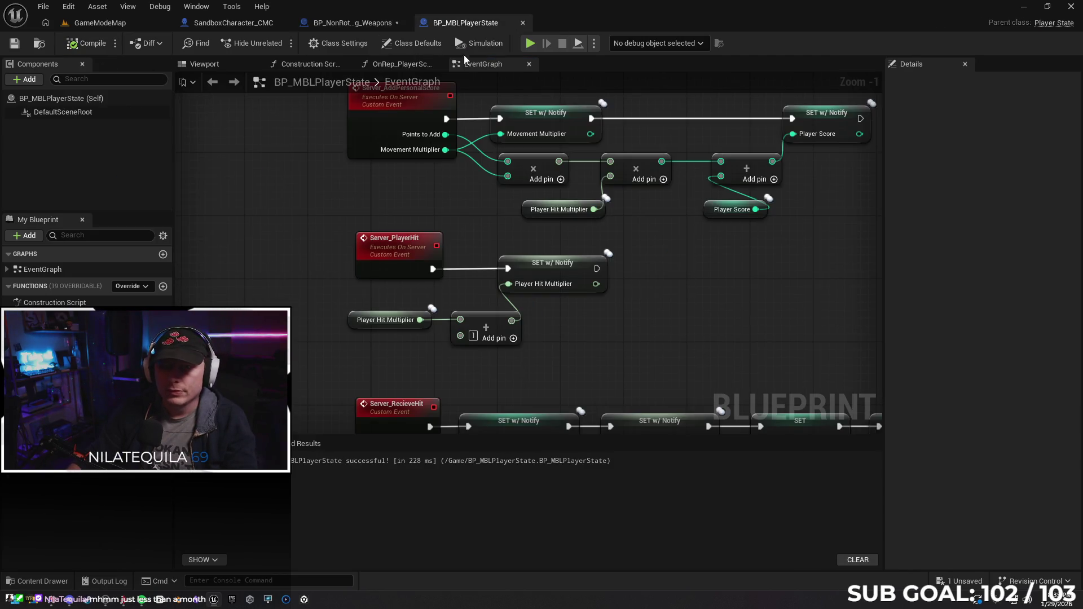
key(alt+p)
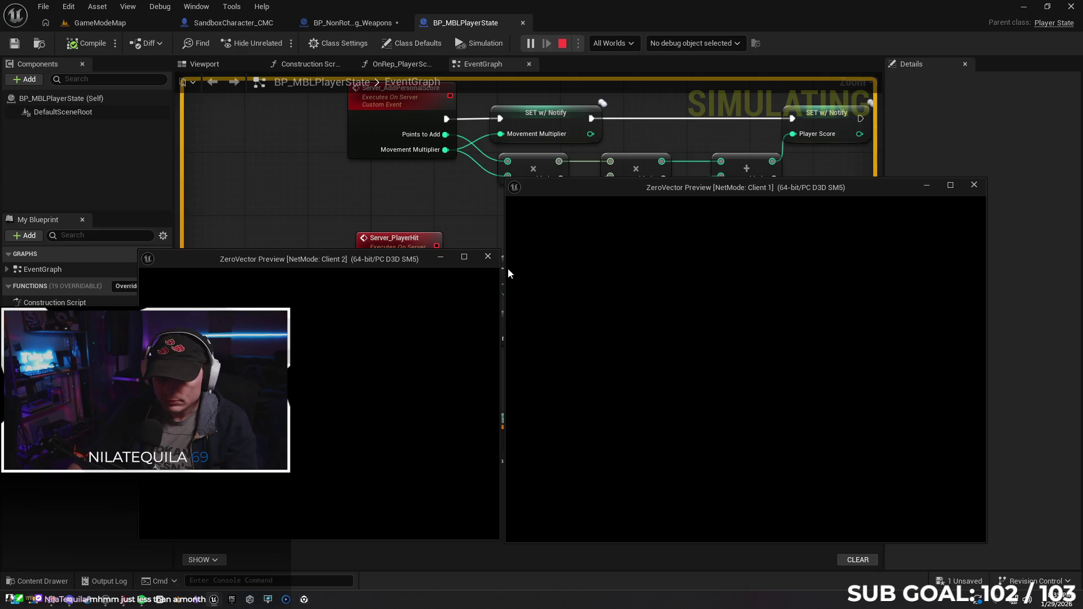
In Client 1 run around throwing the weapon at the other player, then stop and return to Trace Hit Player.
click(654, 404)
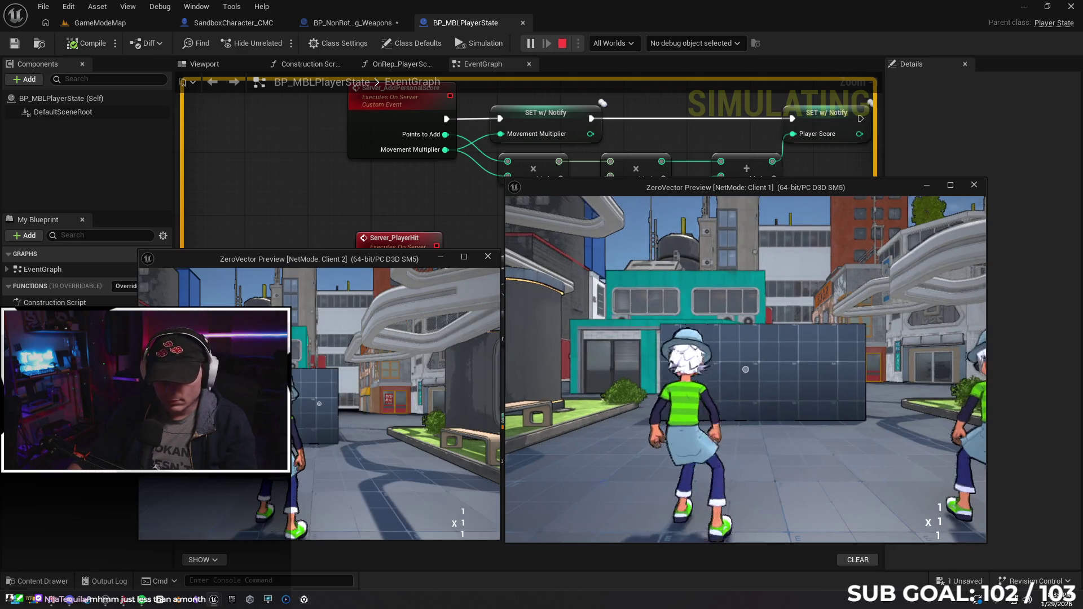
key(w)
key(w)
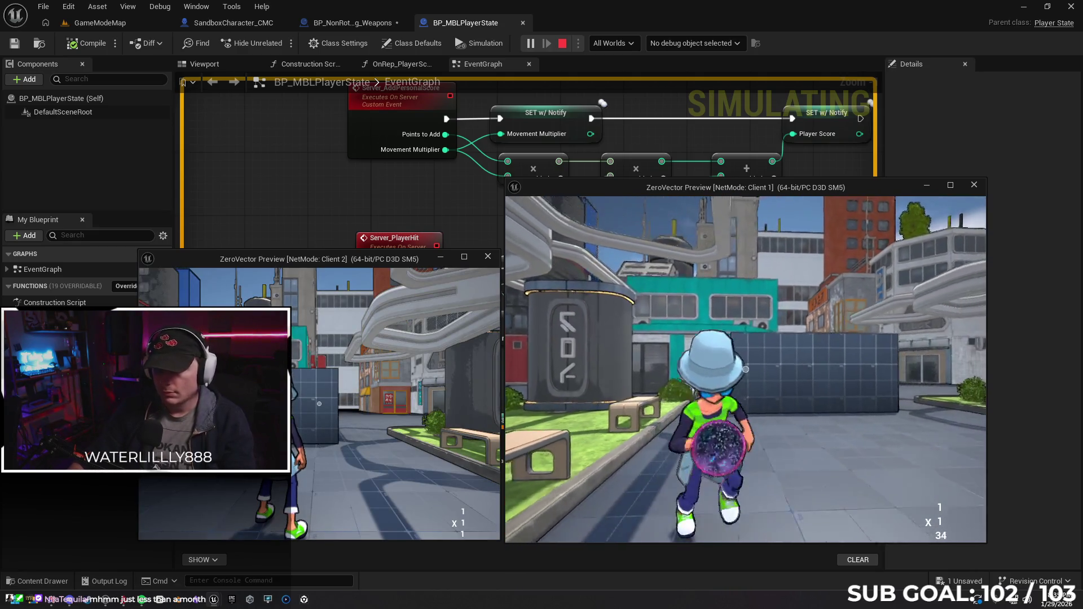
click(745, 370)
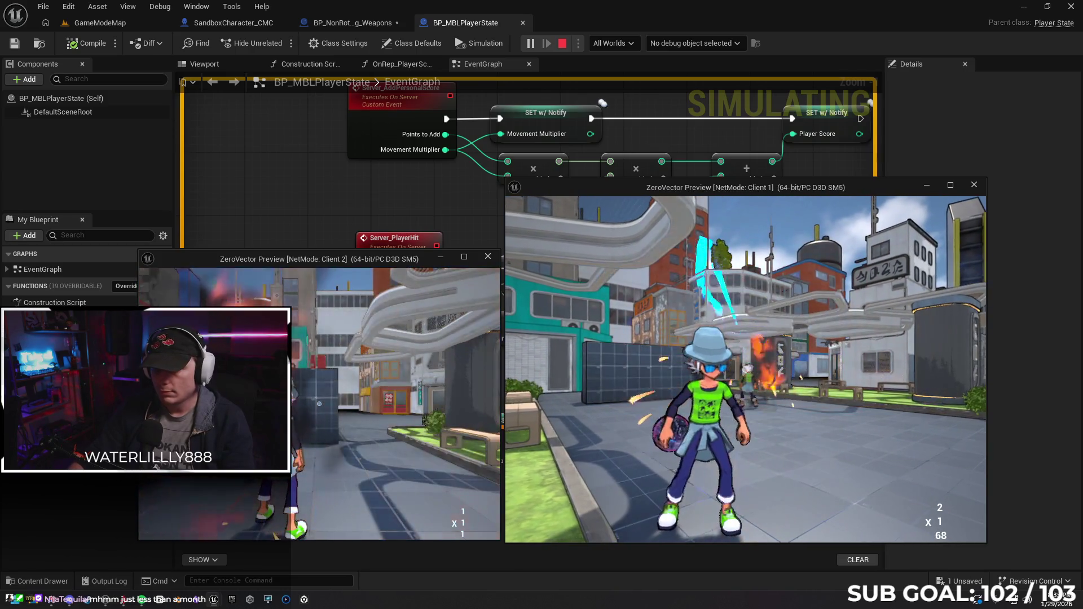
key(w)
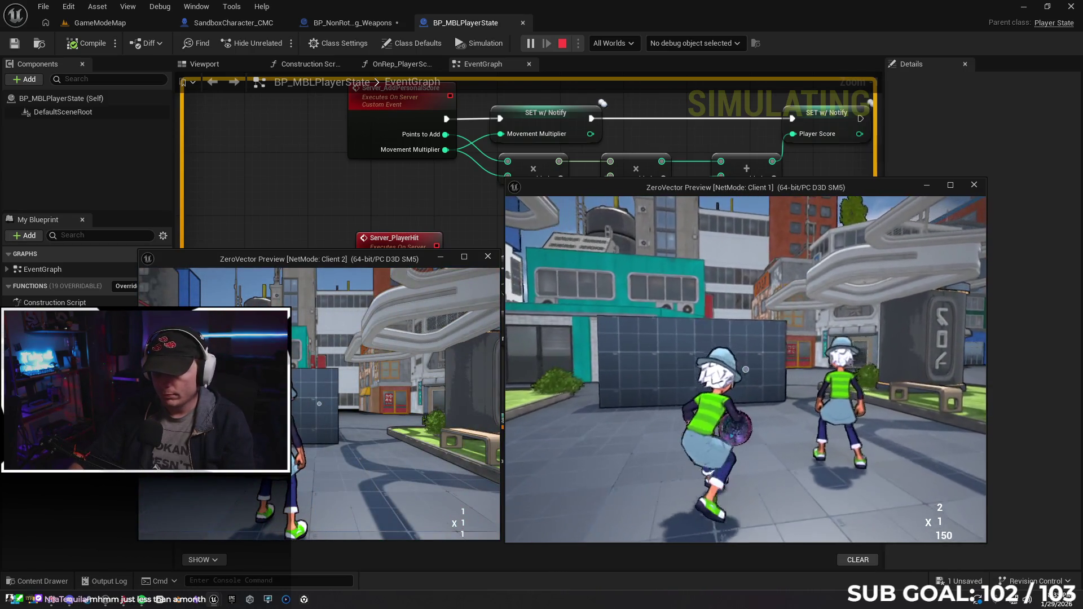
key(w)
click(745, 370)
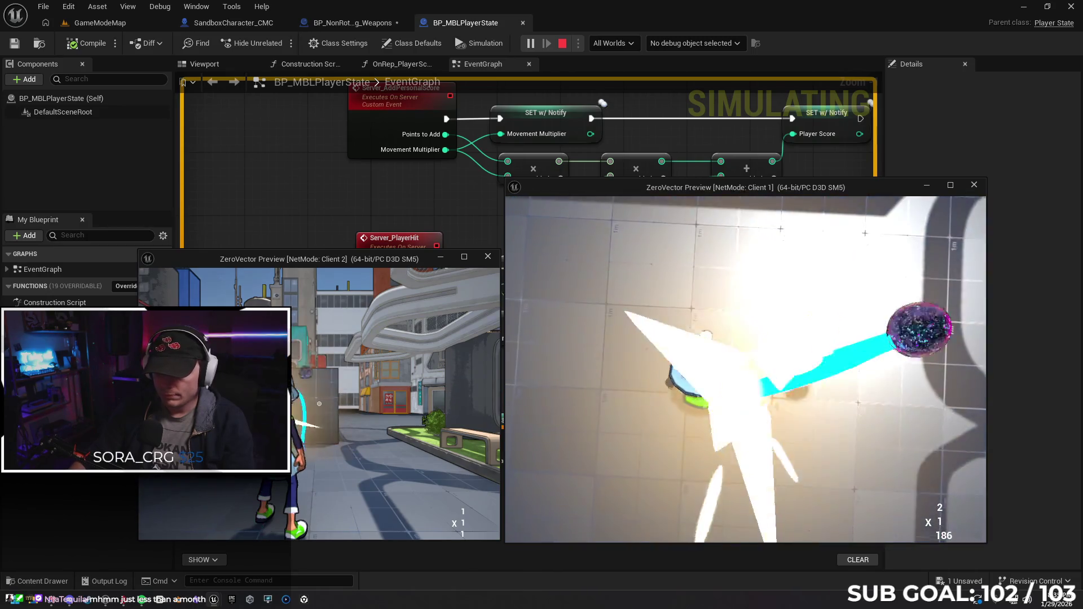
key(w)
click(745, 371)
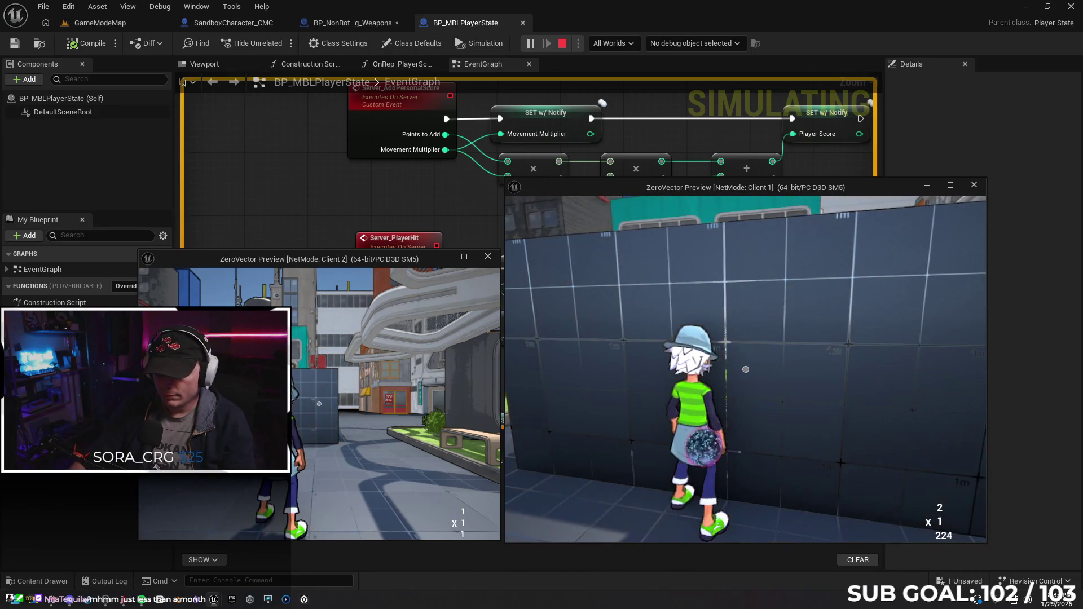
key(w)
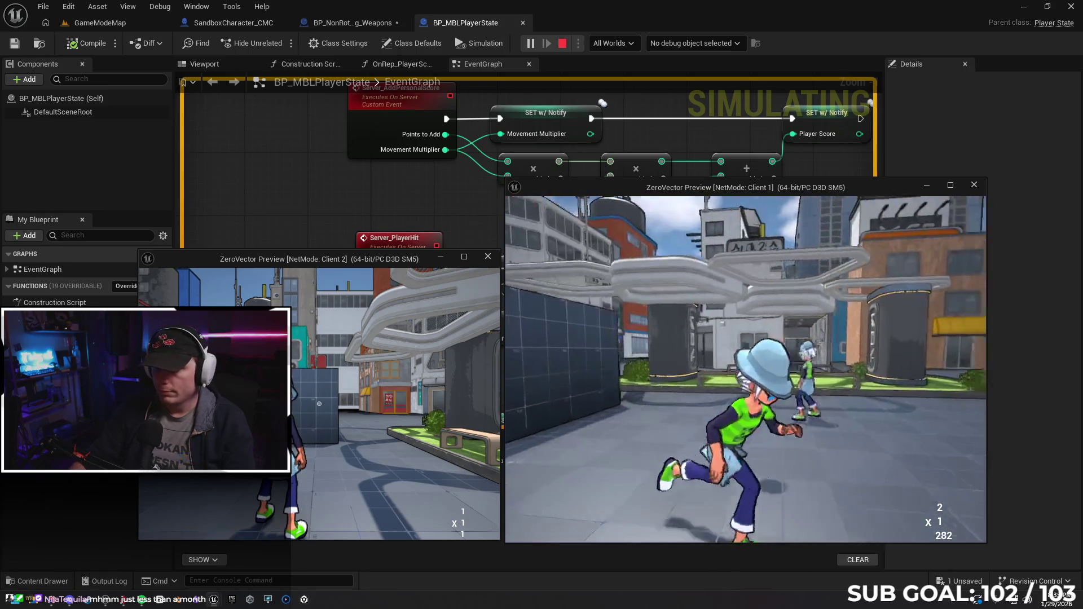
click(745, 370)
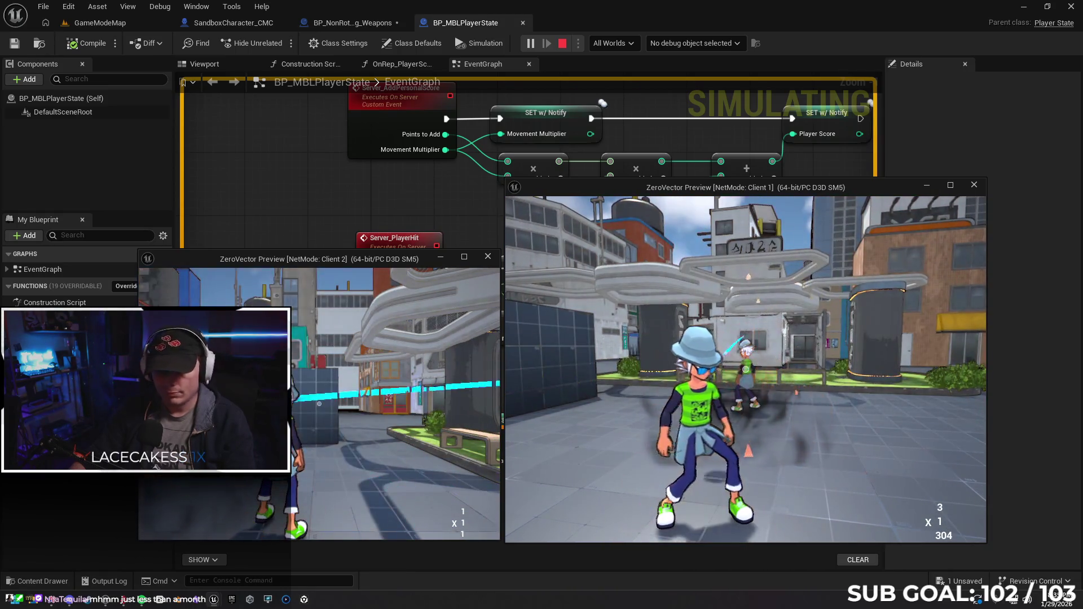
key(Escape)
click(348, 22)
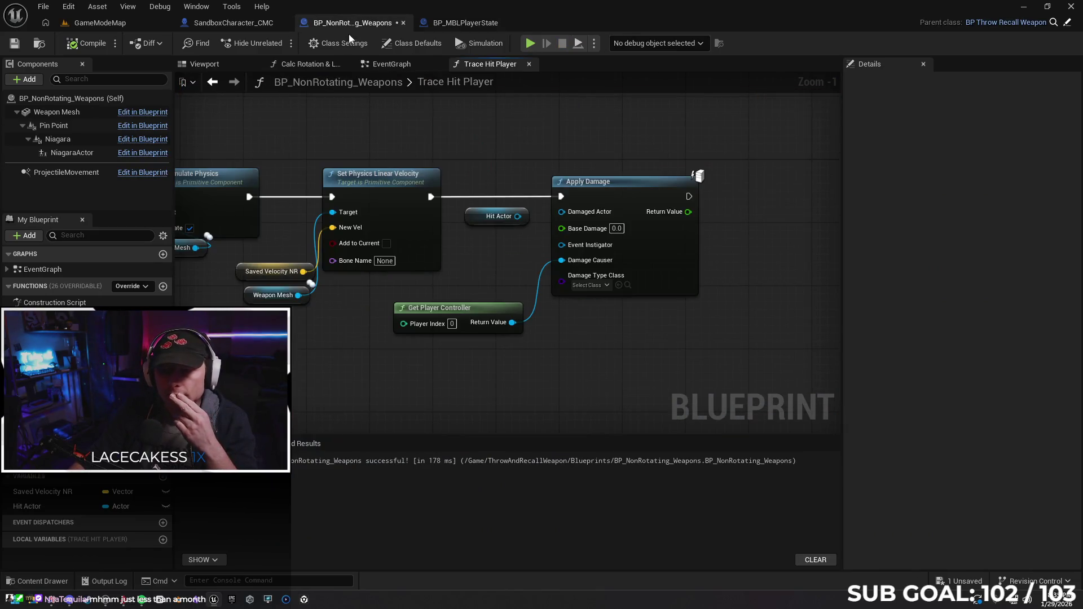
Wire Hit Actor into Apply Damage's Damaged Actor and recompile the weapon blueprint.
drag(518, 215, 561, 212)
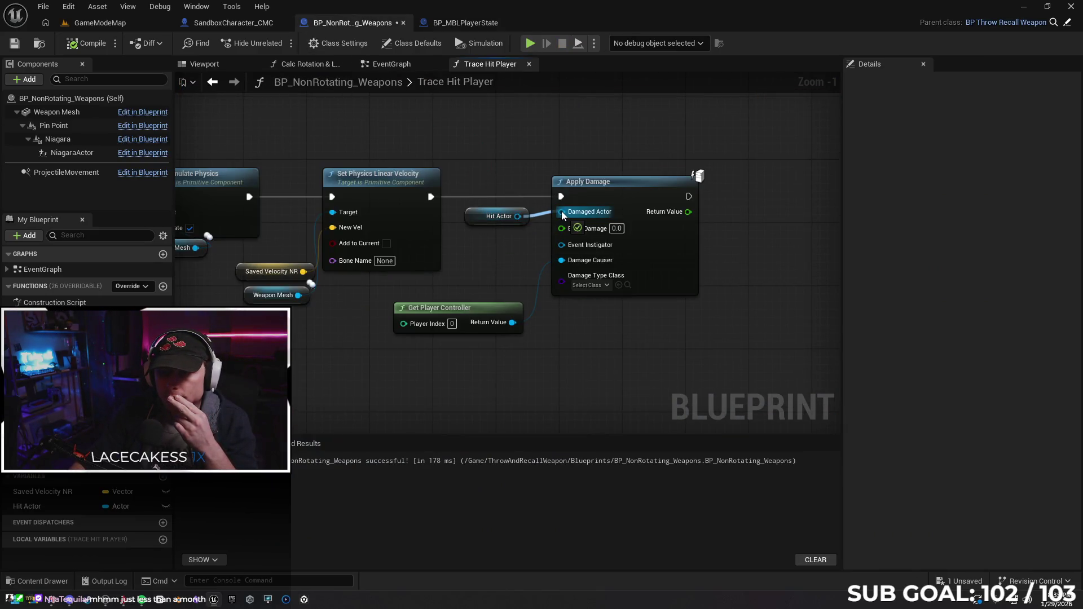
drag(592, 317, 569, 331)
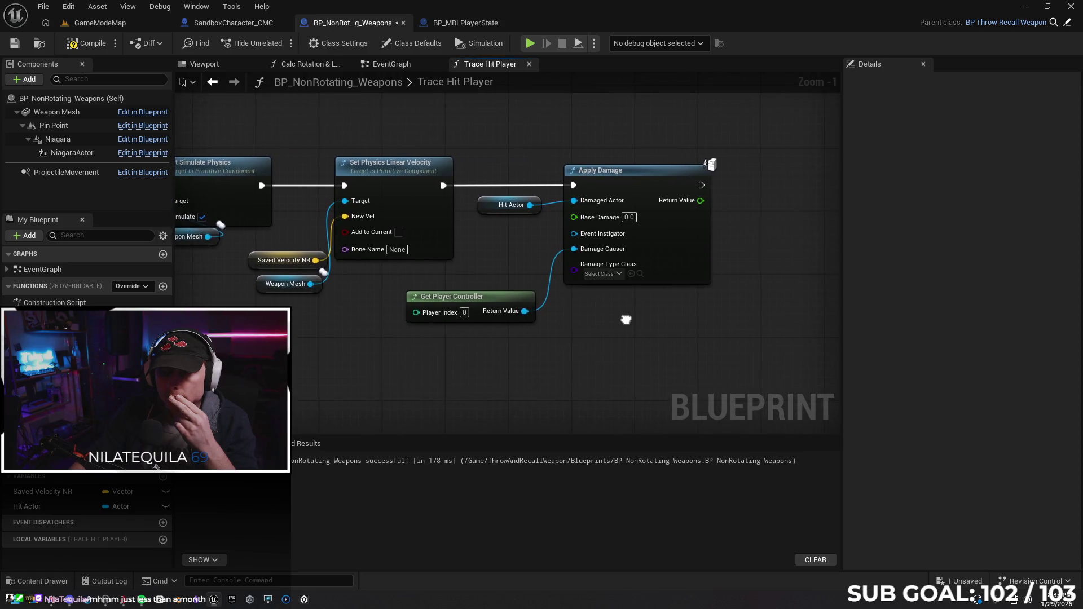
click(87, 43)
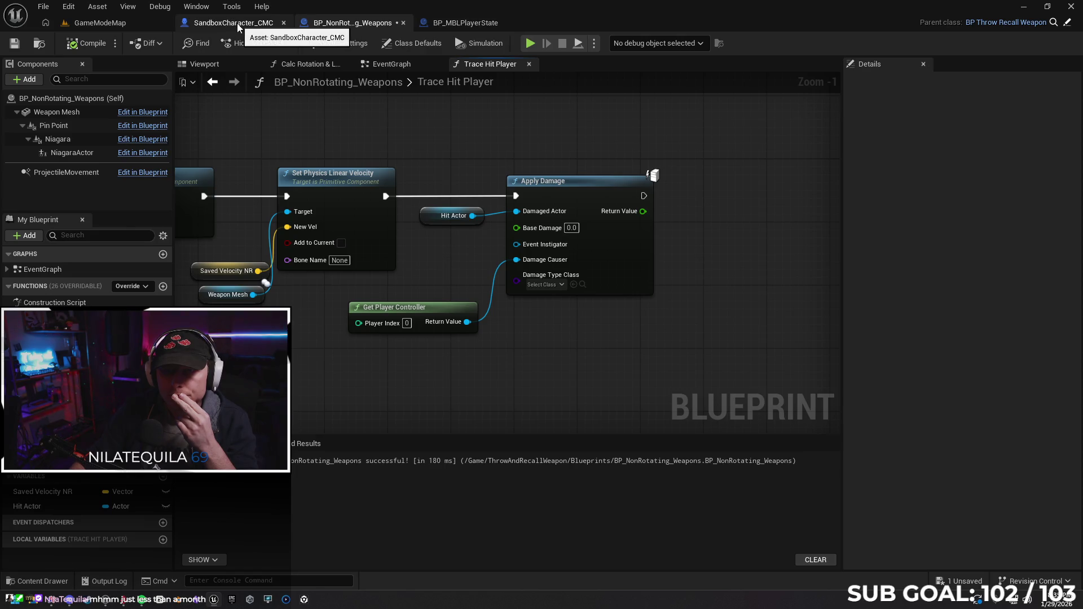
Review SandboxCharacter_CMC's damage-to-Server-Player-Hit chain via the graph action search.
click(240, 23)
drag(569, 305, 518, 301)
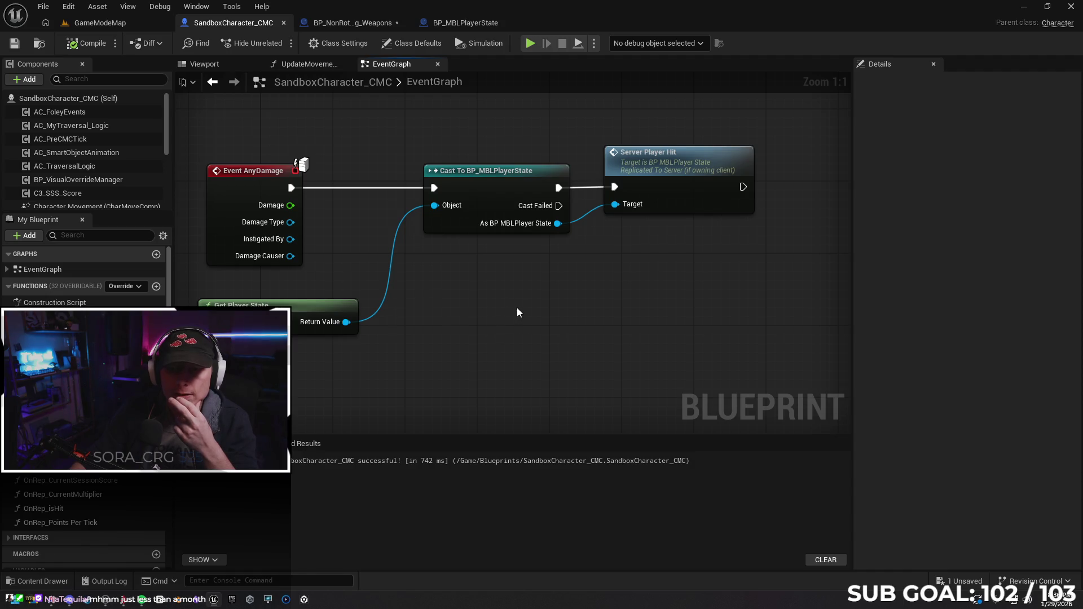
right_click(517, 307)
text(serv re)
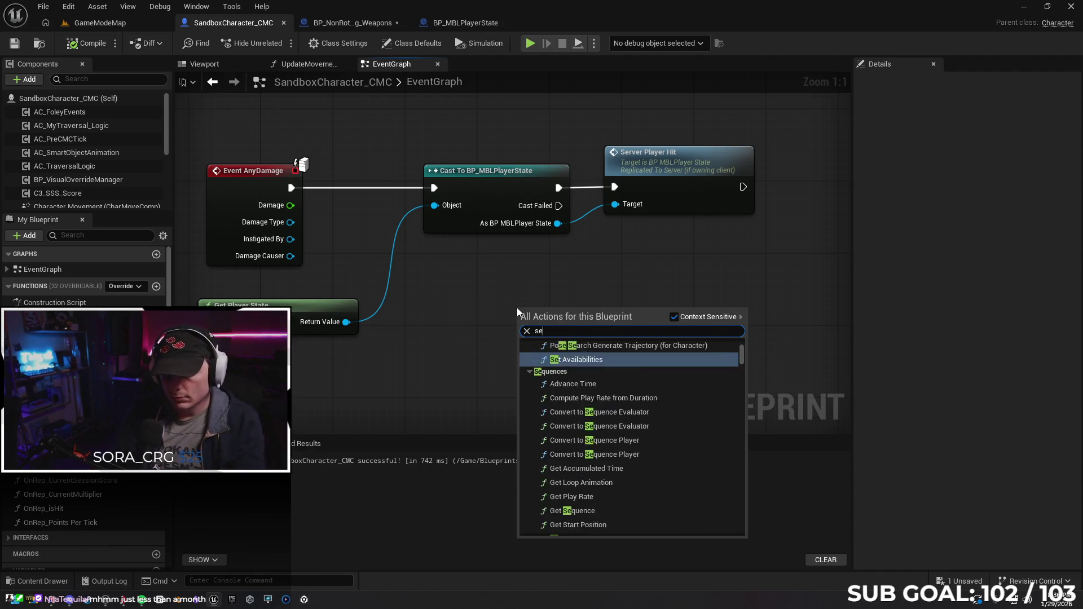
key(BackSpace)
key(BackSpace)
key(BackSpace)
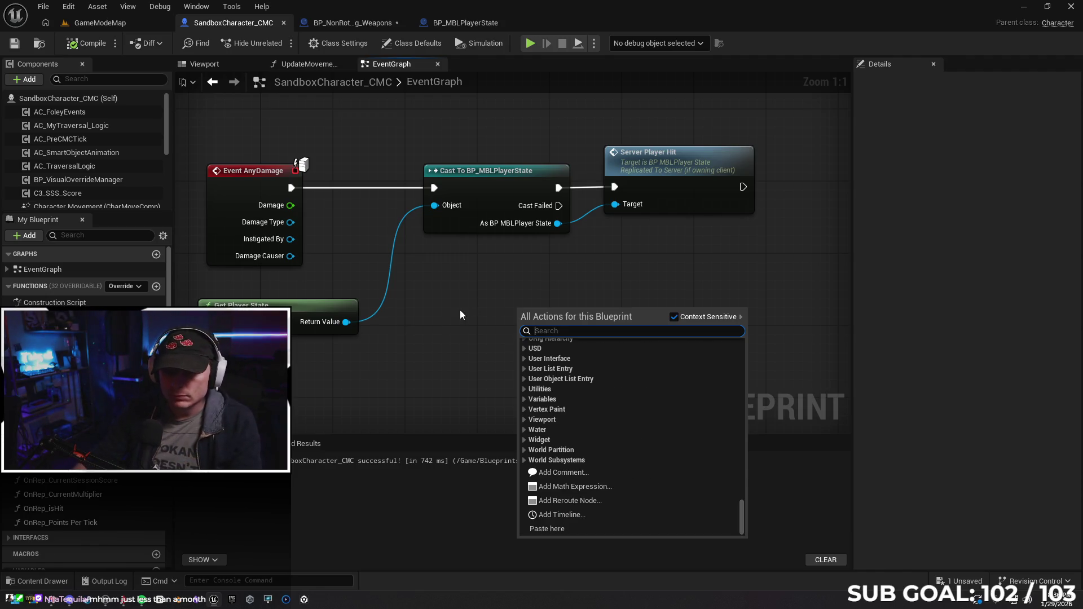
click(457, 312)
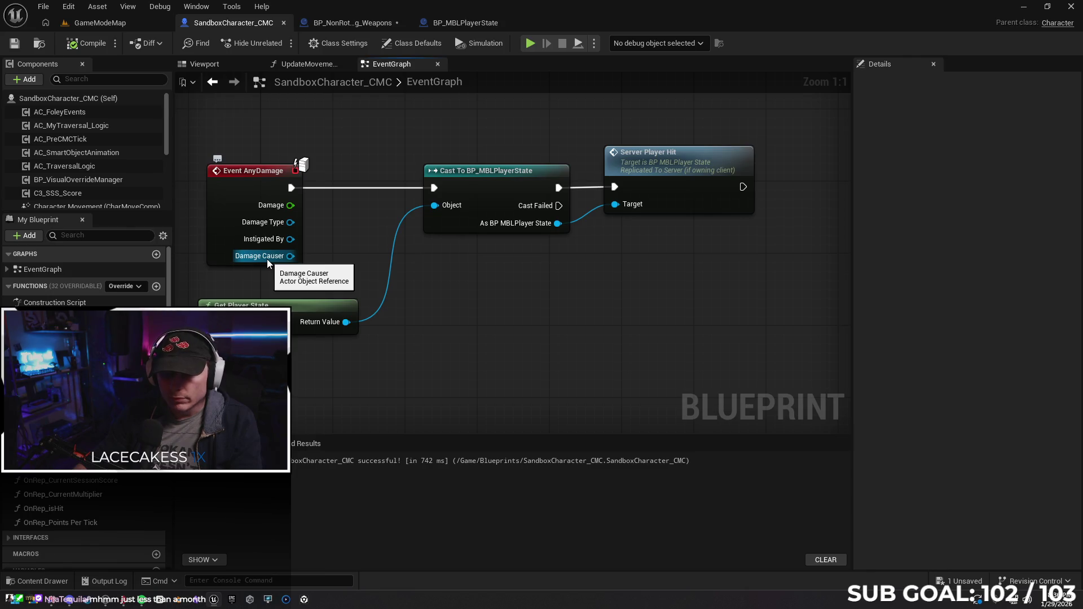
Bring up BP_MBLPlayerState's Server_RecieveHit event.
click(463, 23)
click(365, 23)
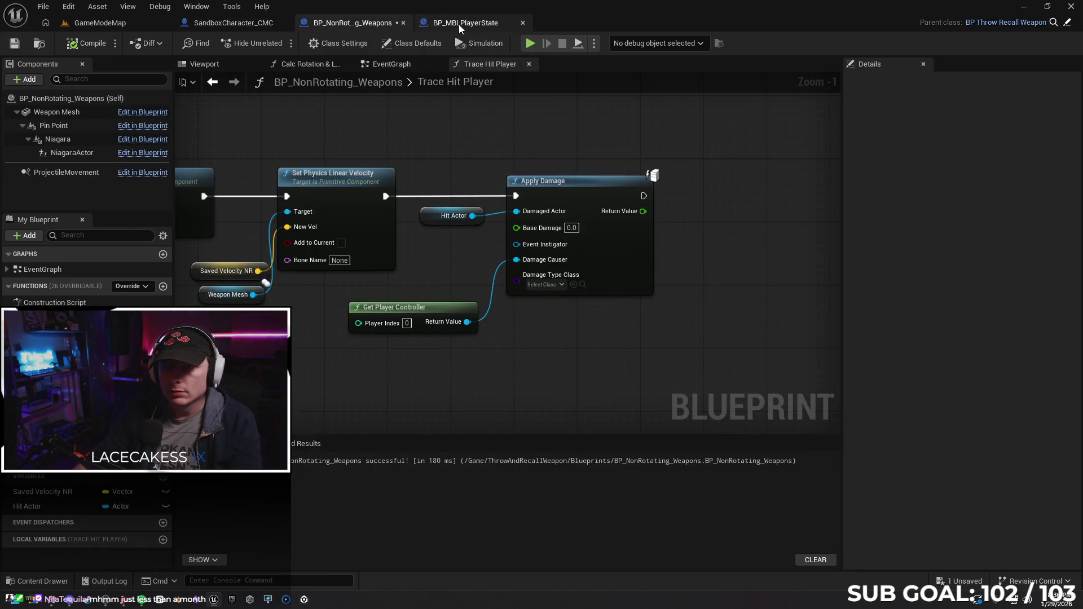
click(462, 22)
scroll(689, 241, down, 3)
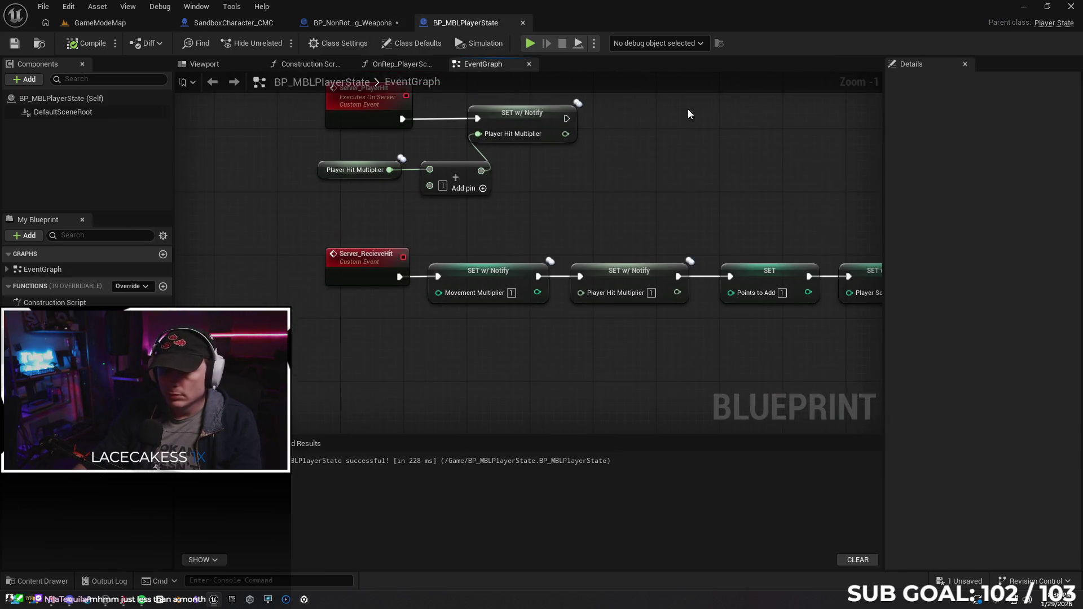
Add a new input to Server_RecieveHit and rename it Damage Reciever.
click(370, 255)
drag(542, 355, 351, 373)
drag(528, 364, 566, 335)
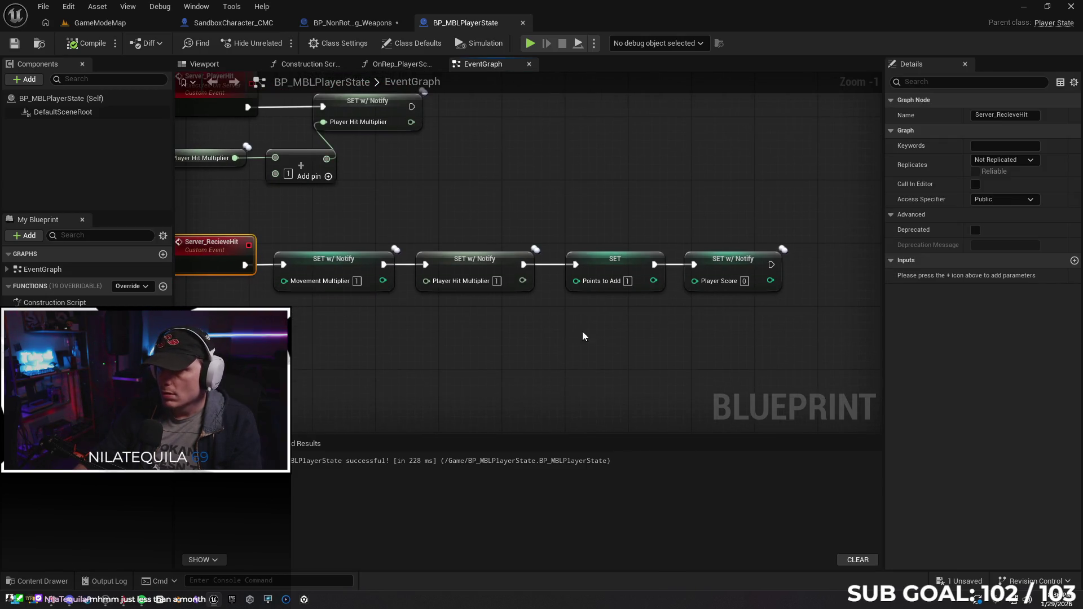
click(1074, 260)
double_click(923, 275)
text(Dame)
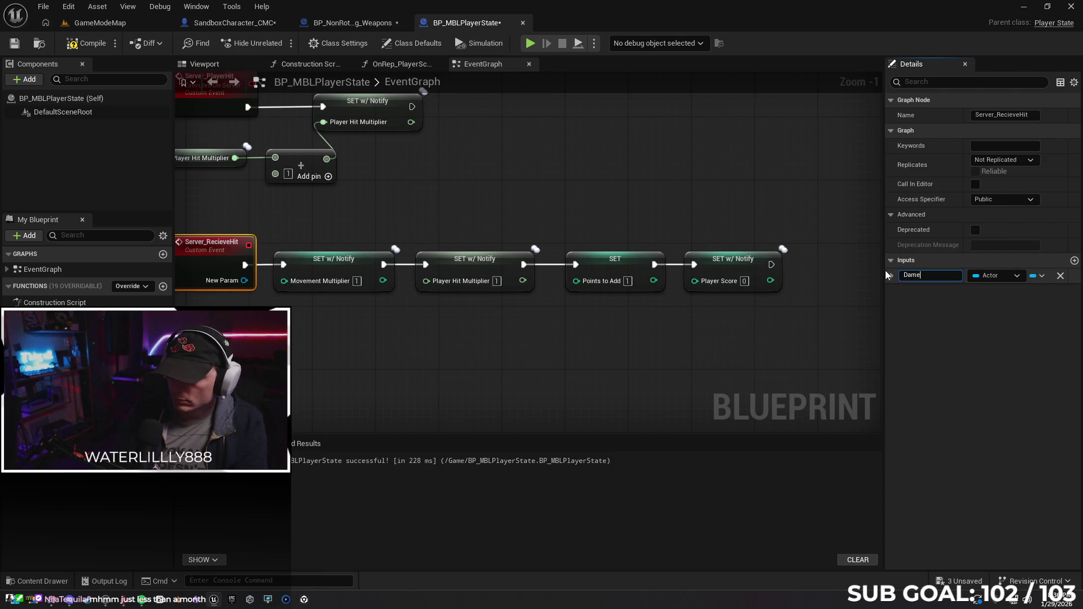
key(BackSpace)
text(age )
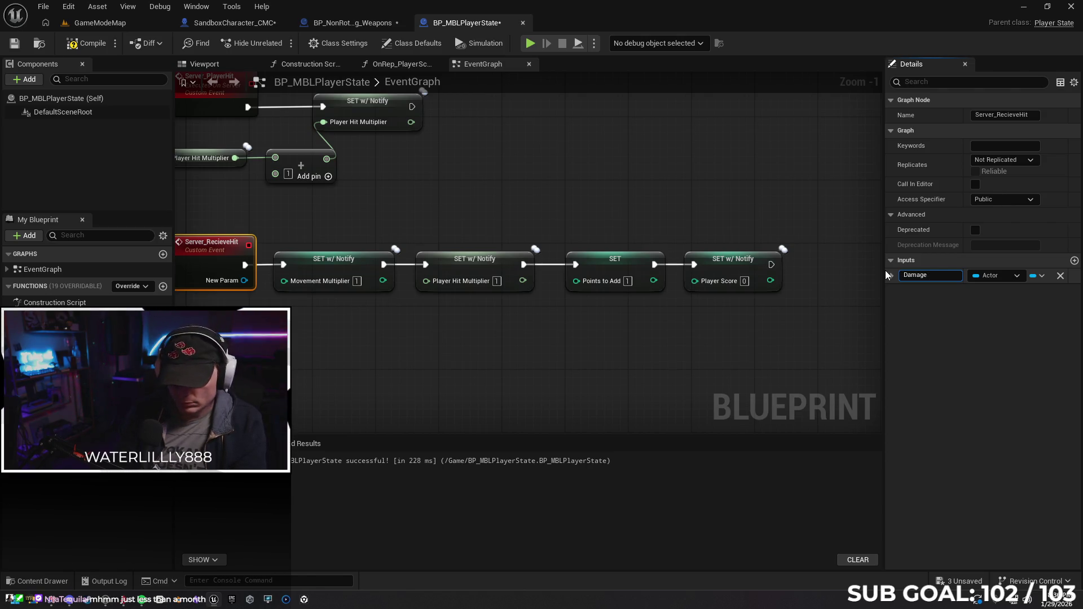
text(Reciever)
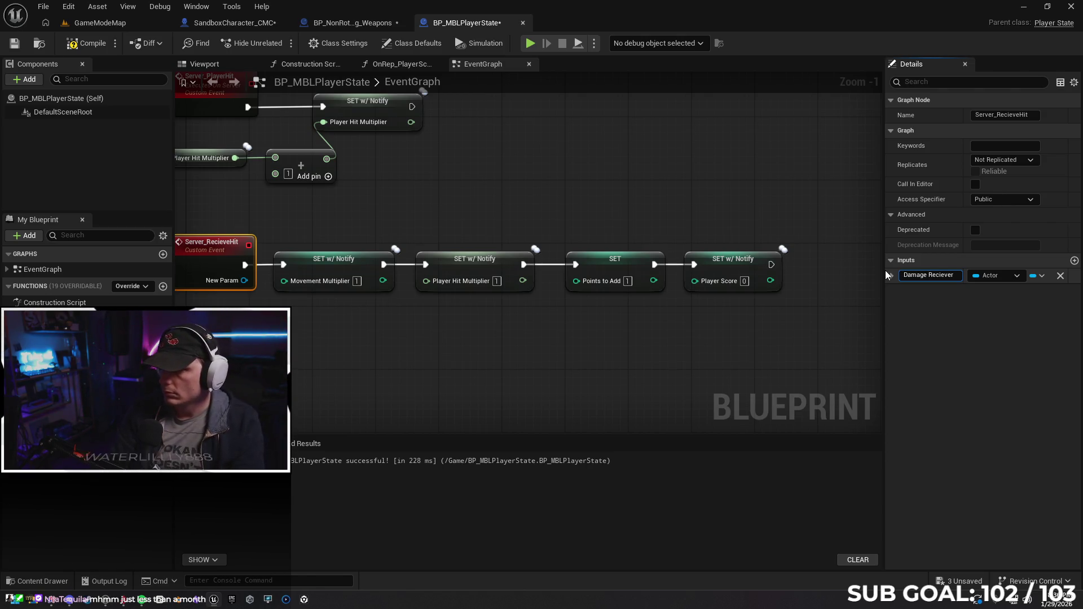
Browse the pin type choices for Damage Reciever and keep it as Actor.
click(994, 277)
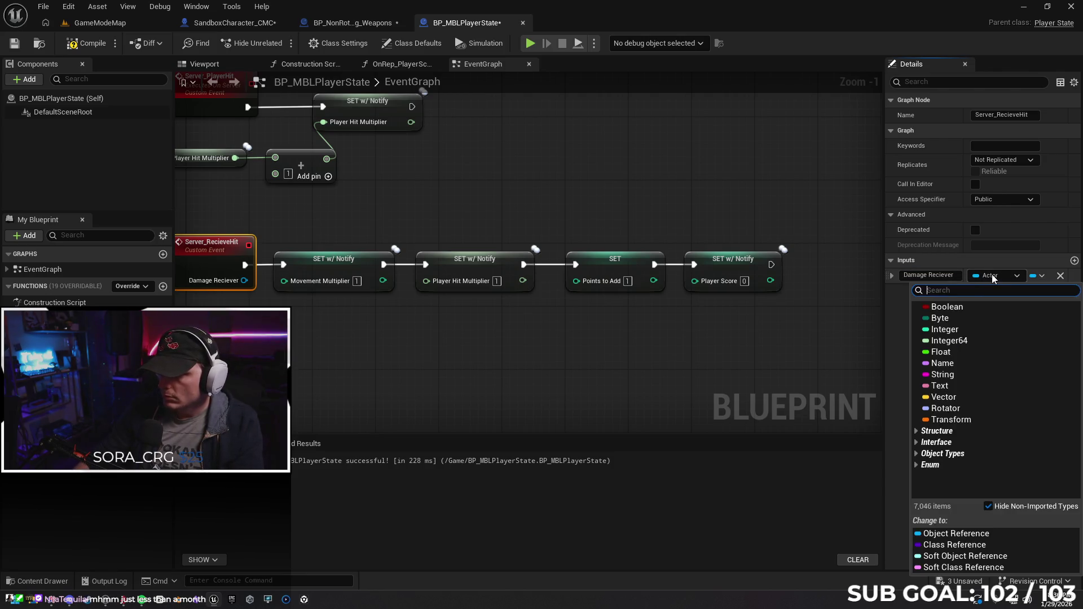
text(obj)
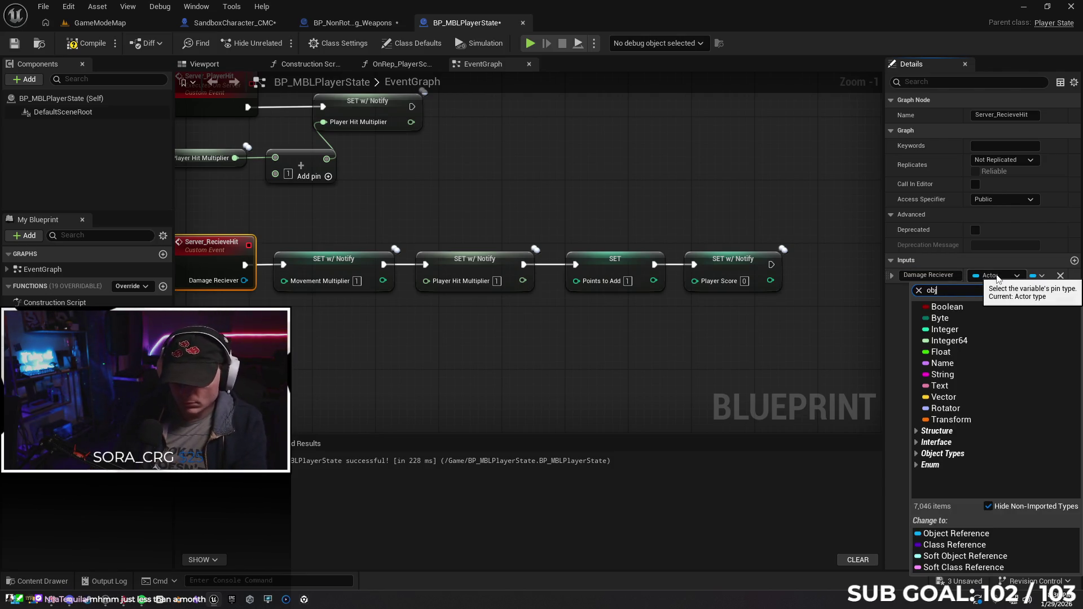
text(ect re)
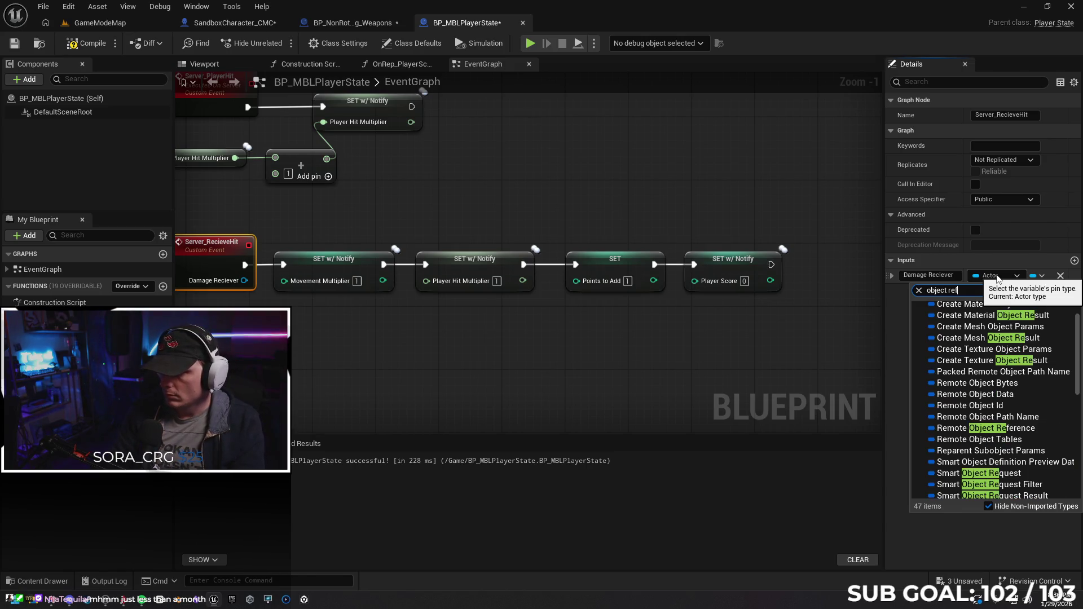
text(f)
key(Escape)
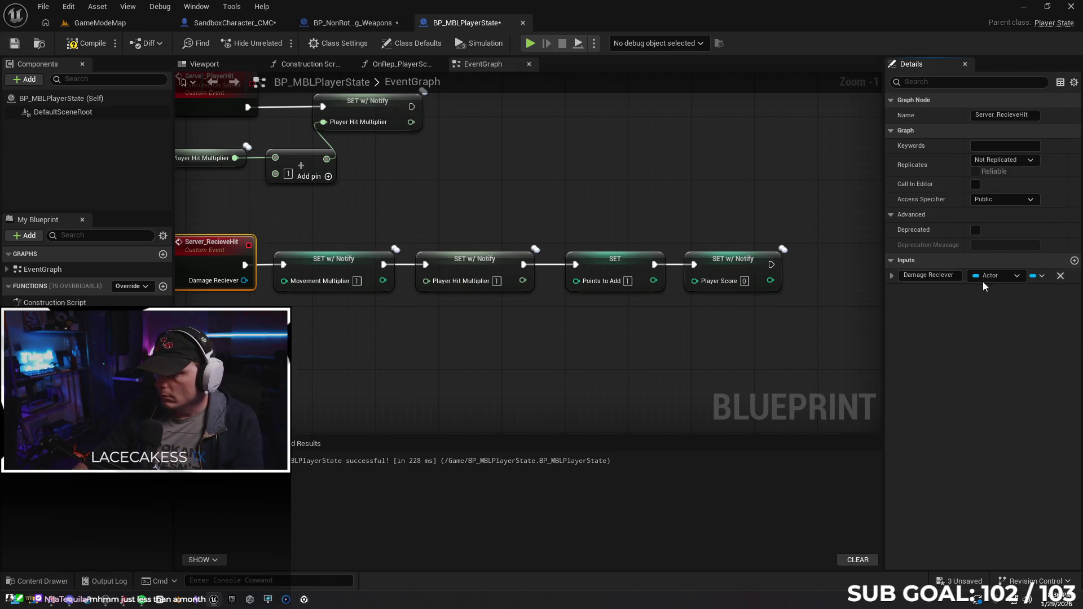
click(995, 275)
click(916, 455)
scroll(983, 390, down, 5)
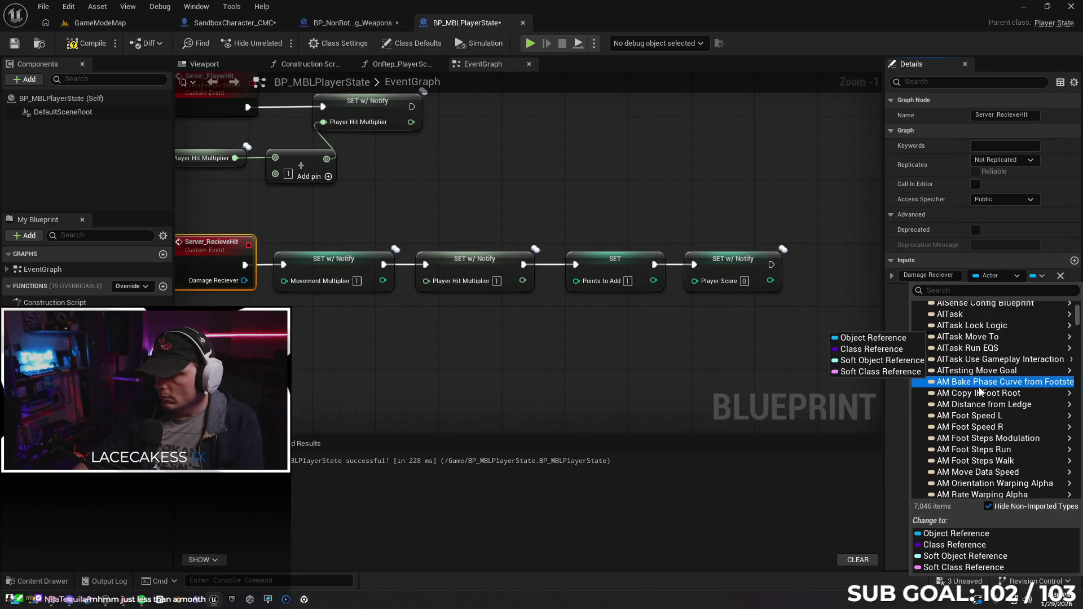
scroll(982, 390, up, 6)
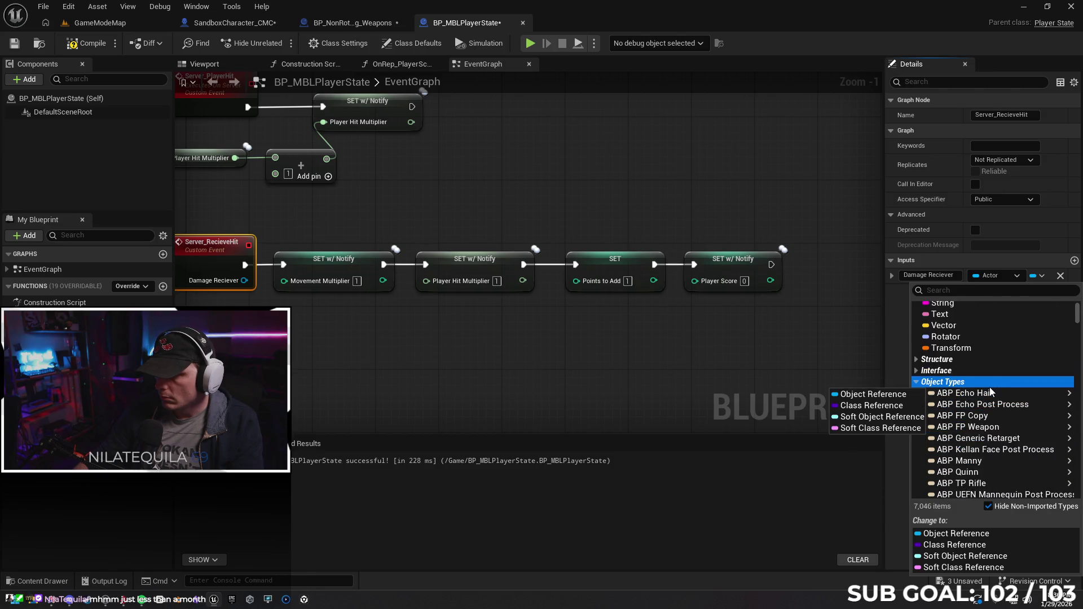
click(892, 327)
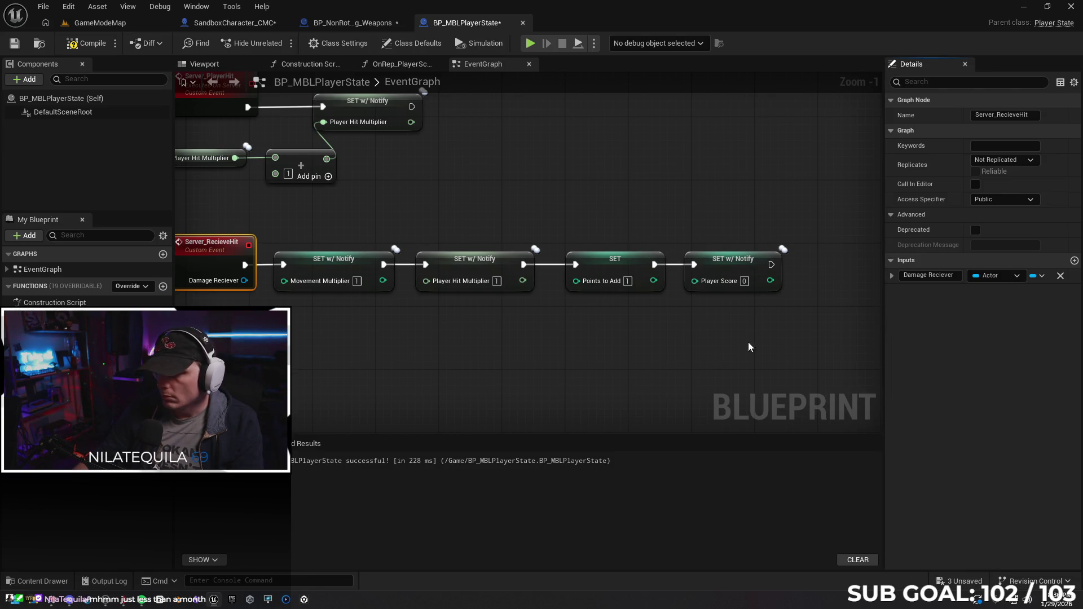
drag(490, 351, 585, 337)
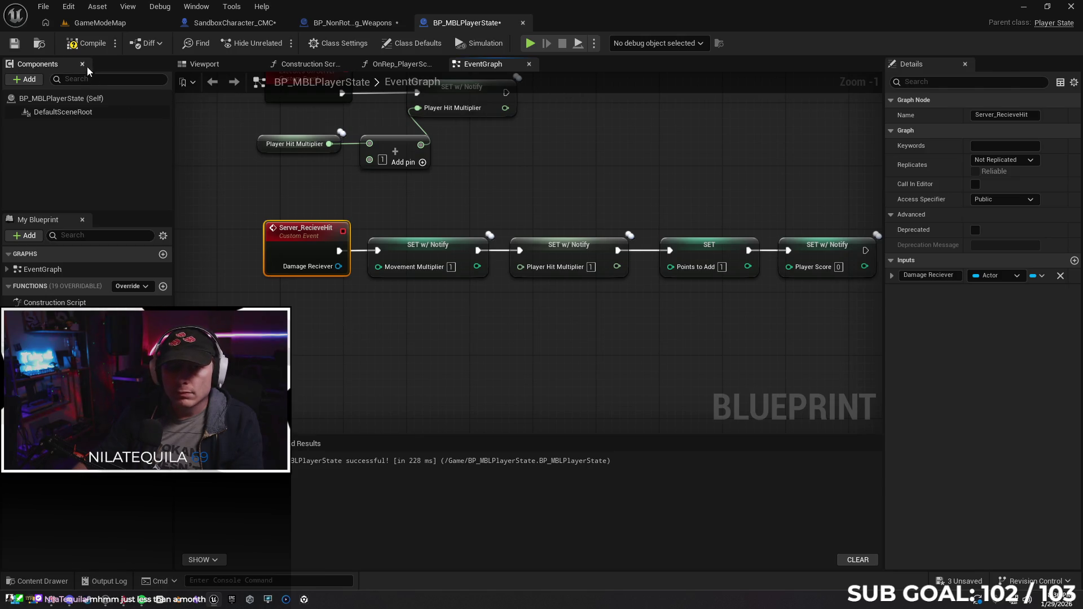
Settle in the SandboxCharacter_CMC event graph and search the available graph actions.
click(346, 22)
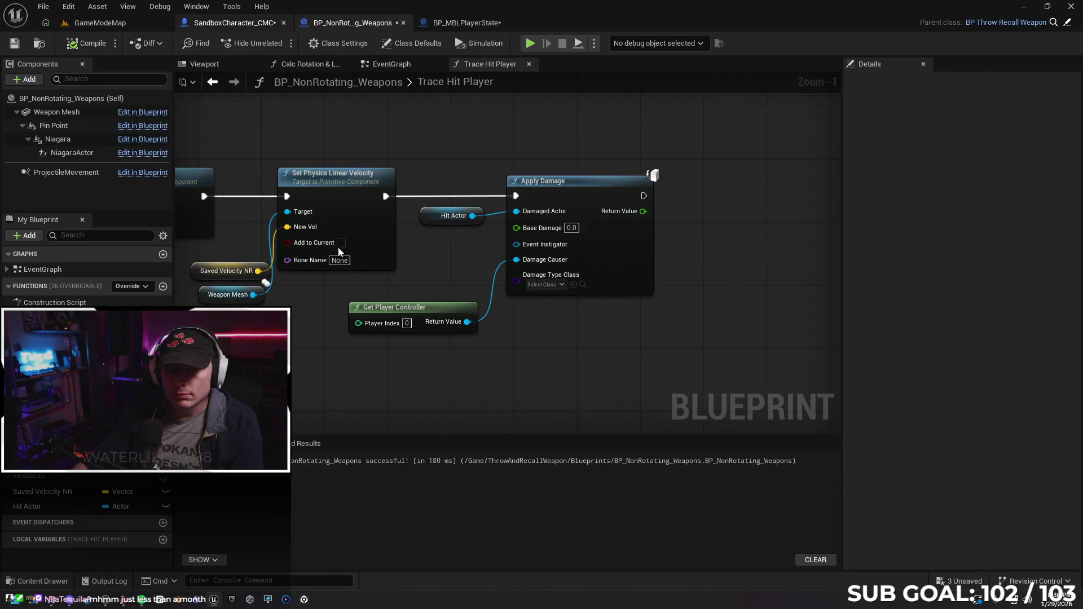
click(235, 23)
click(371, 23)
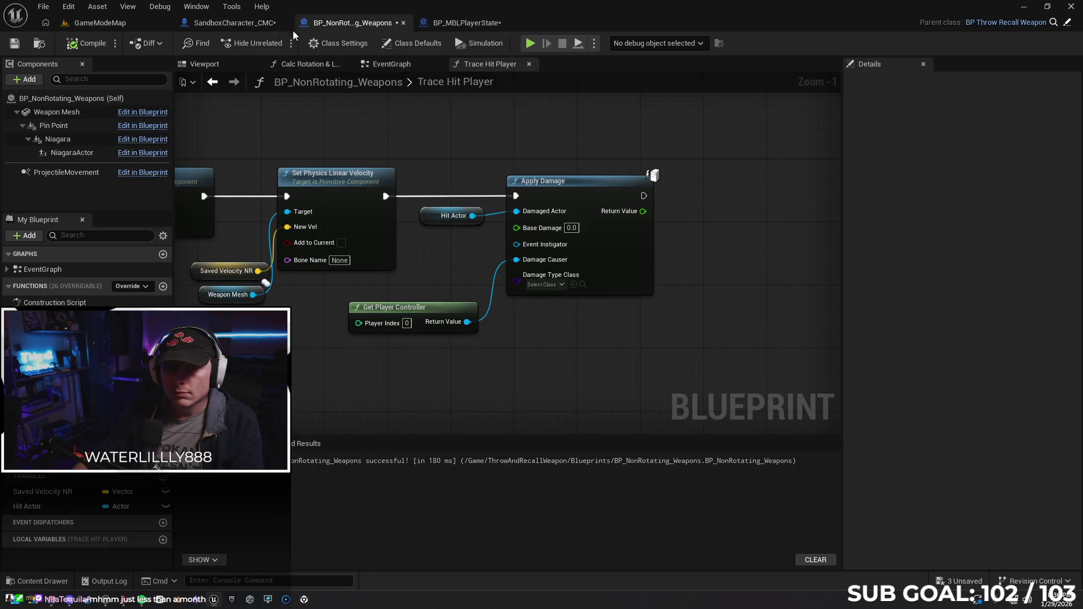
click(229, 22)
drag(640, 285, 618, 279)
right_click(591, 306)
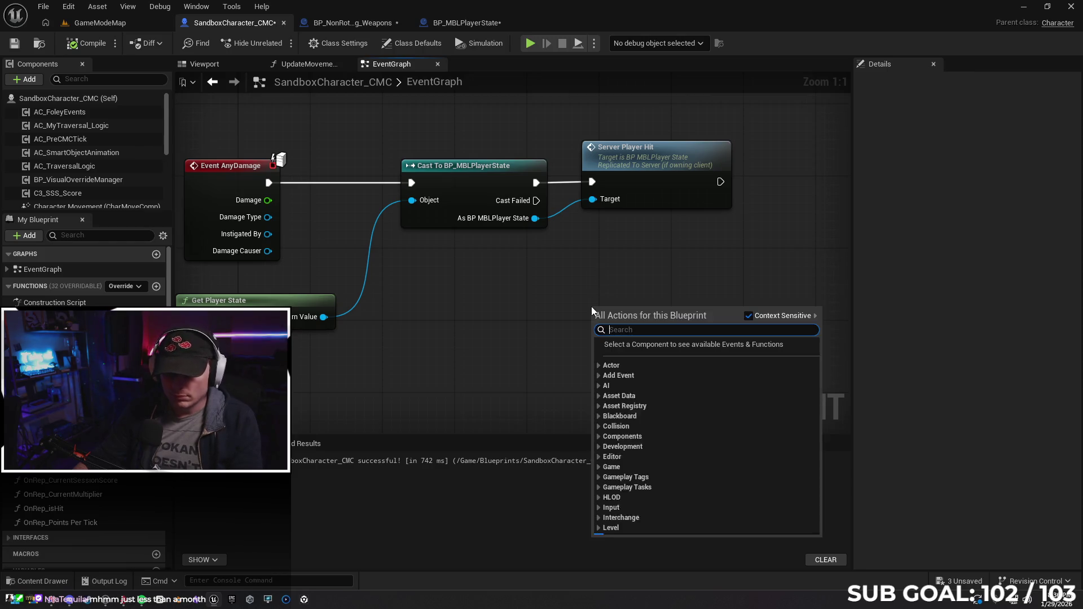
text(server pl)
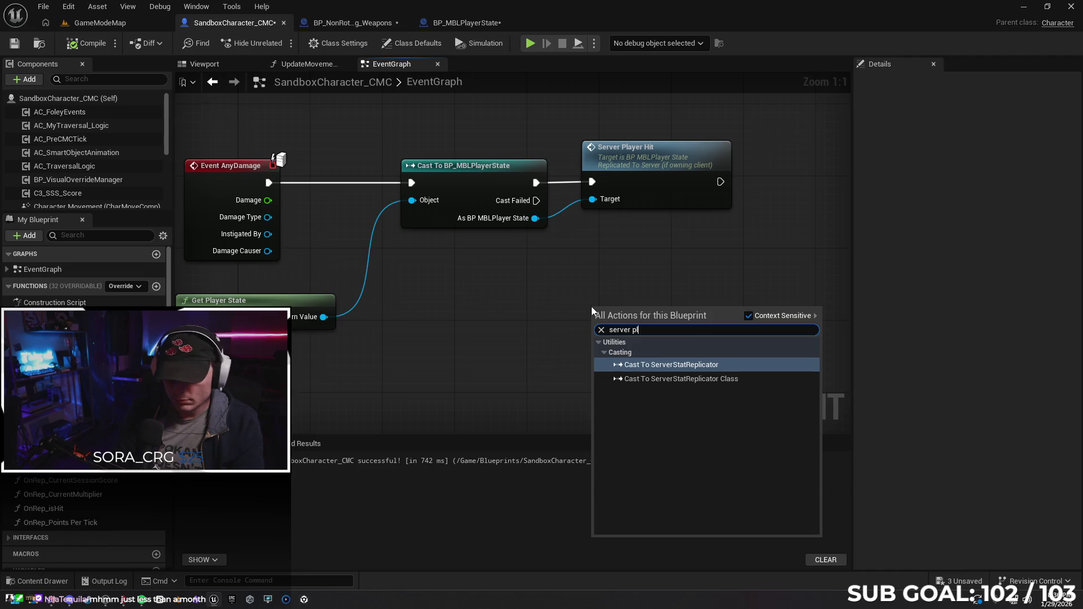
key(BackSpace)
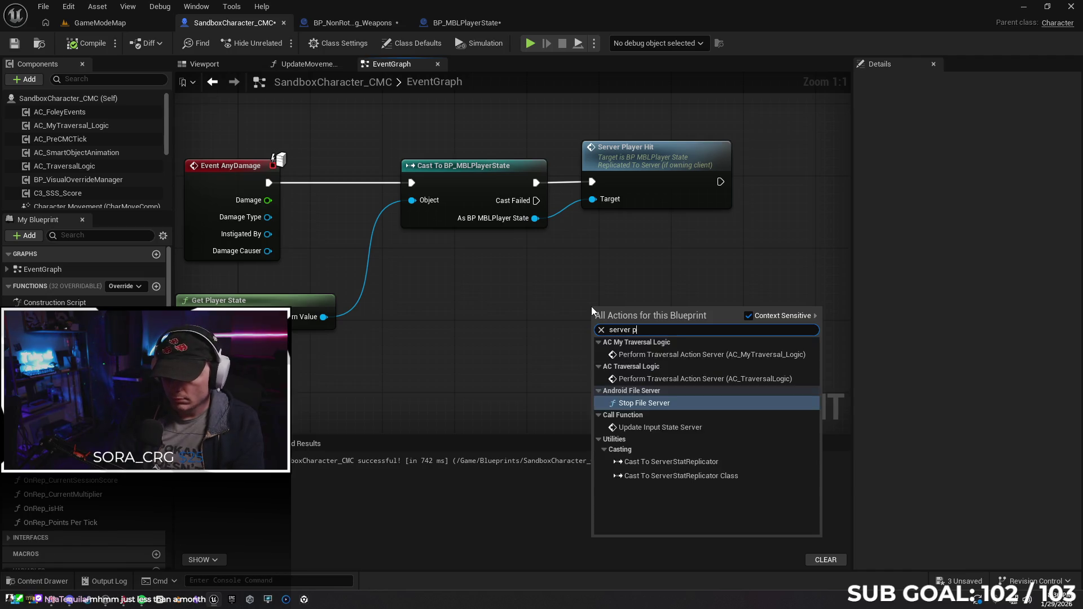
scroll(687, 386, down, 3)
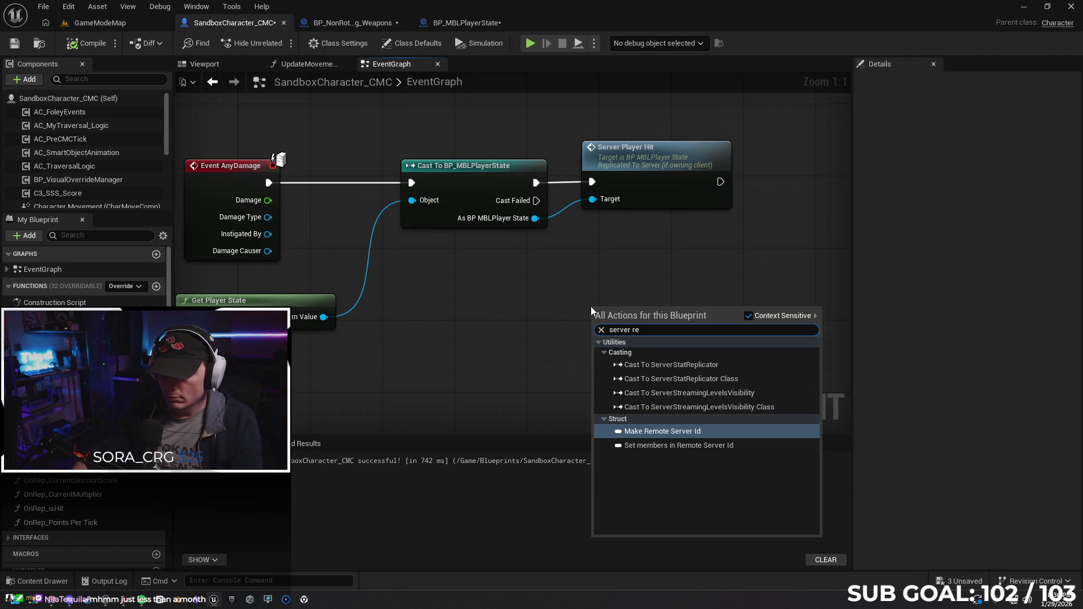
click(527, 357)
Duplicate the Cast To BP_MBLPlayerState node below the damage chain.
click(485, 203)
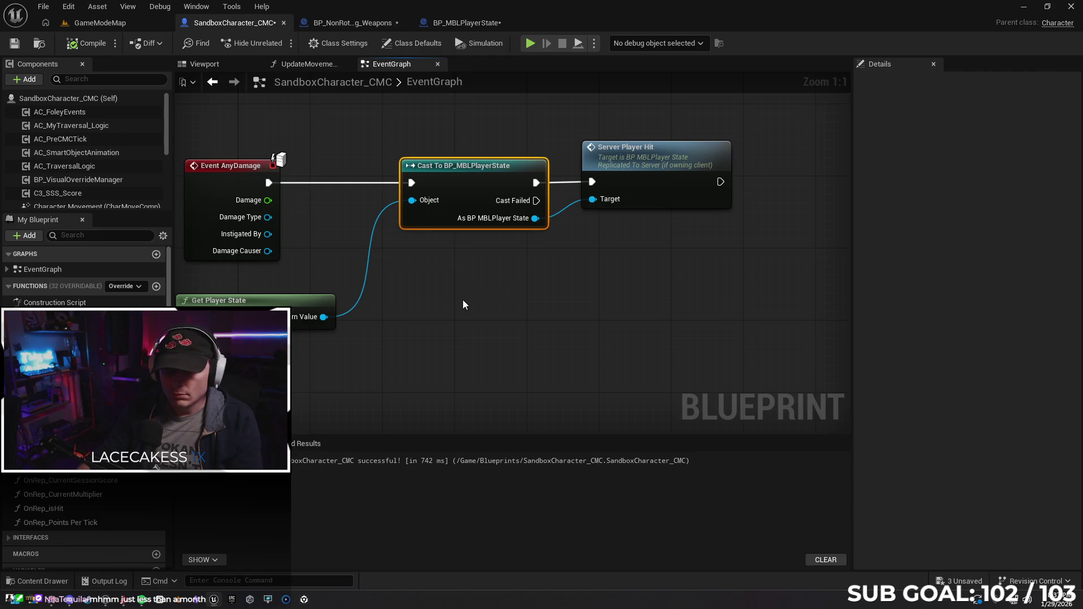
click(459, 316)
key(ctrl+v)
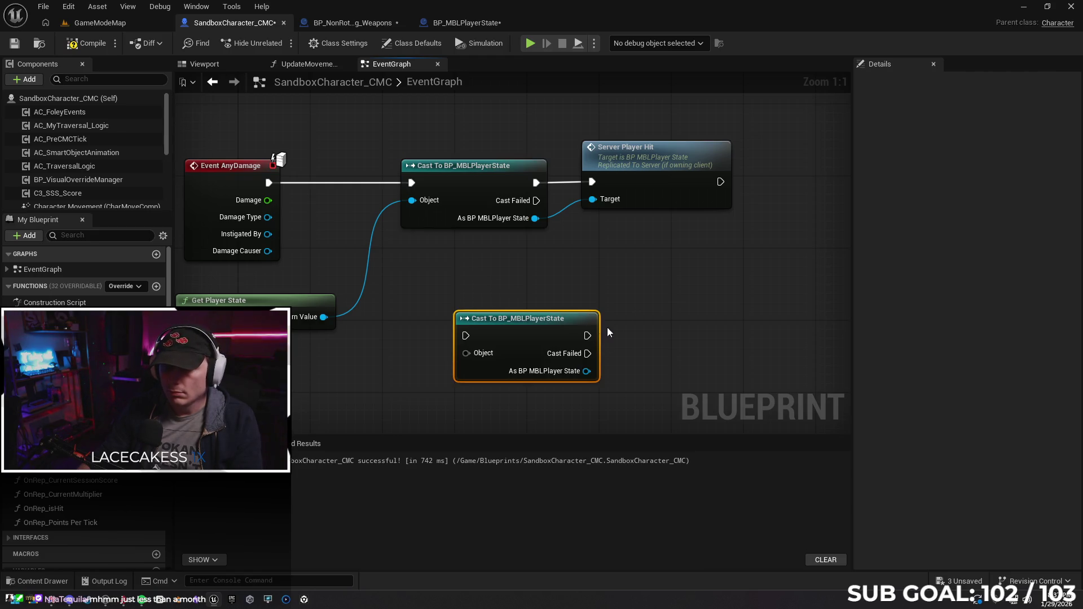
Add a Server Recieve Hit call from the new cast's execution output.
right_click(641, 329)
text(server)
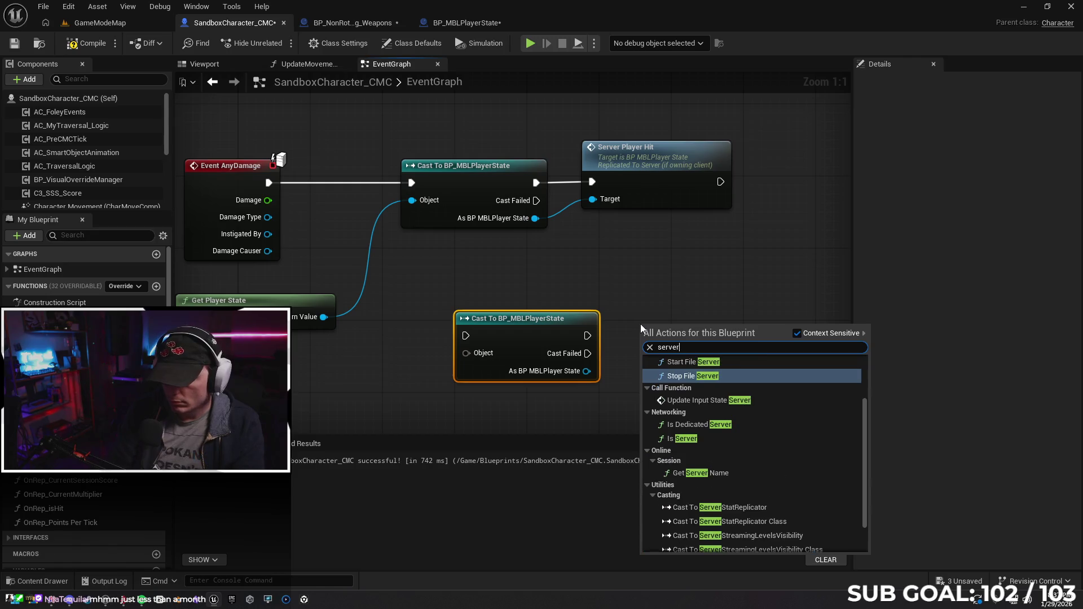
scroll(780, 432, down, 2)
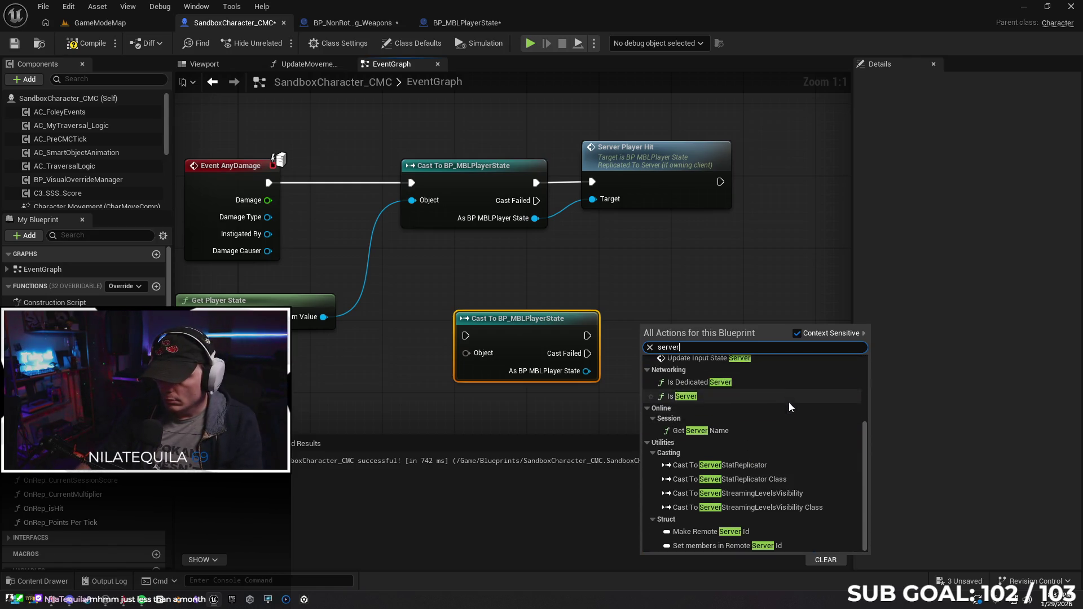
click(613, 342)
drag(587, 335, 647, 326)
text(server)
click(708, 392)
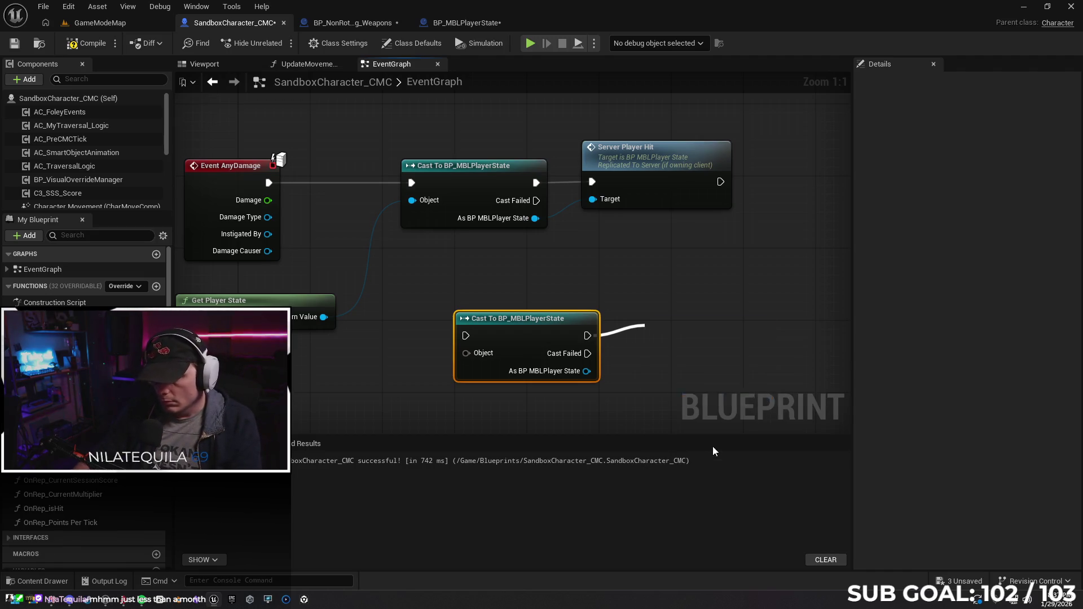
Place Server Recieve Hit beside the lower cast and wire Damage Causer to its Damage Reciever.
drag(711, 347, 685, 320)
mouse_move(268, 250)
mouse_down()
mouse_move(657, 369)
mouse_move(631, 364)
mouse_move(631, 344)
mouse_up()
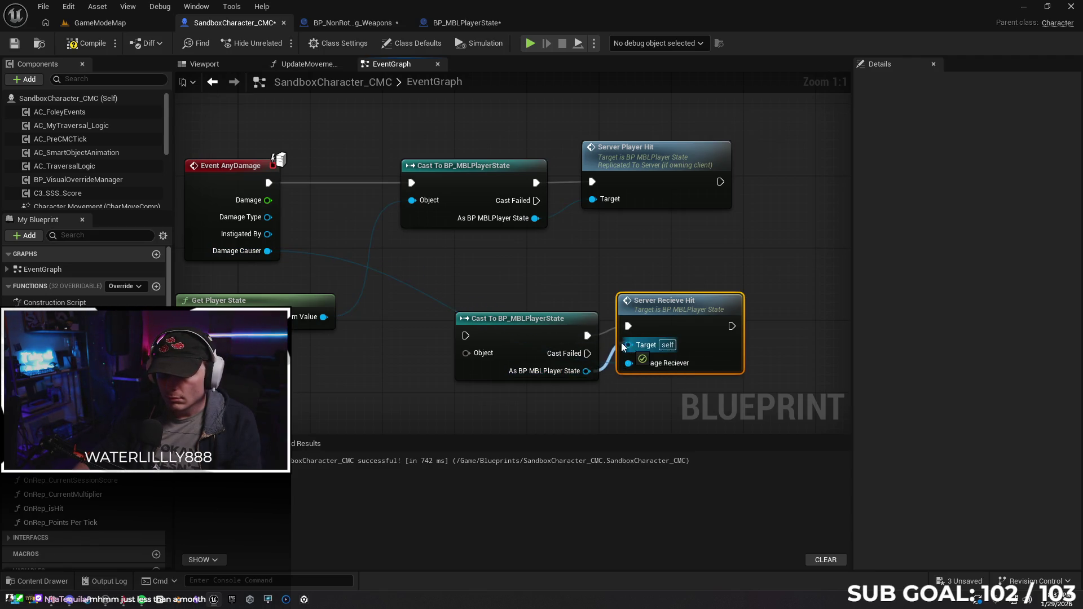
click(543, 321)
mouse_move(428, 352)
mouse_down()
mouse_move(503, 323)
mouse_move(446, 348)
mouse_up()
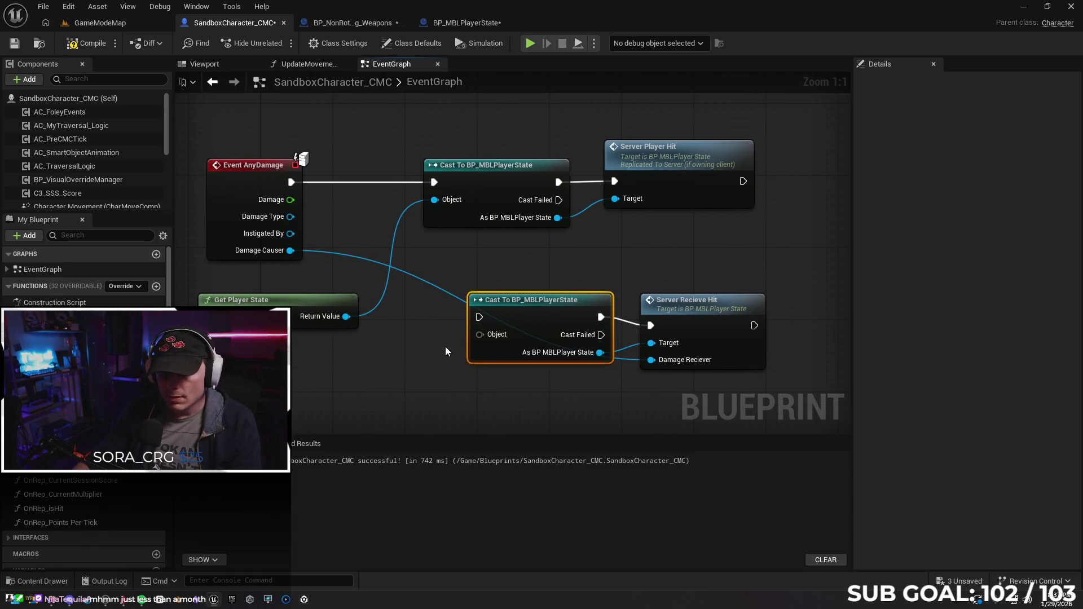
drag(505, 285, 476, 275)
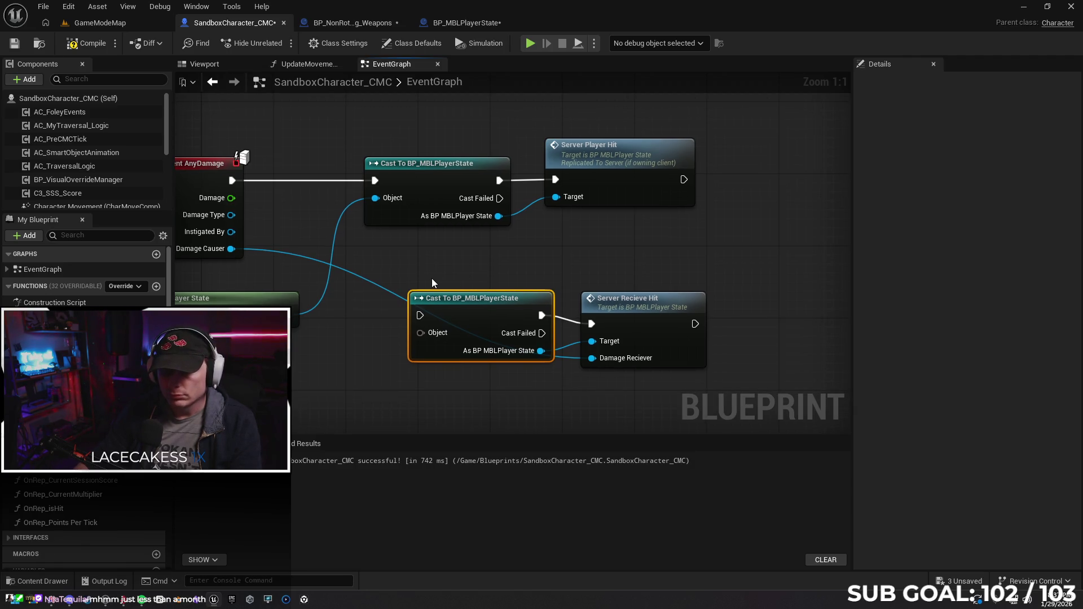
drag(431, 279, 505, 260)
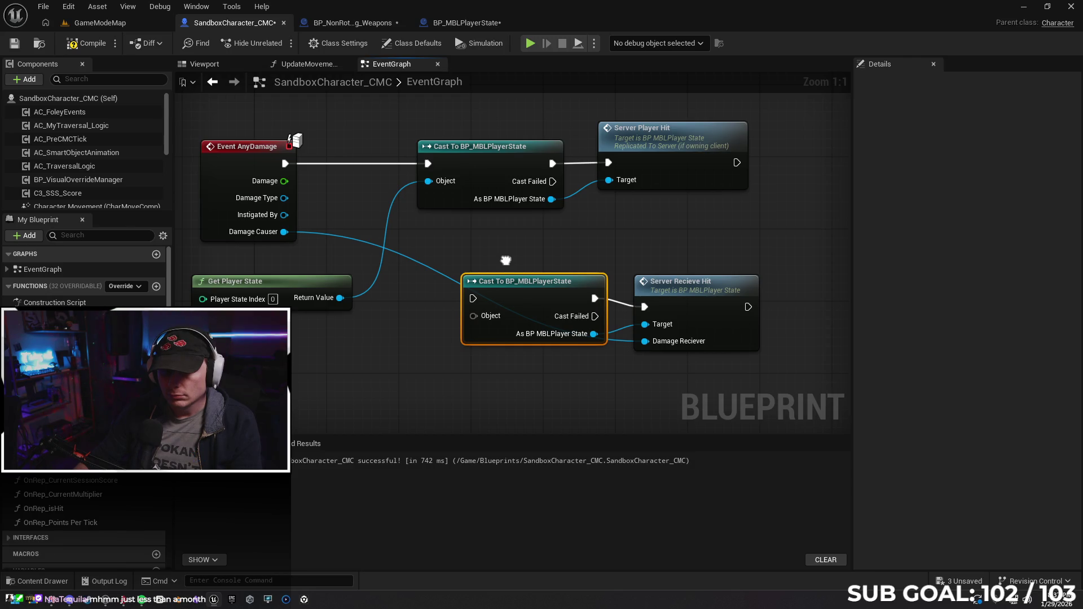
drag(505, 260, 495, 259)
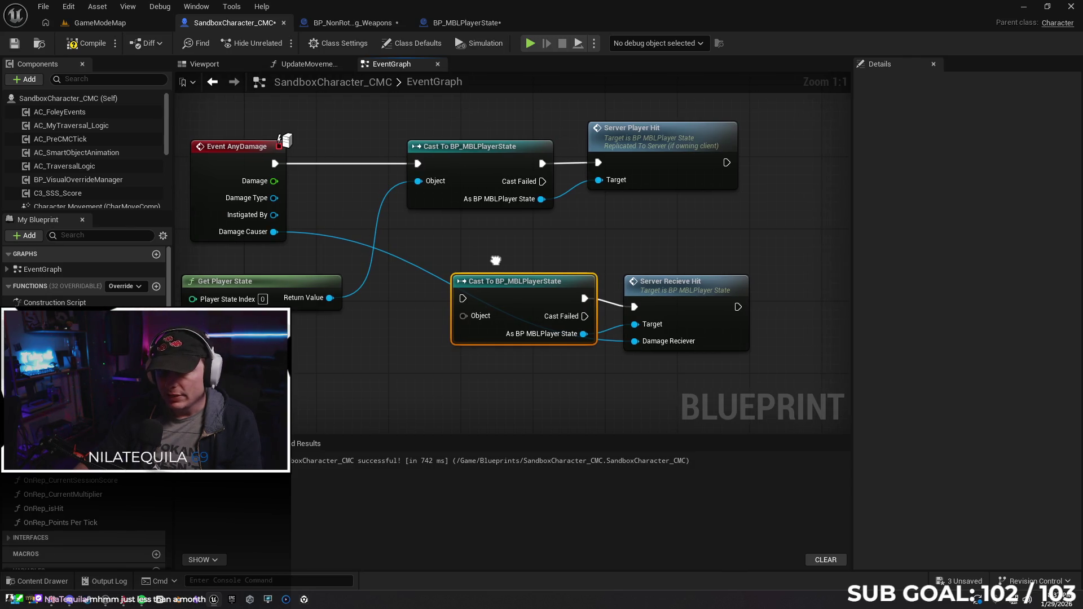
Insert a Sequence after Event AnyDamage running the lower cast from Then 1, then Print String after Server Recieve Hit.
click(269, 164)
mouse_move(259, 155)
mouse_down()
mouse_move(233, 153)
mouse_move(319, 152)
mouse_up()
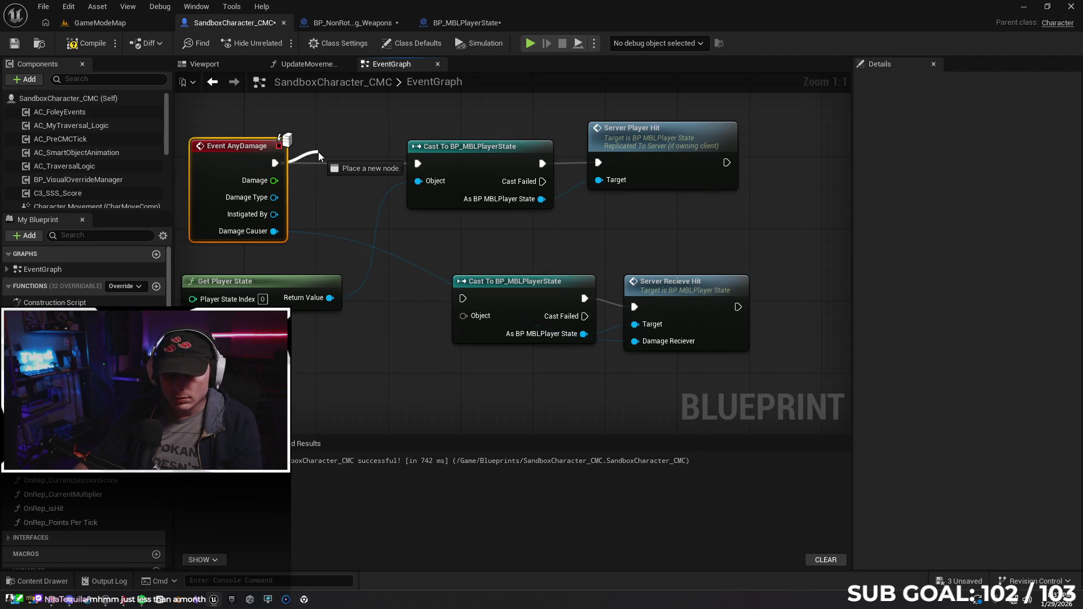
text(sew)
key(BackSpace)
text(q)
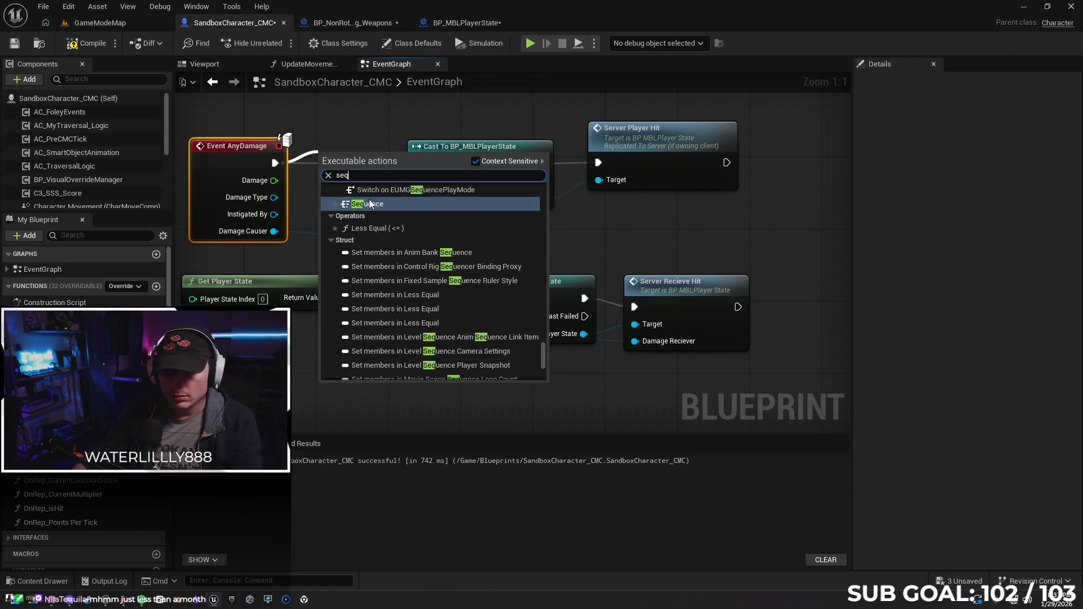
click(370, 203)
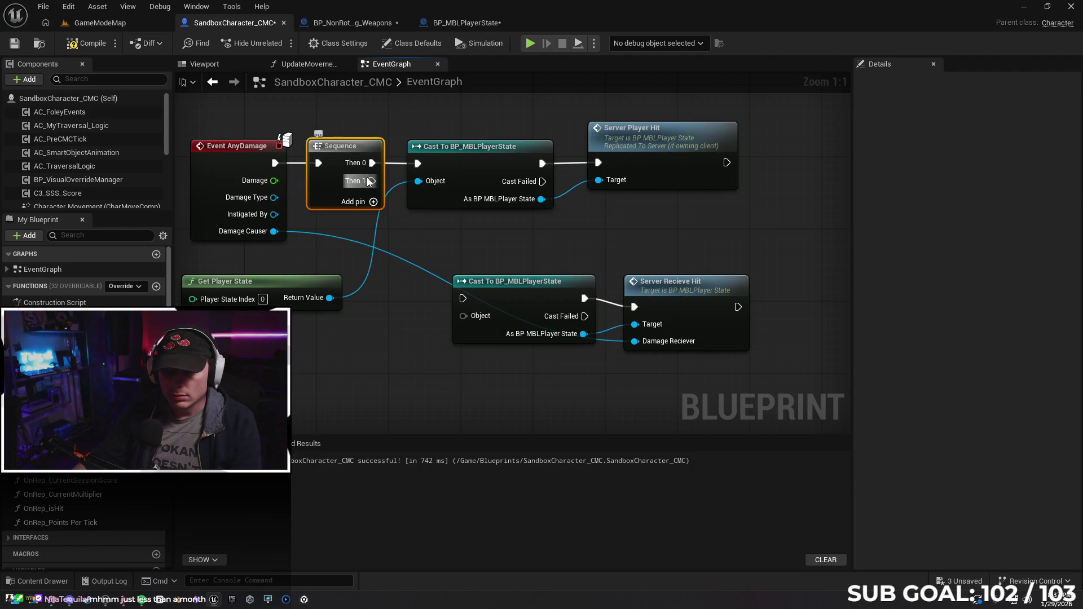
drag(370, 180, 463, 299)
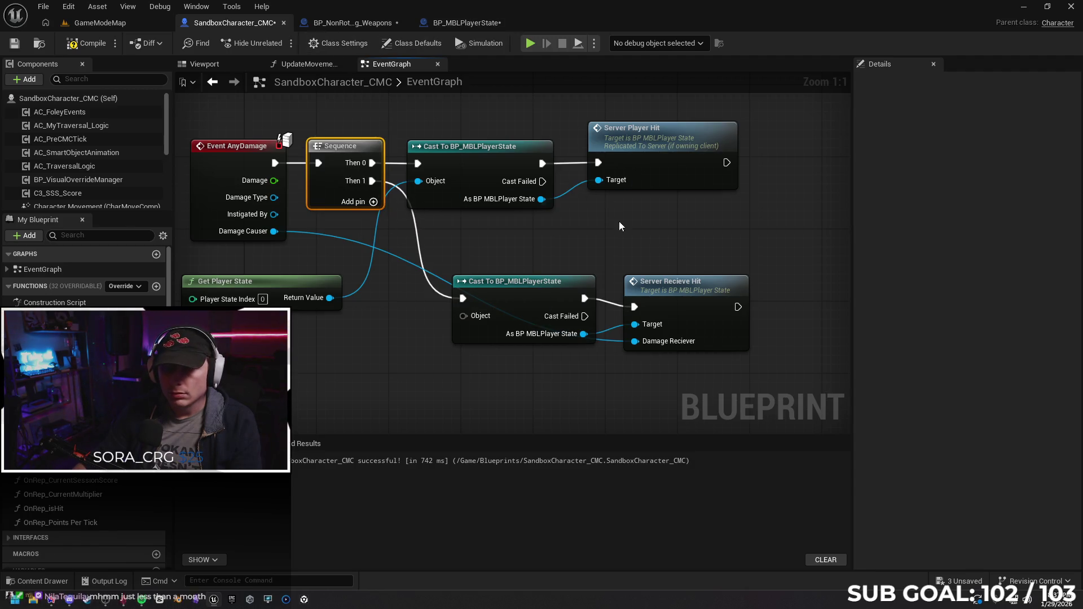
drag(737, 307, 777, 299)
text(print)
key(Return)
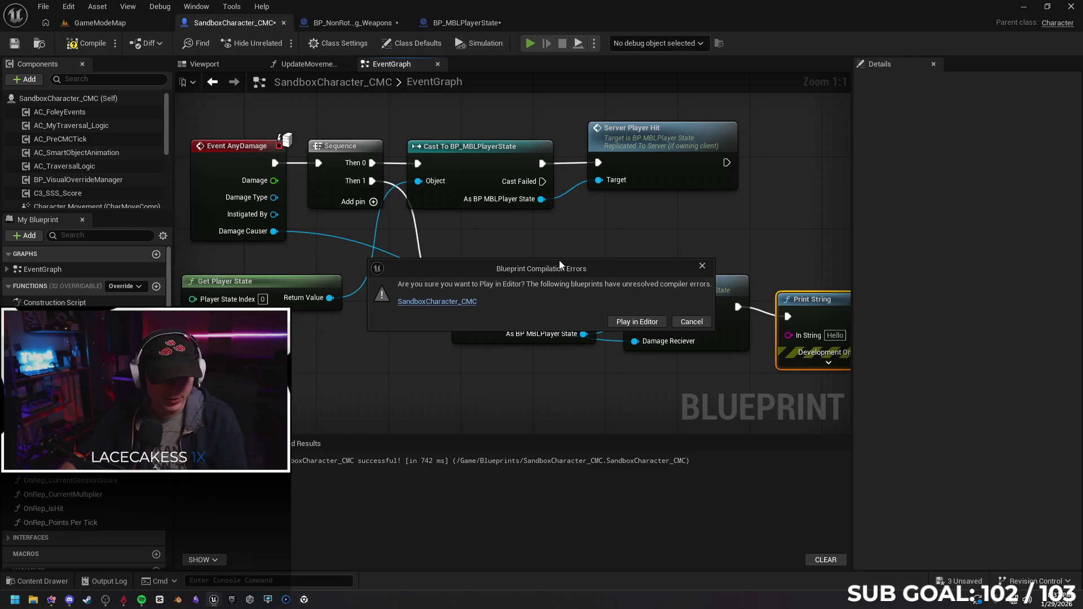
Dismiss the compile-error dialog, reverting to the single cast calling Server Player Hit.
key(Escape)
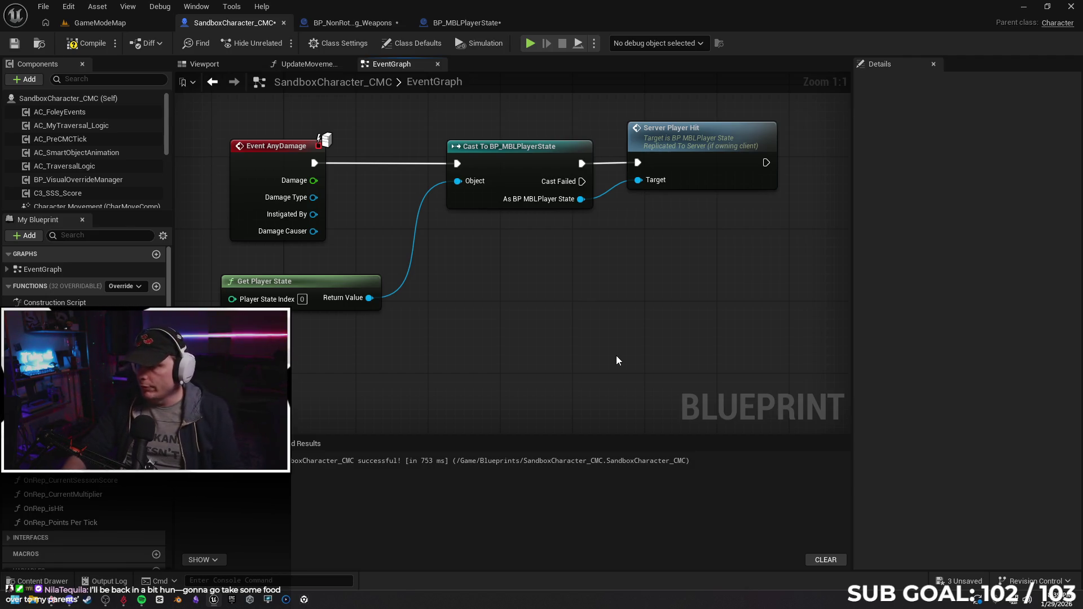
Save the three unsaved assets, nudge Get Player State left, and switch to BP_NonRotating_Weapons.
click(960, 581)
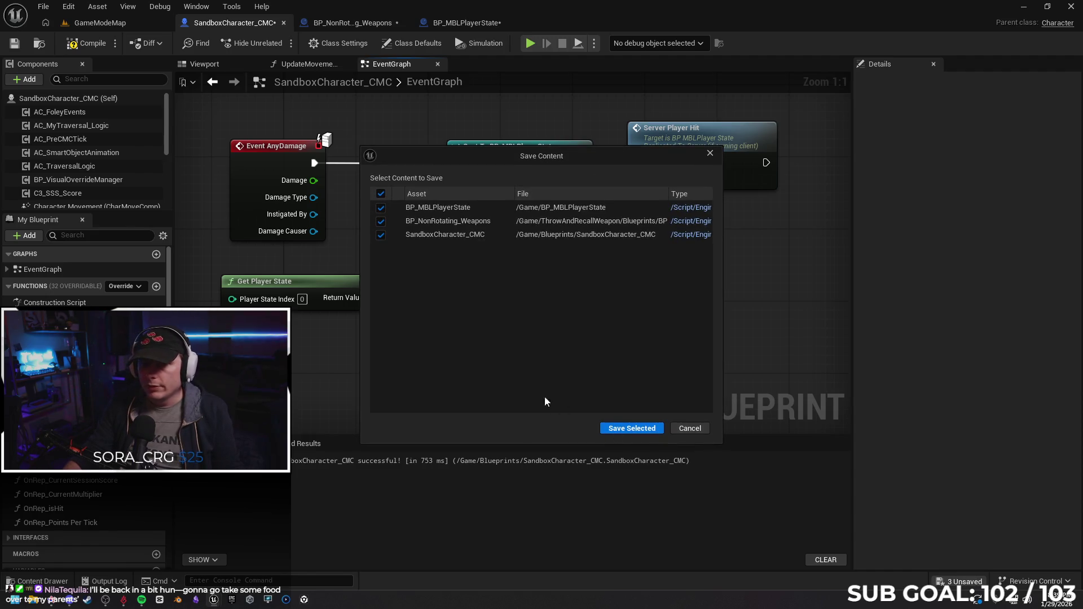
click(631, 428)
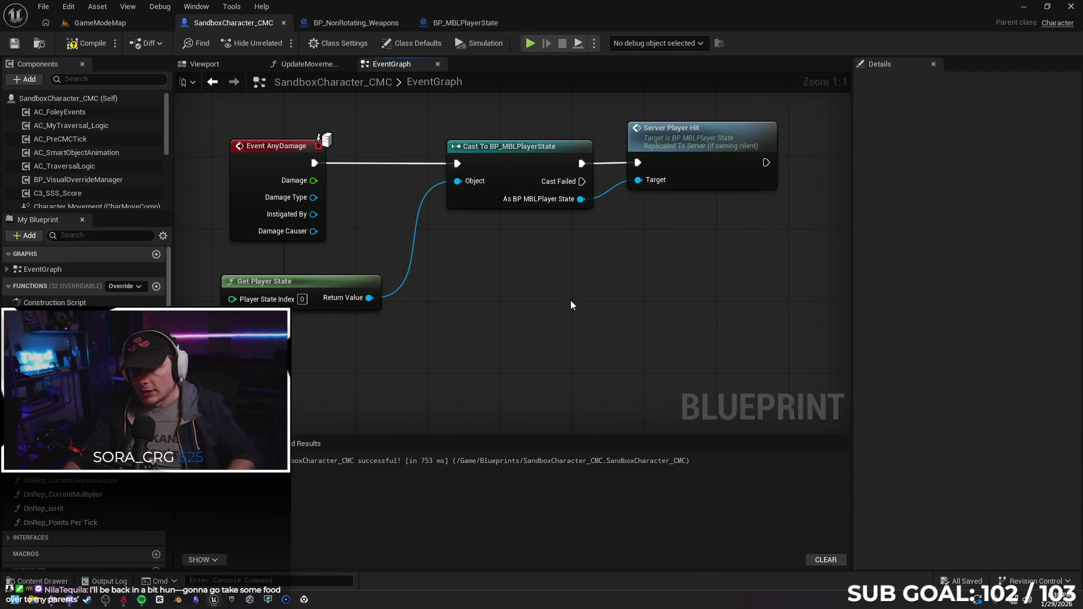
drag(366, 280, 312, 279)
click(455, 319)
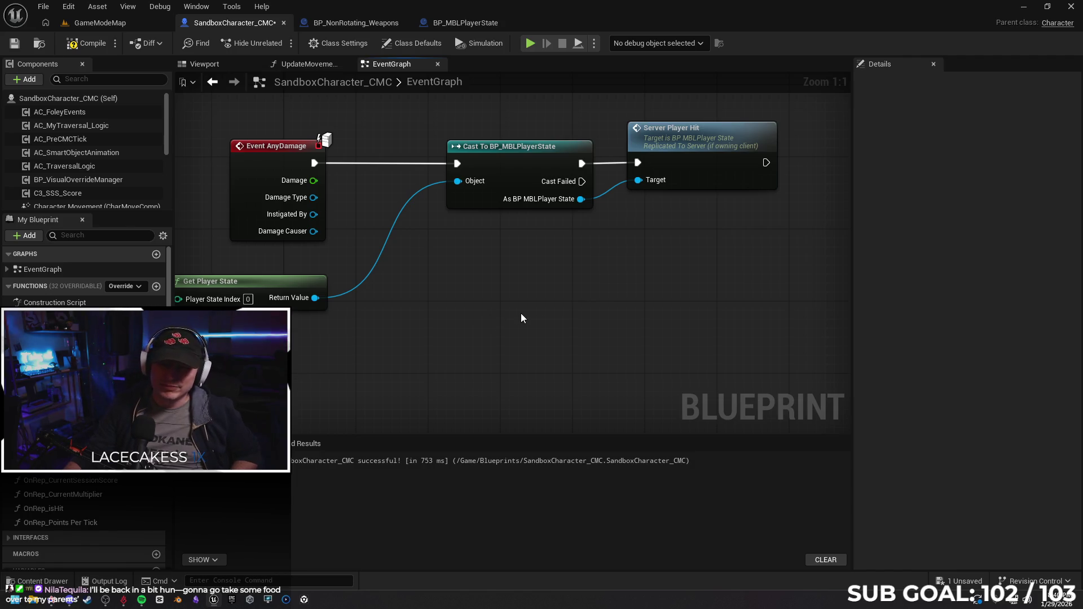
scroll(522, 313, down, 2)
drag(521, 326, 484, 321)
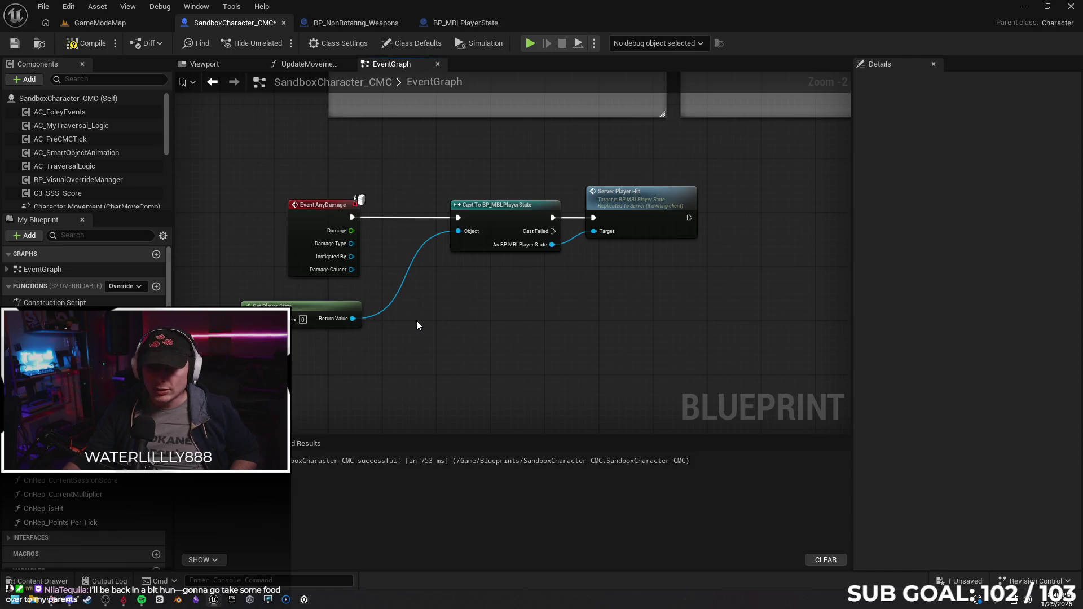
click(369, 23)
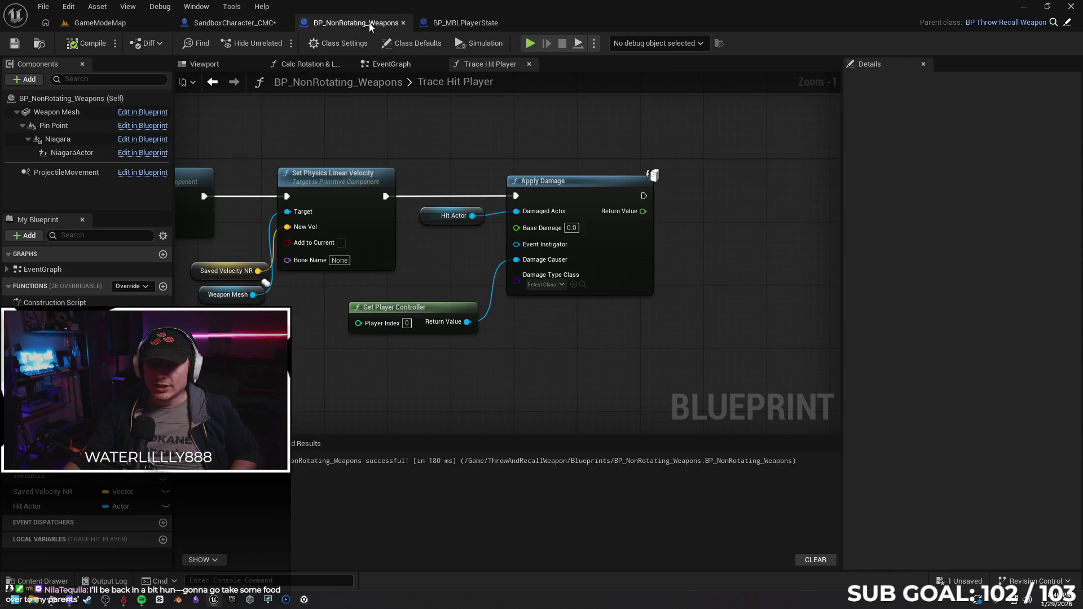
Nudge the Hit Actor getter down in Trace Hit Player, then head back to the SandboxCharacter_CMC event graph.
click(226, 23)
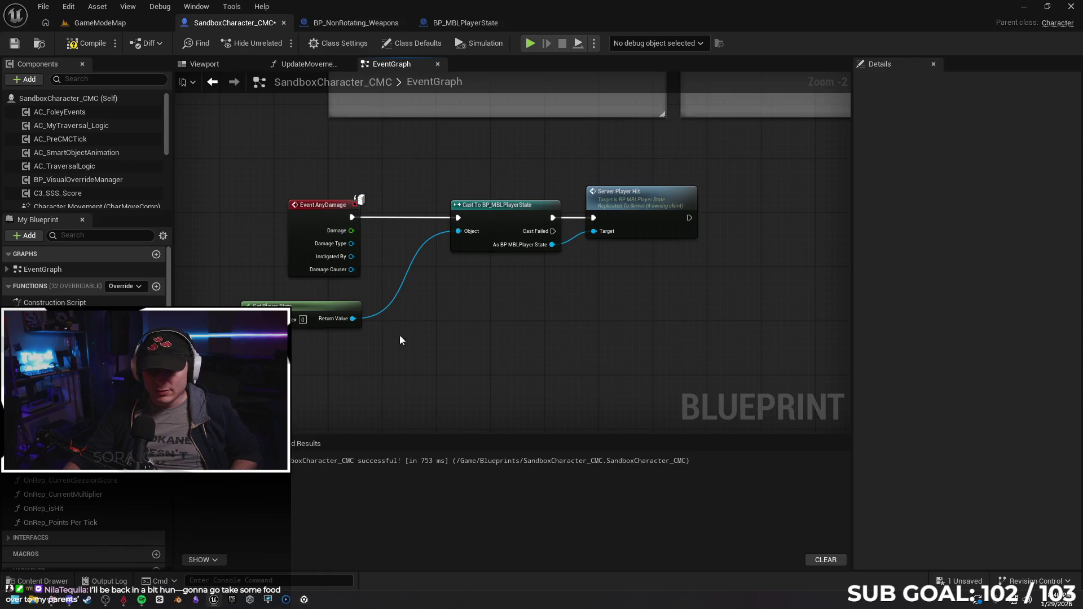
click(356, 23)
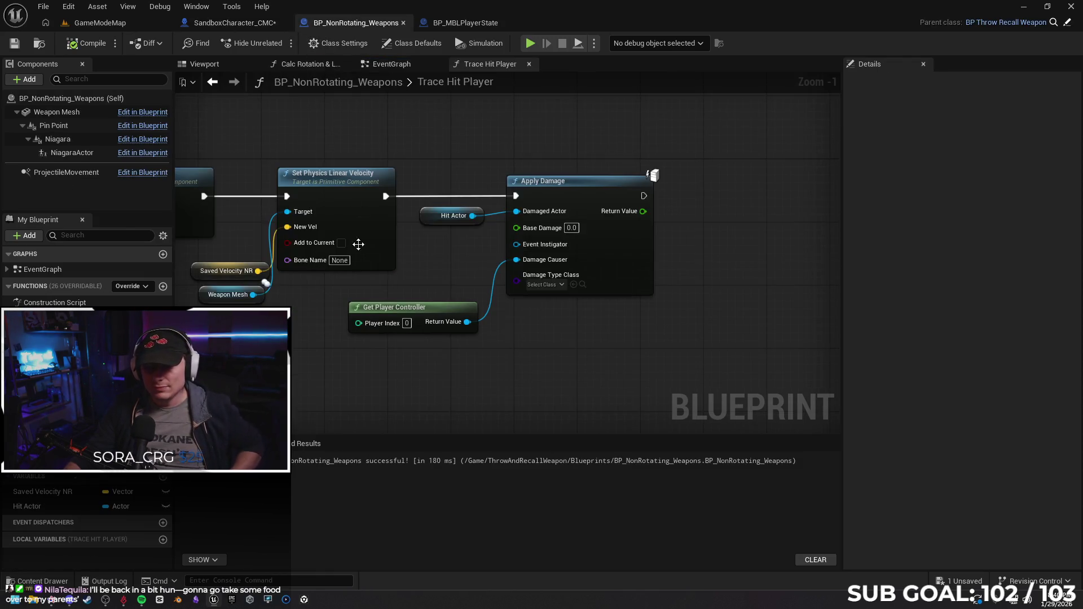
drag(565, 363, 553, 360)
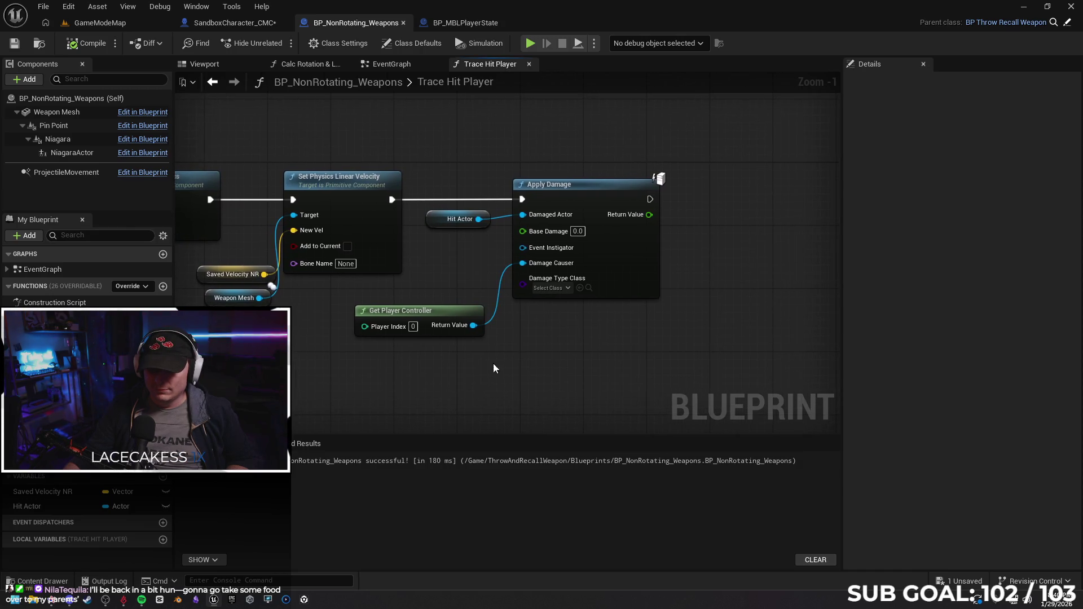
drag(435, 225, 436, 248)
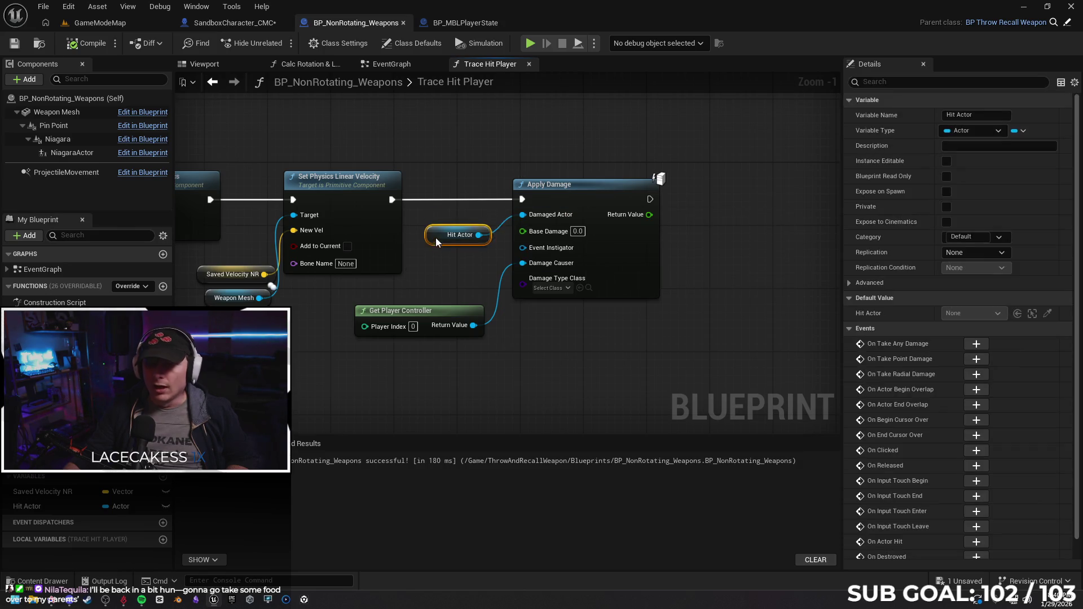
click(544, 325)
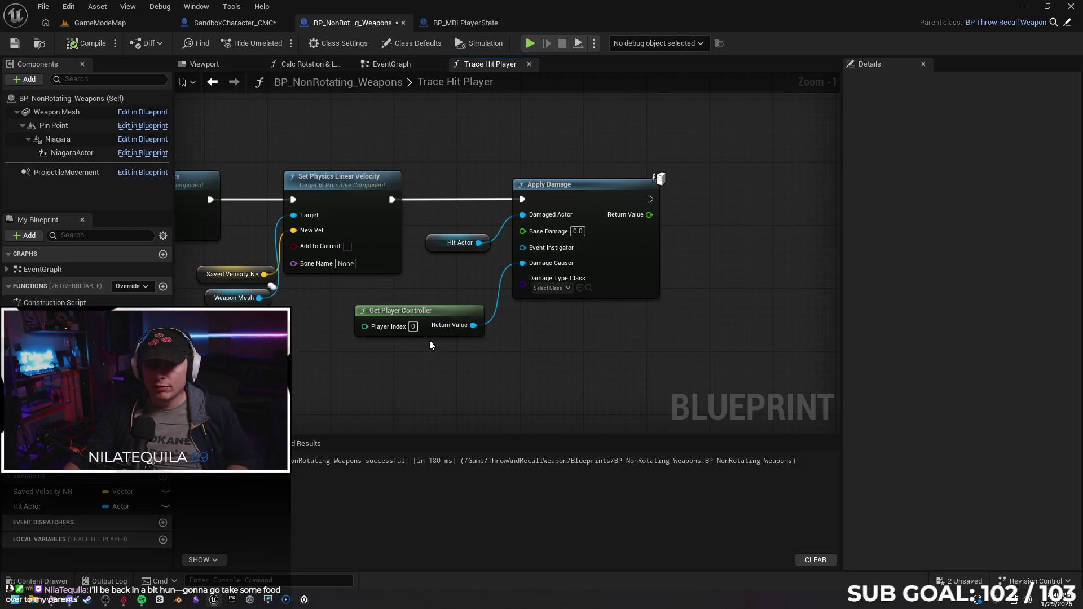
click(234, 23)
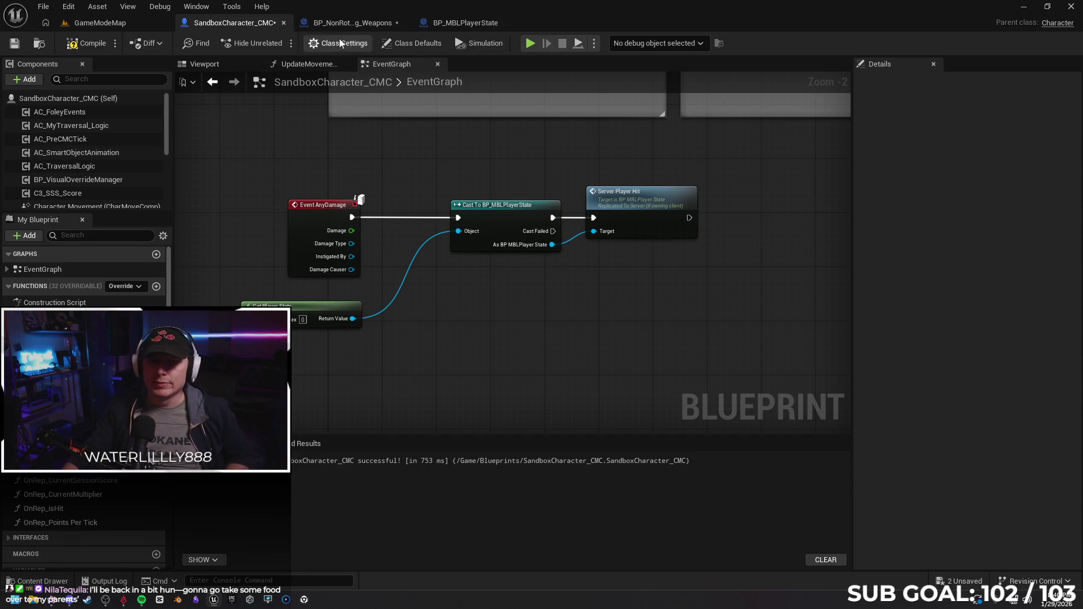
Save SandboxCharacter_CMC and check the BP_NonRotating_Weapons and BP_MBLPlayerState blueprints.
click(344, 22)
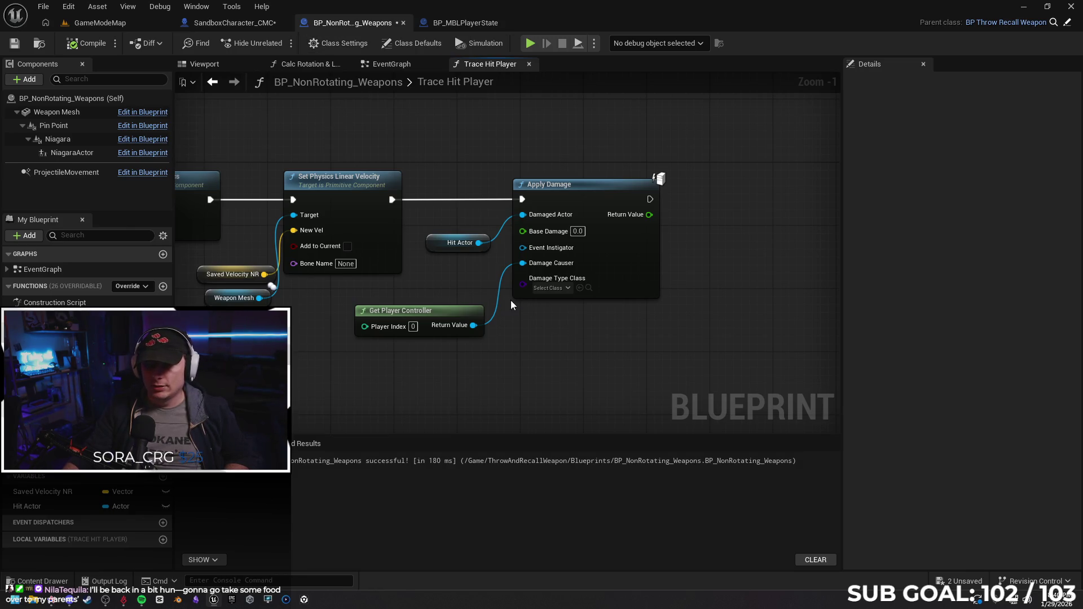
click(232, 22)
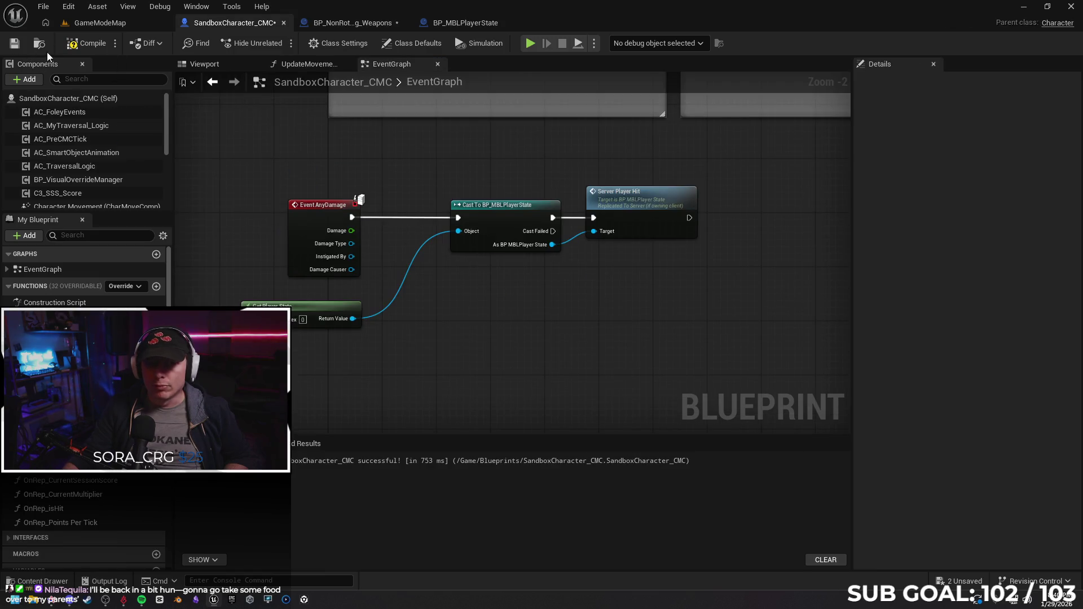
click(14, 44)
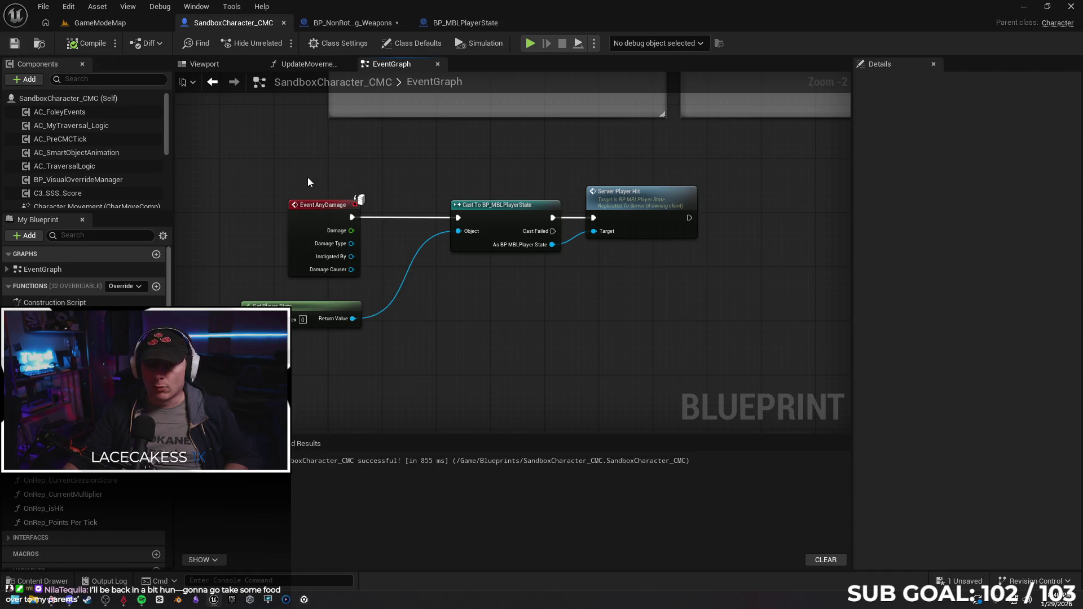
click(351, 22)
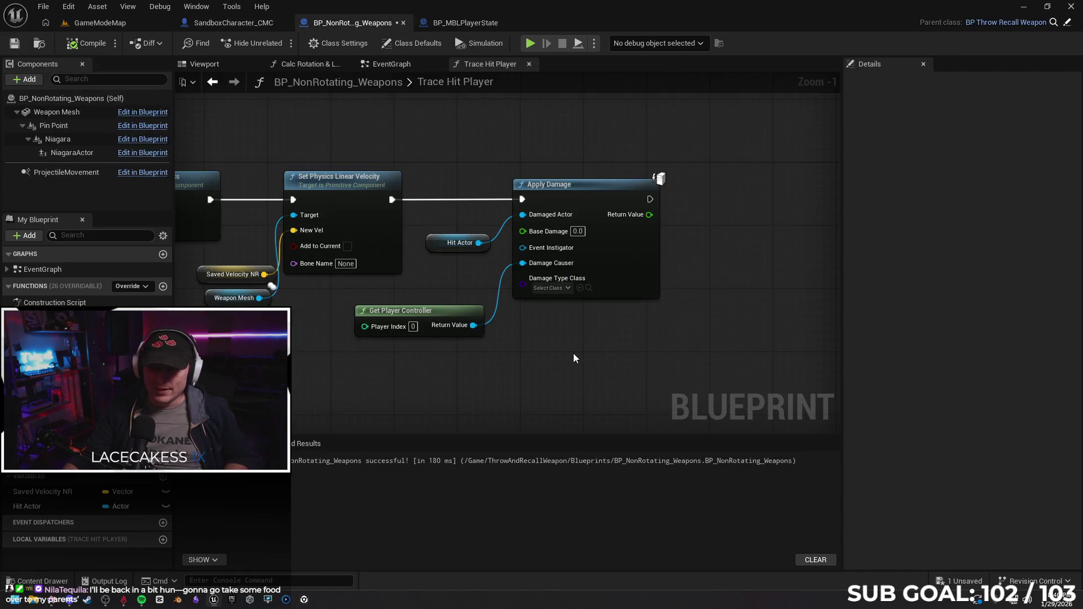
click(465, 23)
Review the event graph and Trace Hit Player once more, then switch to the Gemini browser tab.
click(347, 23)
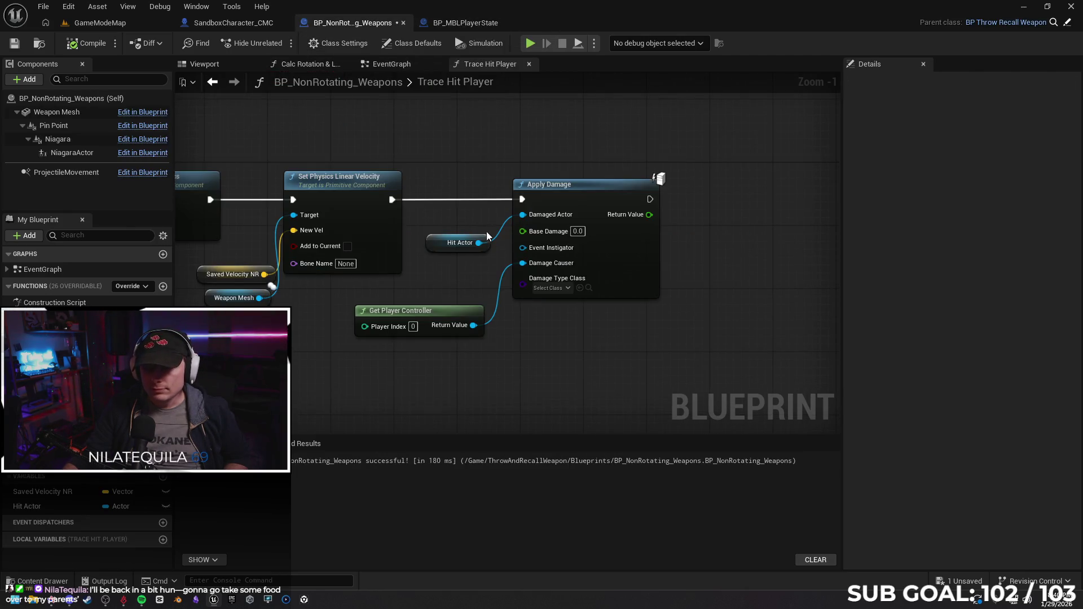
click(233, 23)
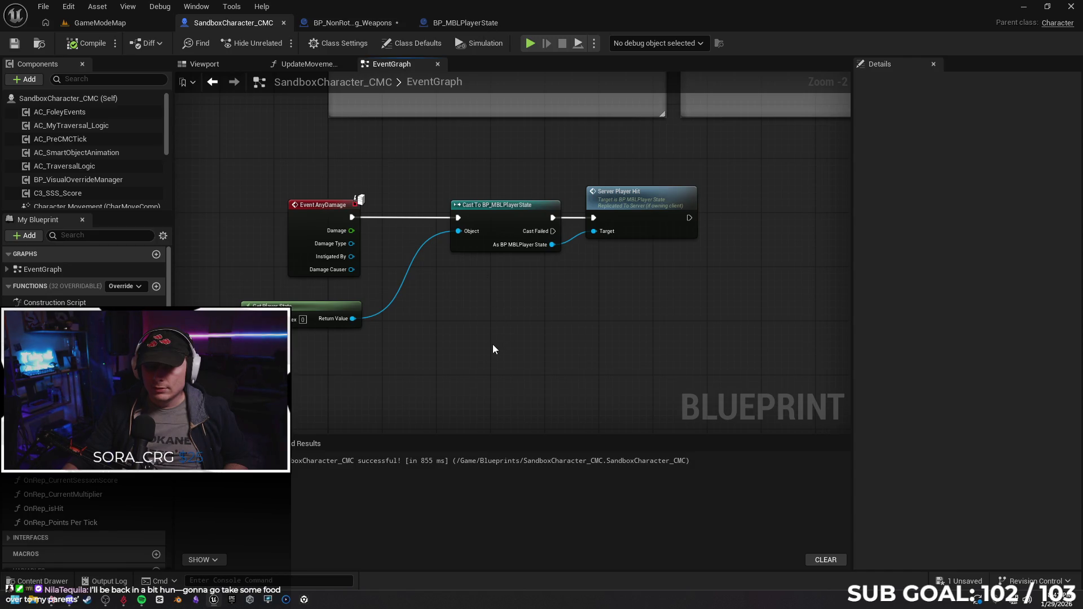
scroll(475, 343, down, 1)
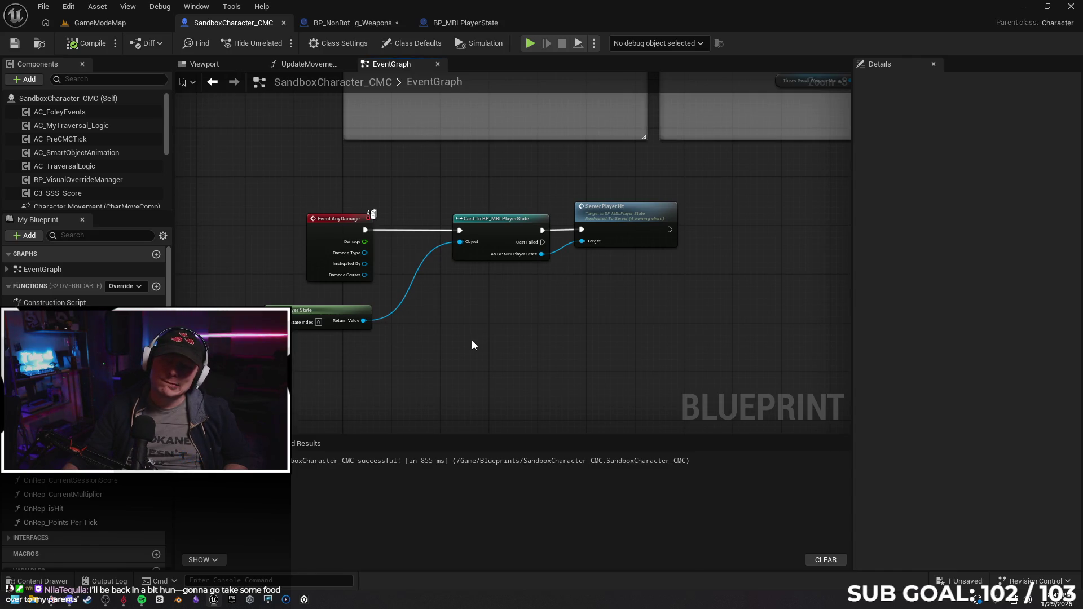
click(354, 22)
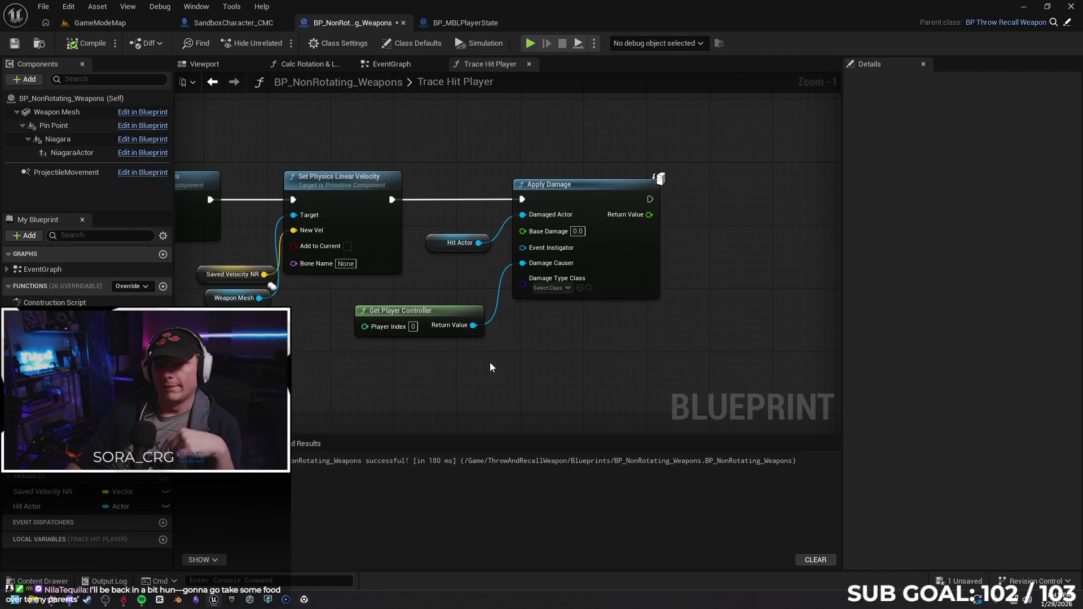
click(66, 601)
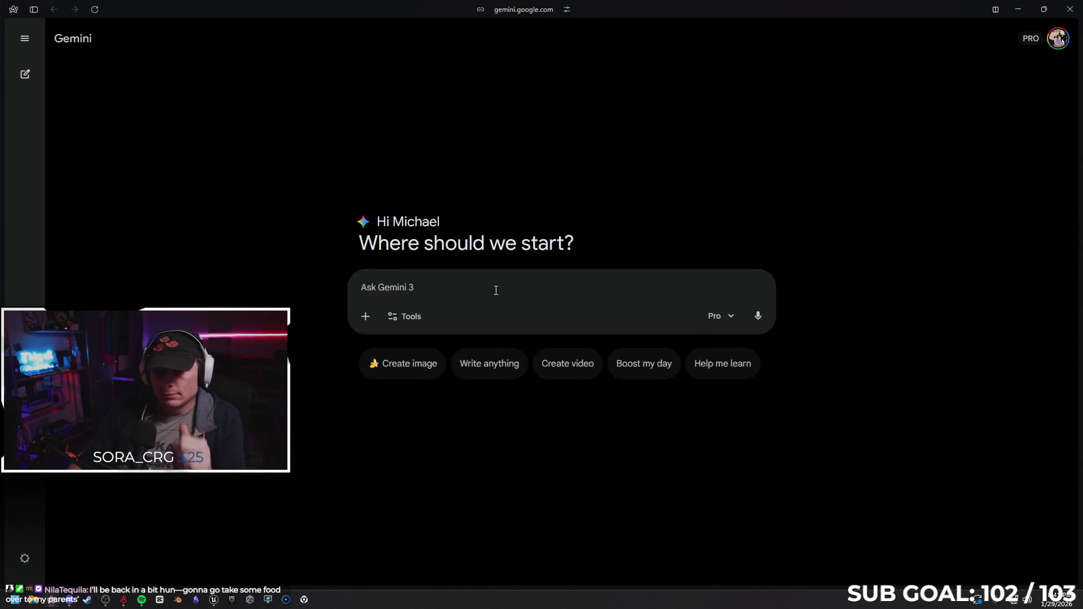
text(Help my logic u)
Write the question about who should call the player-state score-reset logic on a multiplayer ball hit, ending with a new paragraph.
key(BackSpace)
key(BackSpace)
text(u)
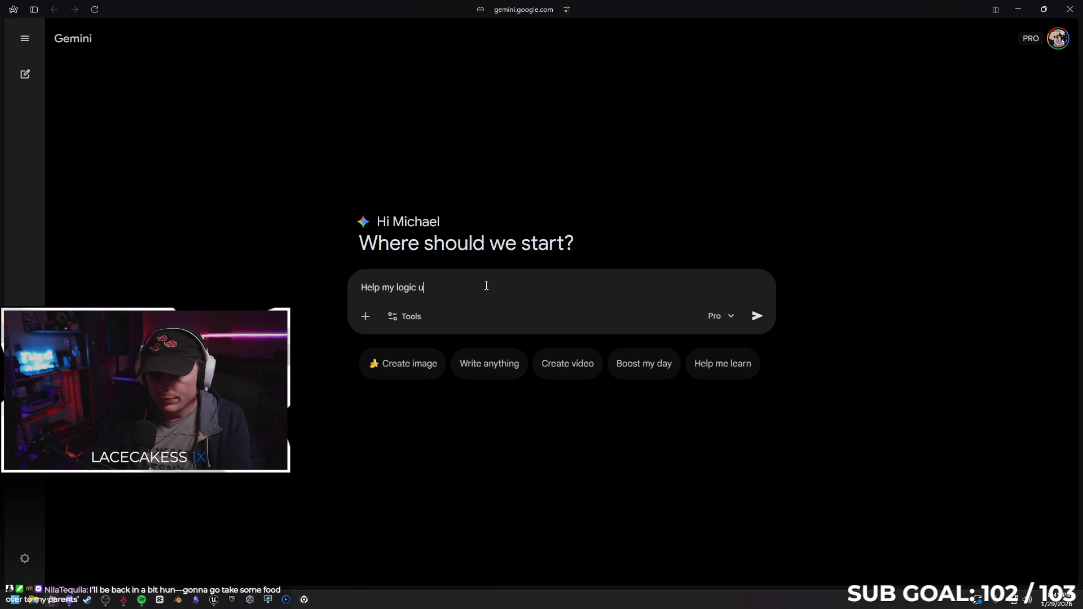
text(out an)
text(un)
text(era)
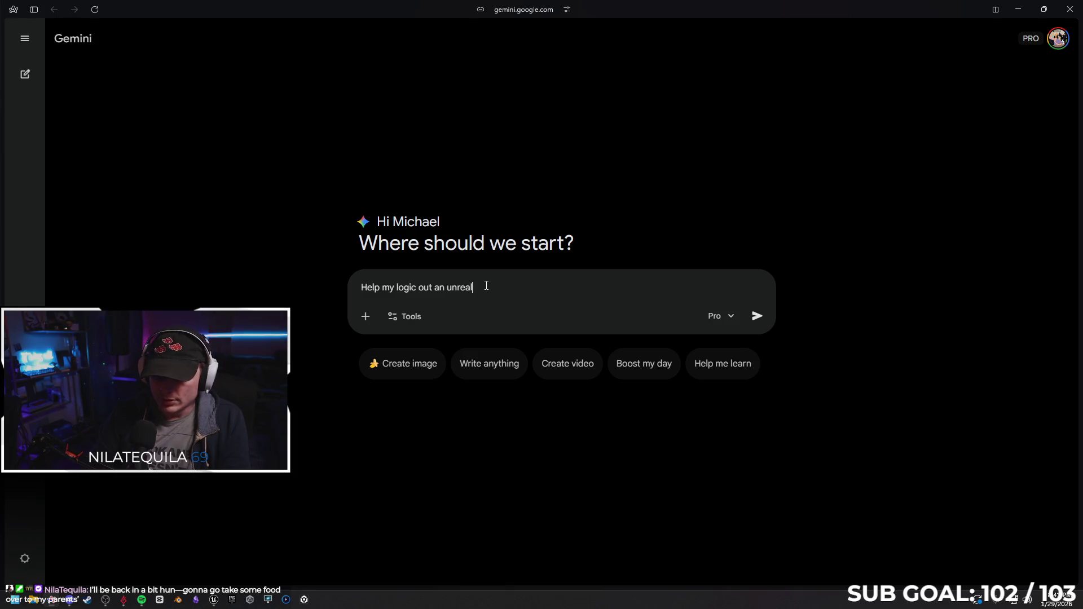
text( blueprint)
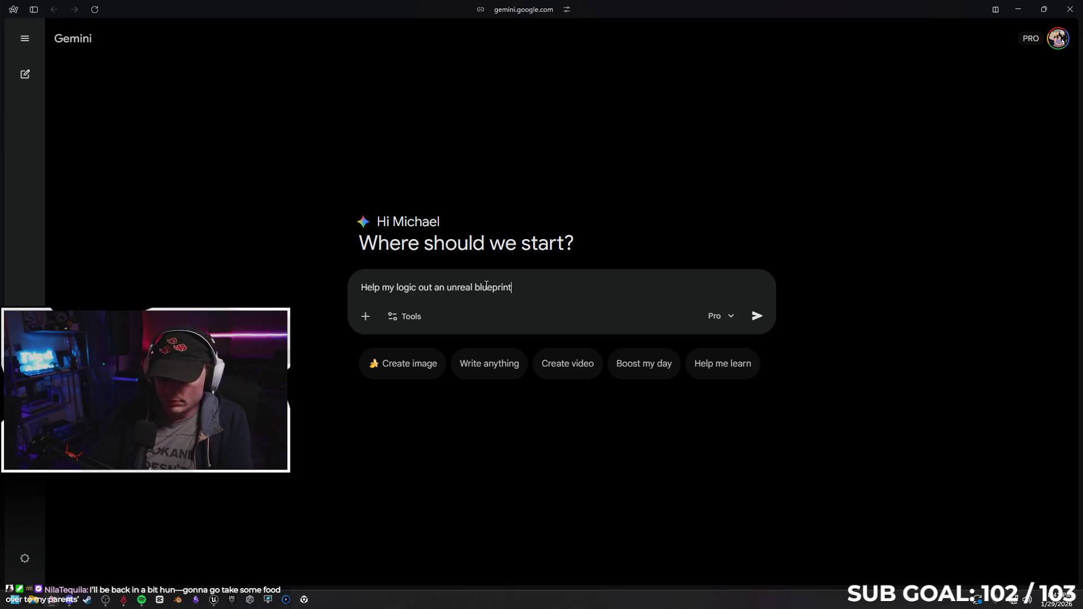
text(. In a multi)
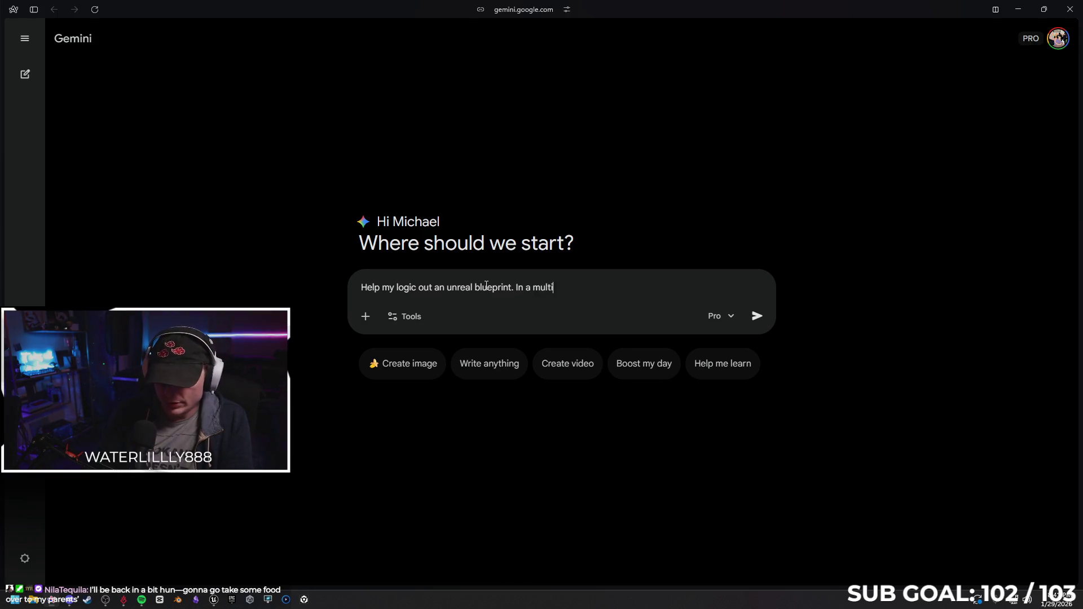
text(player envi)
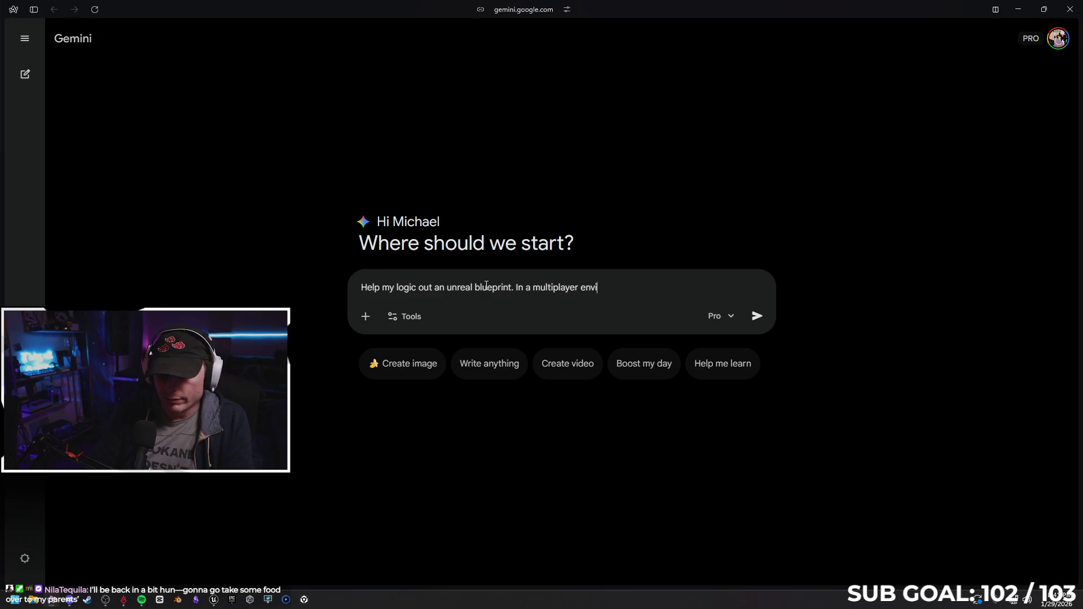
text(ronment, i)
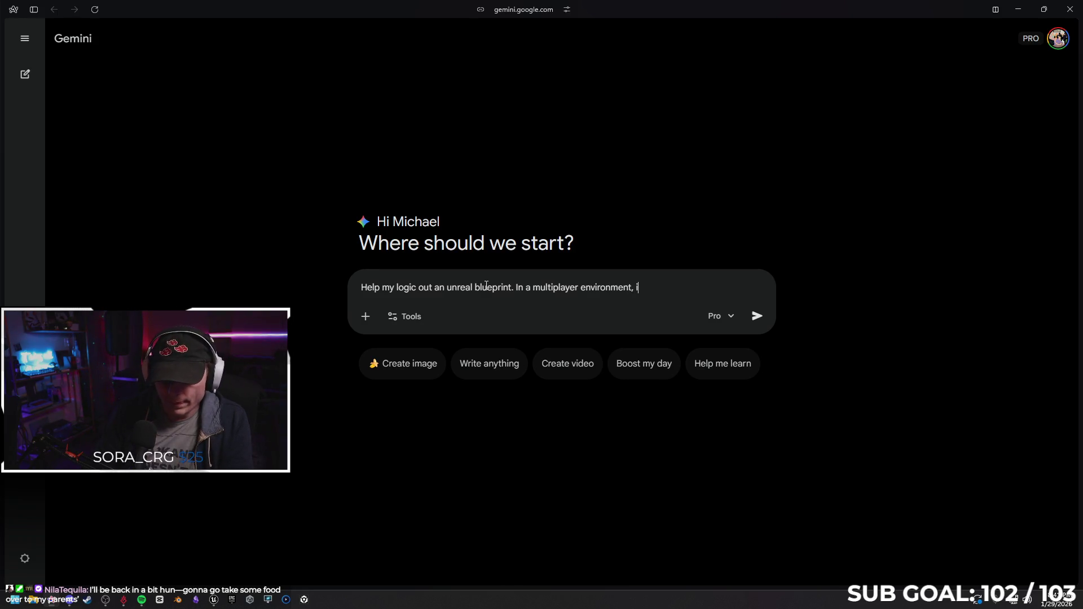
key(BackSpace)
key(BackSpace)
text(y )
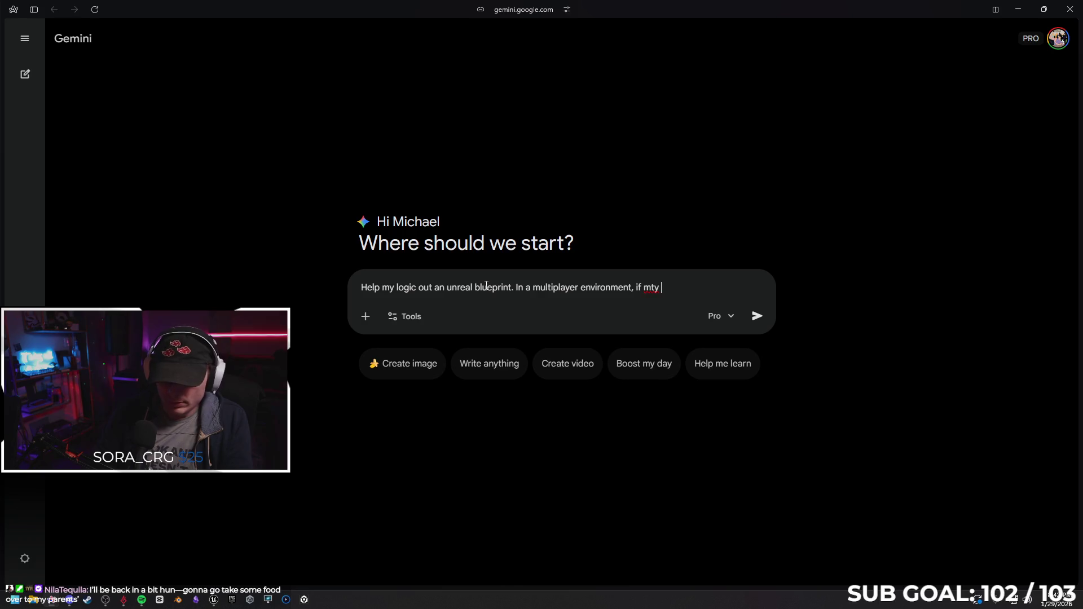
text(player gets hit by )
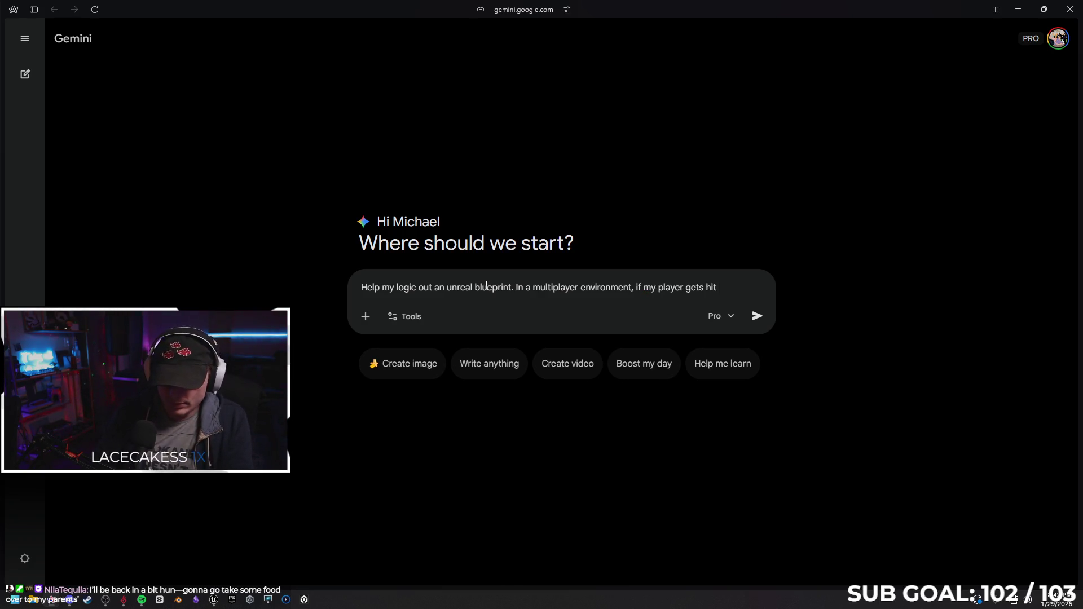
text(a ball,)
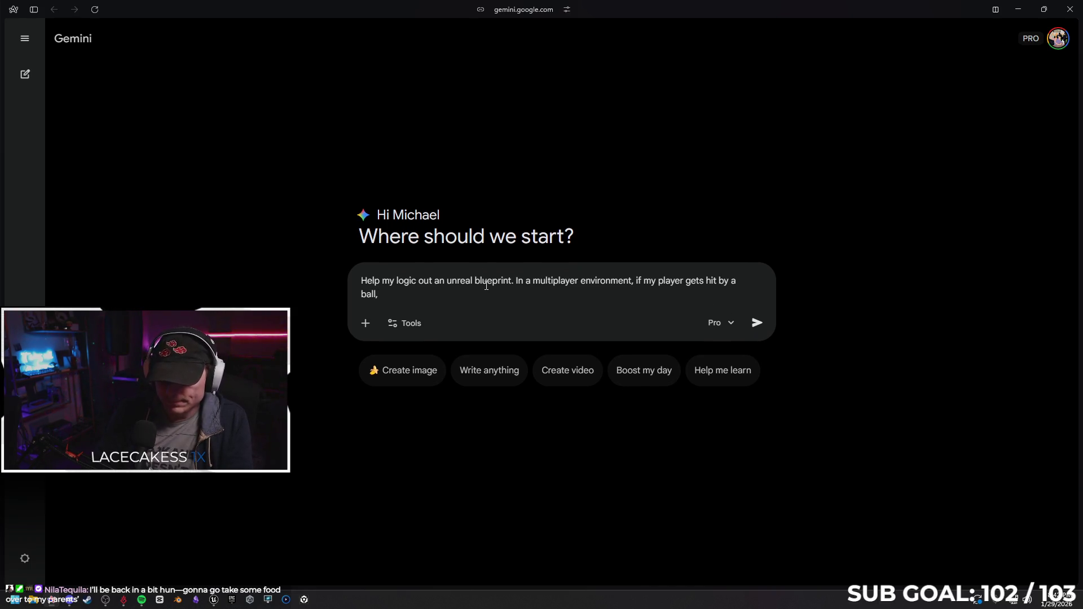
text( it resets th)
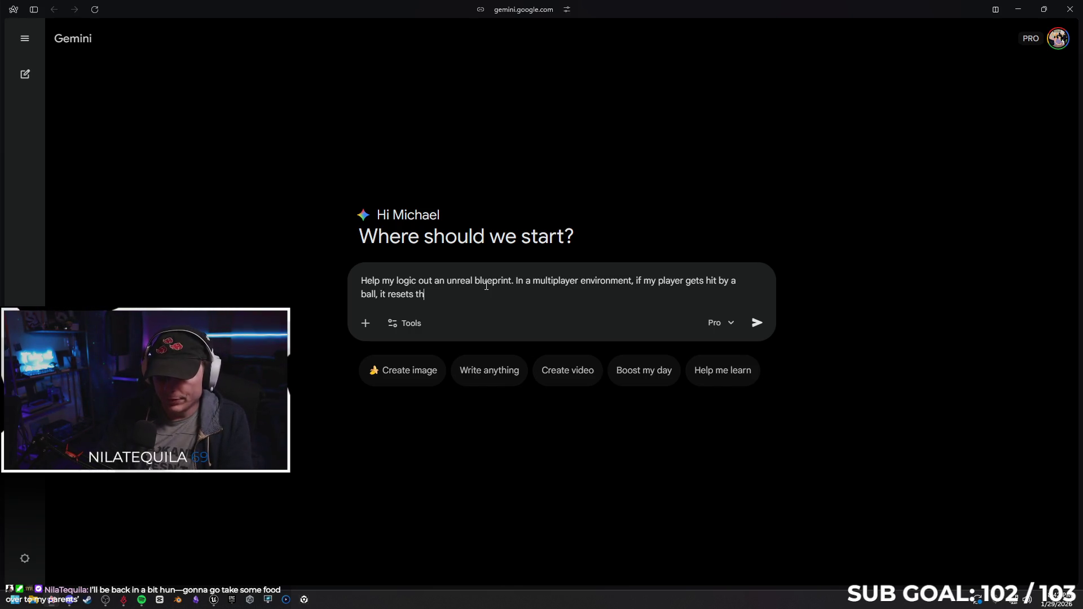
text(e players score)
key(BackSpace)
key(BackSpace)
key(BackSpace)
key(BackSpace)
key(BackSpace)
key(BackSpace)
key(BackSpace)
key(BackSpace)
key(BackSpace)
key(BackSpace)
text(hit players)
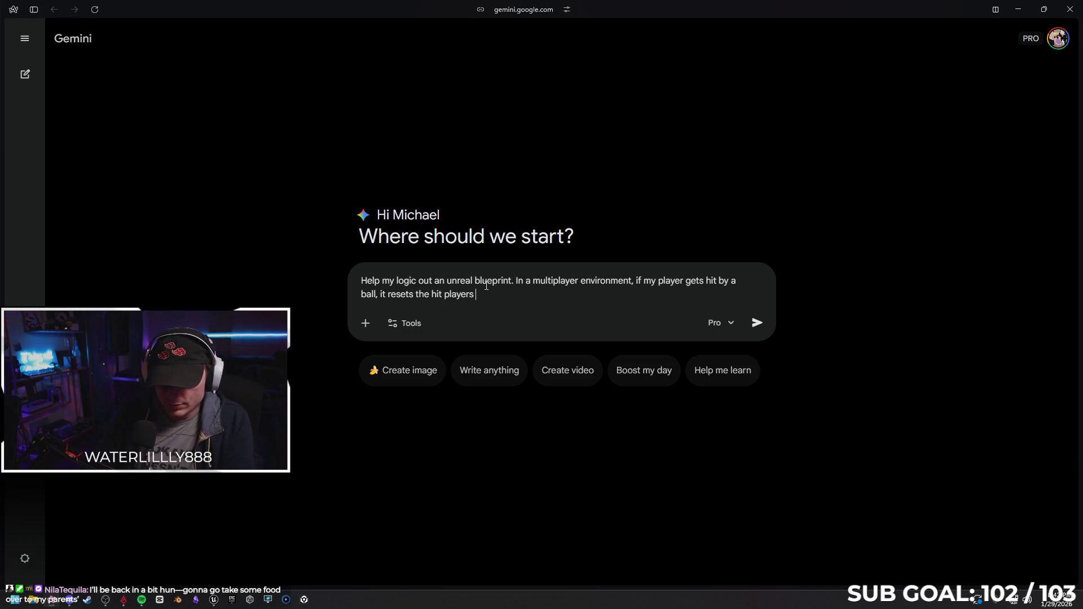
text( score. I al)
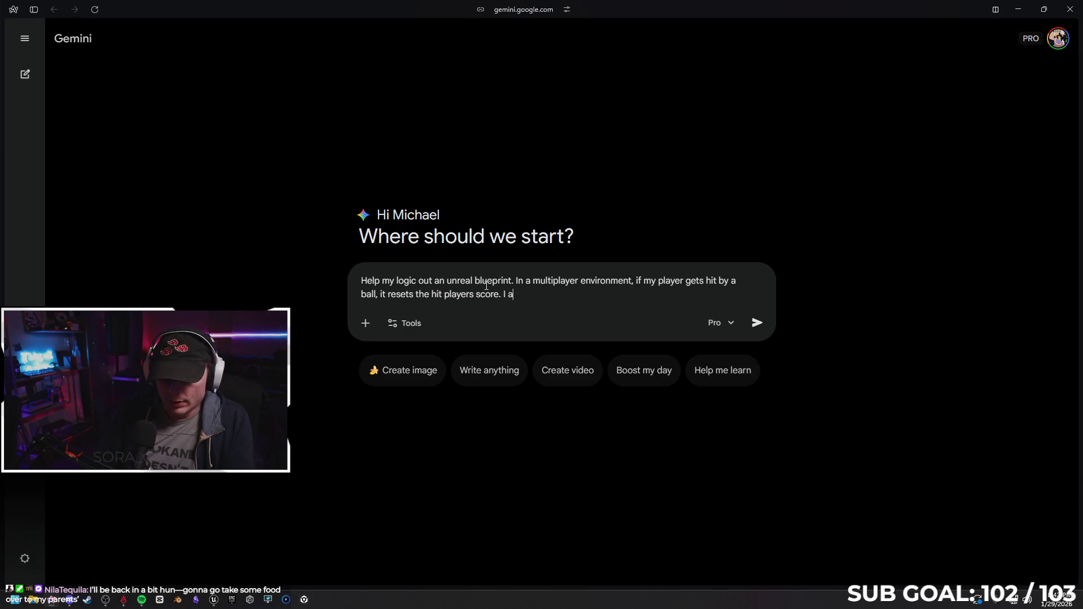
text(ready have the )
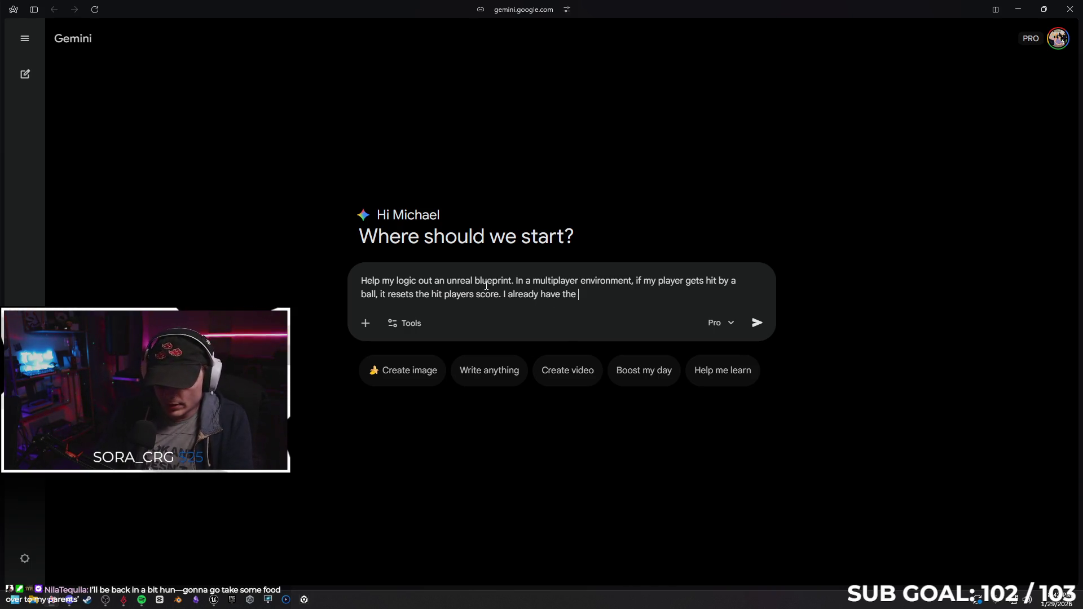
text(logic insid)
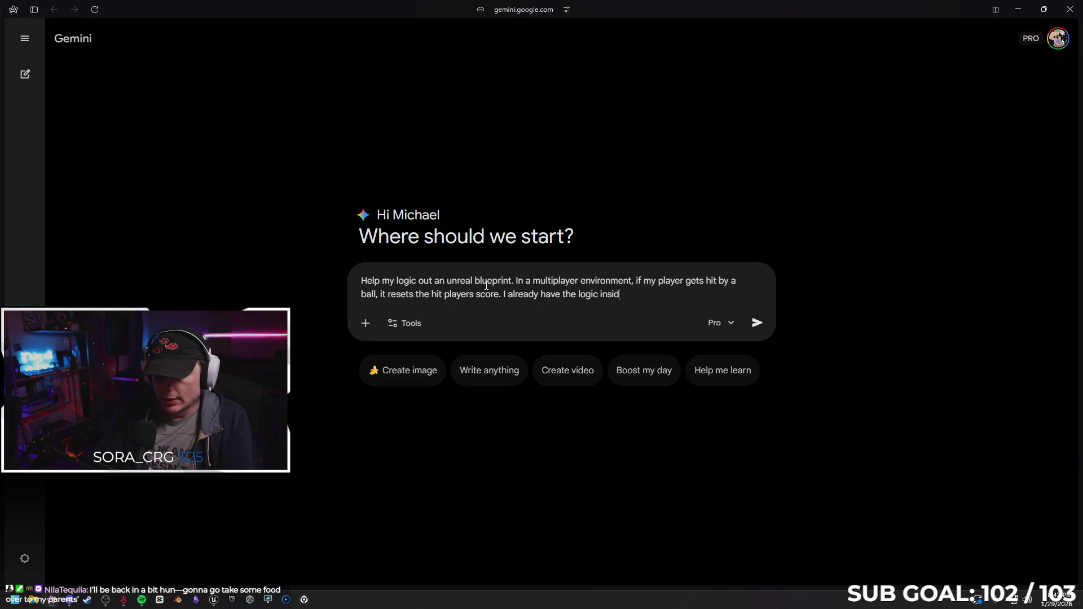
text(e the player state, but I'm having)
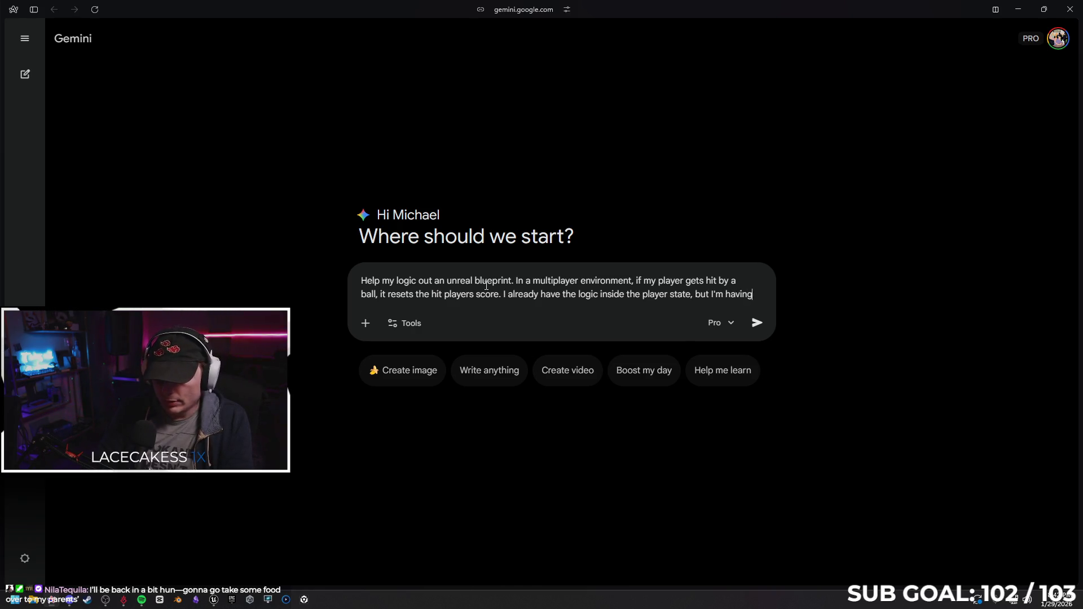
text( troubling)
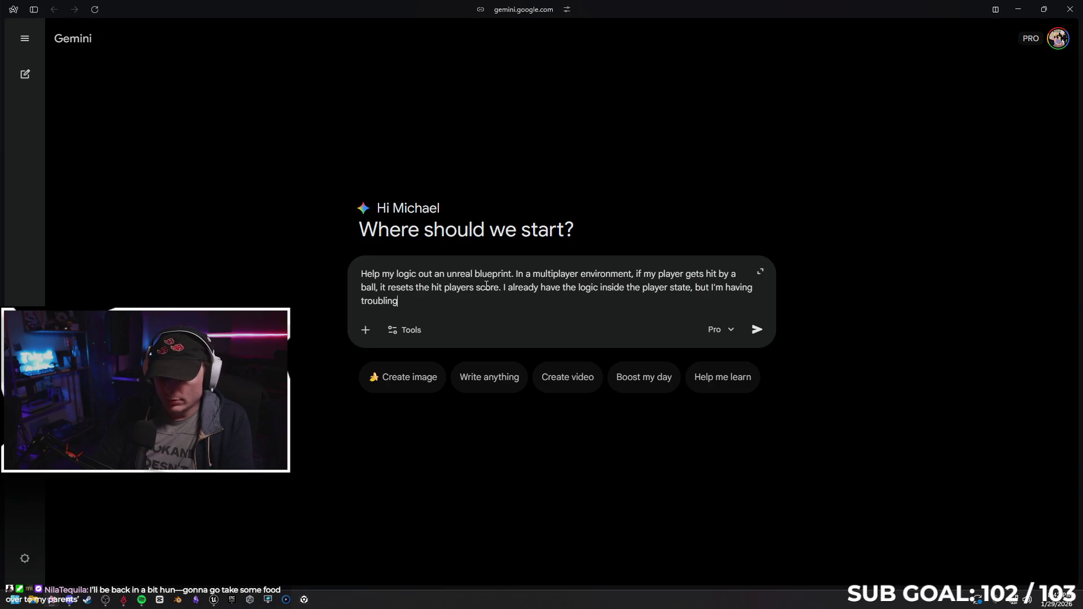
text( understanding )
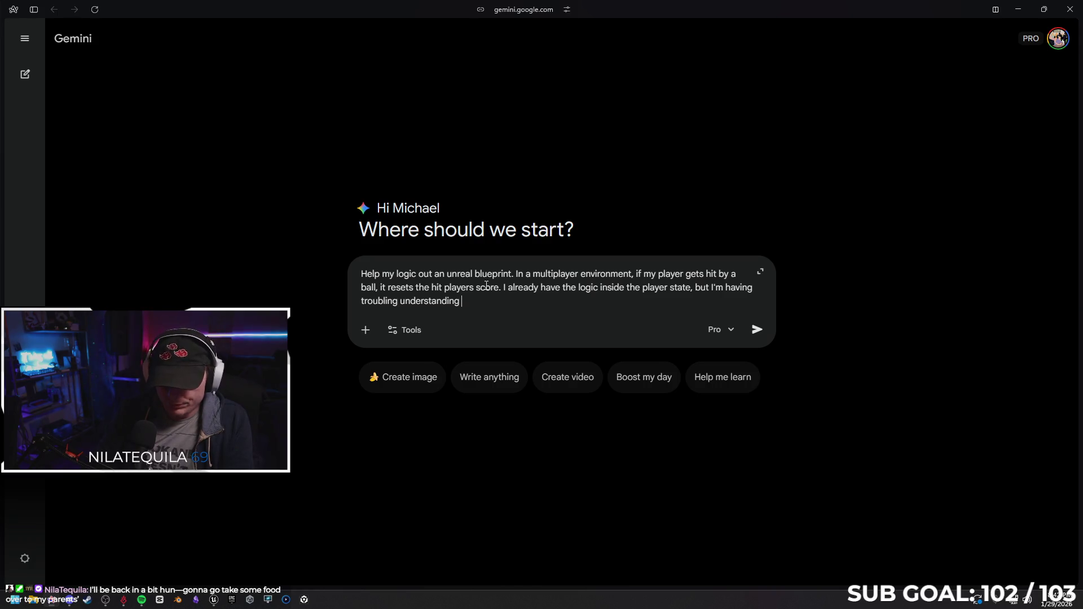
text(who and where )
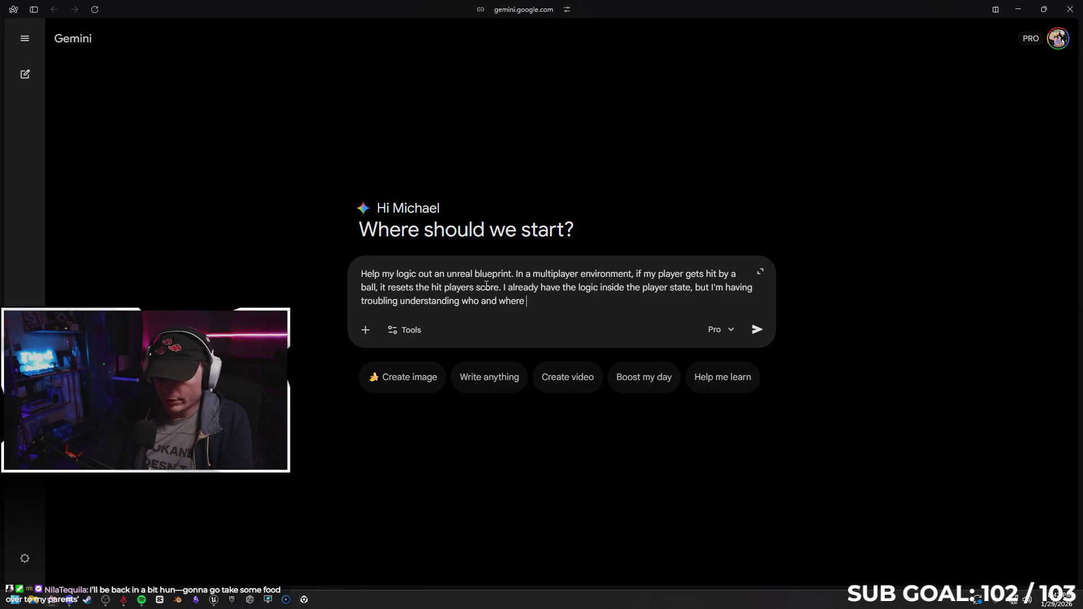
text(to call the logic.)
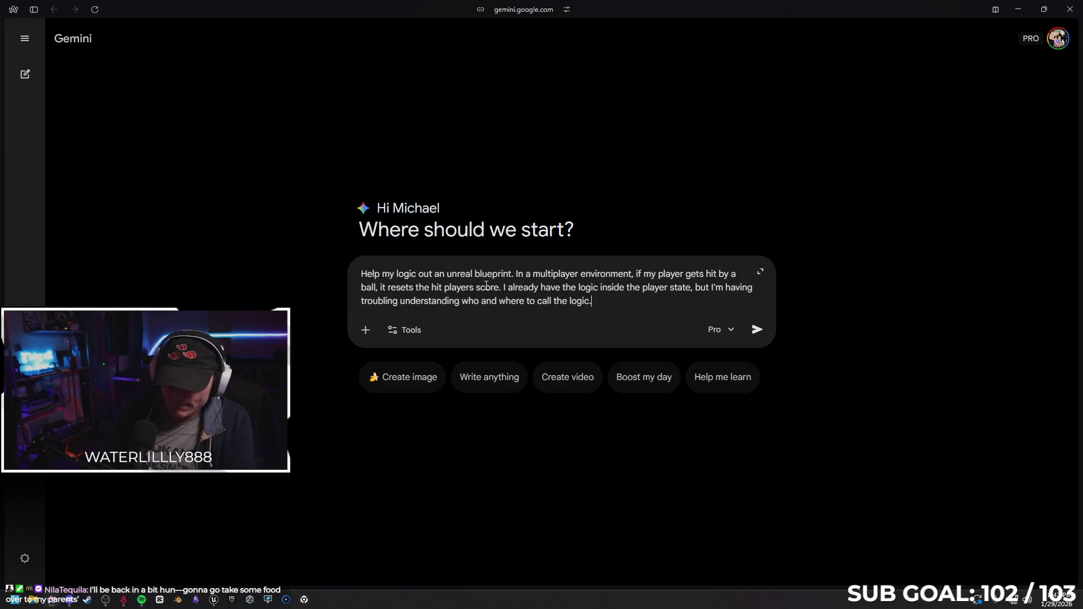
key(shift+Return)
key(shift+Return)
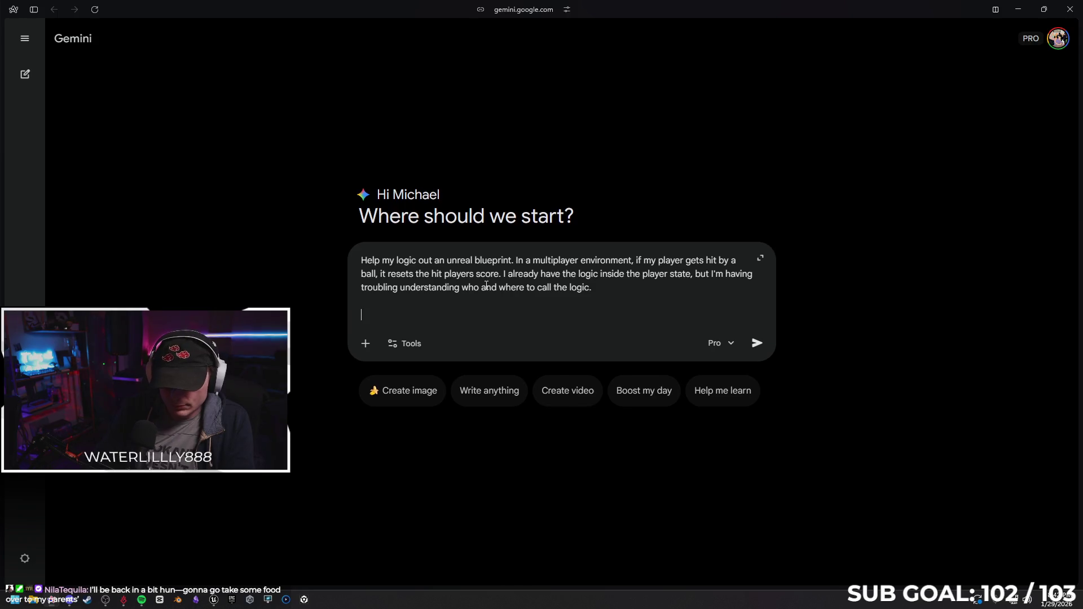
text(My ball's BP has a “)
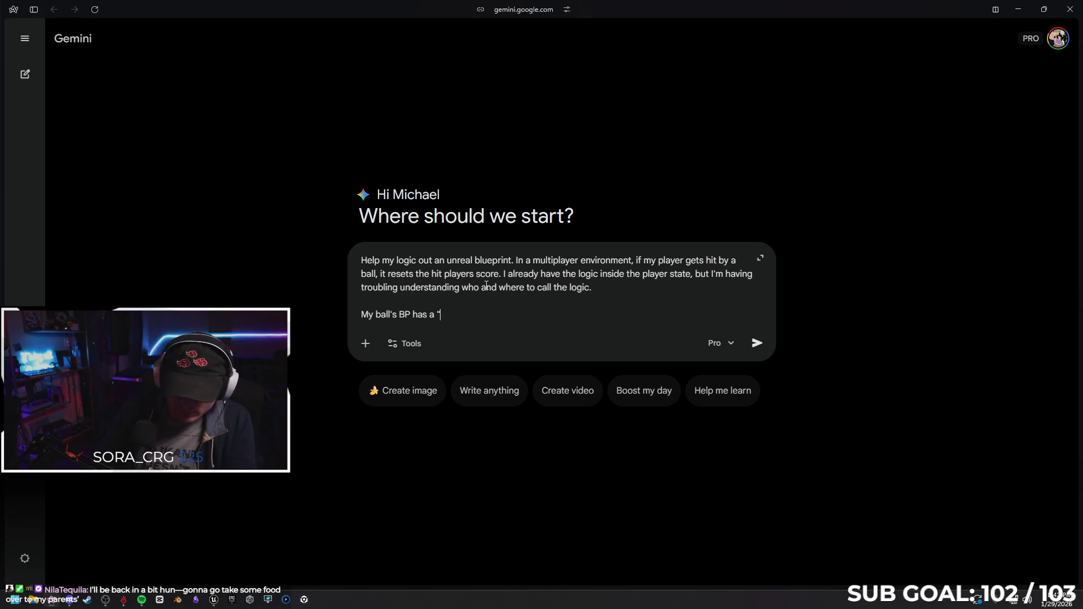
text(on )
text(player hit" function,)
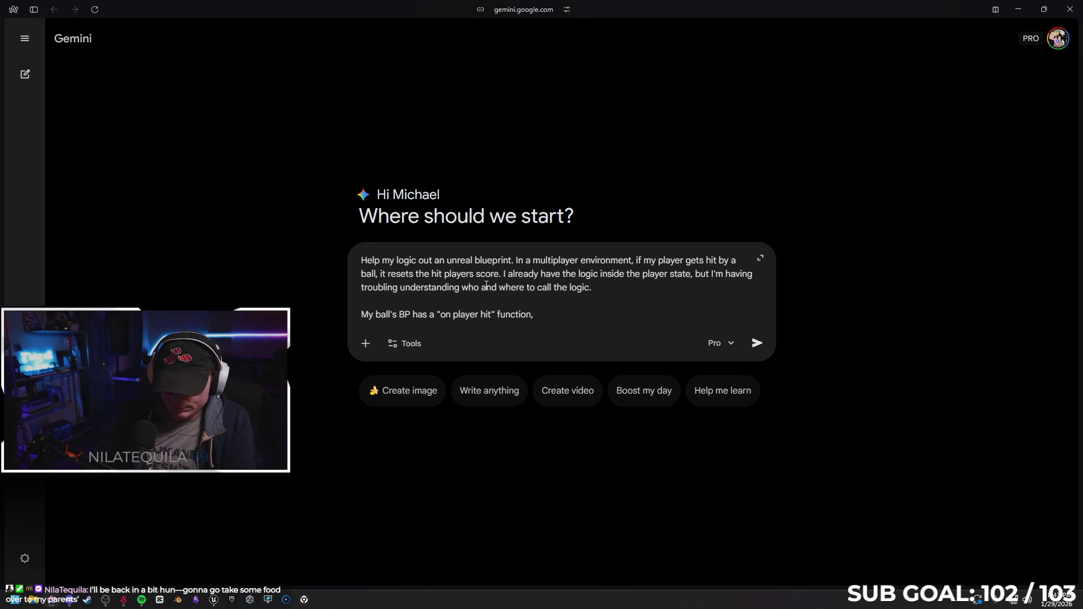
key(BackSpace)
text( if that helps)
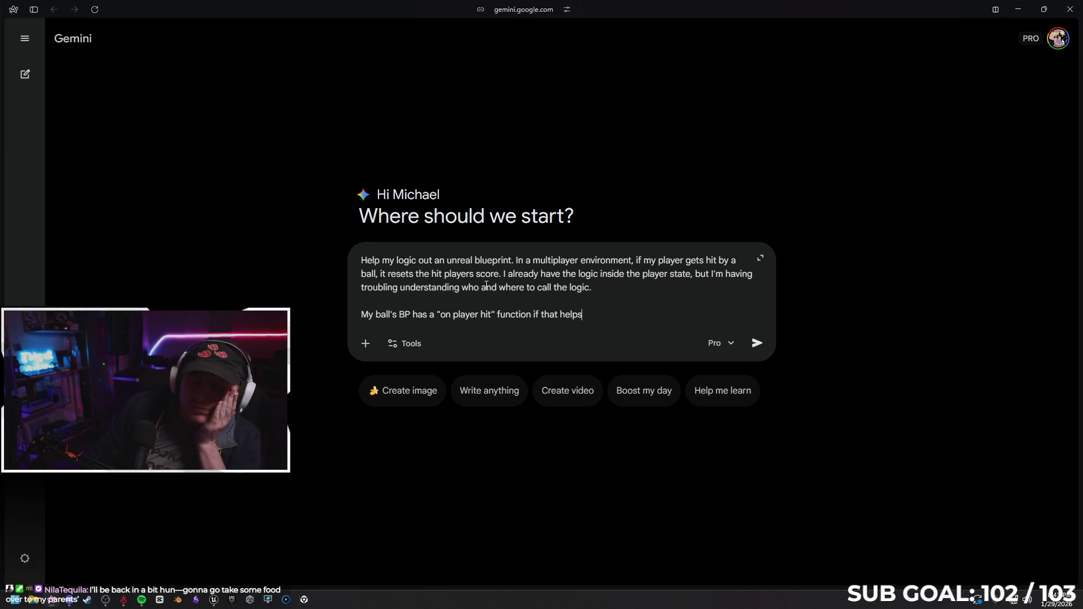
Add that the ball blueprint has an 'on player hit' function, send the prompt, and return to Unreal.
key(Return)
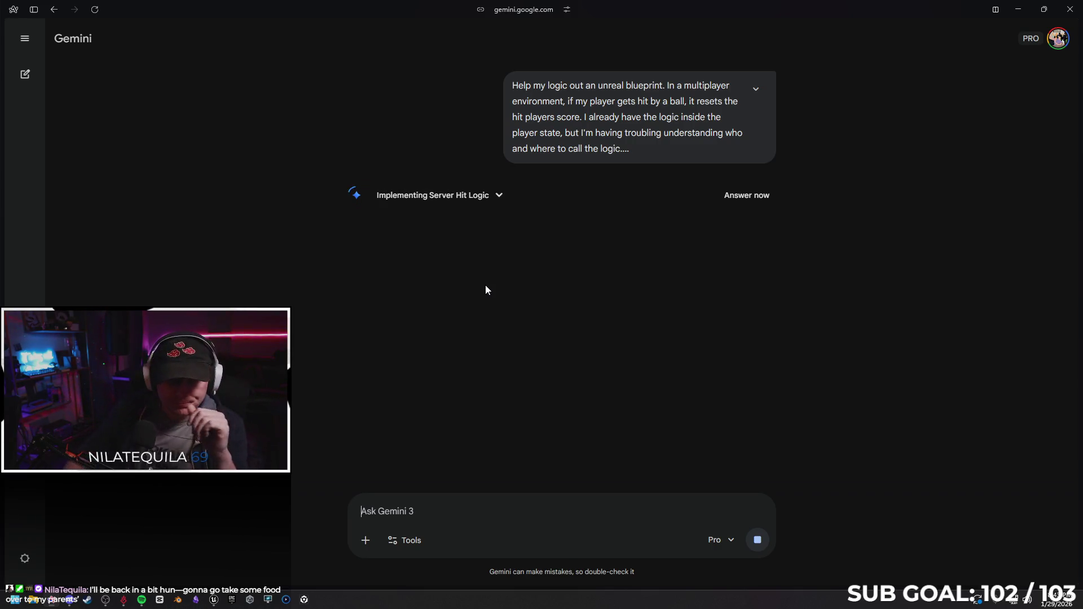
click(220, 601)
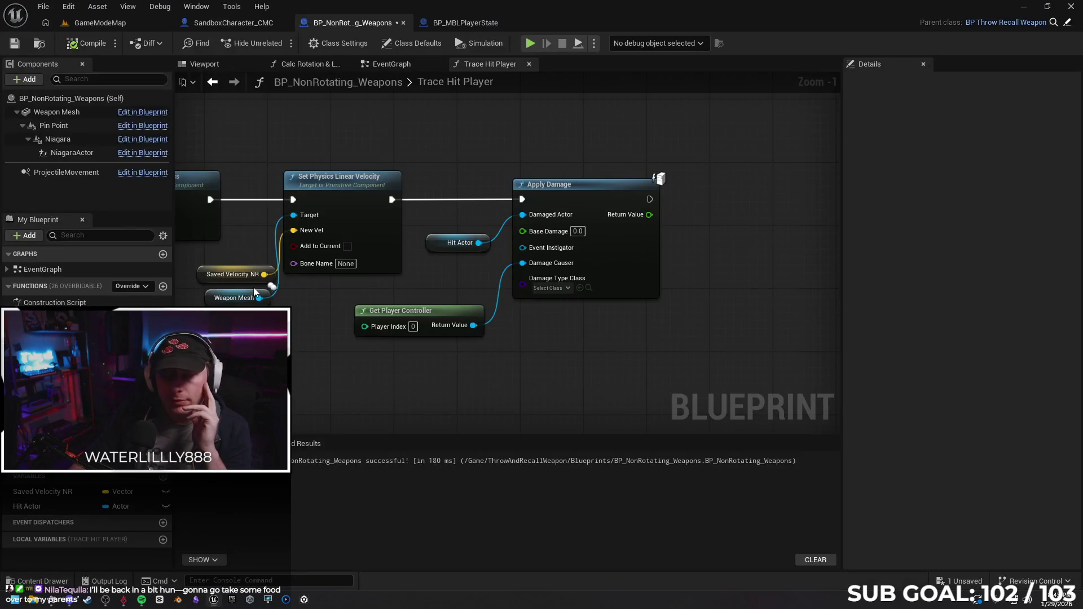
Save BP_NonRotating_Weapons with Ctrl+S and bring SandboxCharacter_CMC's damage nodes into view.
drag(365, 339, 413, 338)
scroll(413, 335, down, 3)
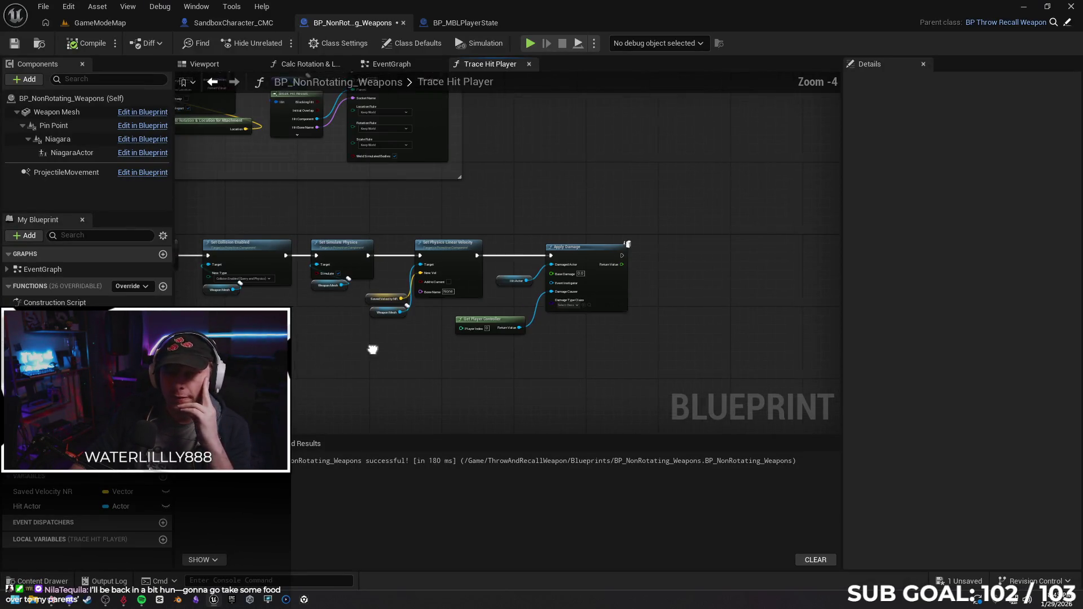
key(ctrl+s)
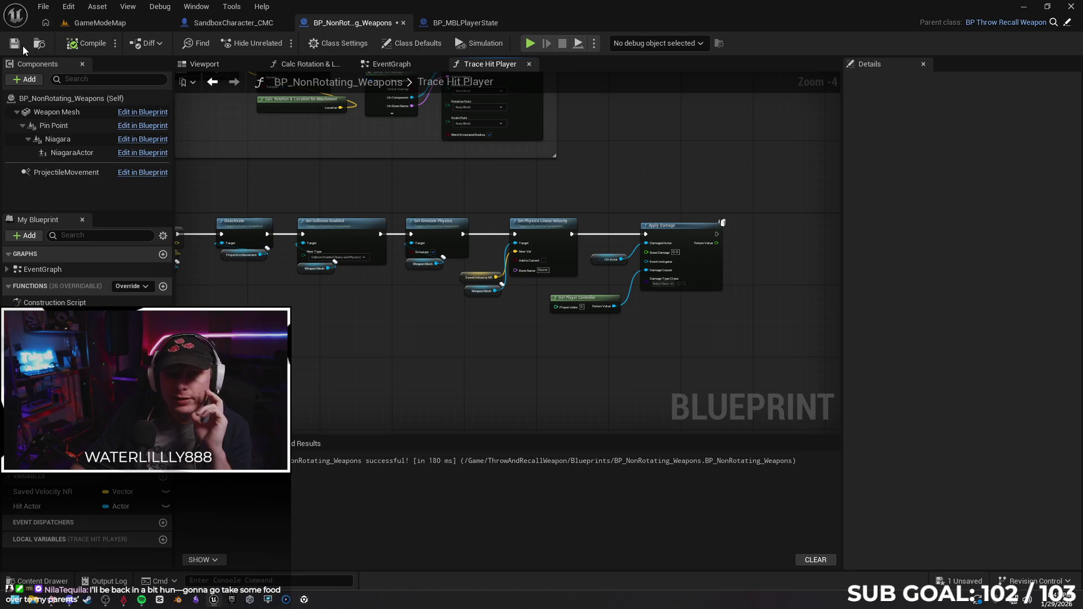
click(229, 23)
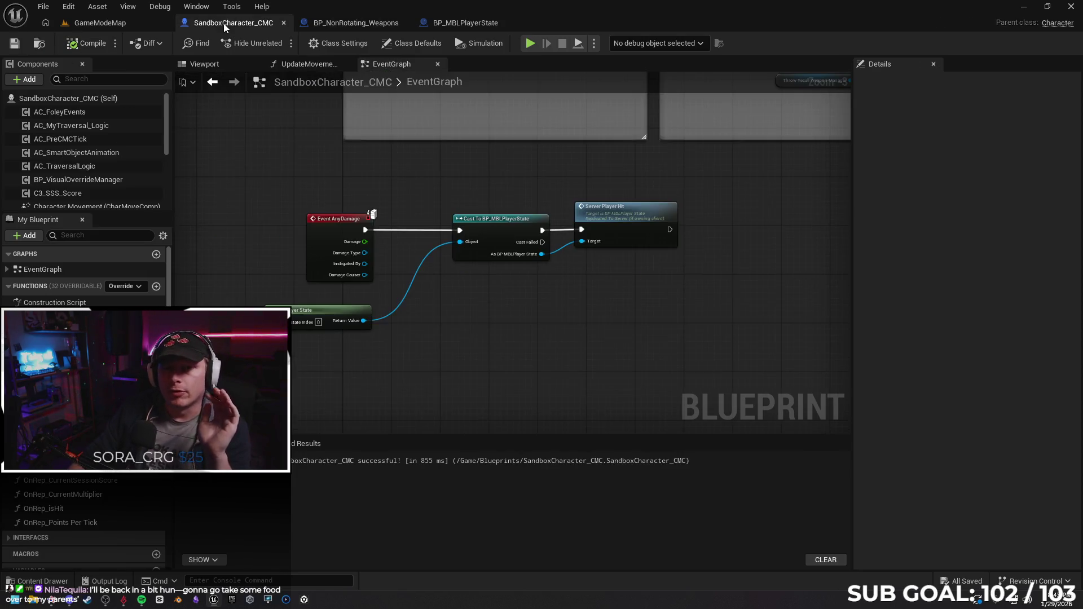
drag(525, 365, 499, 350)
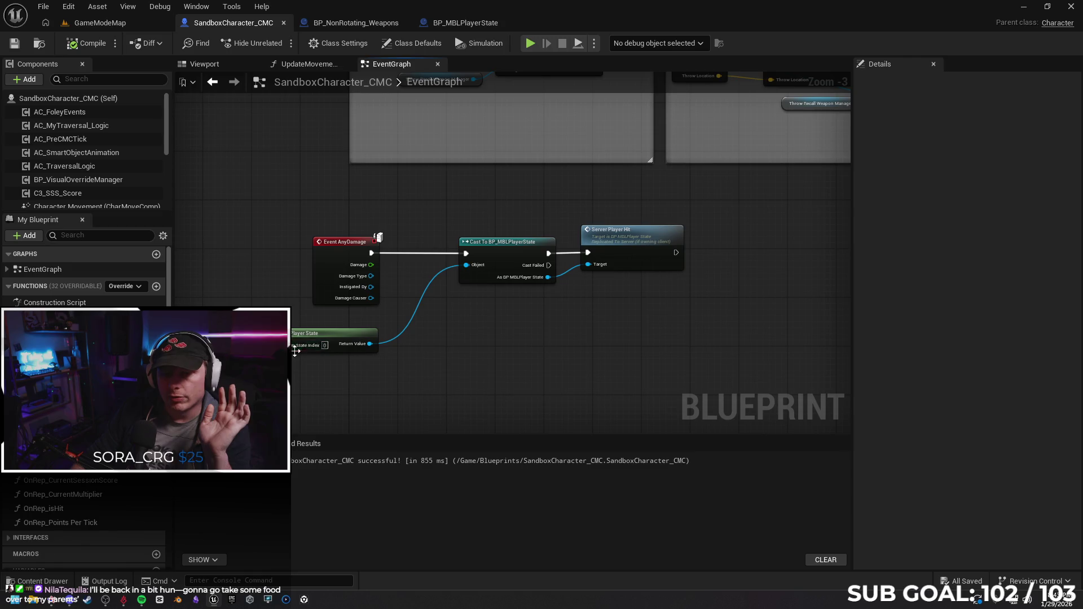
drag(305, 334, 339, 327)
Shift the four AnyDamage handling nodes to the right and save SandboxCharacter_CMC.
drag(305, 222, 604, 360)
mouse_move(352, 244)
mouse_down()
mouse_move(393, 245)
mouse_move(382, 252)
mouse_up()
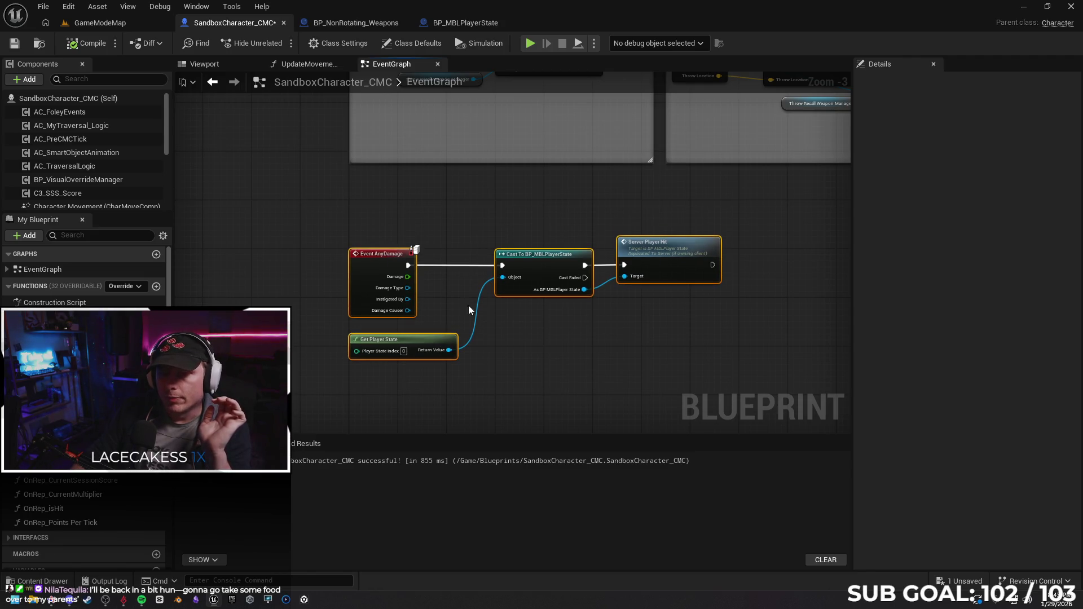
scroll(572, 299, down, 5)
scroll(400, 214, down, 5)
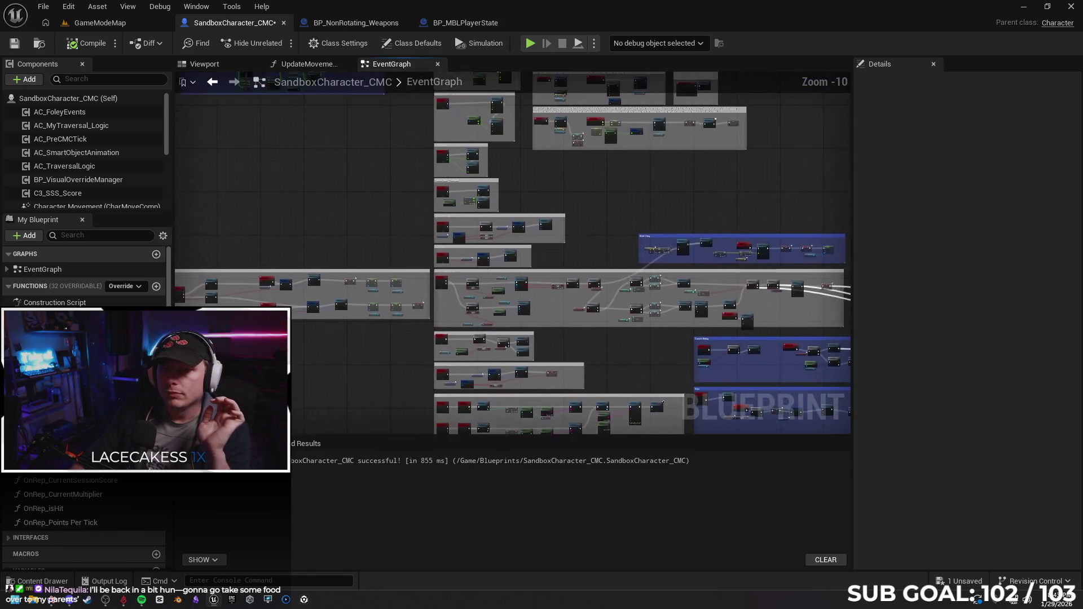
drag(509, 339, 474, 170)
scroll(316, 195, up, 3)
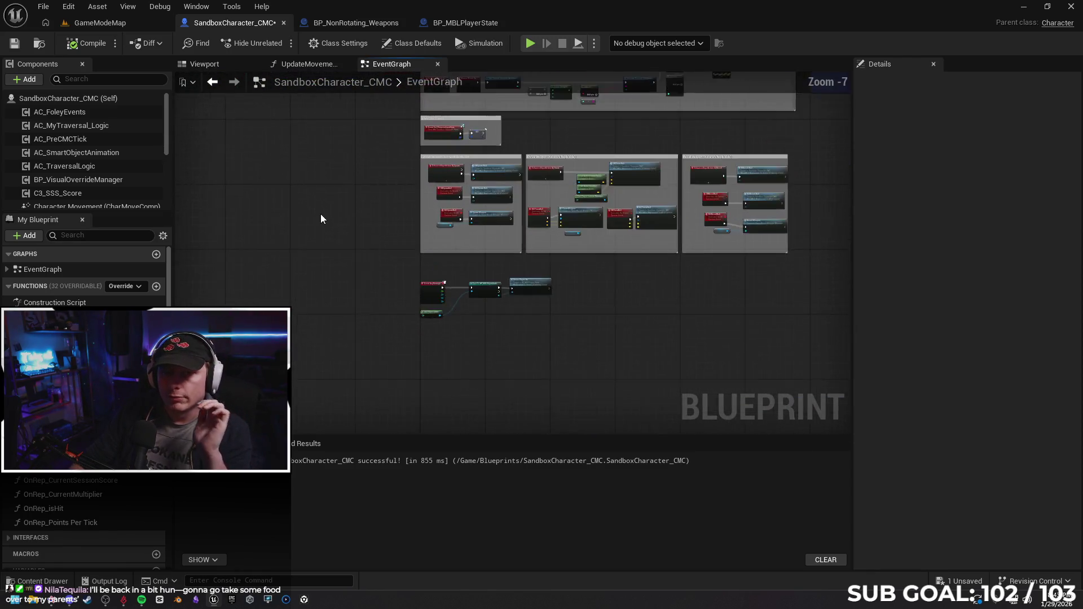
scroll(320, 220, up, 1)
click(14, 43)
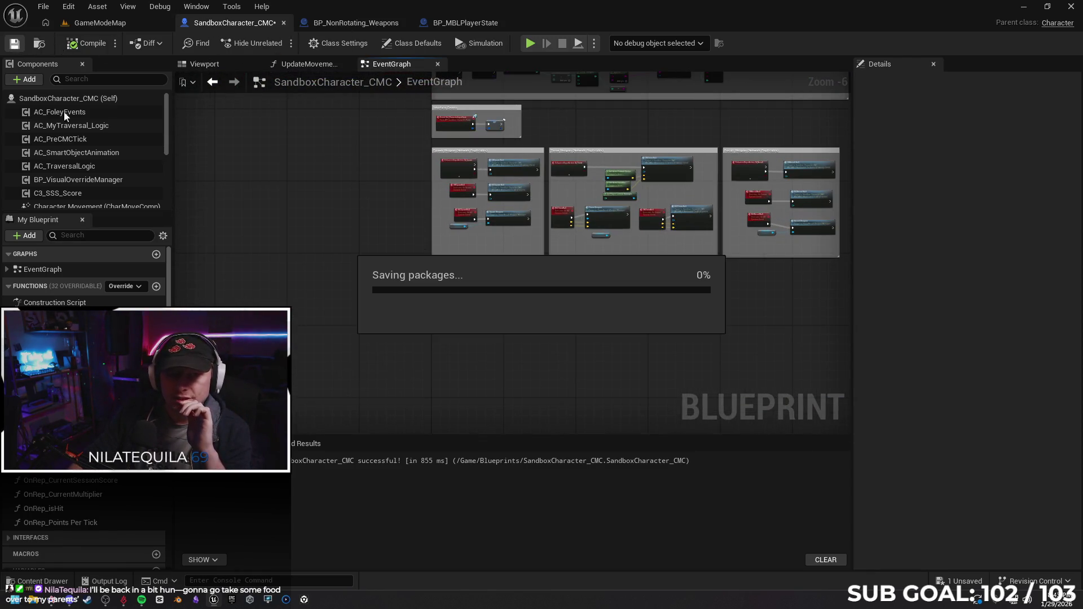
scroll(310, 253, up, 2)
scroll(399, 269, up, 2)
drag(372, 237, 301, 173)
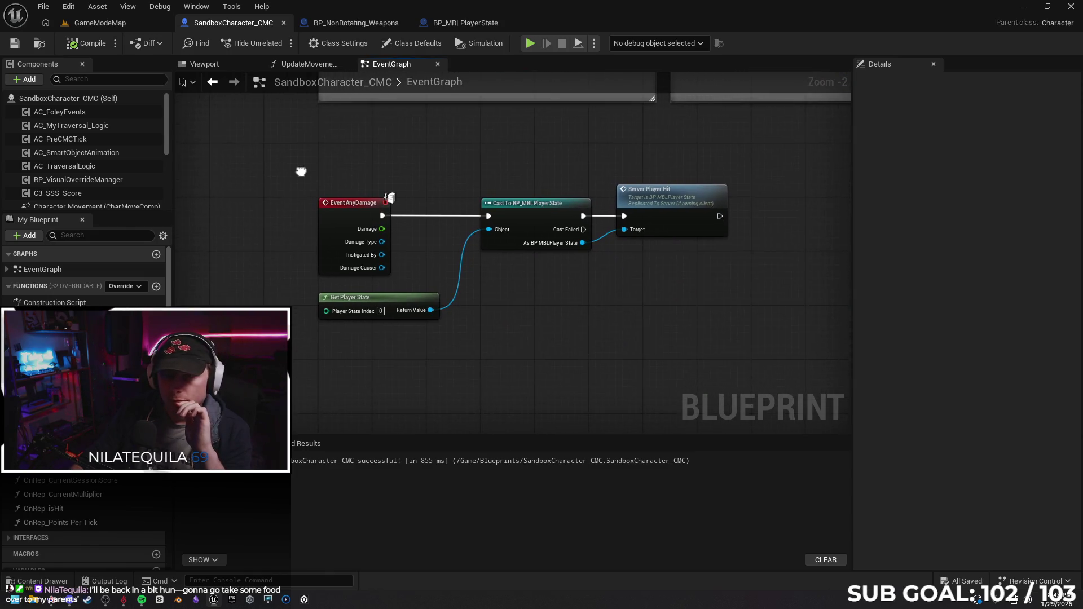
Return to Trace Hit Player in BP_NonRotating_Weapons and marquee-select the Apply Damage node.
click(356, 22)
mouse_move(387, 319)
mouse_down()
mouse_move(470, 306)
mouse_move(421, 285)
mouse_move(384, 293)
mouse_up()
drag(563, 325, 470, 288)
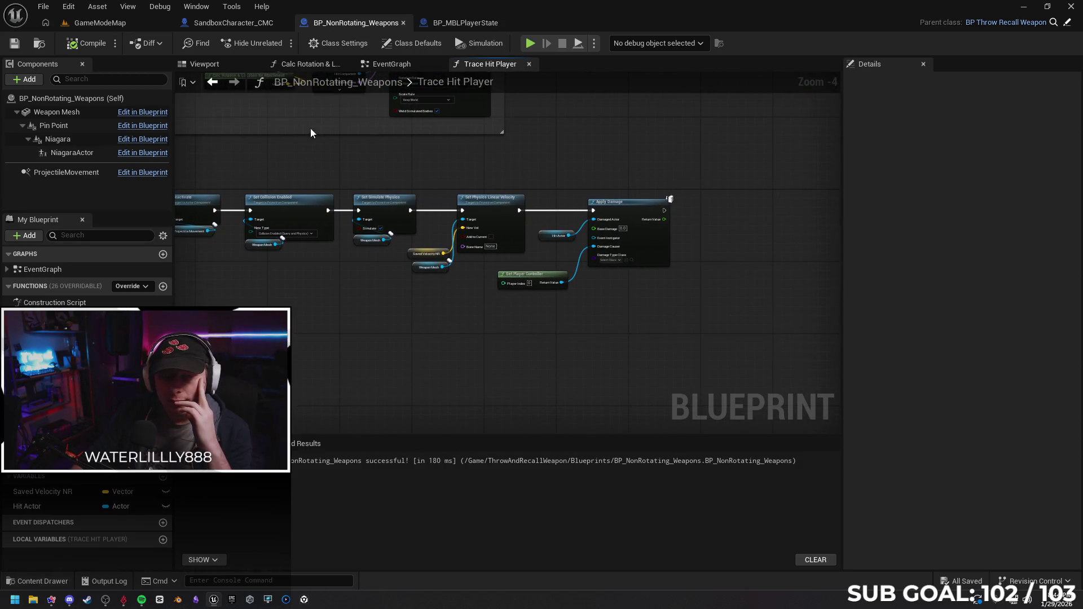
scroll(416, 333, up, 2)
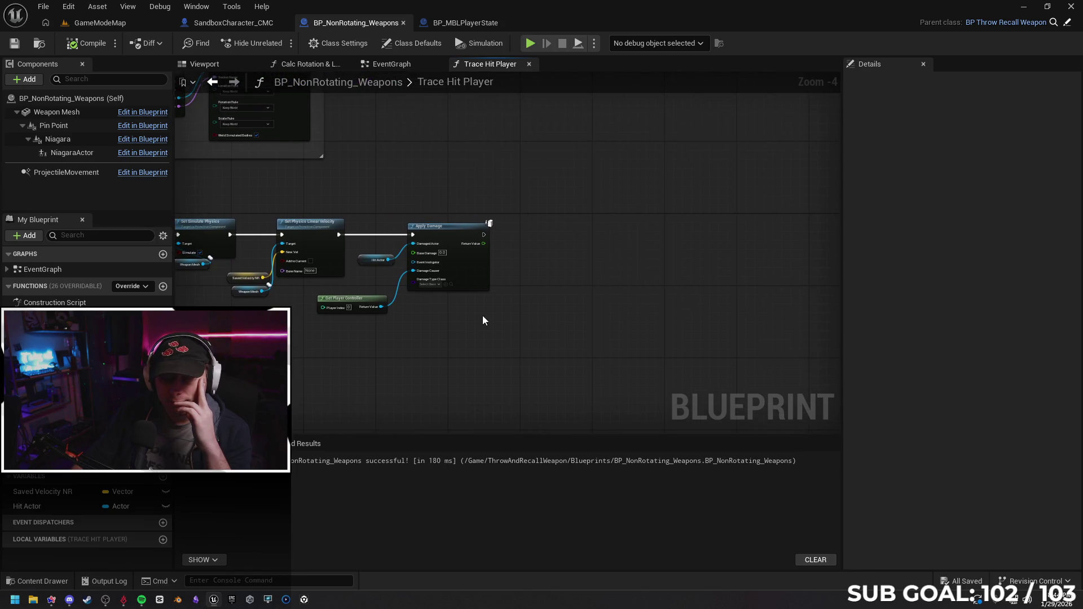
scroll(485, 314, up, 1)
drag(488, 313, 604, 352)
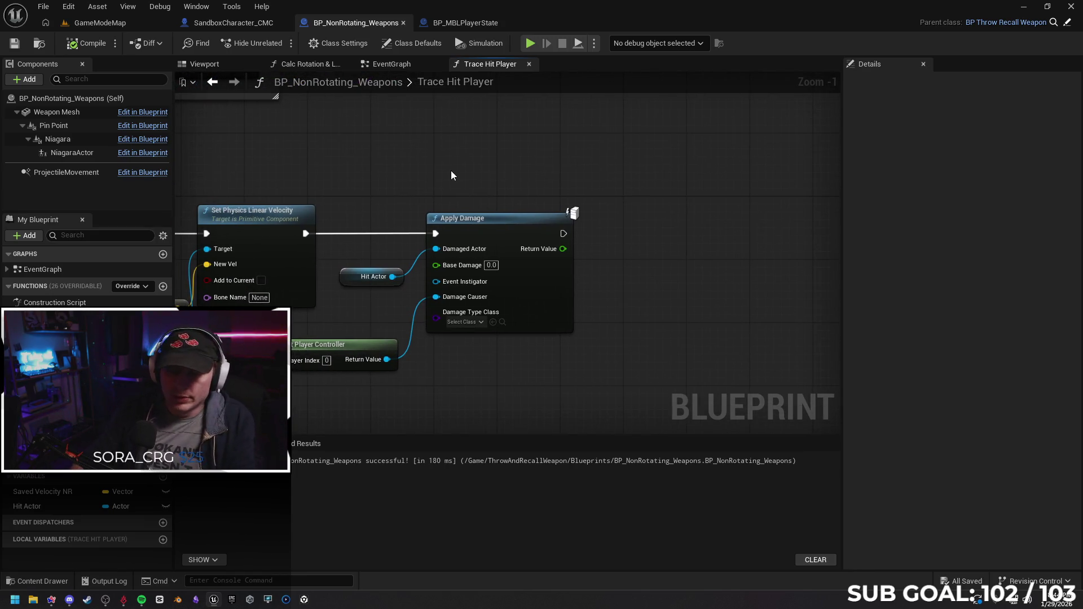
drag(441, 167, 546, 372)
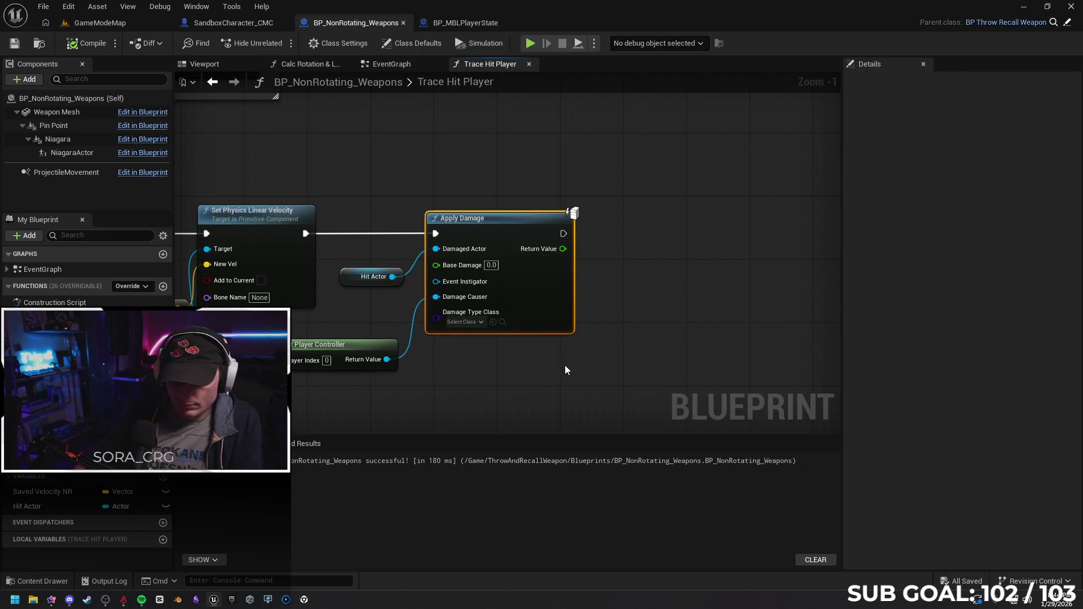
text(c)
text(Applies Damage to)
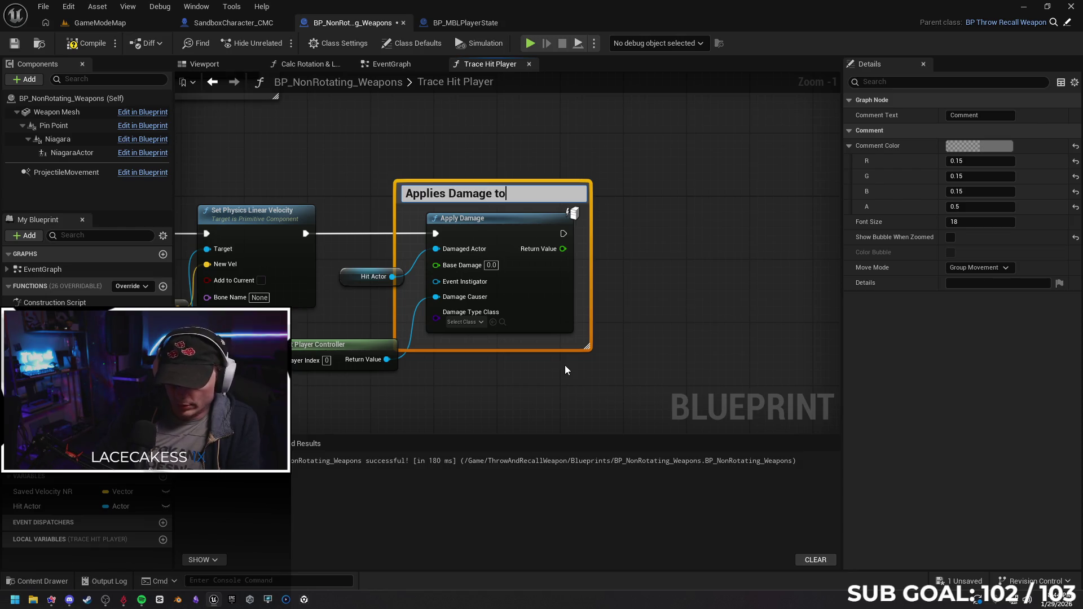
text(sel)
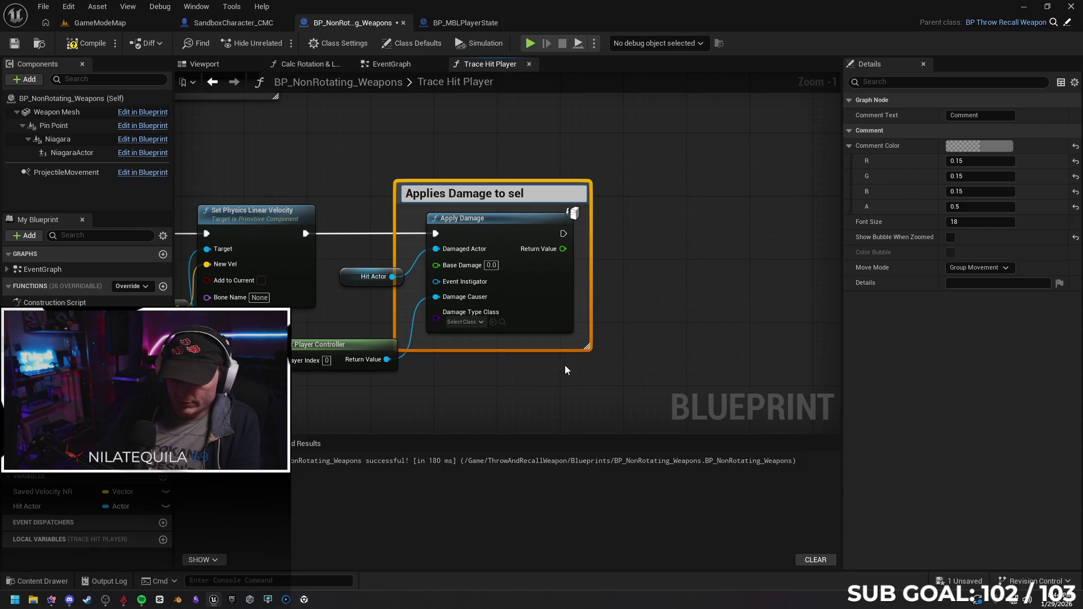
text(f (for easy notify)
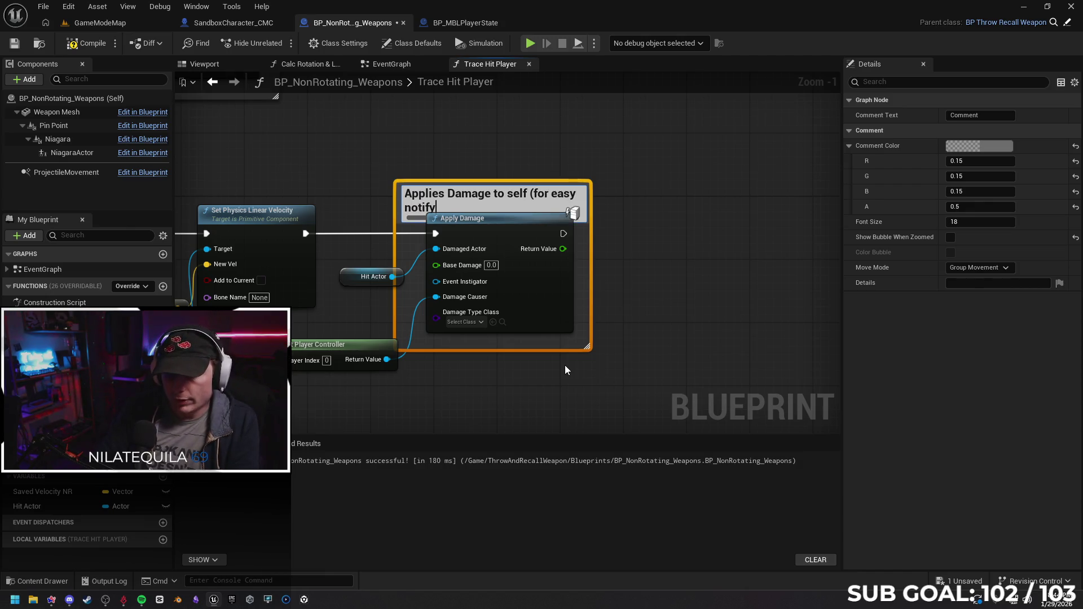
text())
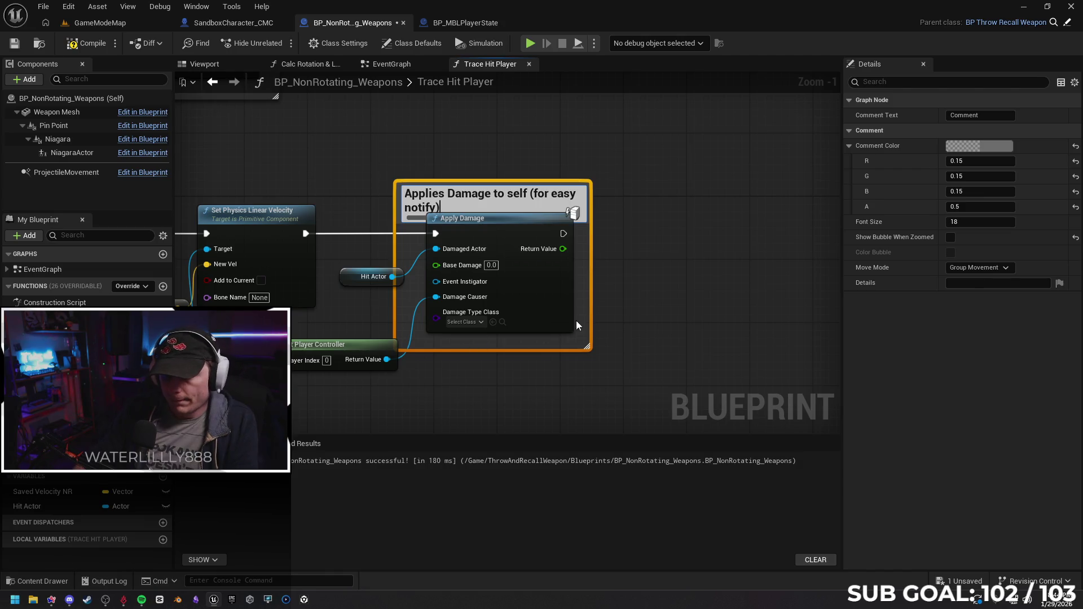
Commit the damage-to-self comment, widen its box, and line up Apply Damage, Hit Actor and Get Player Controller inside it.
key(Return)
drag(589, 322, 651, 325)
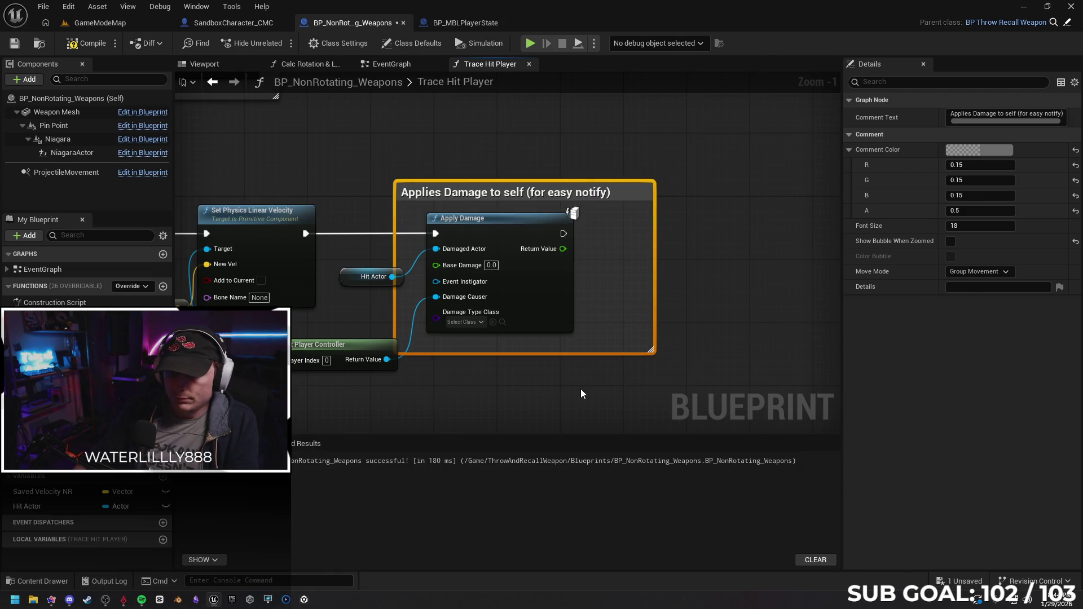
click(698, 292)
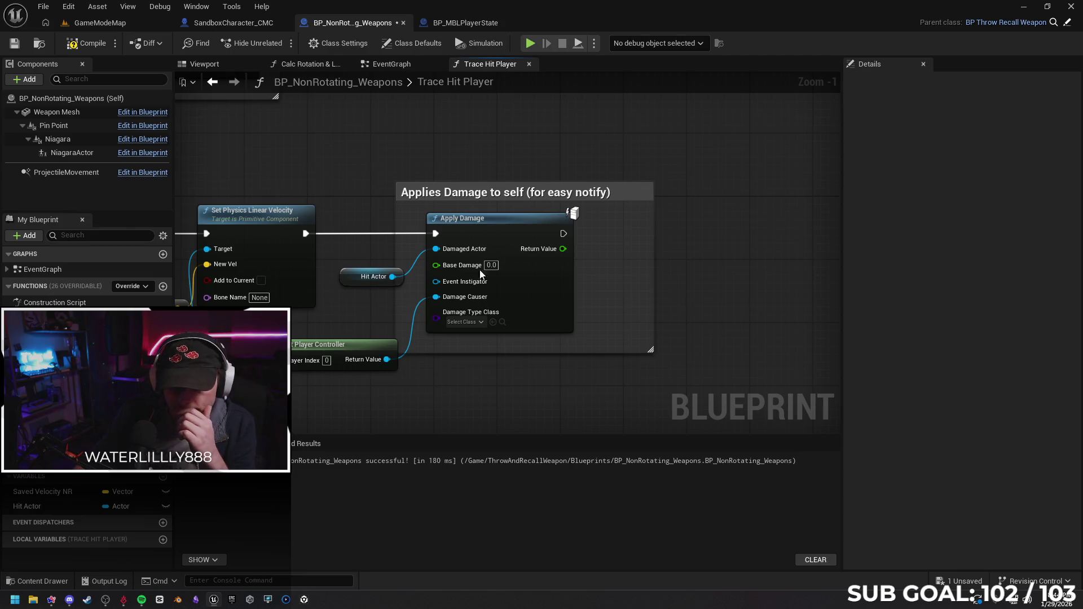
drag(501, 229, 561, 231)
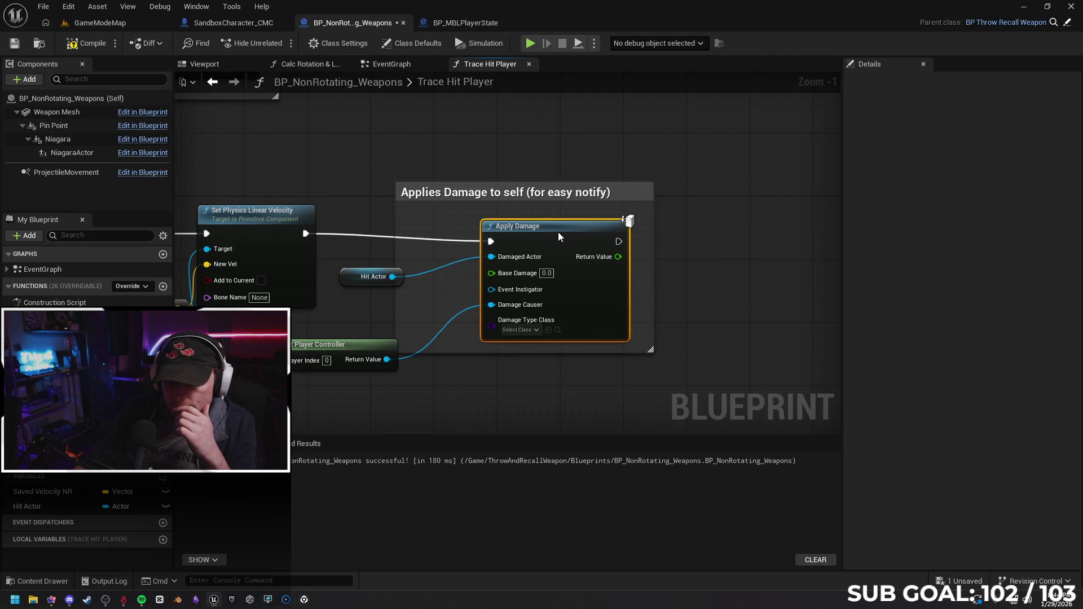
drag(368, 277, 433, 261)
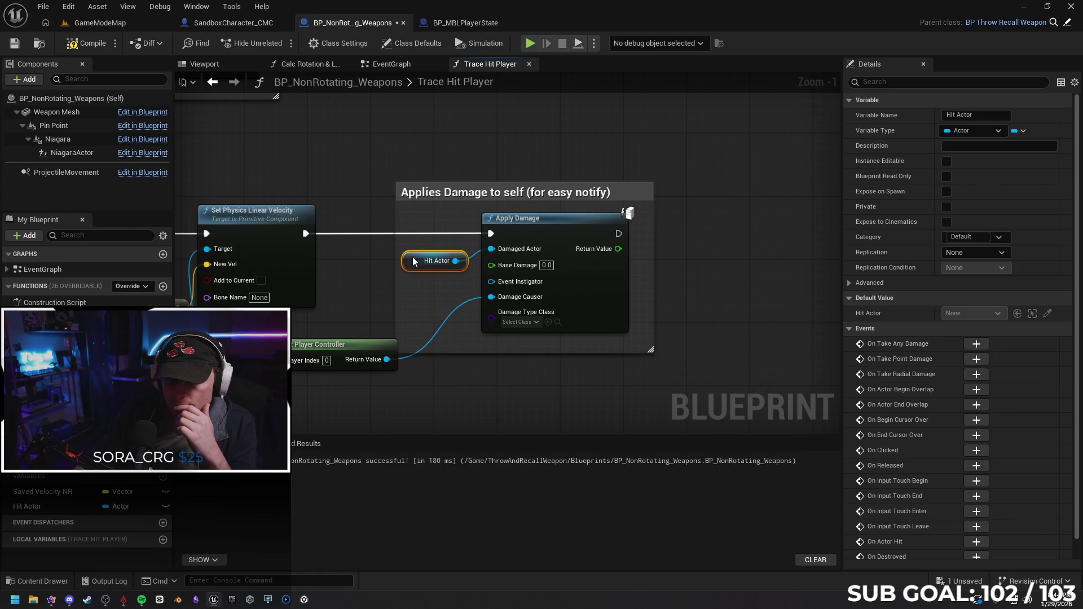
drag(330, 344, 379, 313)
click(413, 404)
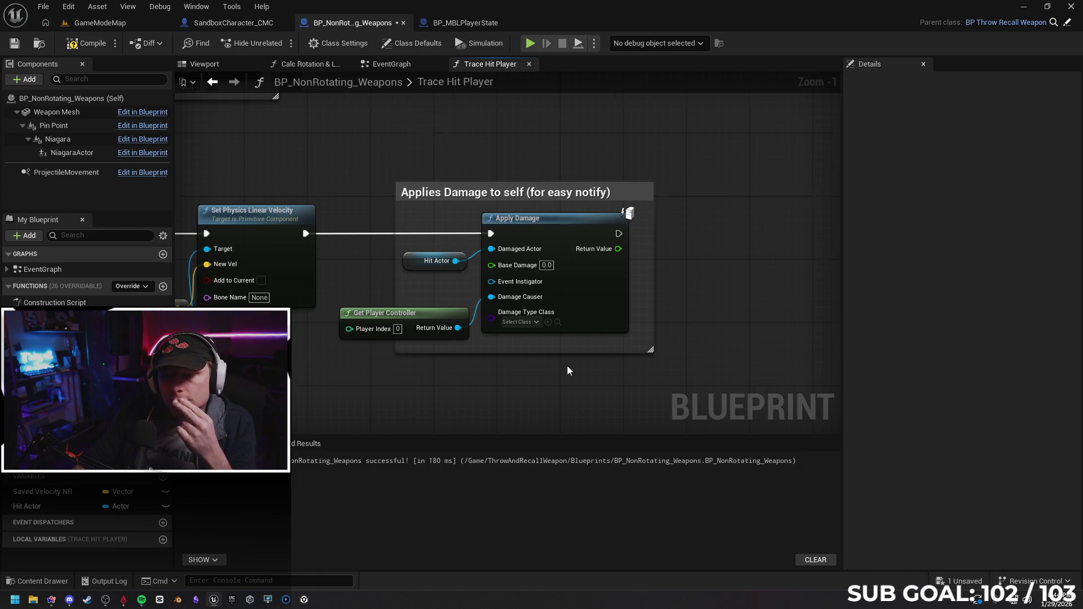
scroll(508, 372, down, 1)
scroll(550, 296, down, 1)
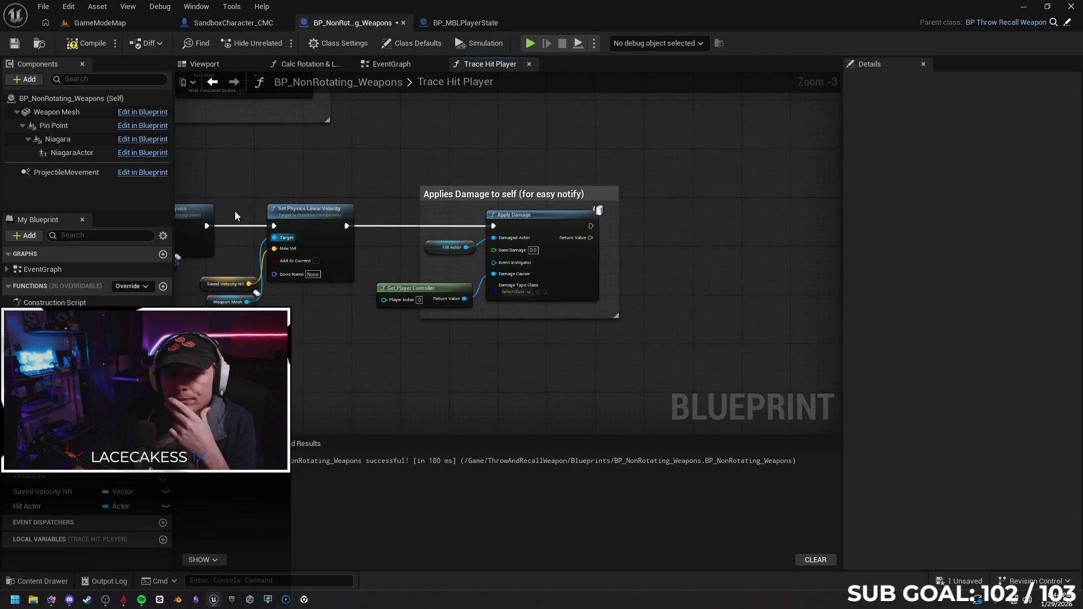
Compile and save BP_NonRotating_Weapons, then switch to BP_MBLPlayerState's event graph.
click(92, 43)
click(15, 42)
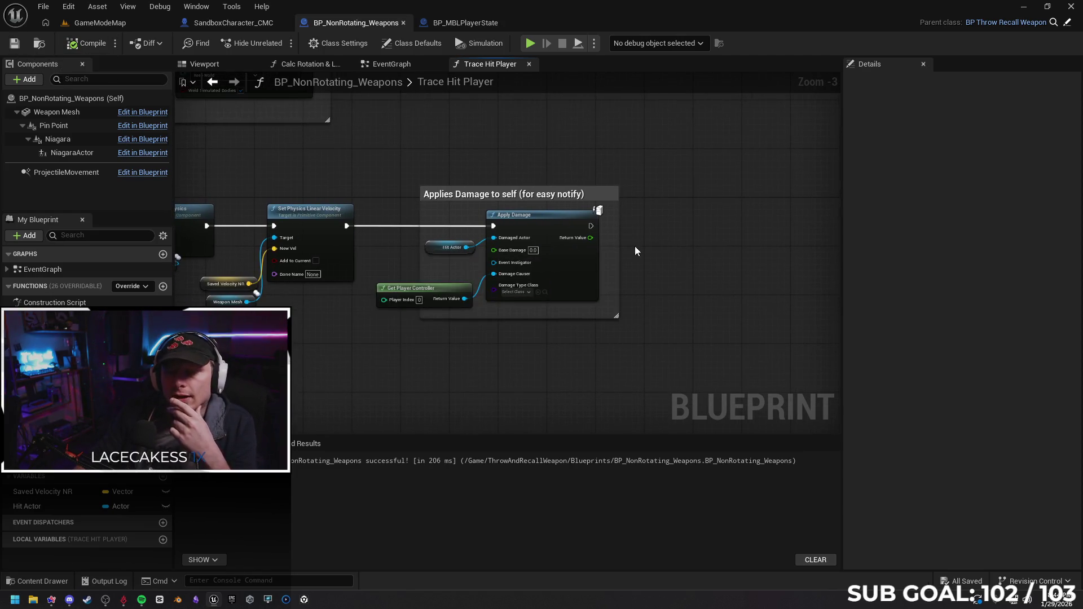
drag(375, 127, 443, 138)
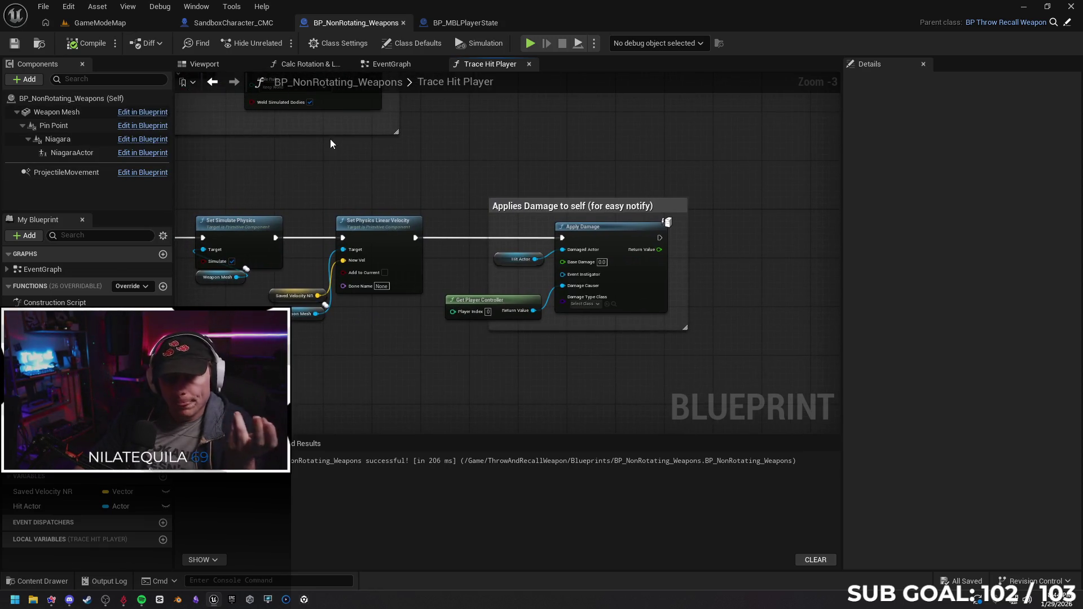
click(466, 22)
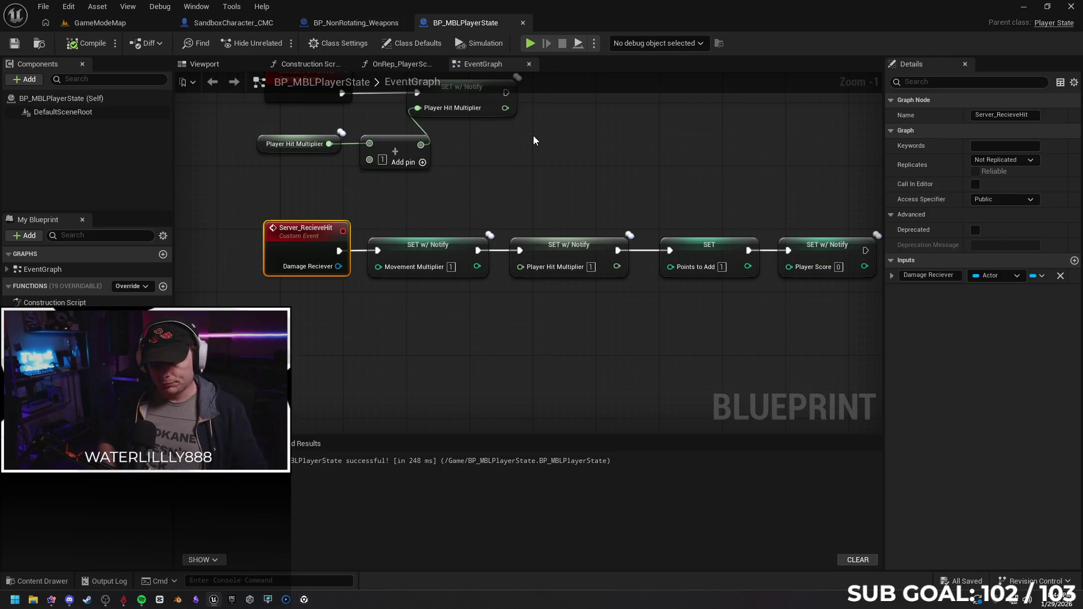
Set the Server_RecieveHit custom event's Replicates option to Run on Server.
drag(556, 125, 534, 161)
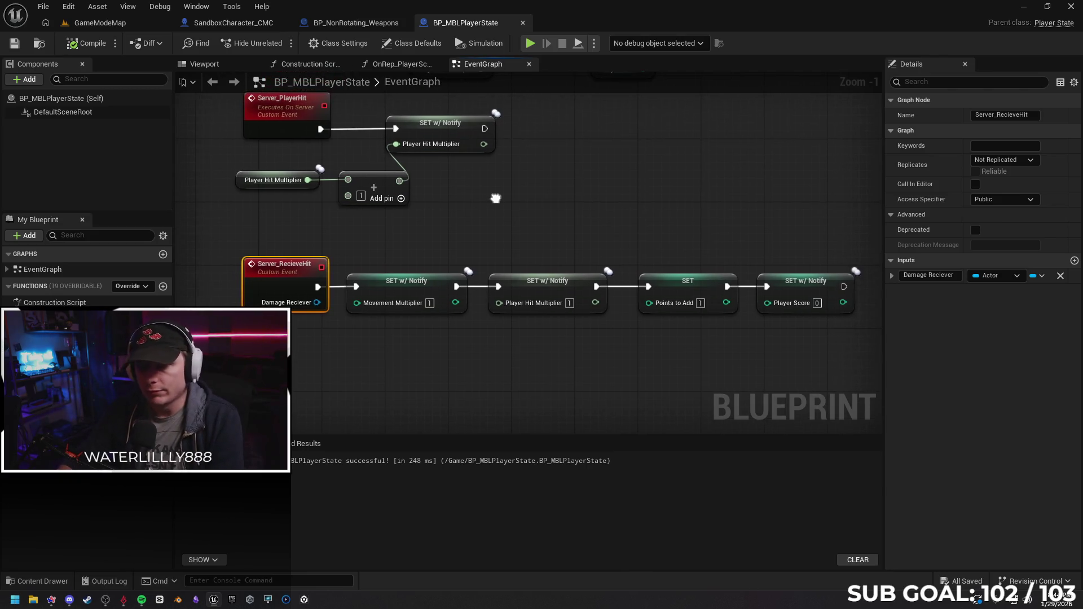
mouse_move(492, 199)
mouse_down()
mouse_move(471, 241)
mouse_move(468, 291)
mouse_up()
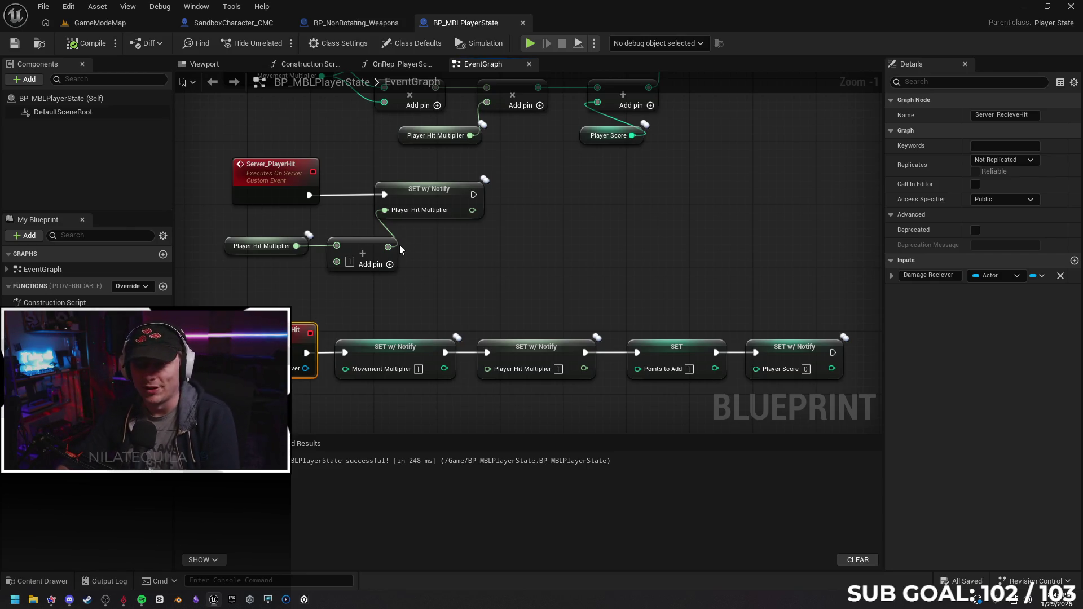
mouse_move(449, 268)
mouse_down()
mouse_move(388, 363)
mouse_move(486, 313)
mouse_move(480, 304)
mouse_move(480, 364)
mouse_up()
click(461, 307)
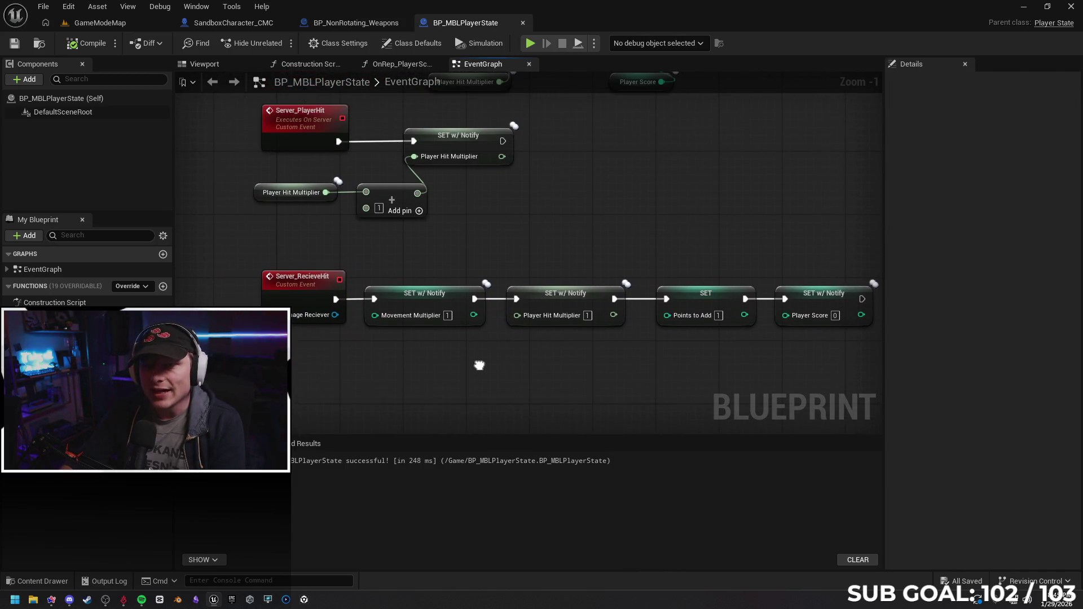
click(301, 279)
click(993, 199)
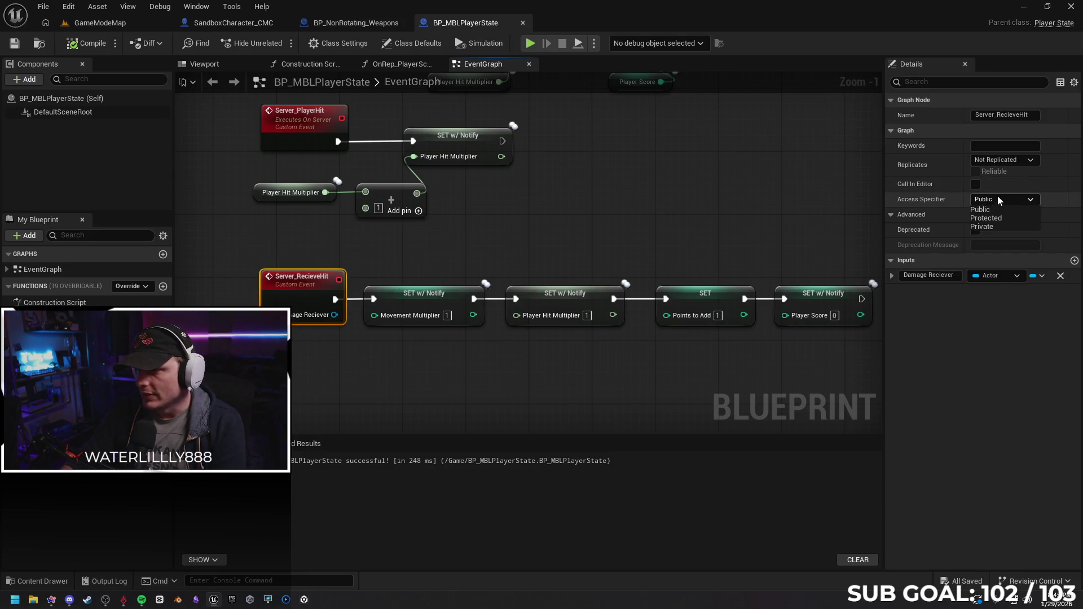
click(1004, 159)
click(1015, 200)
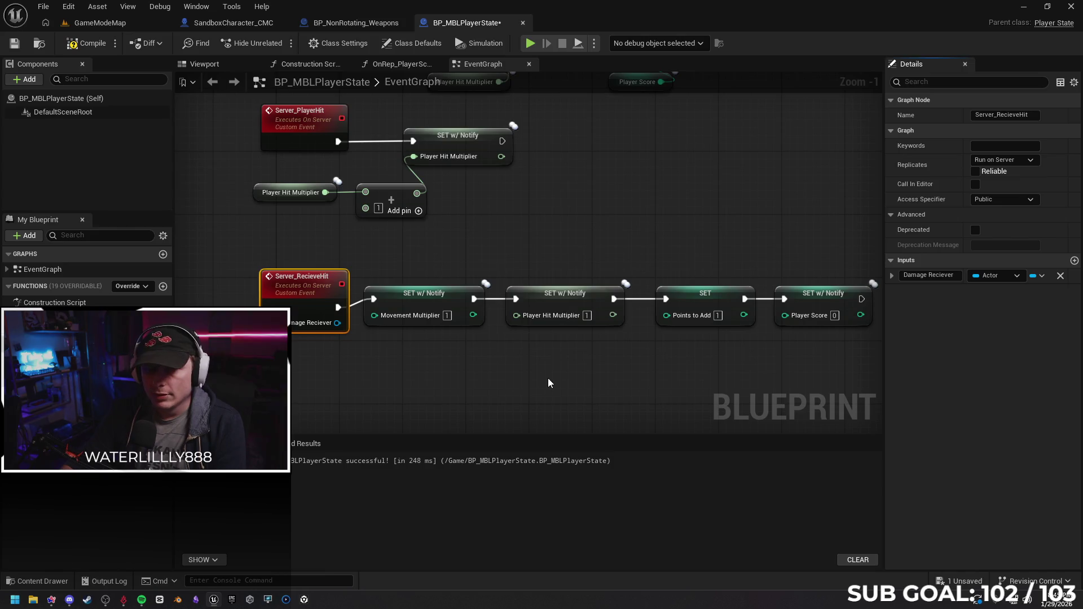
Recompile, then delete the Damage Reciever input from Server_RecieveHit.
click(549, 383)
drag(309, 282, 309, 275)
click(378, 346)
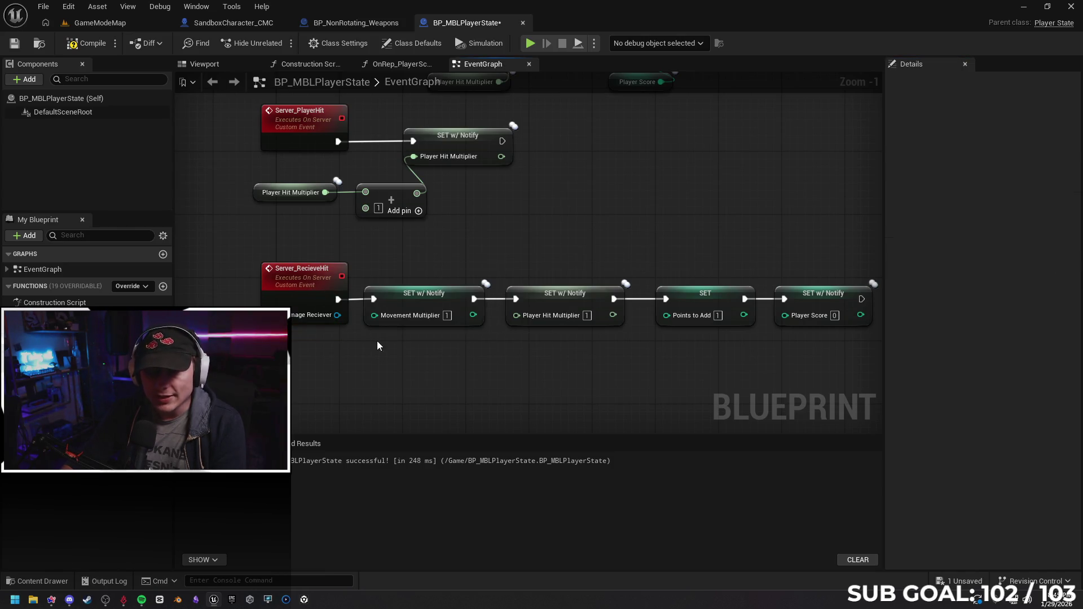
click(93, 43)
drag(516, 358, 495, 319)
click(273, 264)
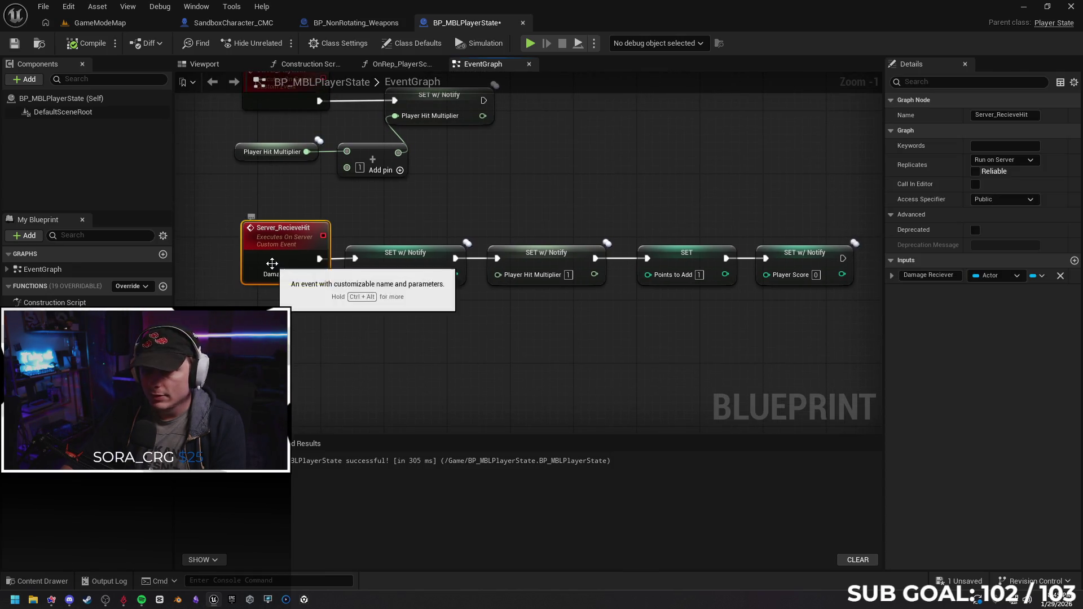
click(1060, 278)
click(457, 331)
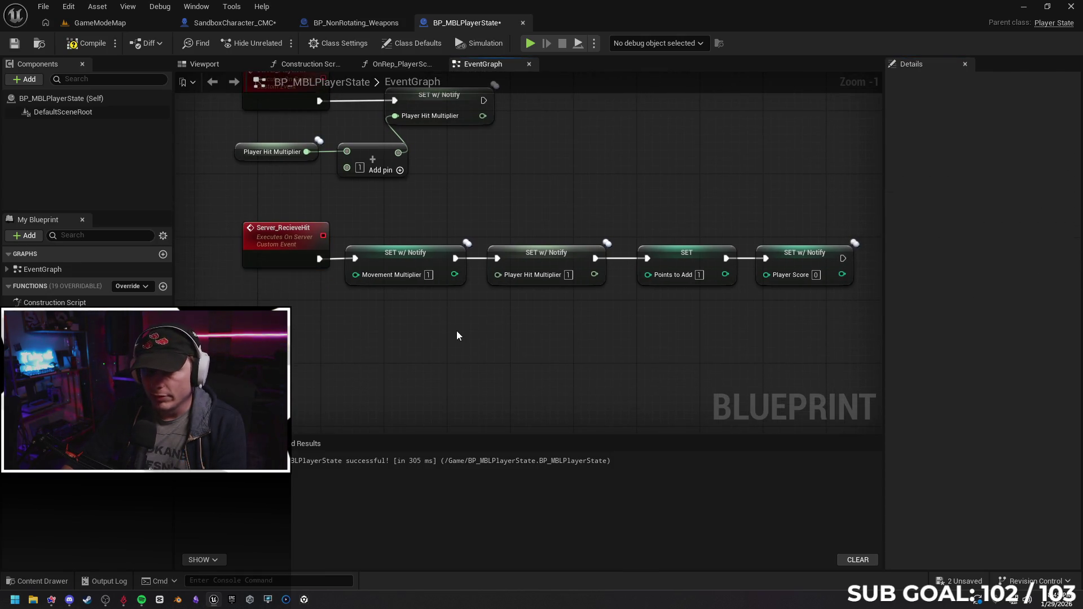
Leave the Player Score reset value at 0, recompile and save BP_MBLPlayerState.
drag(551, 331, 606, 340)
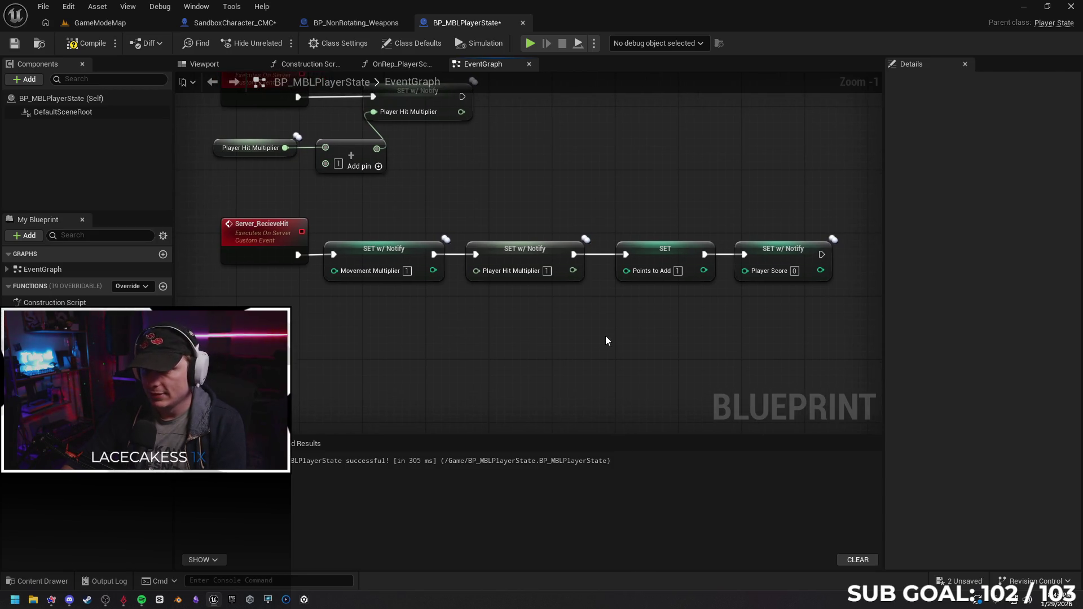
click(795, 271)
text(1)
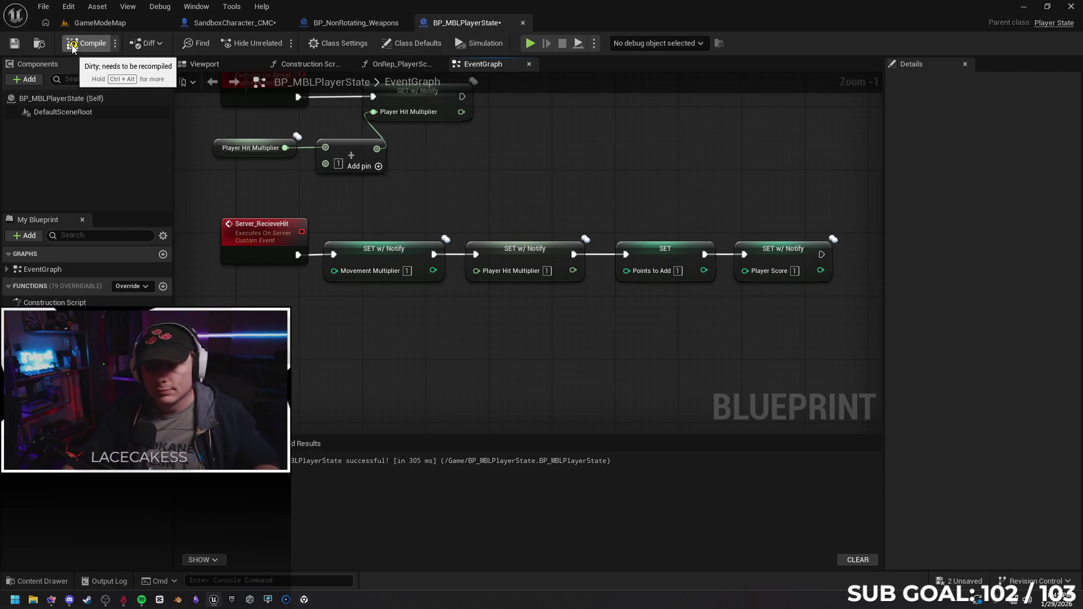
click(802, 328)
click(93, 42)
click(15, 44)
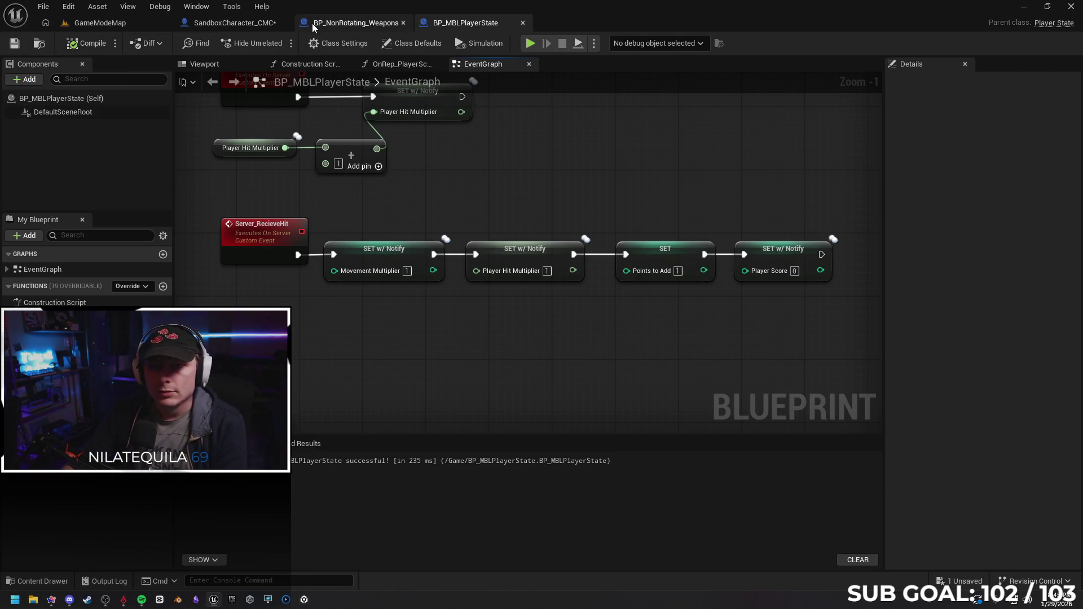
Save SandboxCharacter_CMC after checking the weapon blueprint, then switch to the Gemini chat.
click(347, 22)
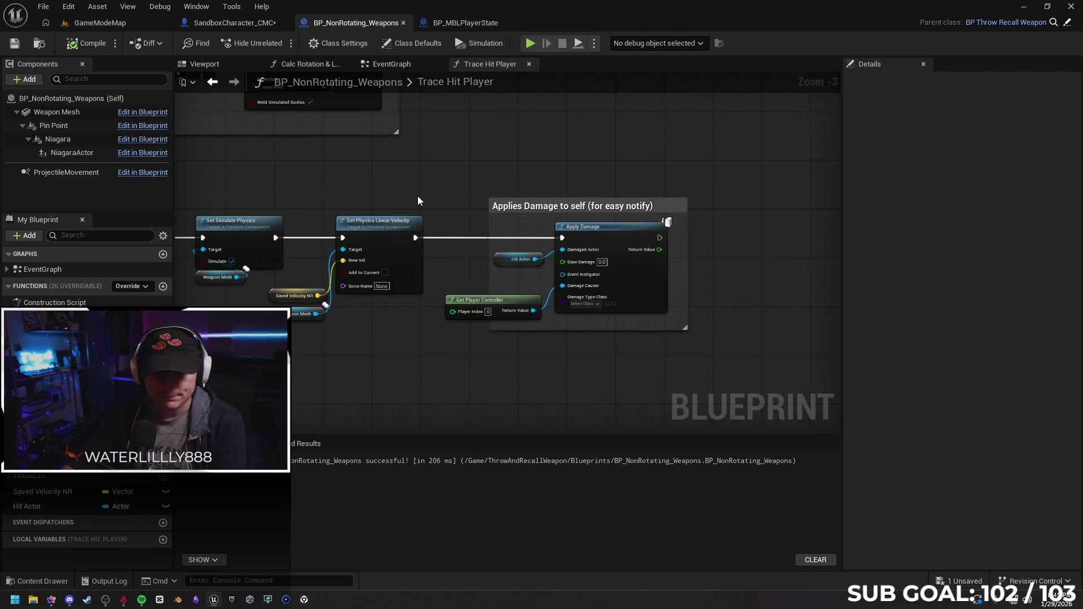
click(241, 23)
click(16, 43)
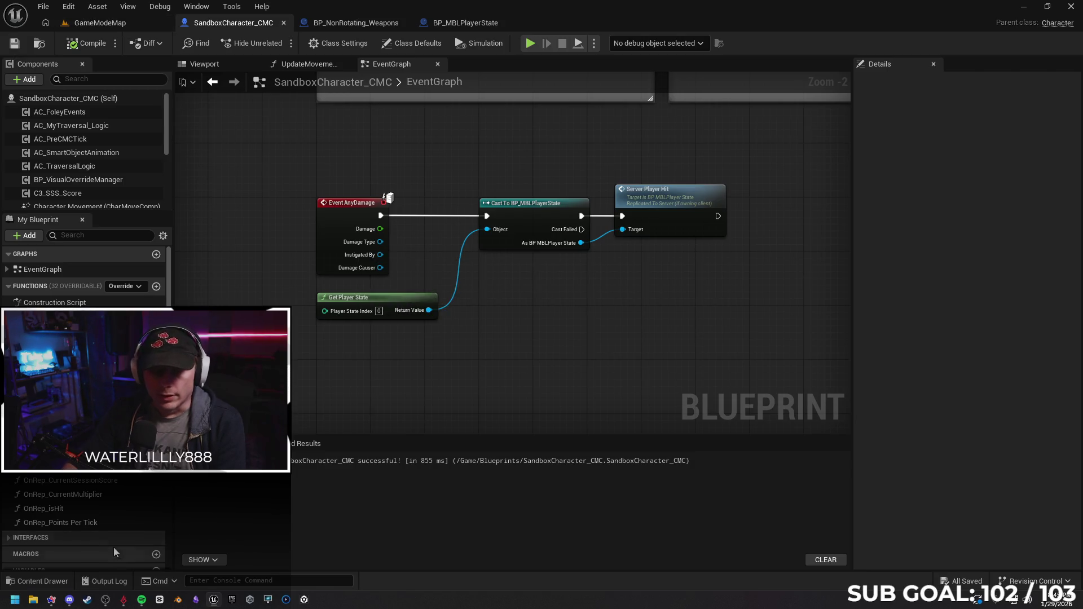
click(60, 600)
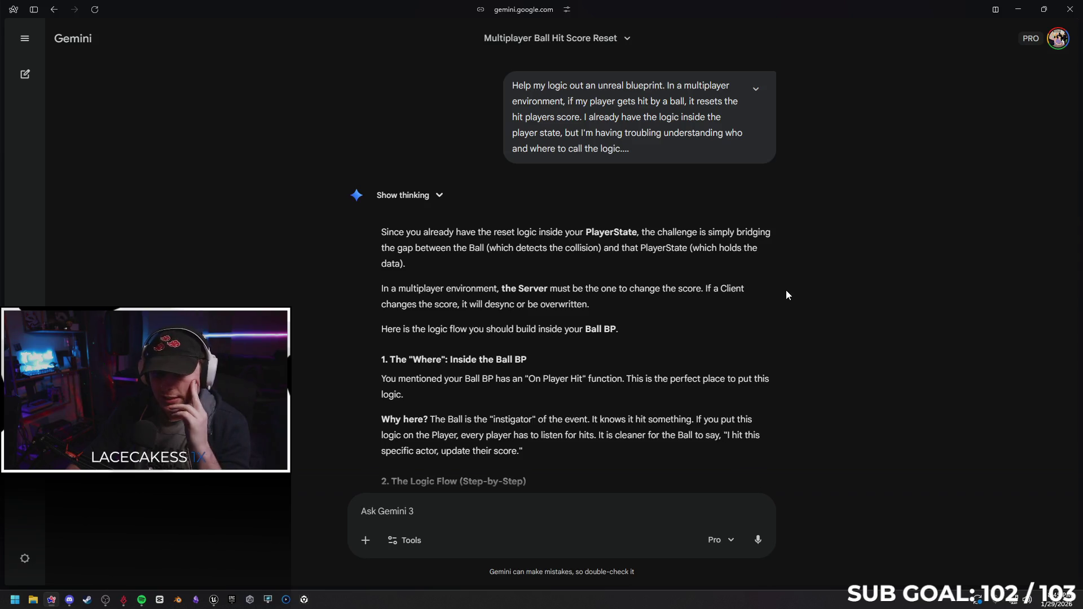
scroll(779, 289, down, 2)
scroll(779, 283, down, 2)
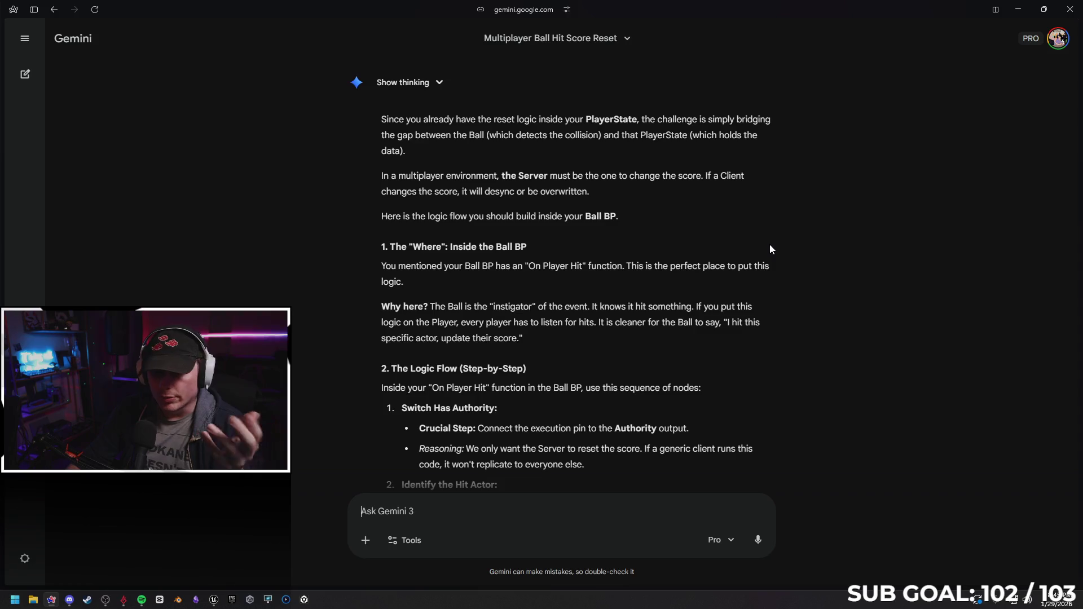
scroll(770, 244, down, 1)
scroll(775, 252, down, 1)
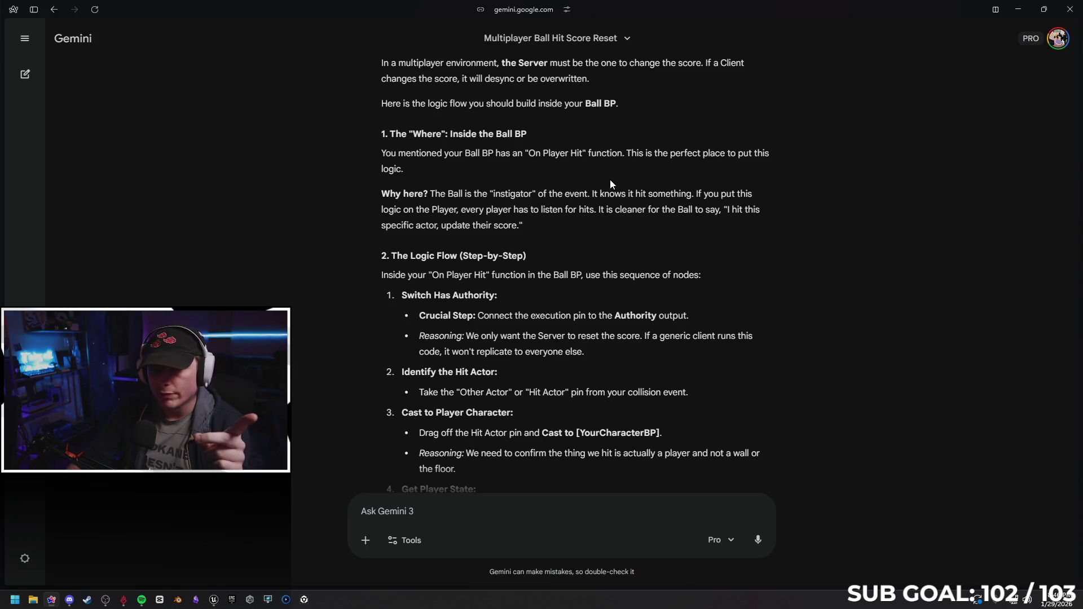
scroll(518, 204, down, 1)
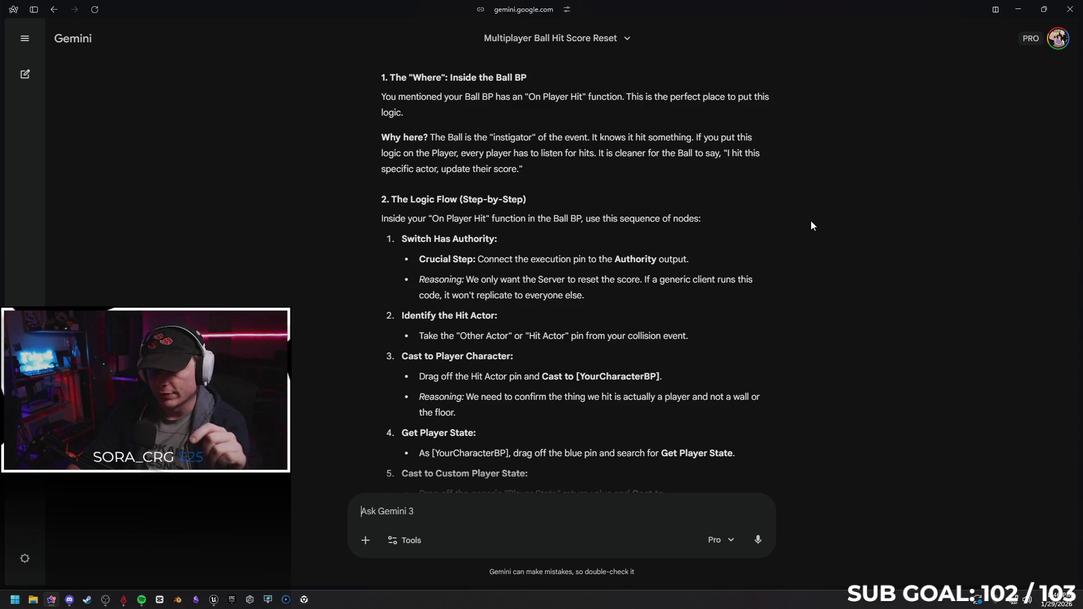
scroll(811, 221, down, 1)
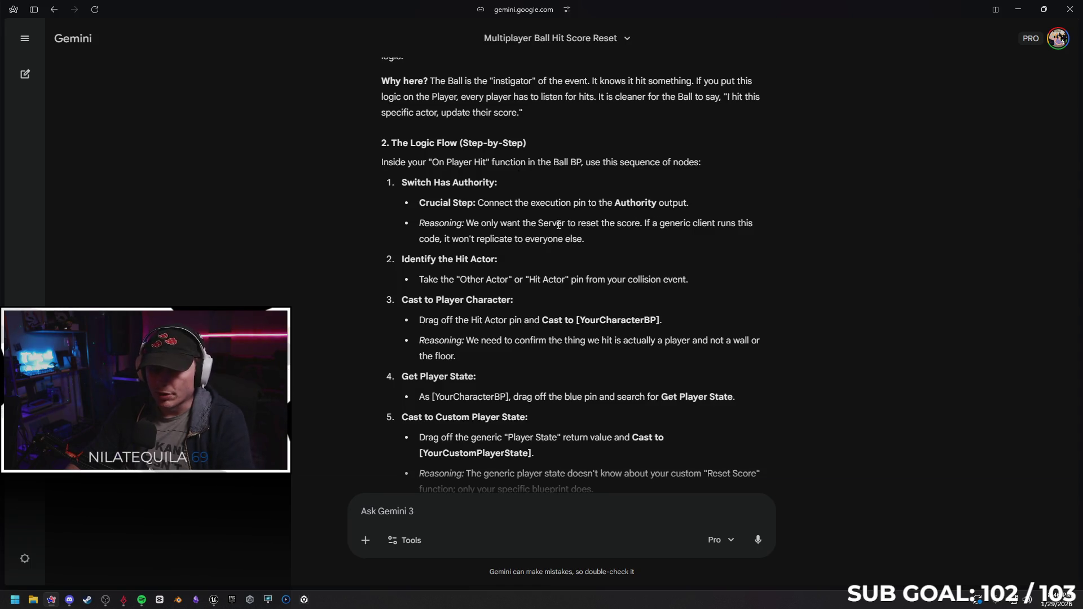
scroll(496, 235, down, 1)
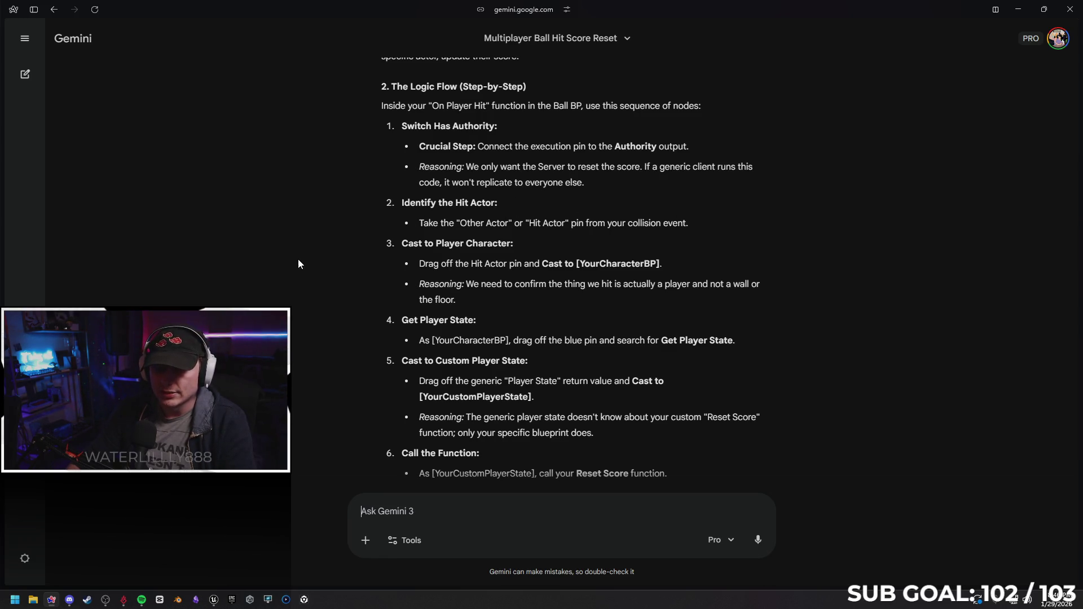
scroll(301, 248, down, 1)
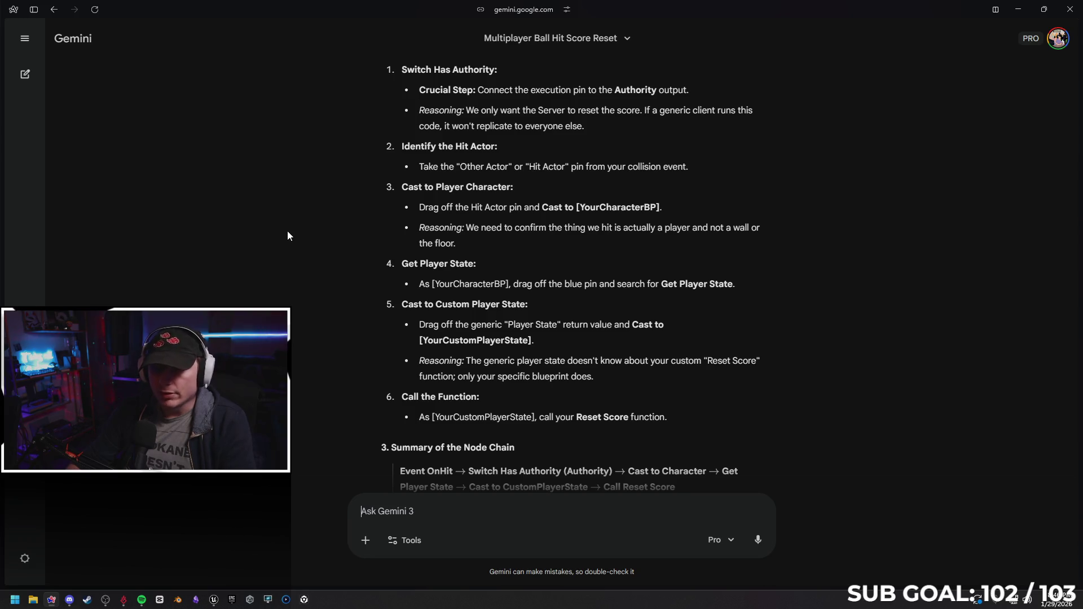
click(1017, 10)
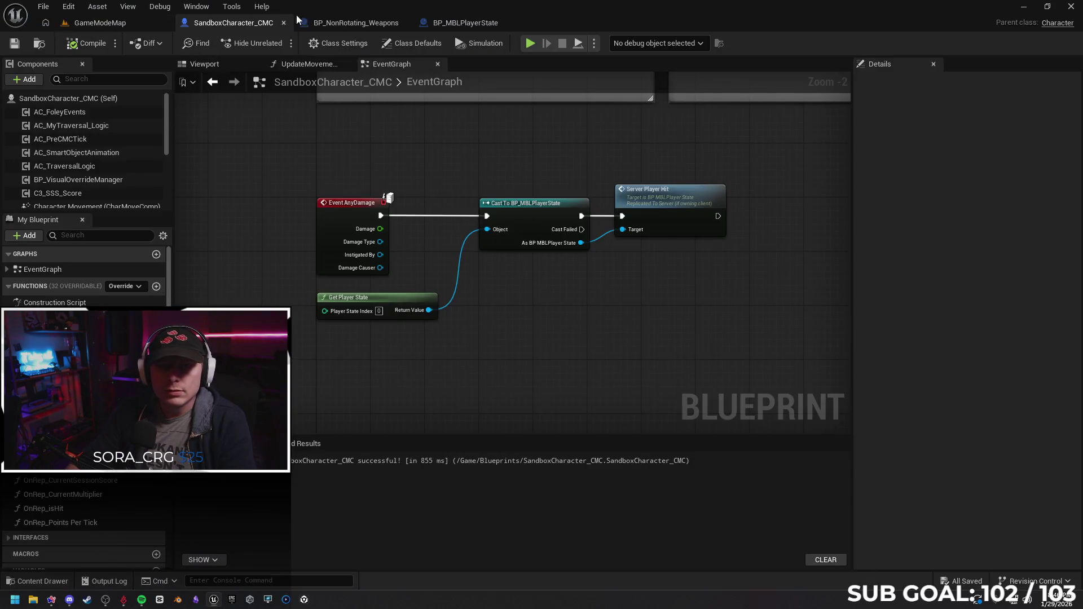
In Trace Hit Player, drop a Hit Actor getter onto the canvas, then delete it unused.
click(355, 22)
drag(312, 153, 408, 135)
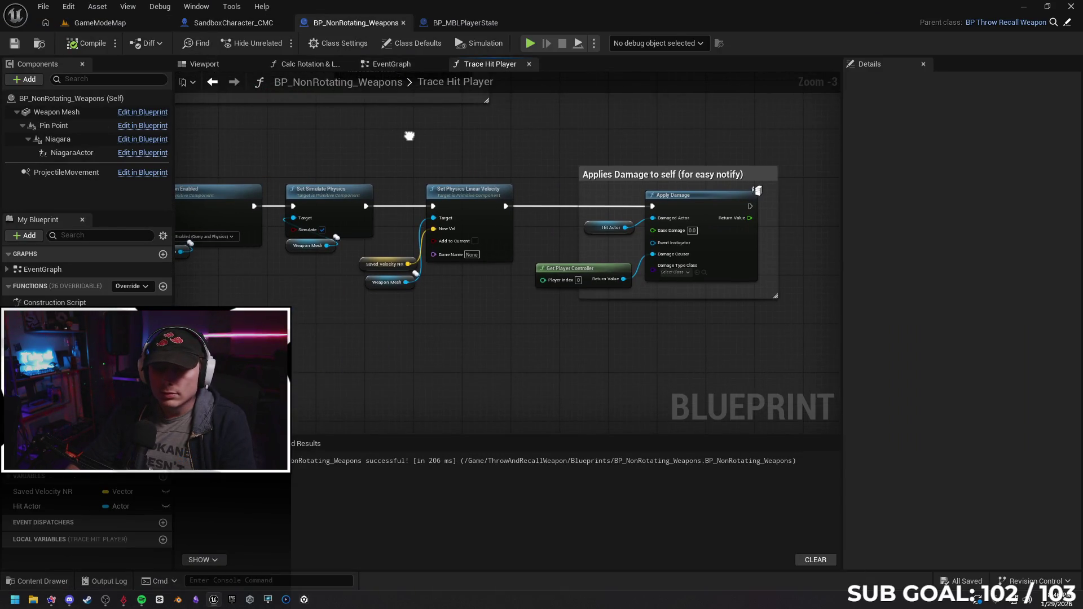
drag(448, 415, 392, 371)
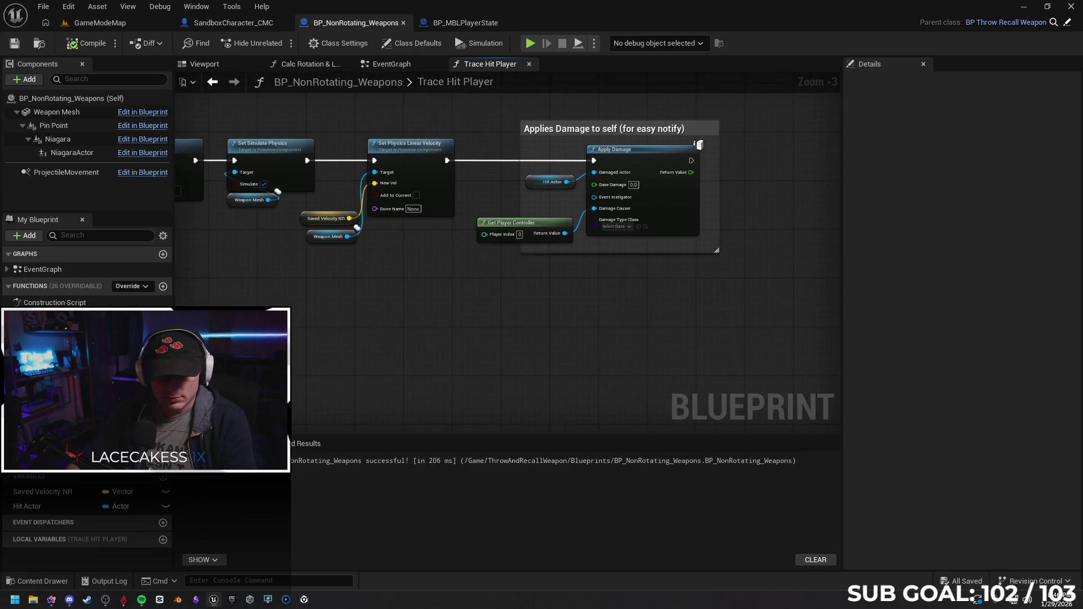
mouse_move(26, 506)
mouse_down()
mouse_move(334, 305)
mouse_move(420, 326)
mouse_up()
click(377, 324)
text(cast )
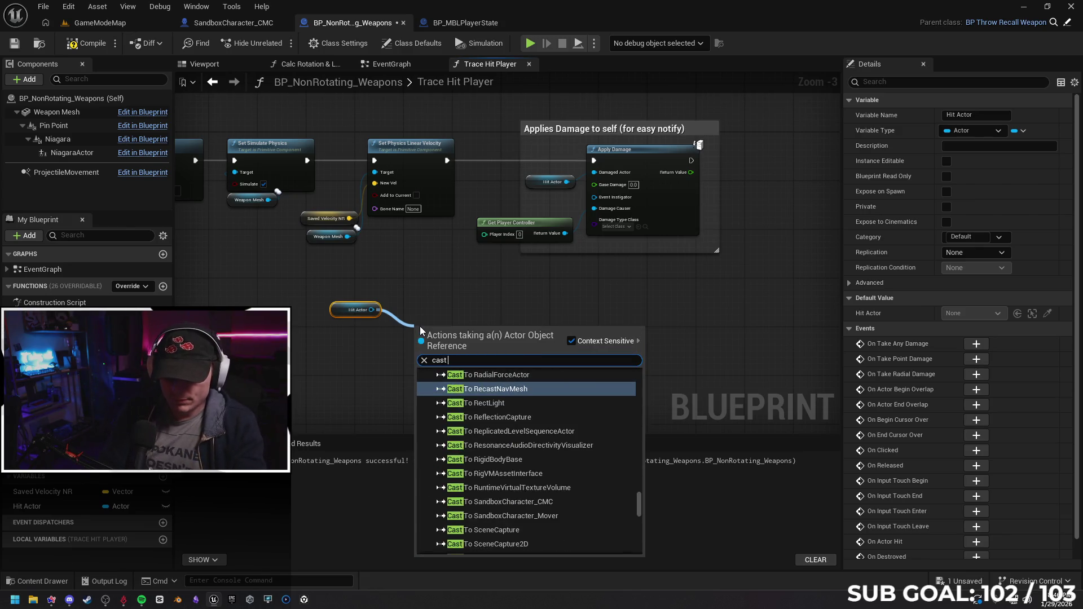
text(to player)
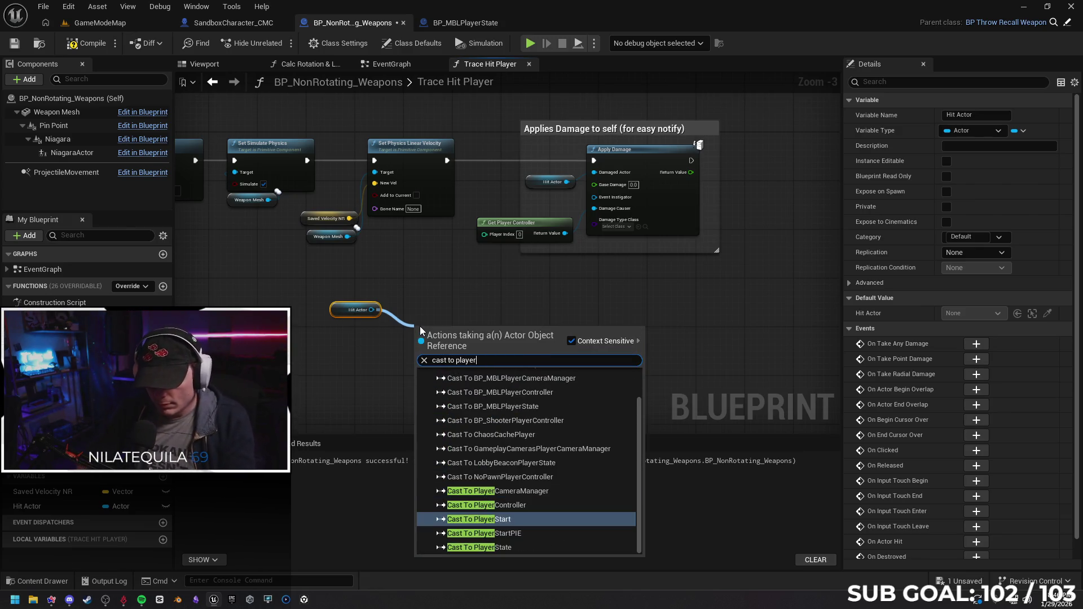
text( ch)
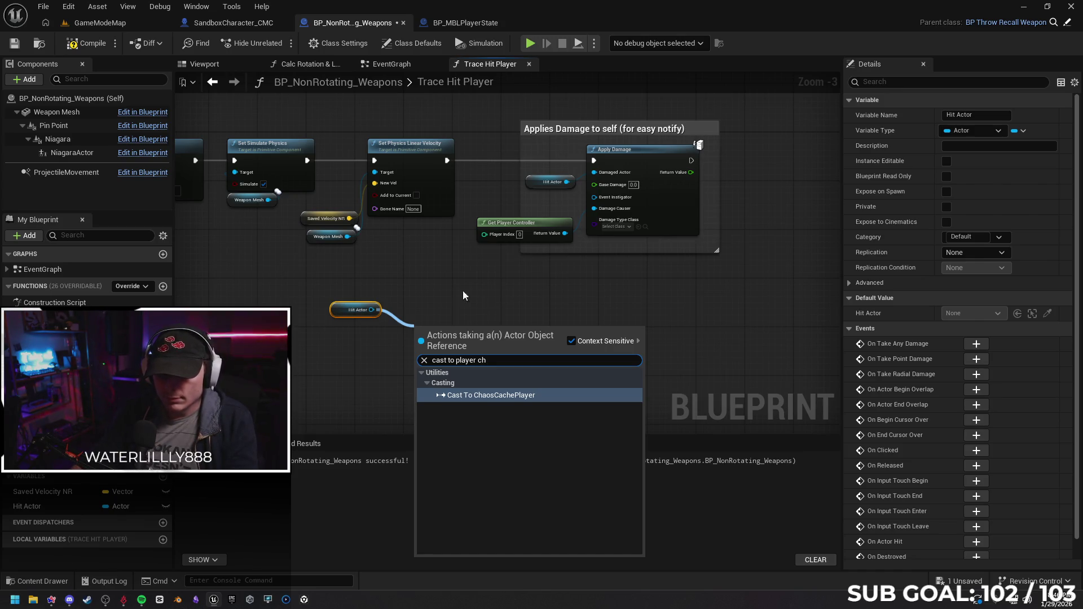
click(357, 351)
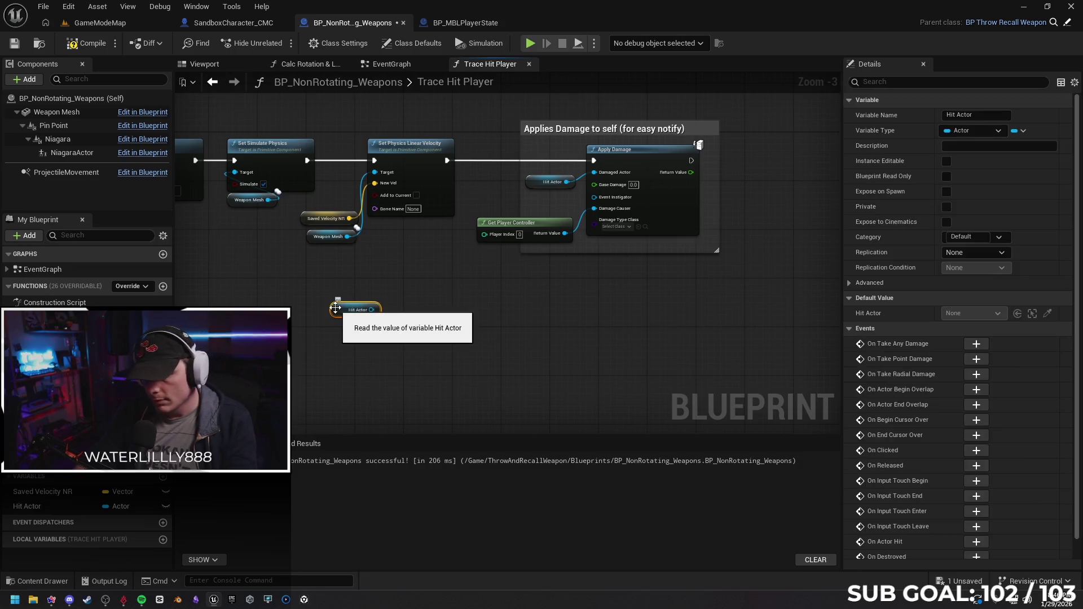
key(Delete)
Expand Break Hit Result to all pins, pull a wire from its Hit Actor to list actions, and compile.
drag(336, 314, 132, 104)
mouse_move(233, 100)
mouse_down()
mouse_move(466, 360)
mouse_move(571, 274)
mouse_up()
scroll(500, 346, up, 1)
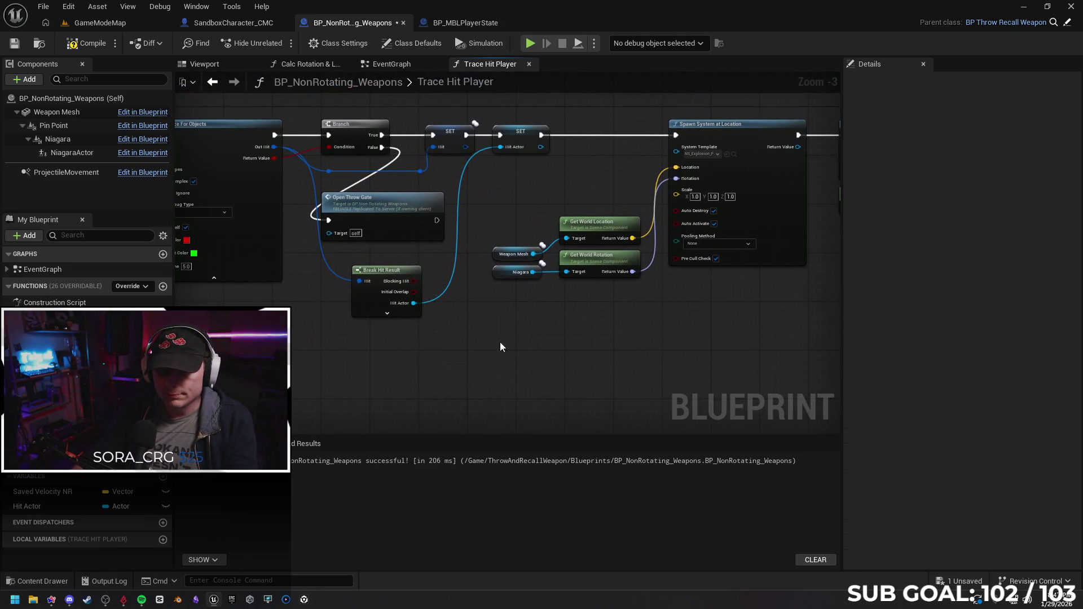
click(383, 314)
drag(546, 374, 487, 270)
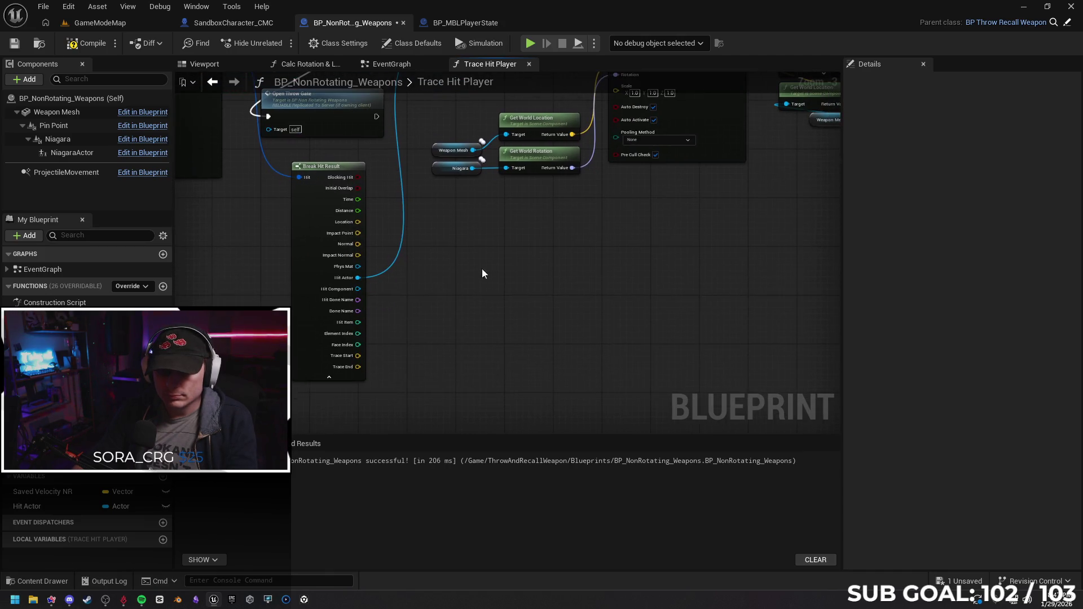
drag(356, 278, 516, 312)
text(cast to pla)
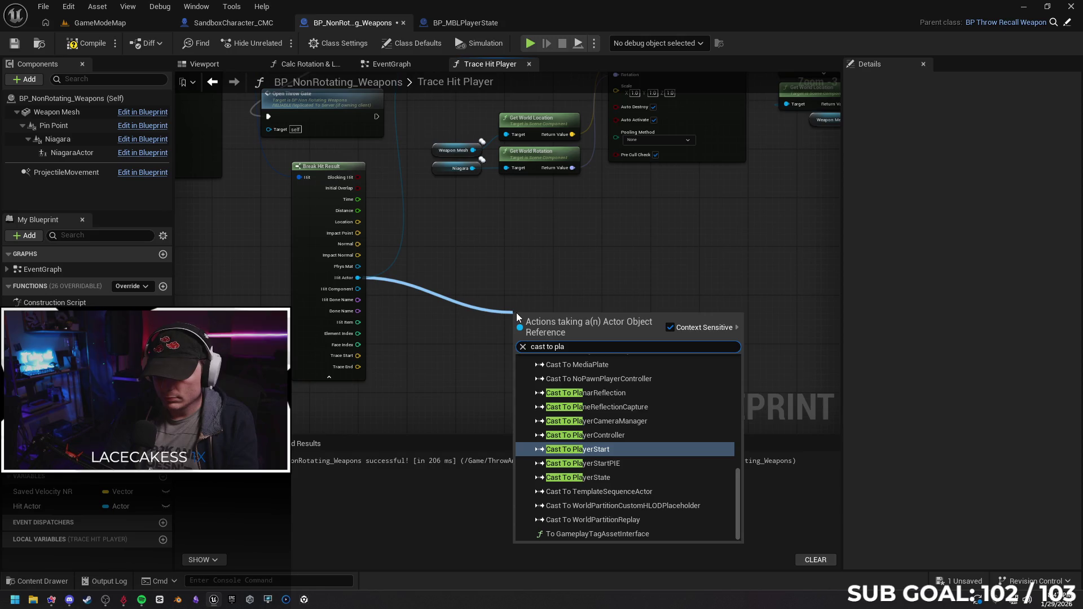
text(yer)
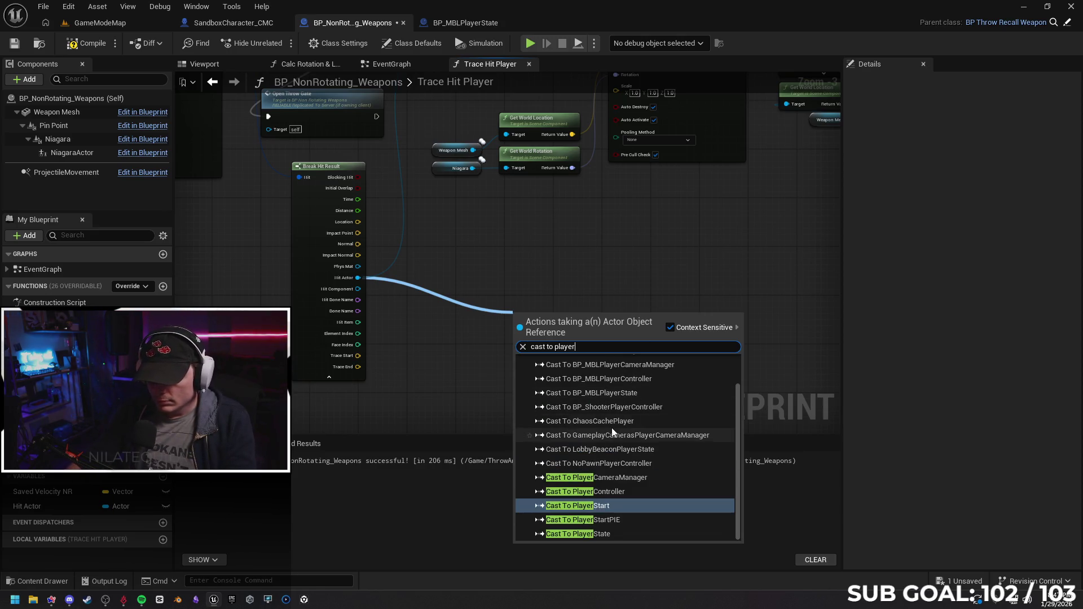
scroll(631, 449, up, 3)
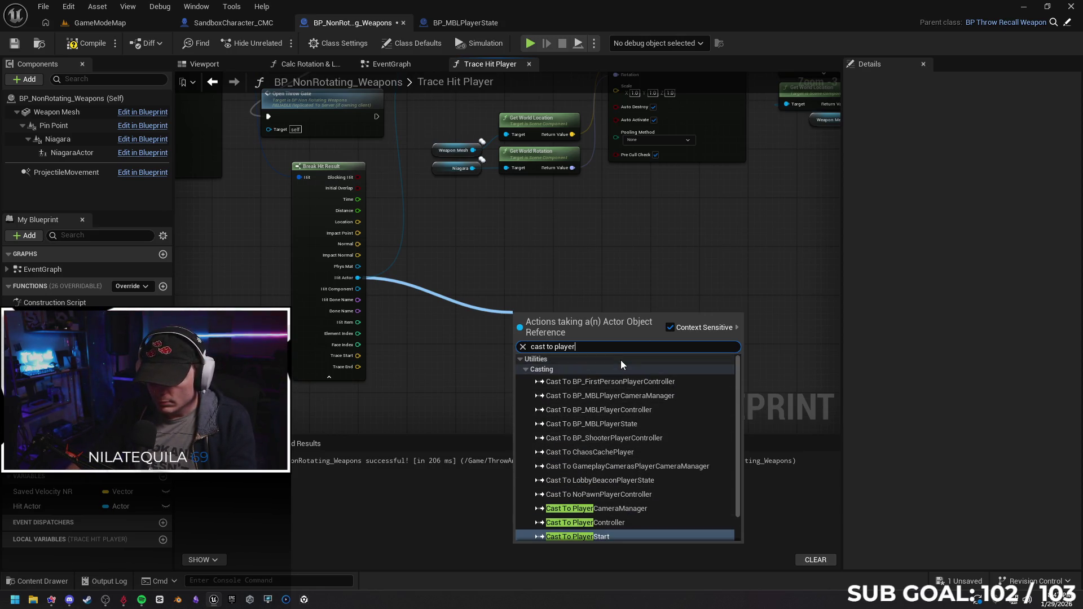
scroll(667, 356, down, 2)
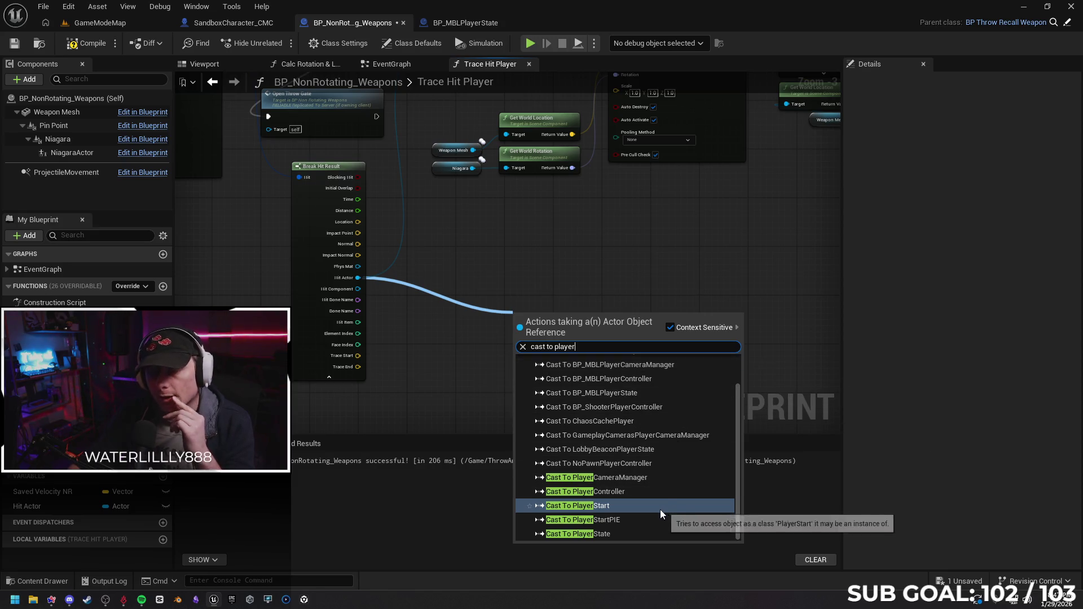
click(87, 44)
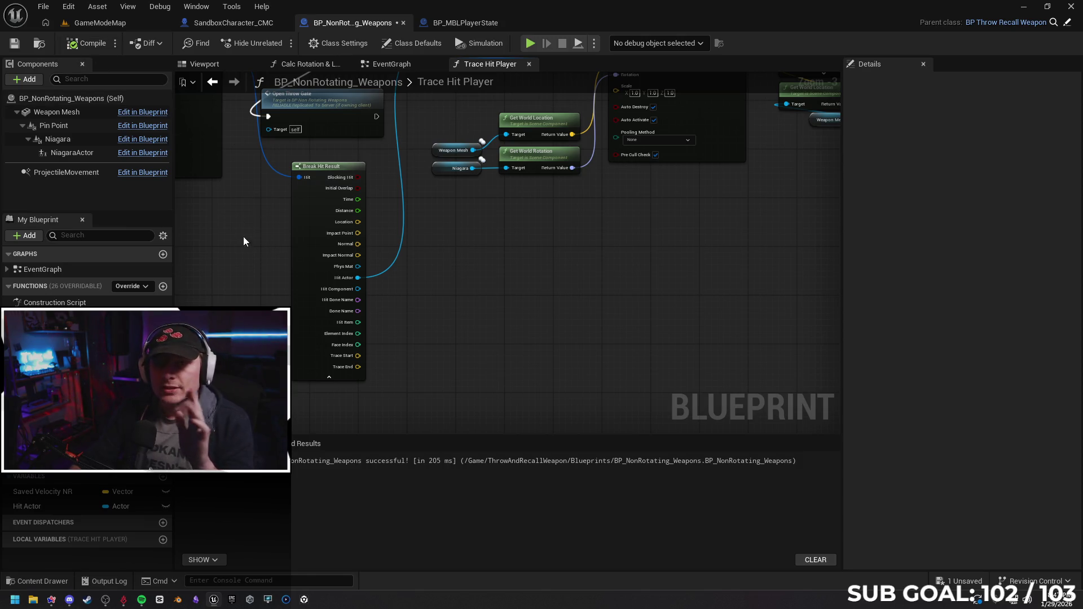
Following Gemini's steps, wire Break Hit Result's Hit Actor into a new Cast To SandboxCharacter_CMC node.
key(alt+Tab)
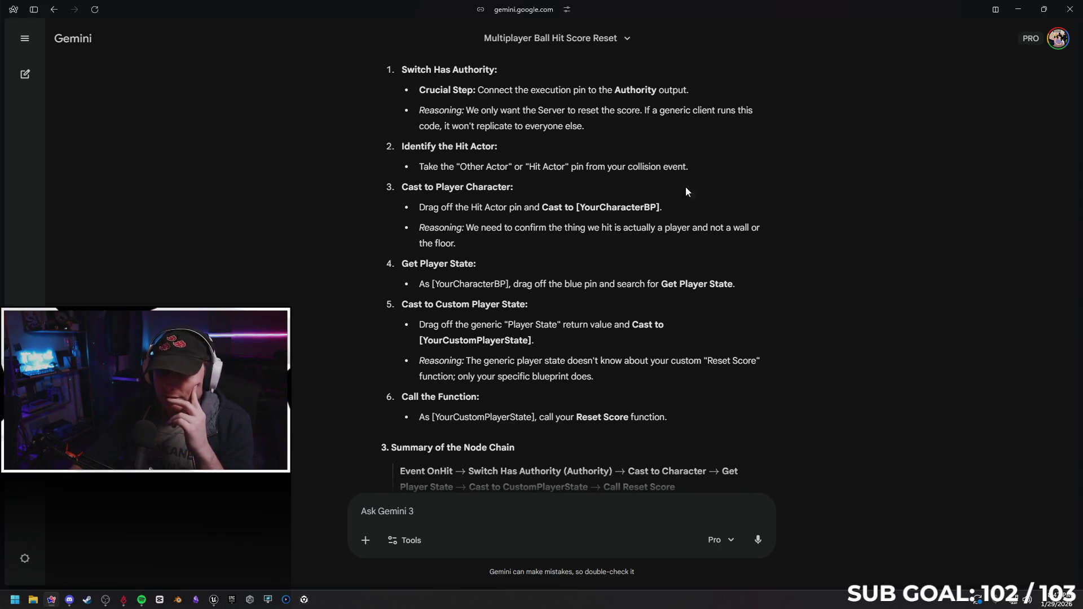
click(1016, 10)
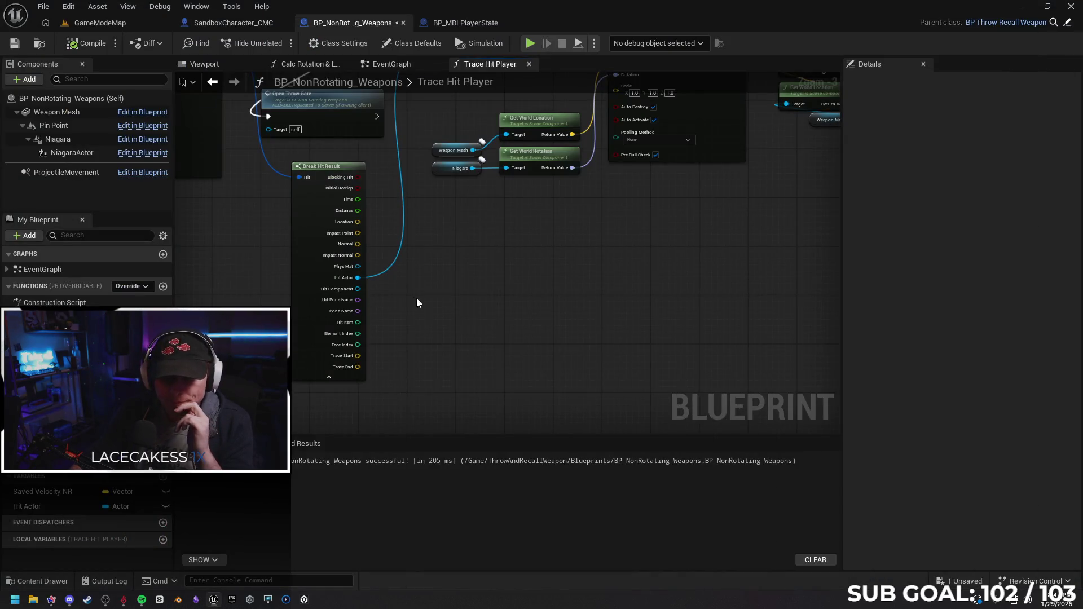
drag(358, 276, 485, 336)
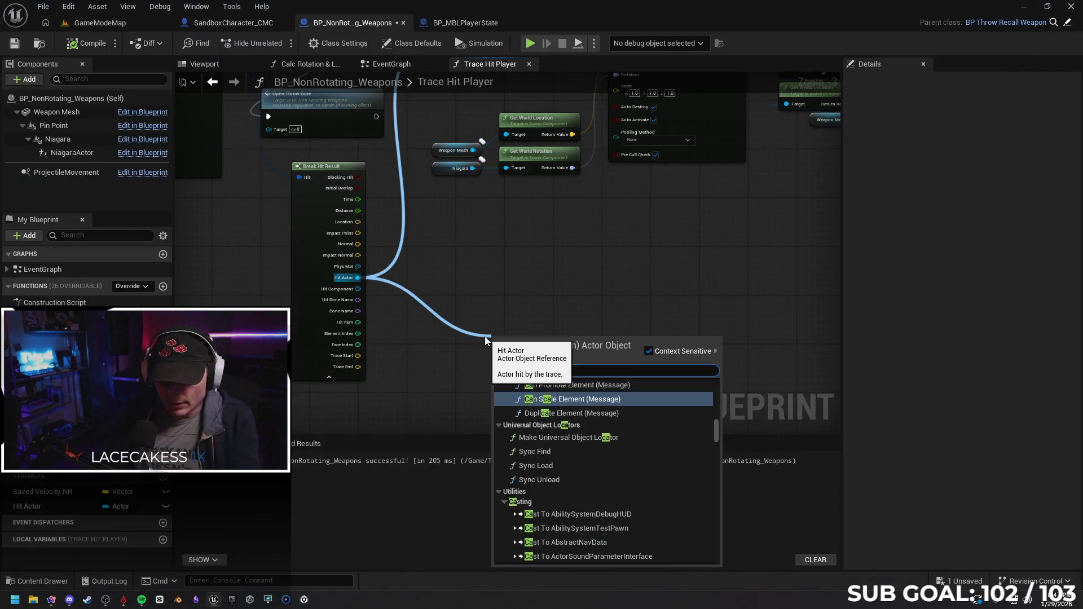
text(sand)
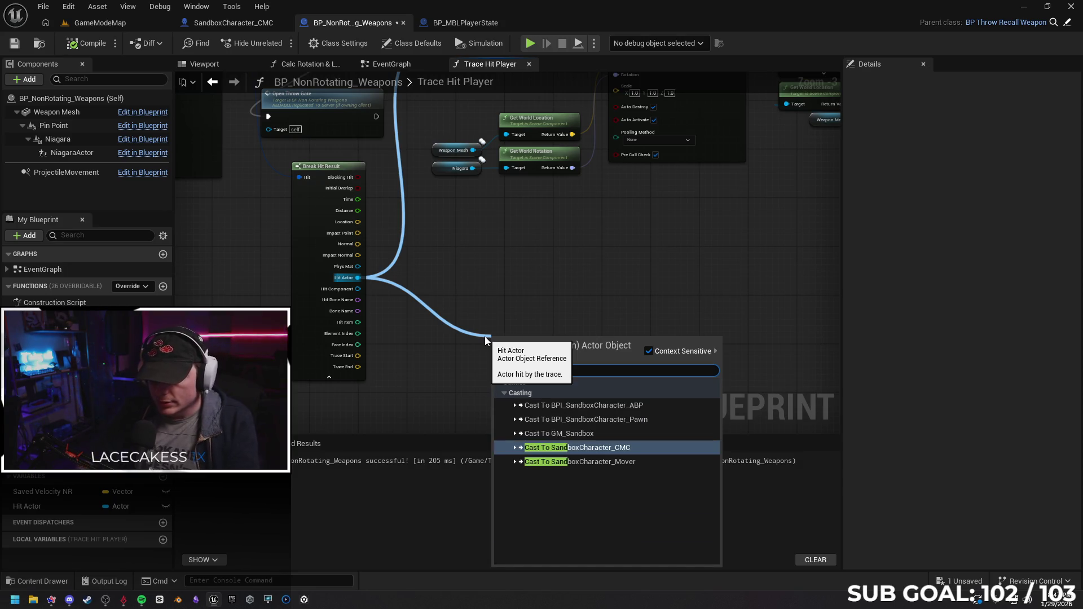
click(594, 450)
drag(543, 351, 571, 282)
mouse_move(660, 272)
mouse_down()
mouse_move(679, 360)
mouse_move(524, 279)
mouse_up()
scroll(474, 322, up, 2)
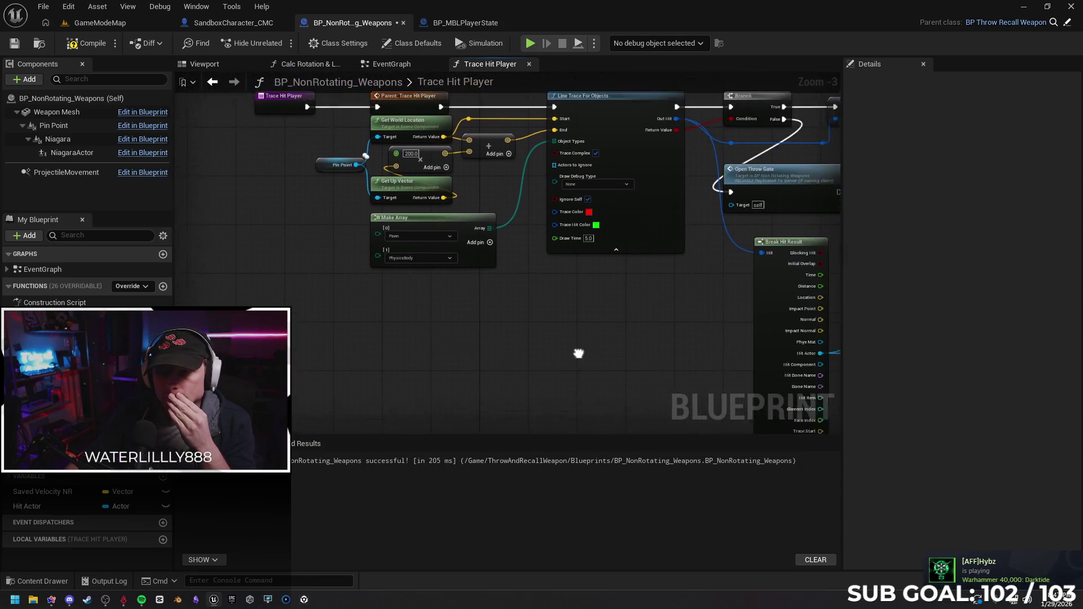
Tidy the cast node's position at 1:1 zoom while cross-checking against the Gemini reply.
mouse_move(422, 300)
mouse_down()
mouse_move(724, 254)
mouse_move(444, 326)
mouse_move(570, 332)
mouse_move(359, 338)
mouse_move(475, 322)
mouse_move(624, 330)
mouse_up()
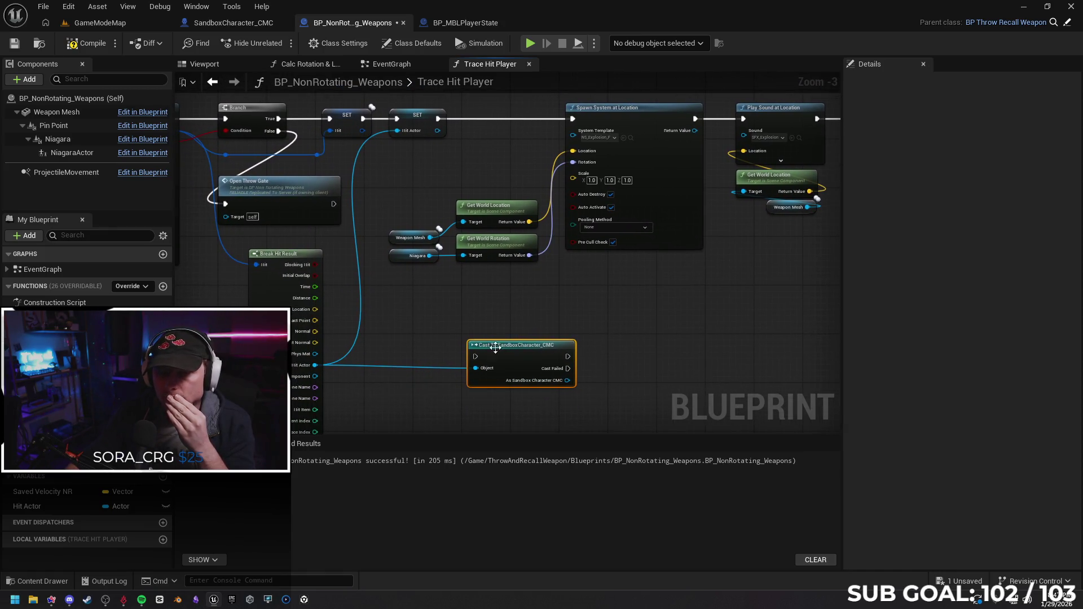
drag(491, 346, 486, 342)
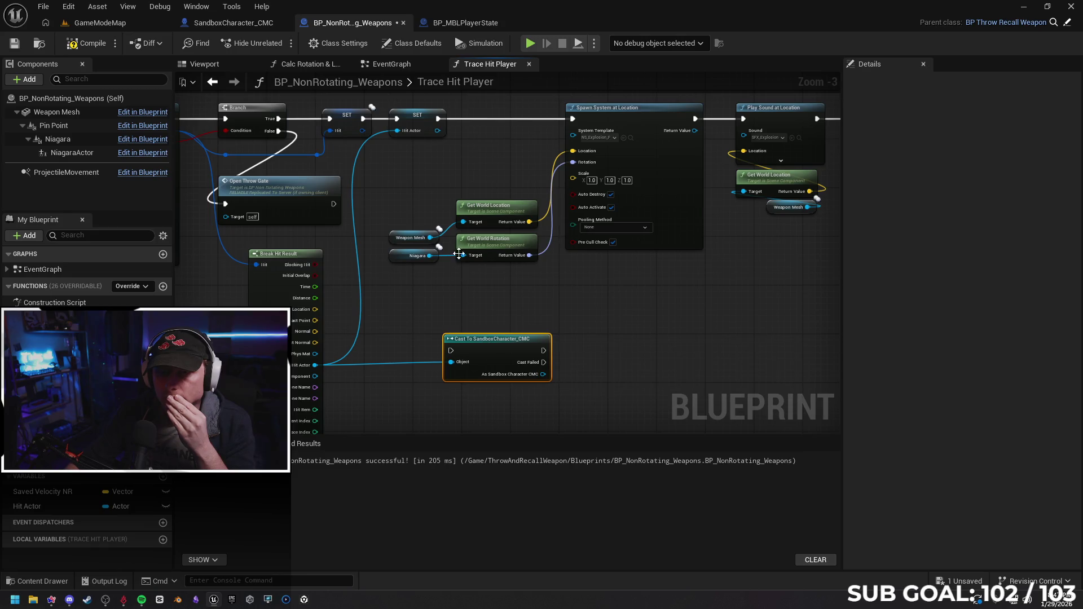
drag(590, 357, 593, 330)
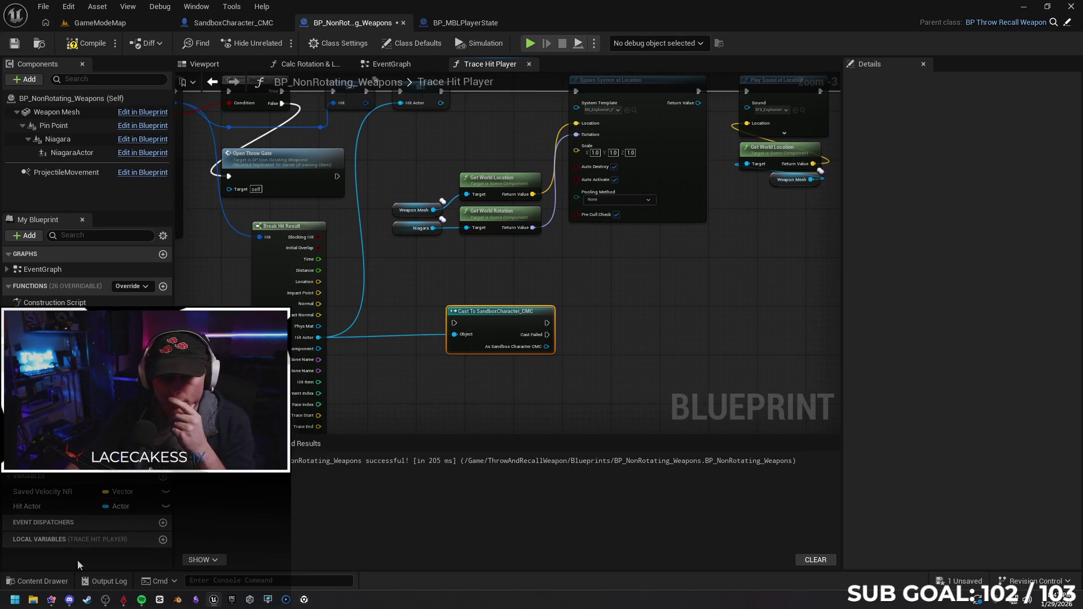
click(52, 600)
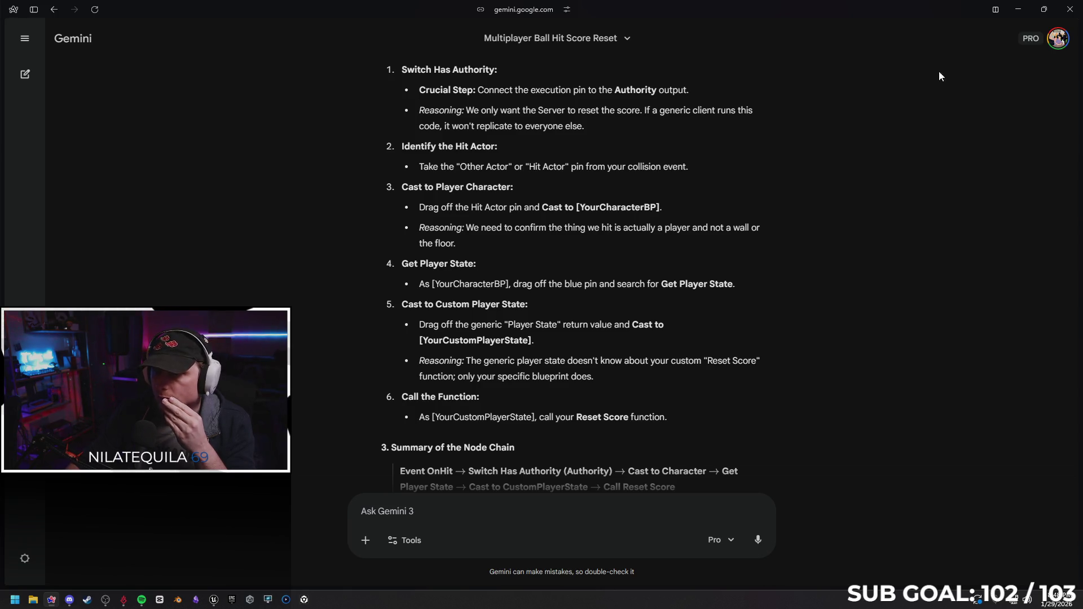
click(1018, 11)
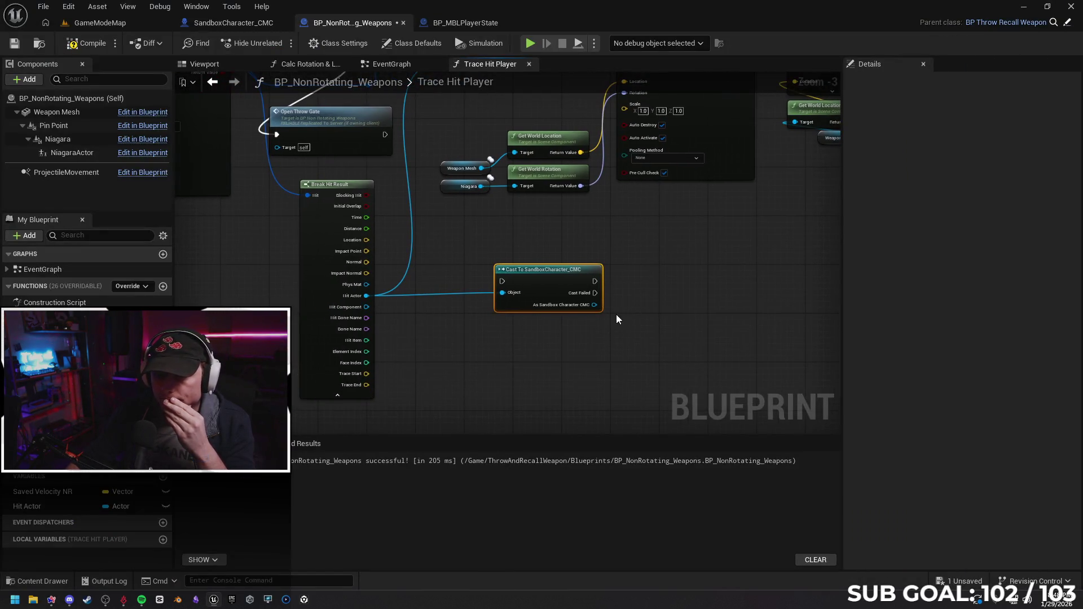
click(546, 302)
scroll(546, 302, up, 4)
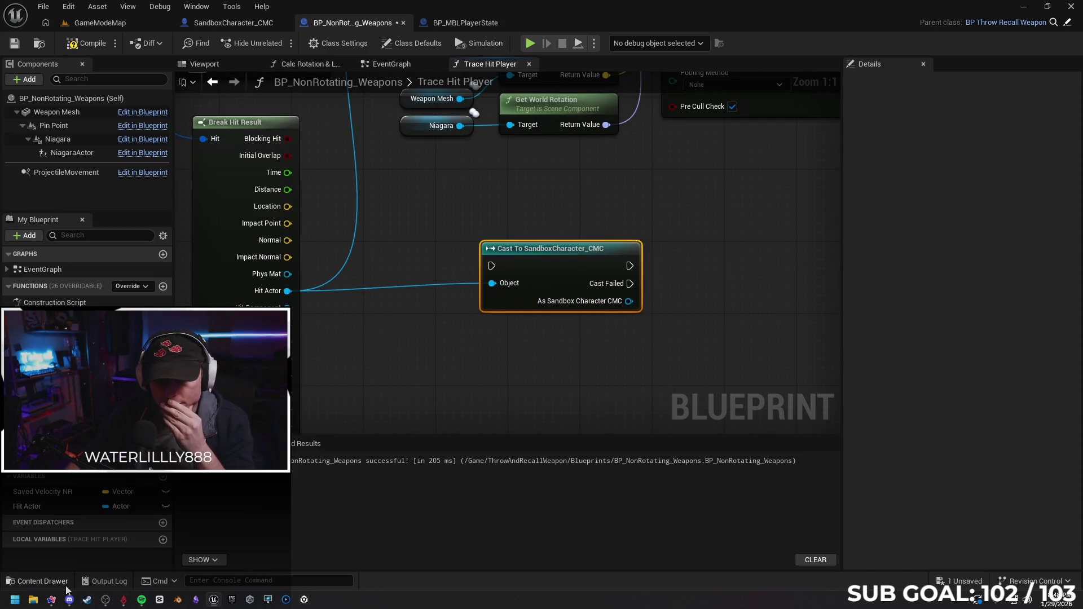
click(54, 600)
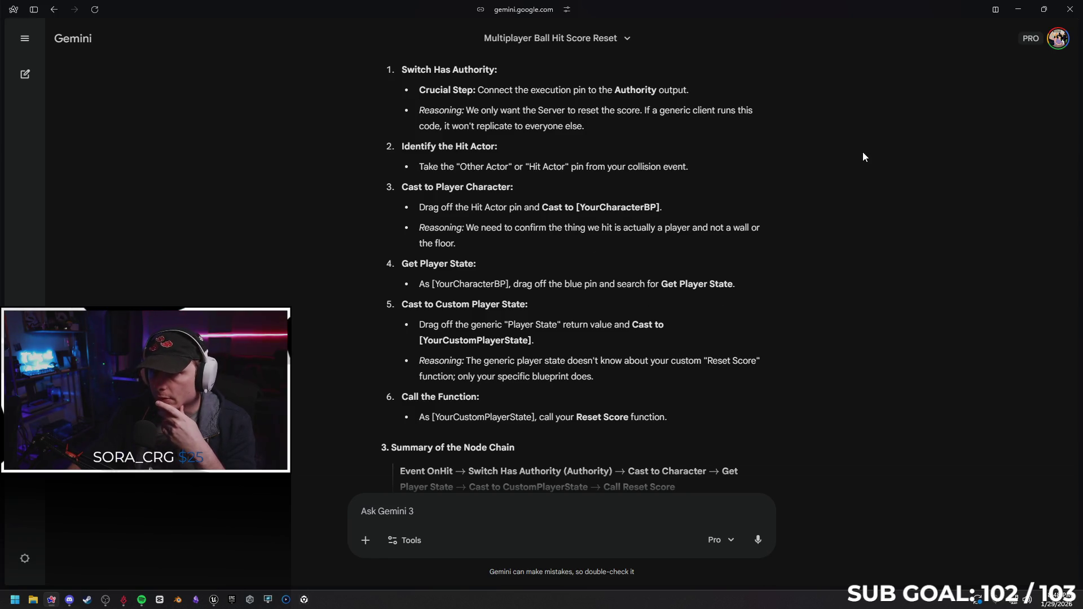
click(1020, 11)
scroll(619, 335, up, 2)
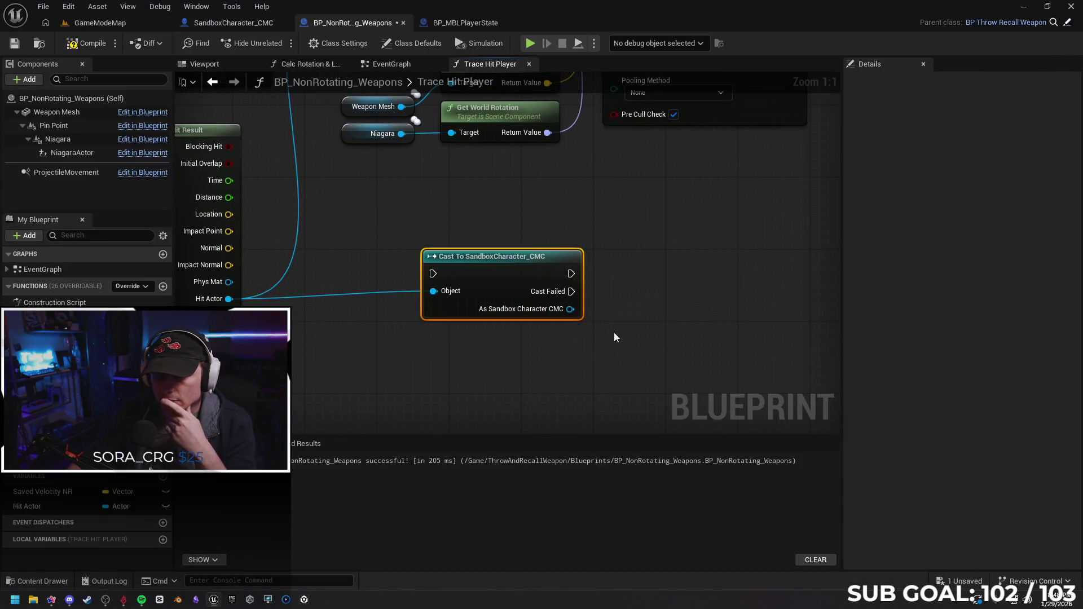
Add a Get Player State node fed by the As Sandbox Character CMC output.
drag(571, 308, 628, 313)
text(get player state)
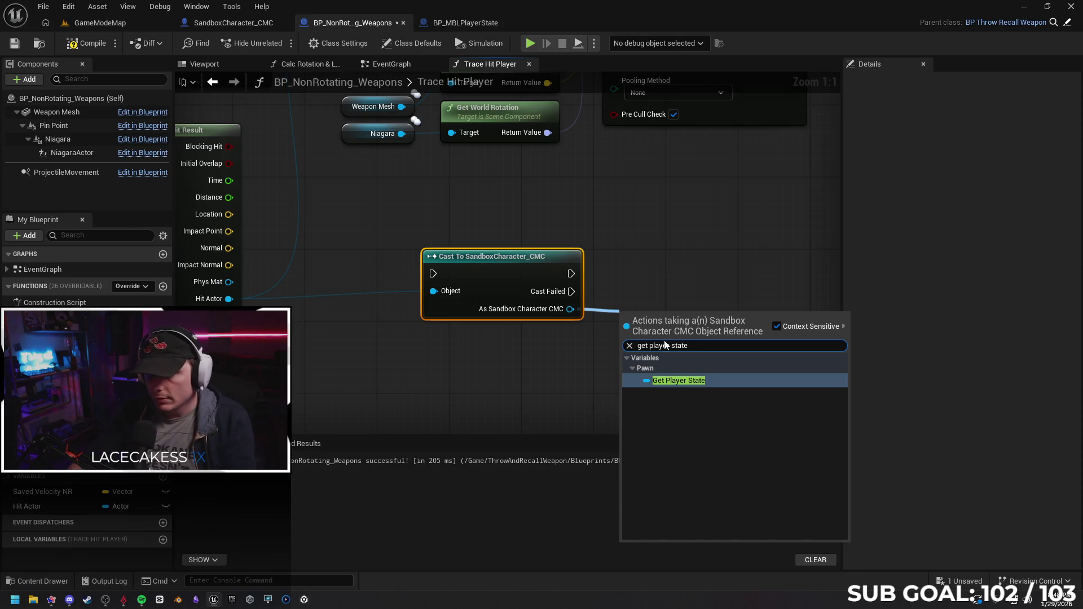
key(Escape)
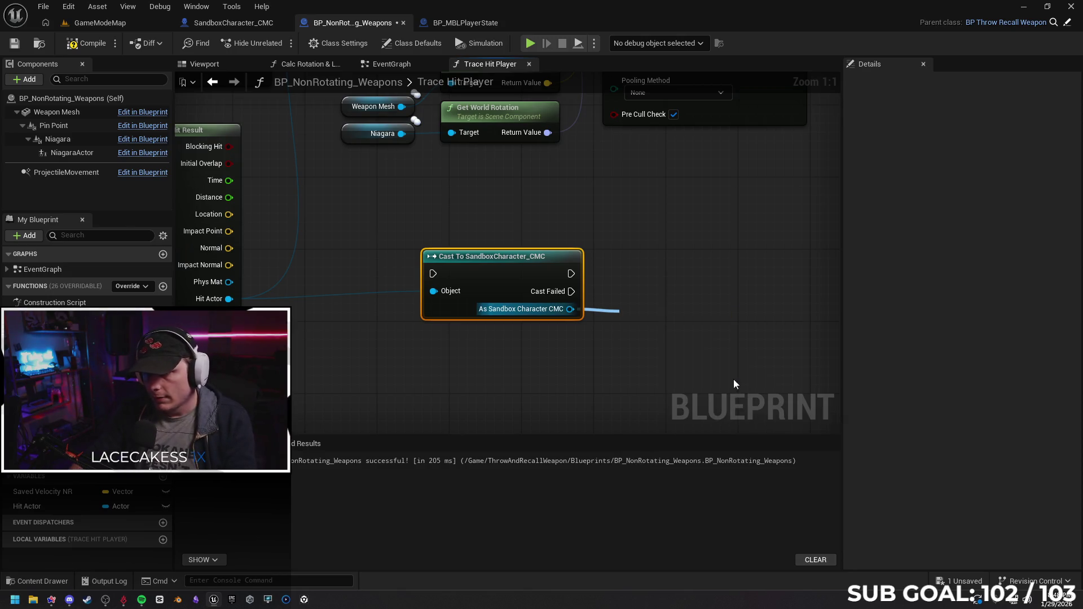
drag(593, 310, 575, 304)
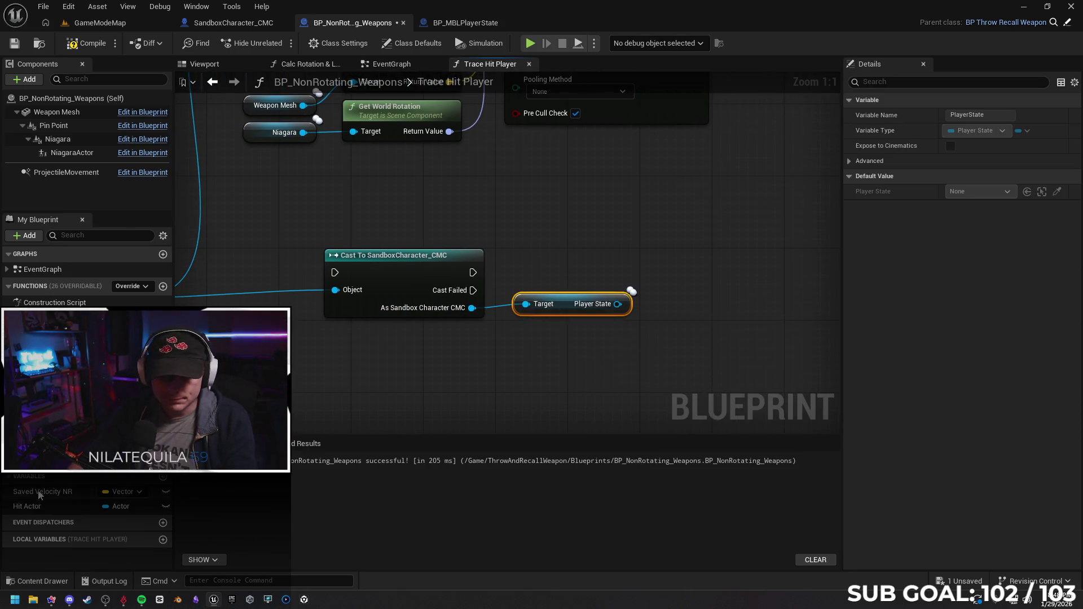
click(52, 600)
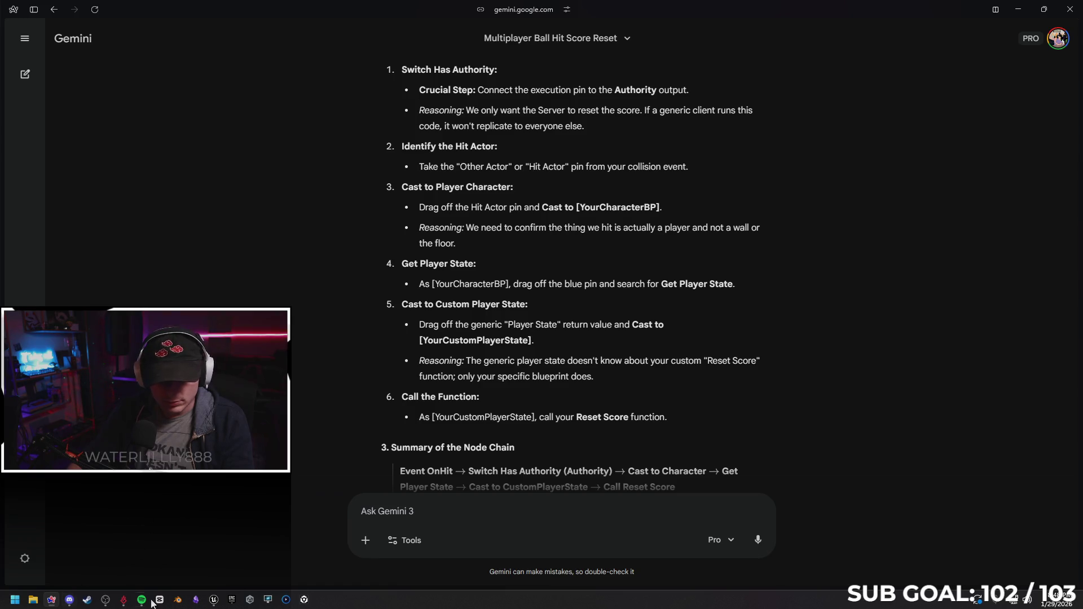
click(215, 601)
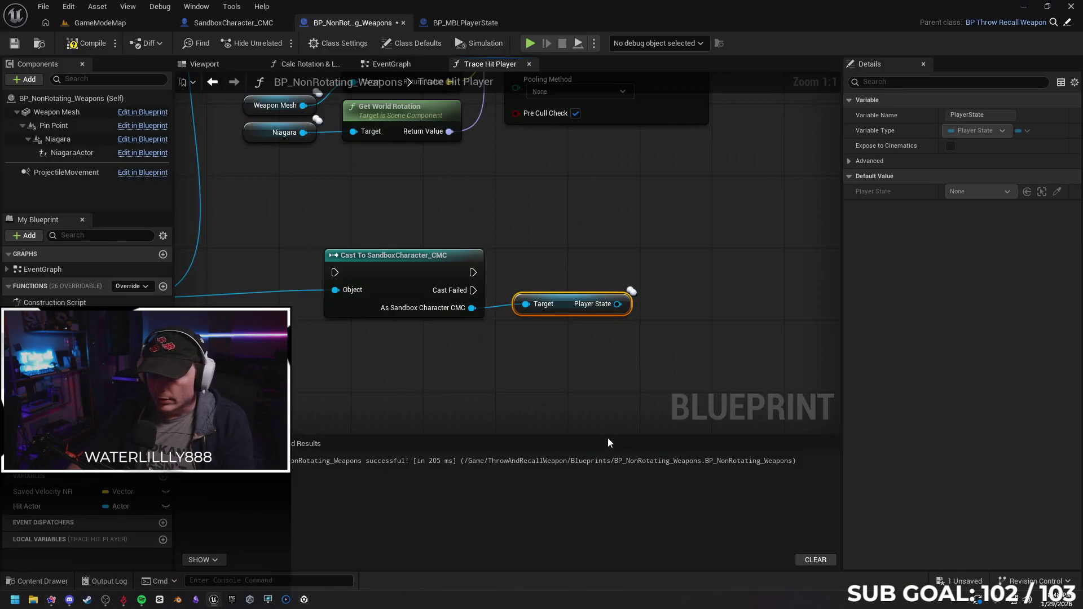
scroll(507, 321, up, 2)
Delete a comment box added by accident to the graph.
click(519, 326)
key(c)
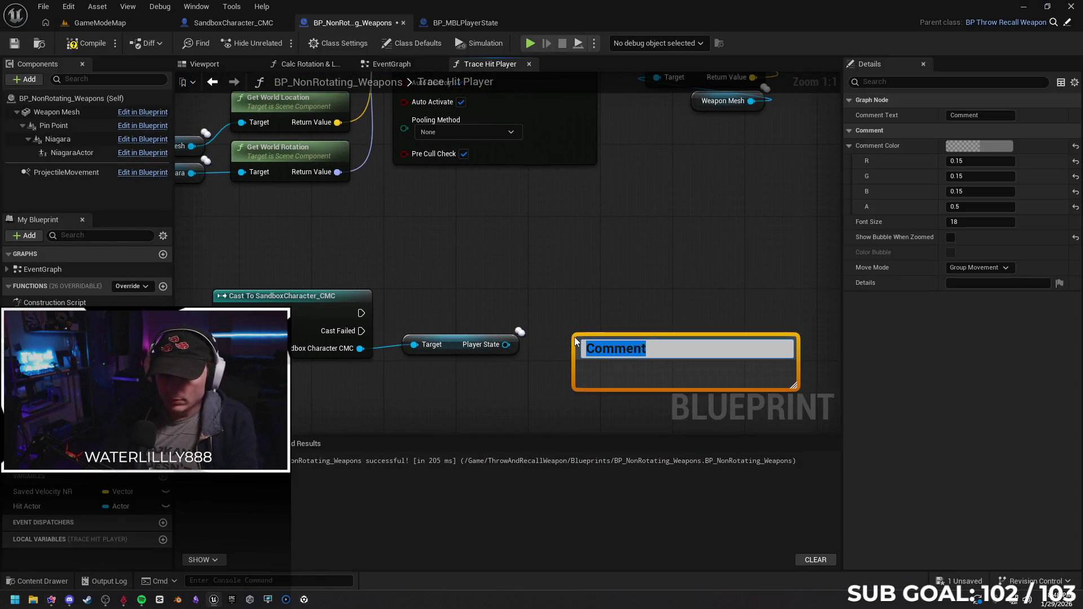
click(619, 295)
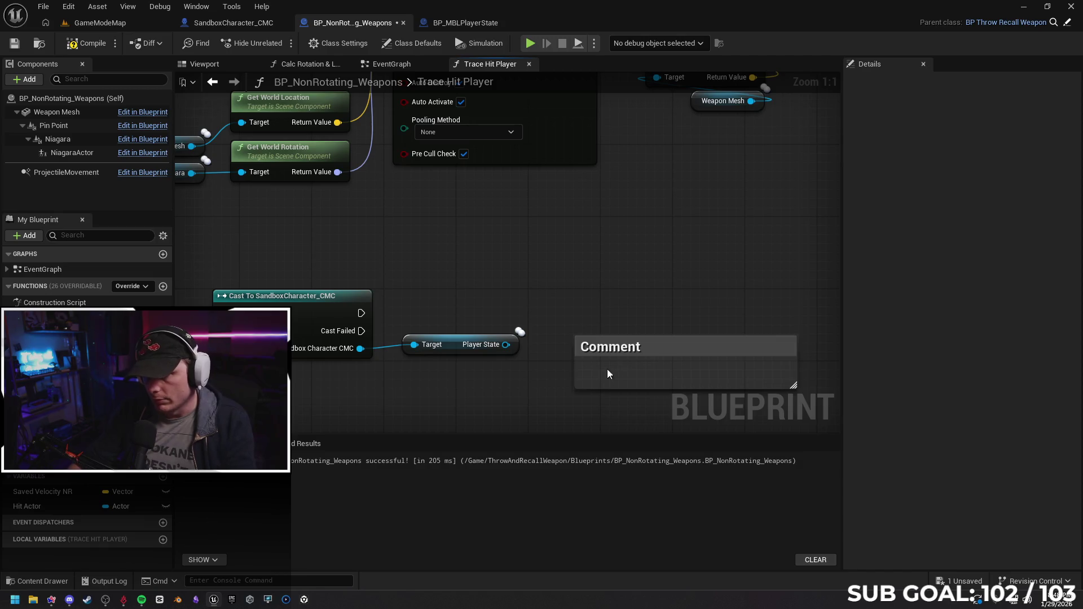
click(661, 345)
key(Delete)
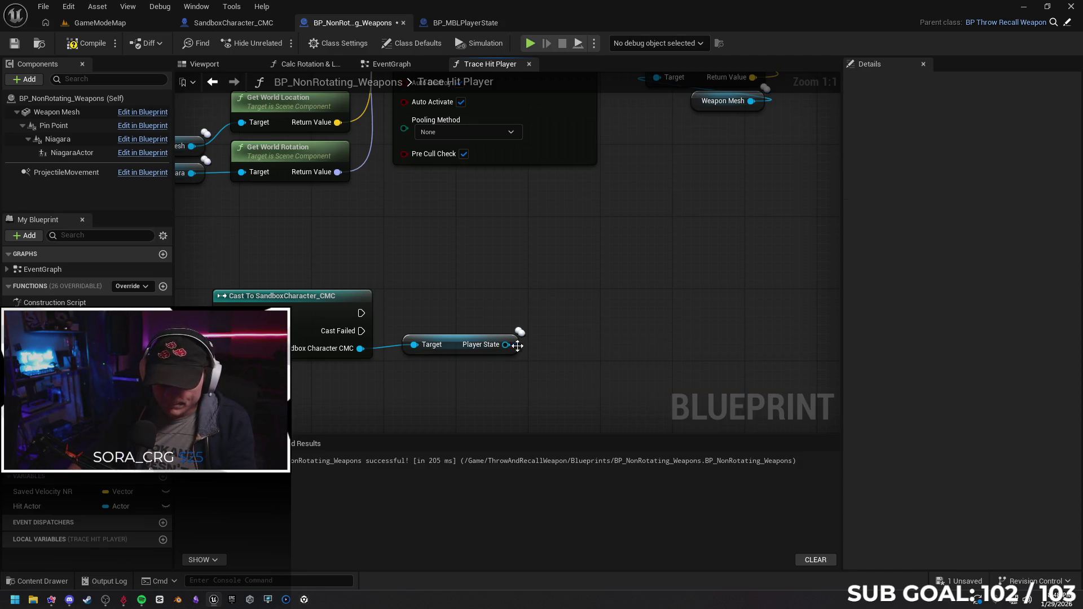
Add Cast To BP_MBLPlayerState from Player State, align the nodes and run it after the character cast.
drag(506, 345, 560, 337)
text(cast)
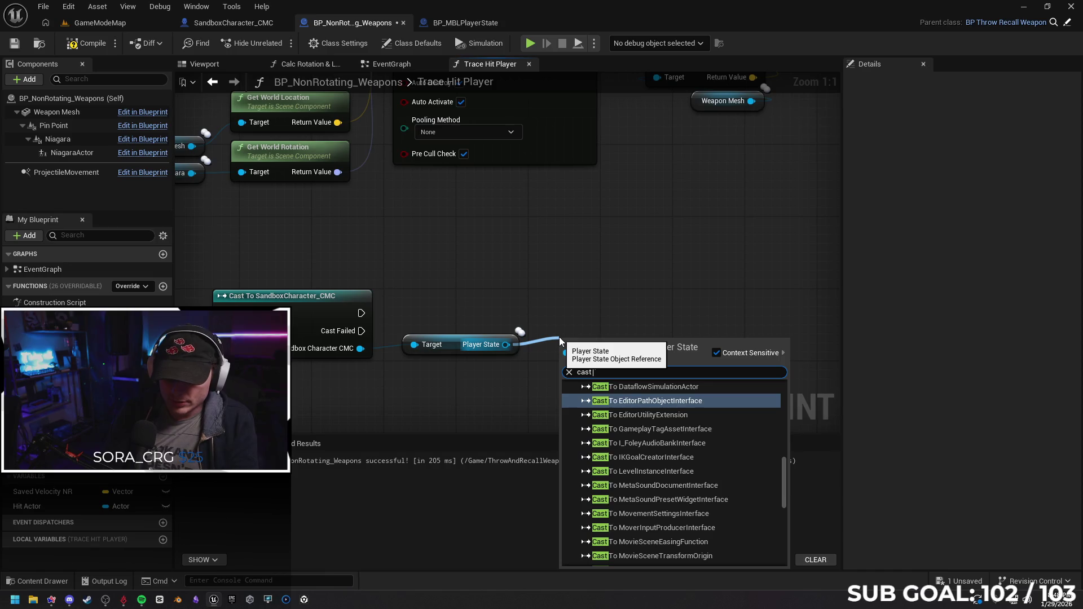
text( to mbl)
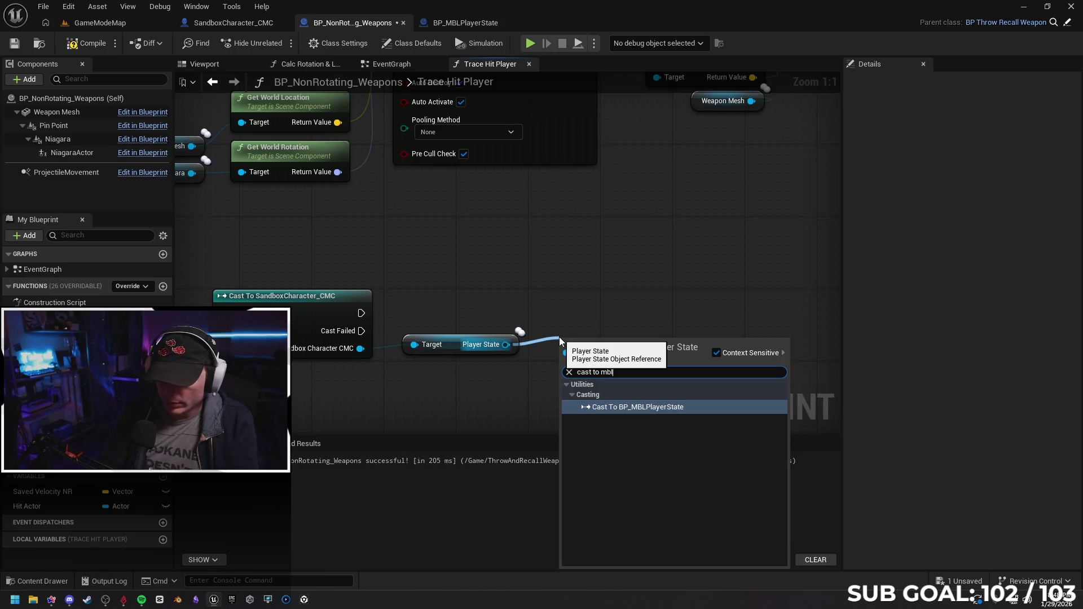
click(638, 407)
drag(617, 330, 616, 308)
drag(710, 393, 339, 279)
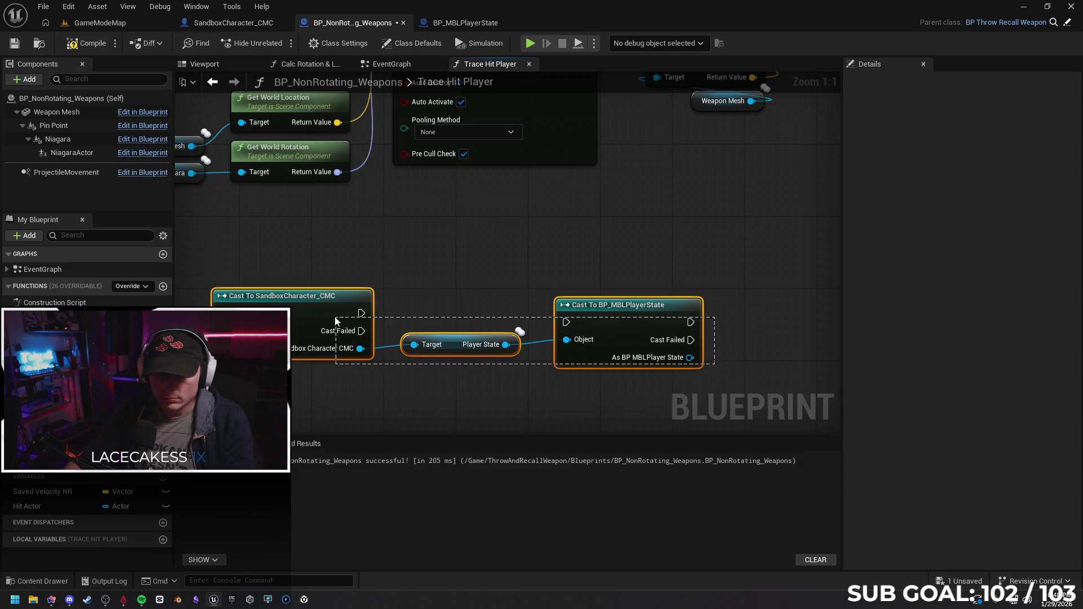
drag(481, 335, 486, 367)
click(411, 275)
mouse_move(362, 310)
mouse_down()
mouse_move(566, 327)
mouse_move(625, 300)
mouse_up()
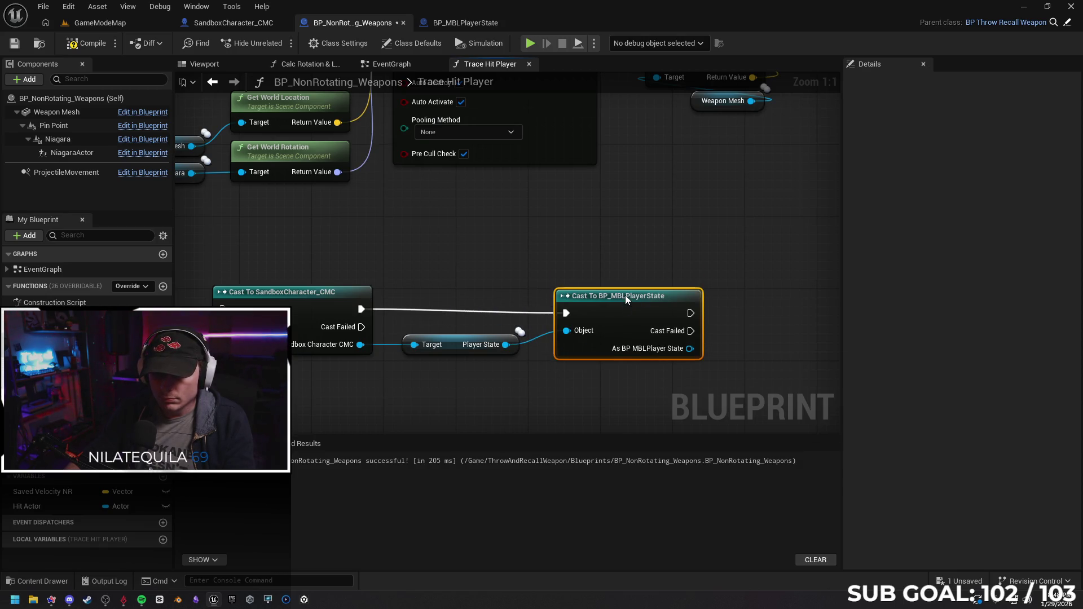
drag(521, 373, 460, 349)
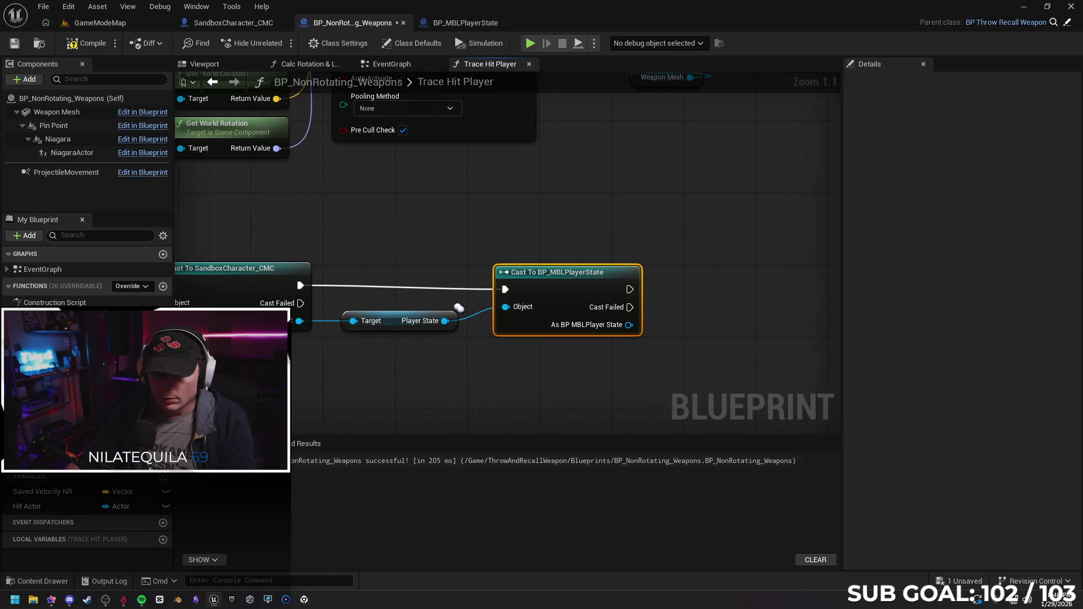
click(43, 581)
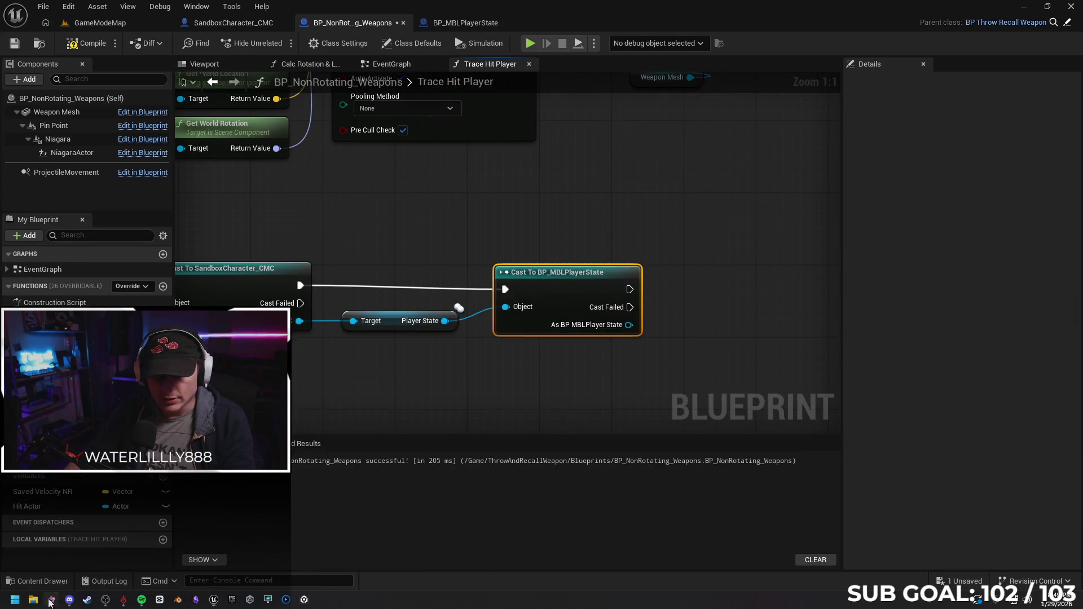
click(52, 600)
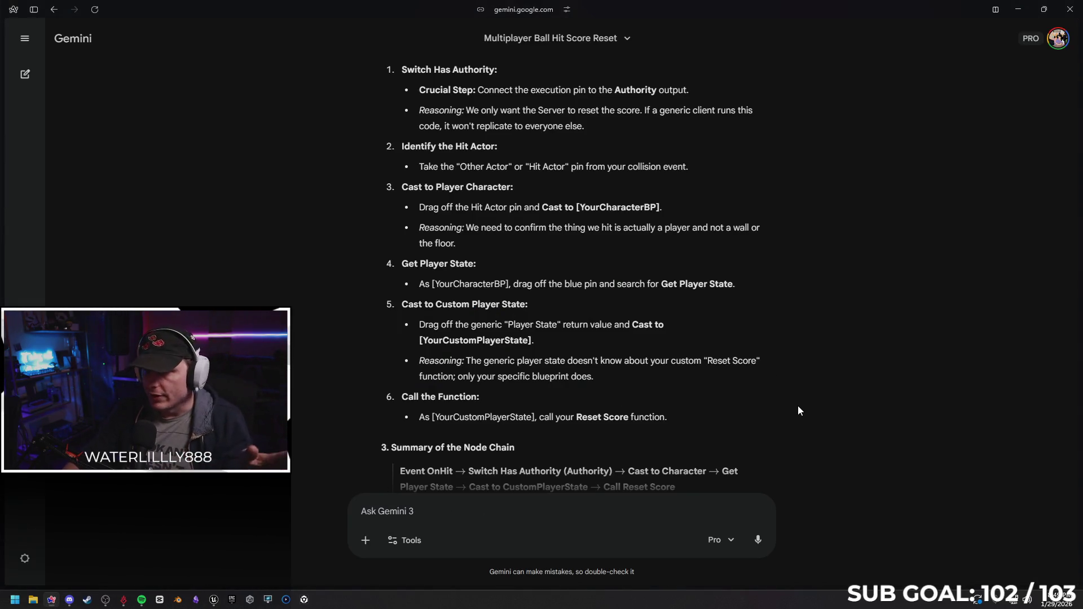
scroll(799, 411, down, 3)
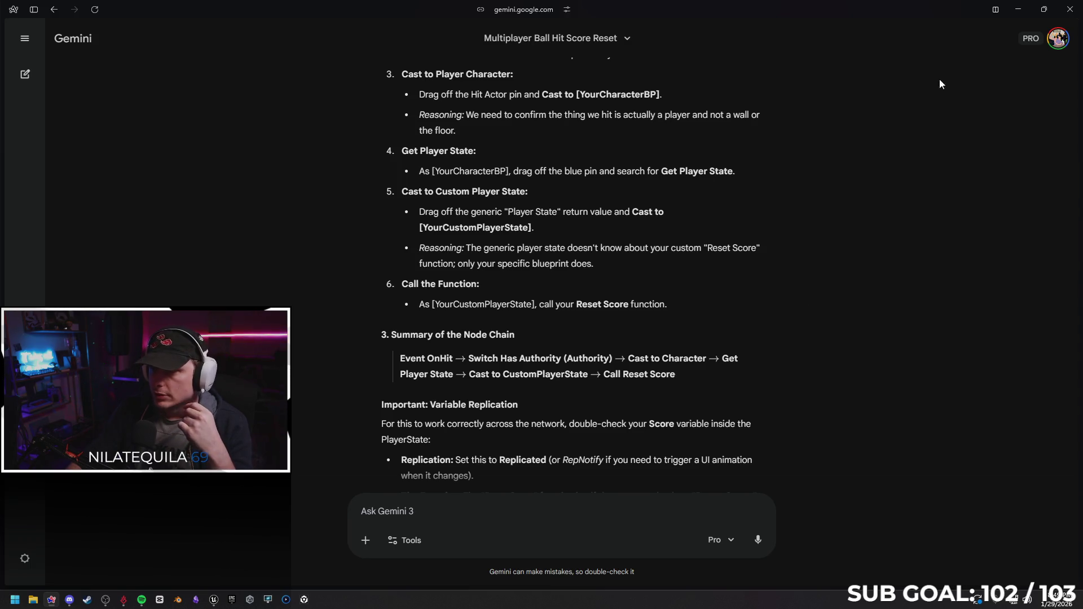
click(1017, 14)
key(ctrl+s)
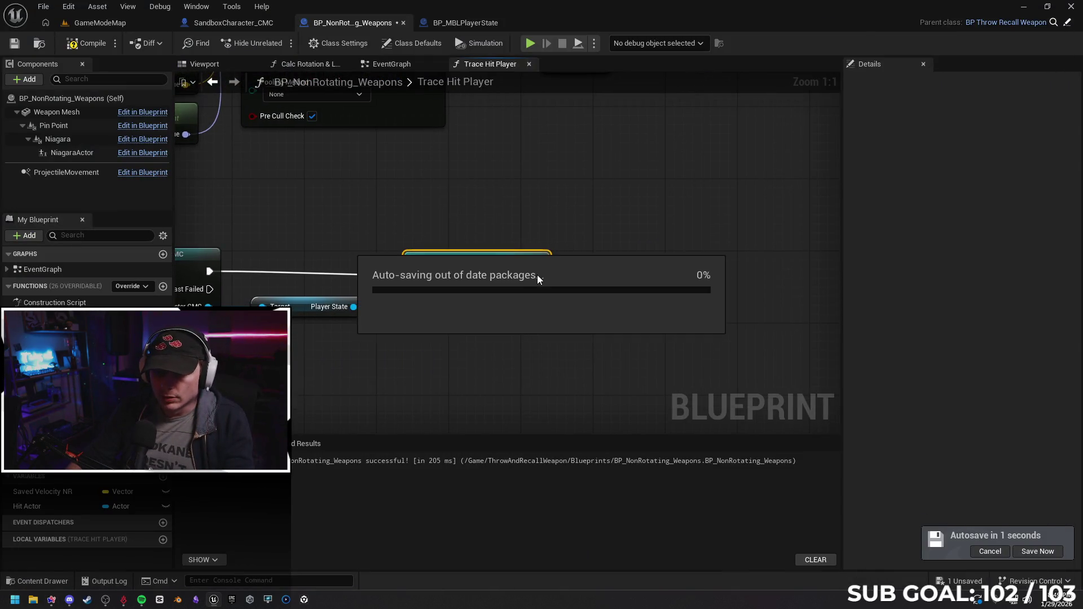
Place Server Recieve Hit after the successful cast, targeting As BP MBLPlayer State.
drag(541, 275, 620, 275)
text(server)
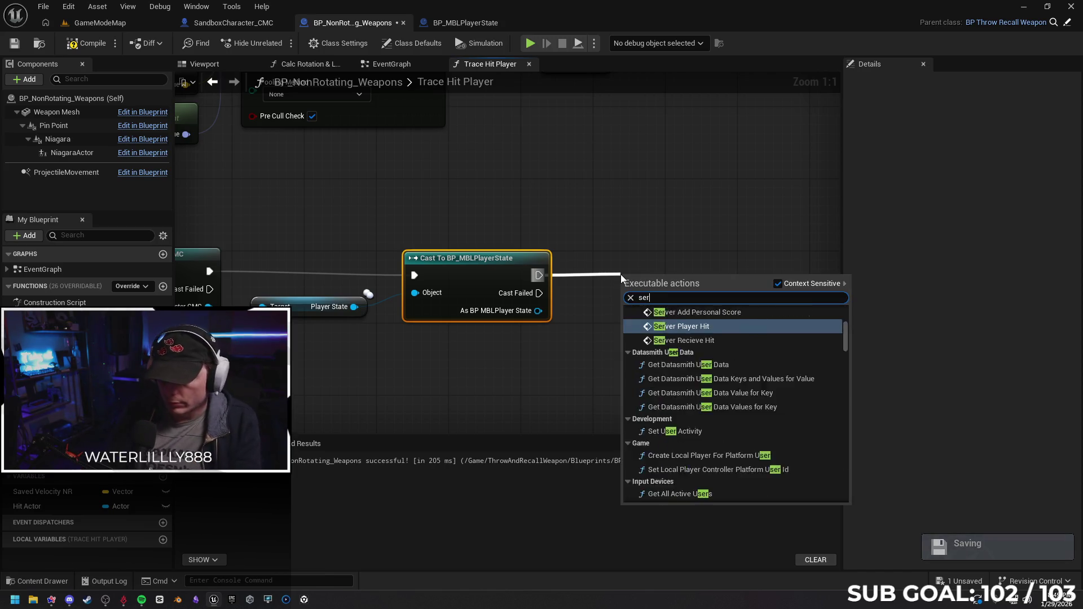
key(Down)
key(Return)
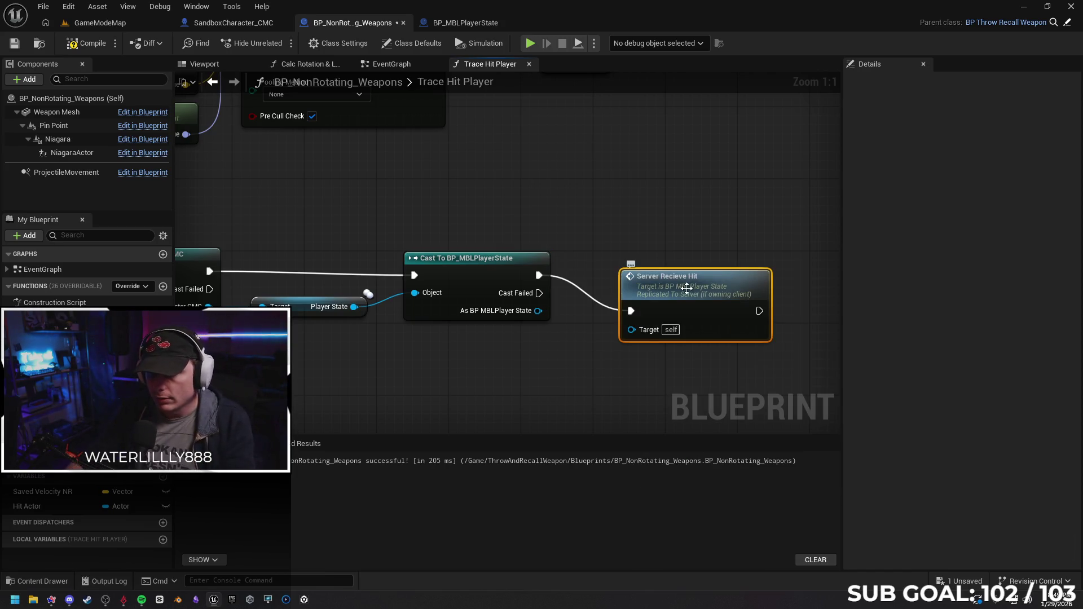
drag(677, 280, 664, 255)
drag(538, 311, 613, 294)
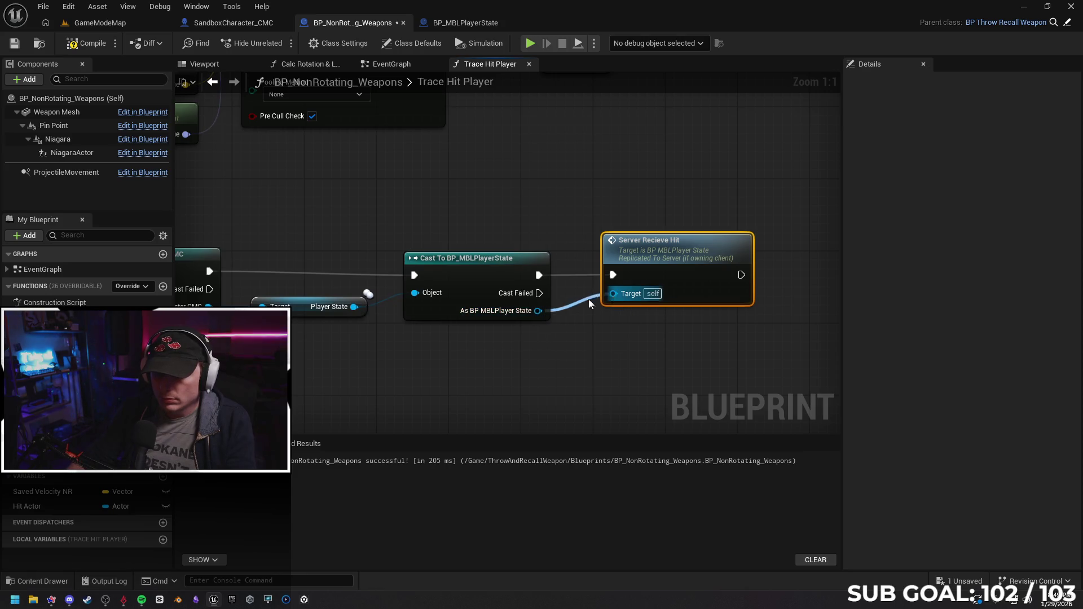
scroll(445, 364, down, 2)
scroll(432, 322, down, 1)
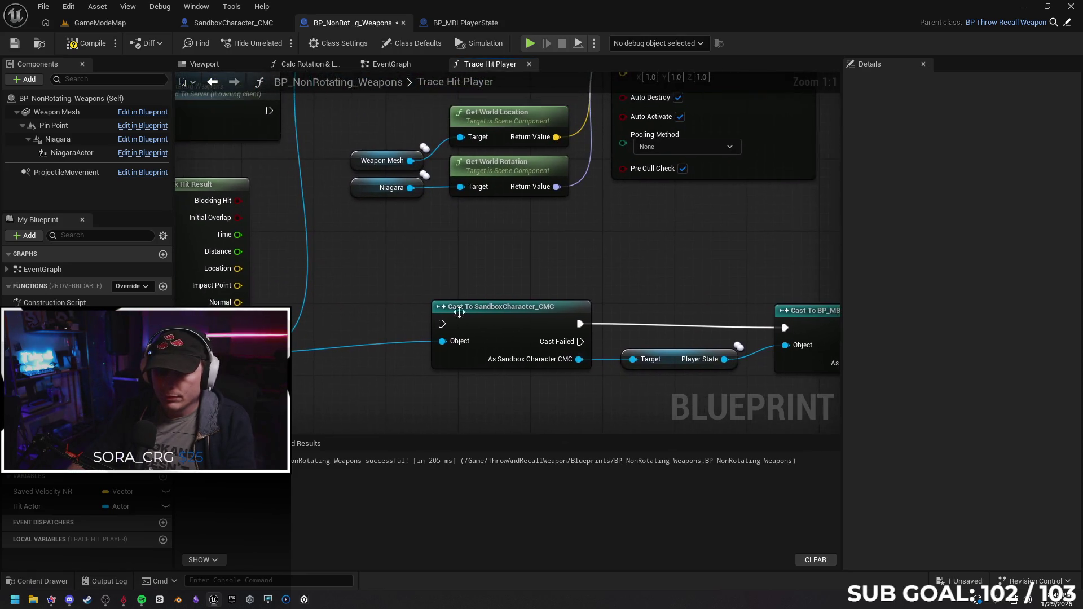
scroll(422, 263, down, 1)
mouse_move(419, 264)
mouse_down()
mouse_move(474, 270)
mouse_move(544, 331)
mouse_up()
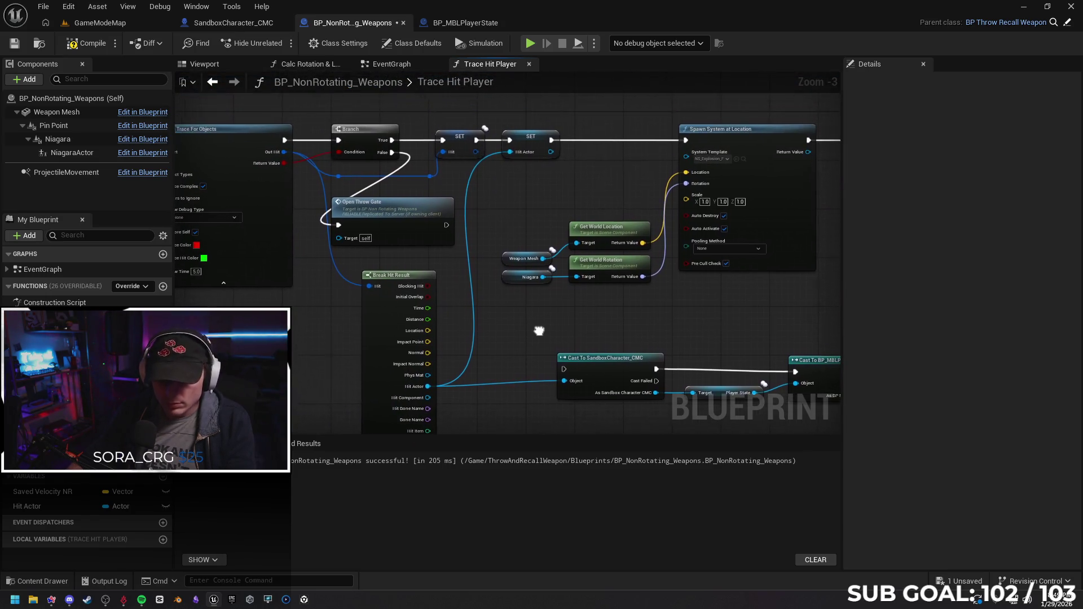
Add a Branch after SET Hit Actor with Break Hit Result's Initial Overlap as its condition.
click(504, 194)
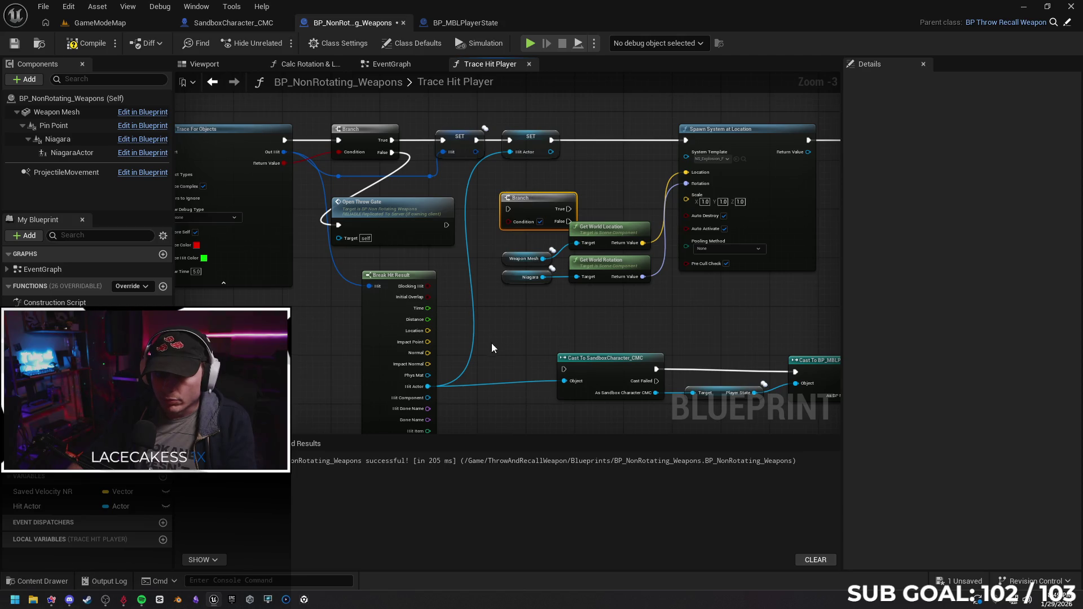
scroll(491, 343, up, 1)
drag(421, 279, 515, 210)
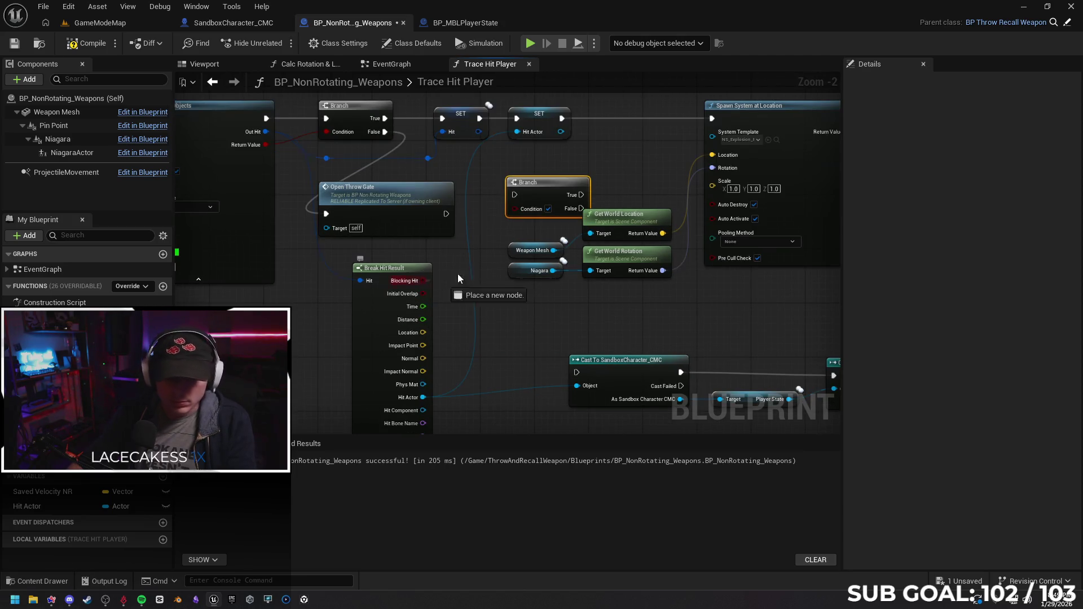
mouse_move(422, 397)
mouse_down()
mouse_move(512, 212)
mouse_move(474, 397)
mouse_up()
click(421, 289)
drag(422, 293, 427, 294)
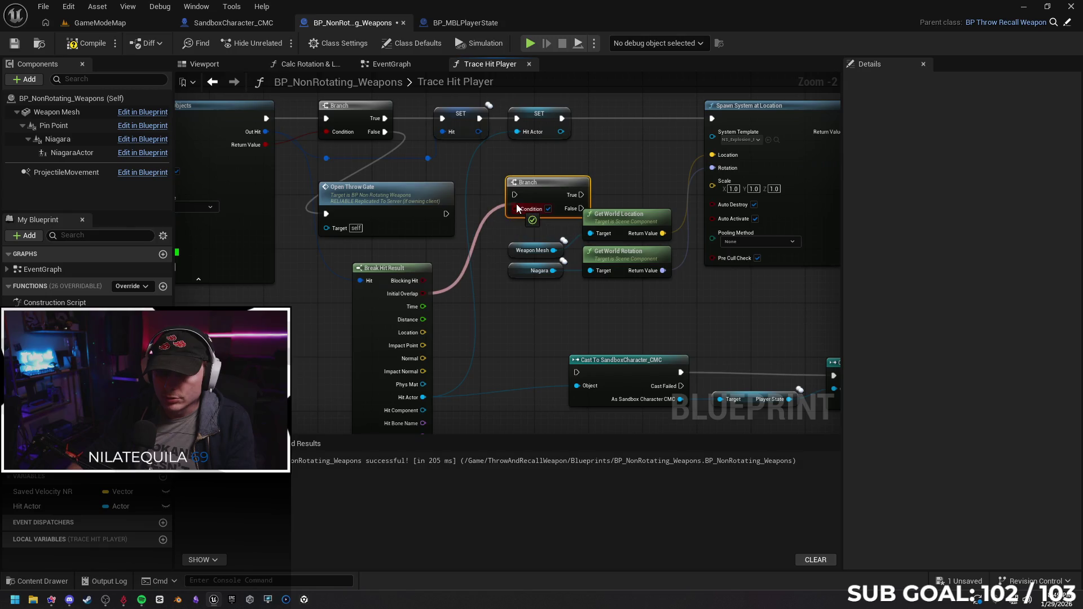
key(Escape)
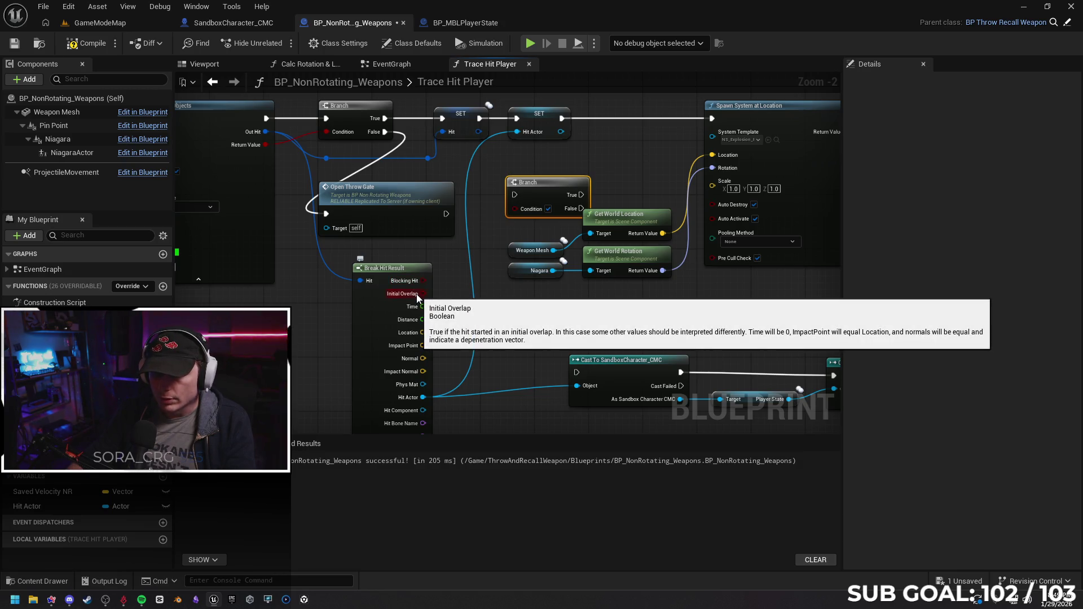
mouse_move(417, 294)
mouse_down()
mouse_move(606, 151)
mouse_move(622, 118)
mouse_move(583, 120)
mouse_move(596, 119)
mouse_move(576, 372)
mouse_move(346, 405)
mouse_up()
Wire the Branch True output to Spawn System at Location, undo it, and lead False toward the casts.
drag(433, 178, 490, 177)
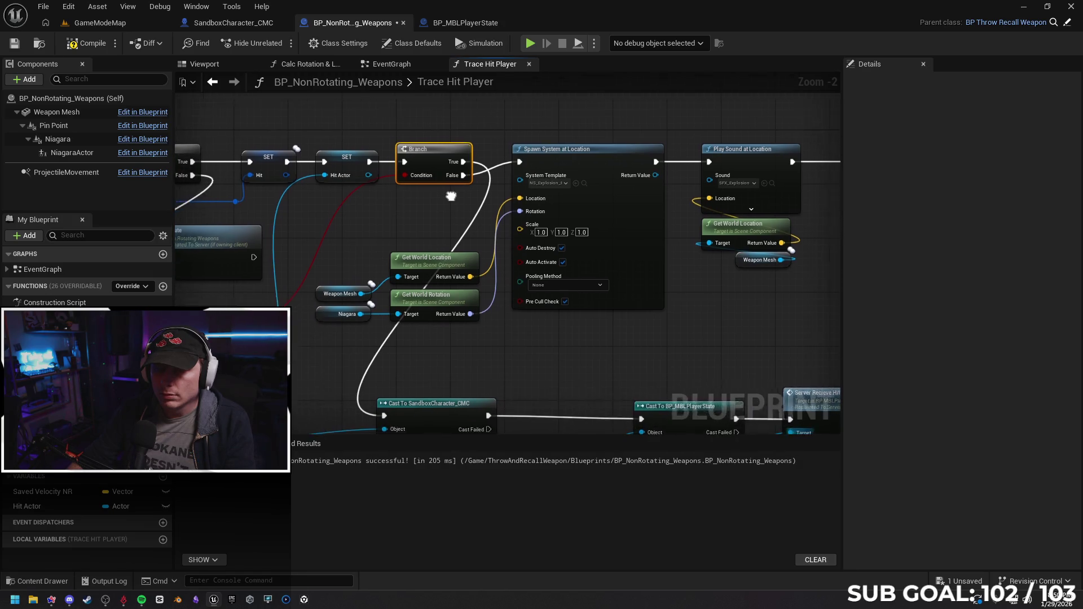
drag(575, 212, 499, 173)
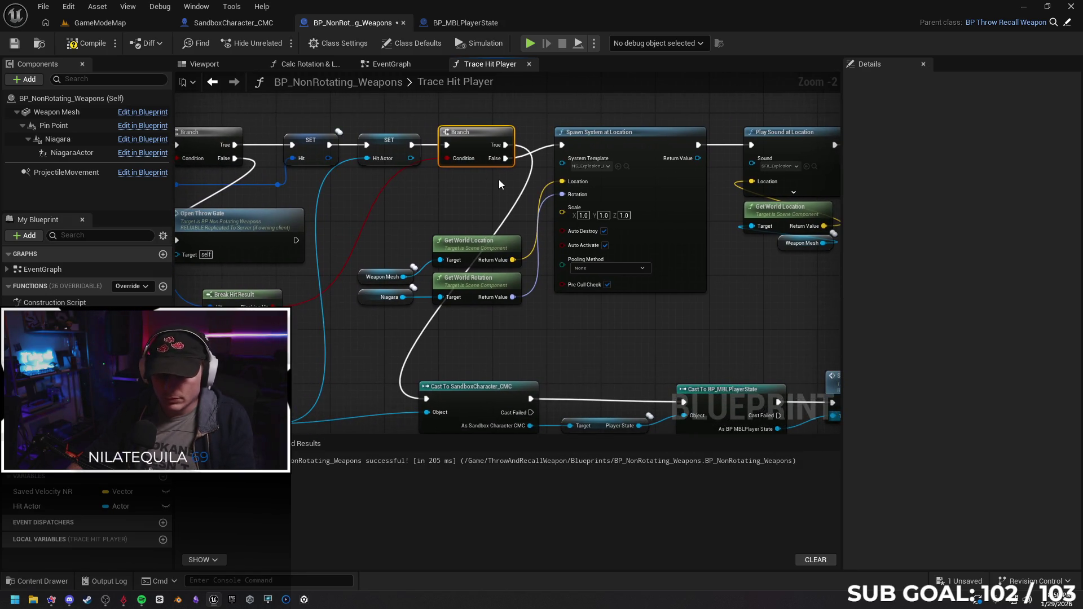
key(ctrl+z)
drag(508, 159, 429, 395)
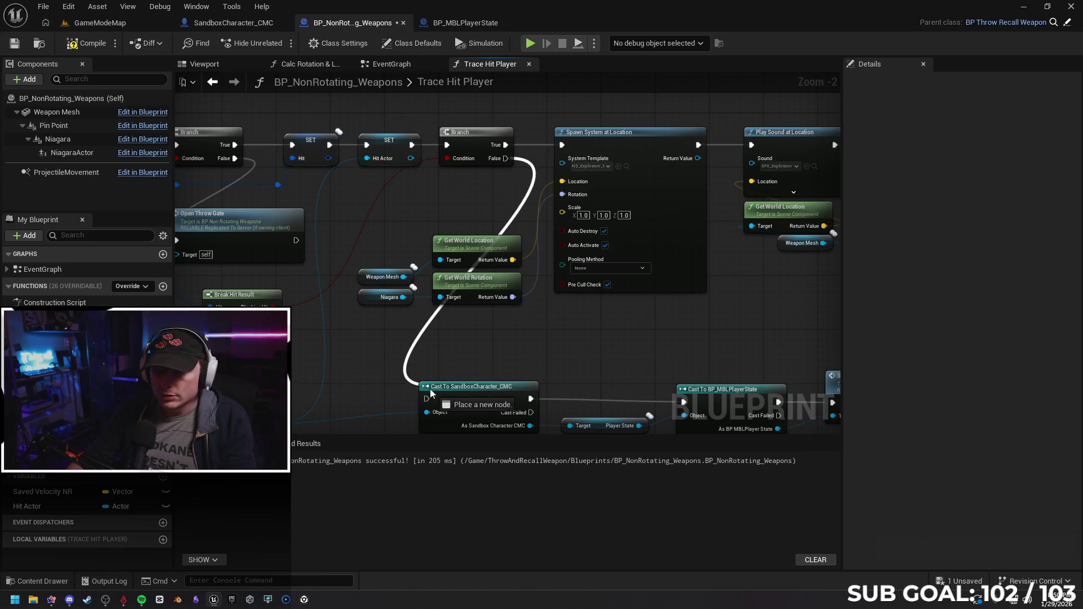
Feed Branch False into the character cast, add Print String after Server Recieve Hit, and start a play test.
right_click(542, 279)
drag(679, 335, 712, 348)
text(print)
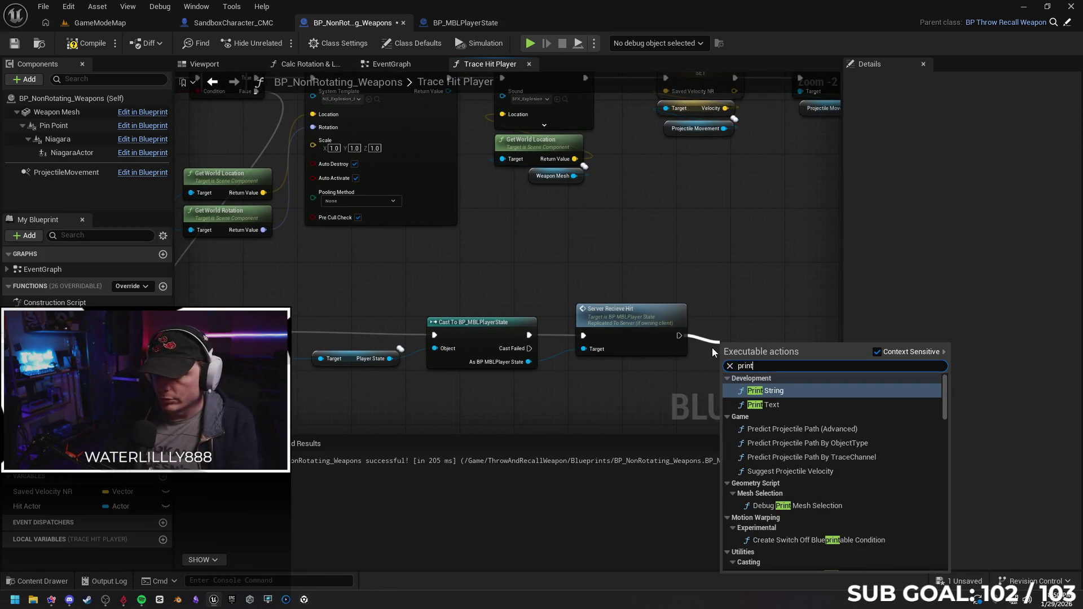
key(Return)
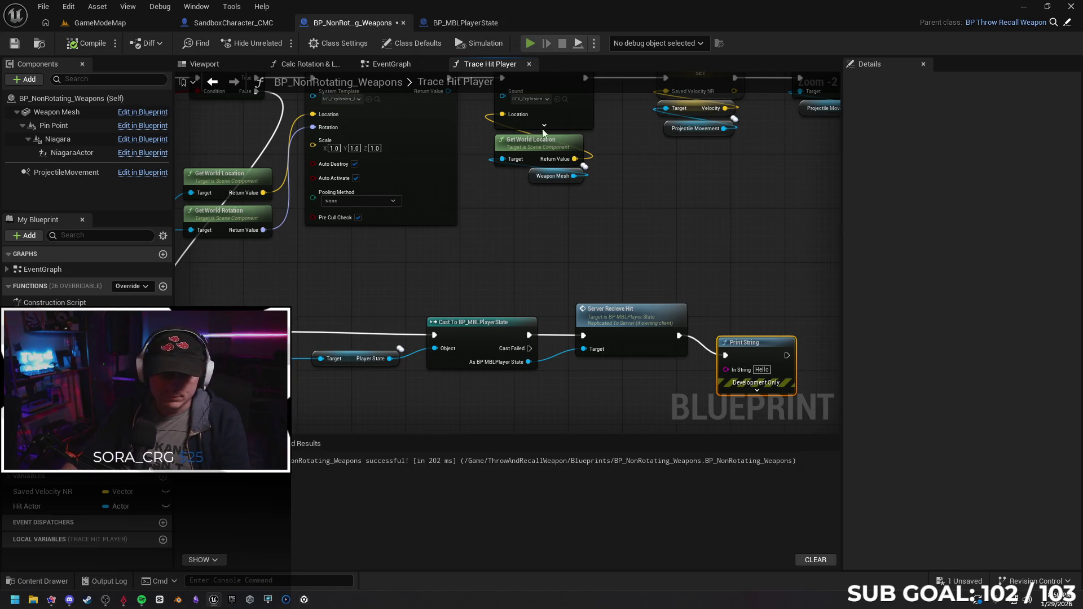
key(alt+p)
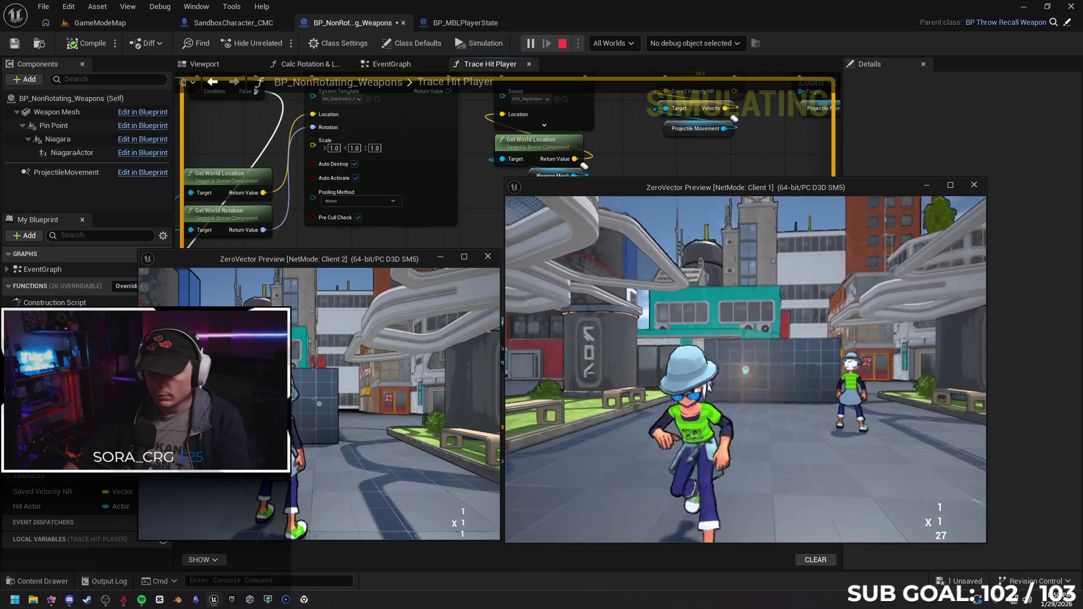
Throw the weapon in Client 1 several times and set the debug object to the Client 1 weapon.
click(745, 368)
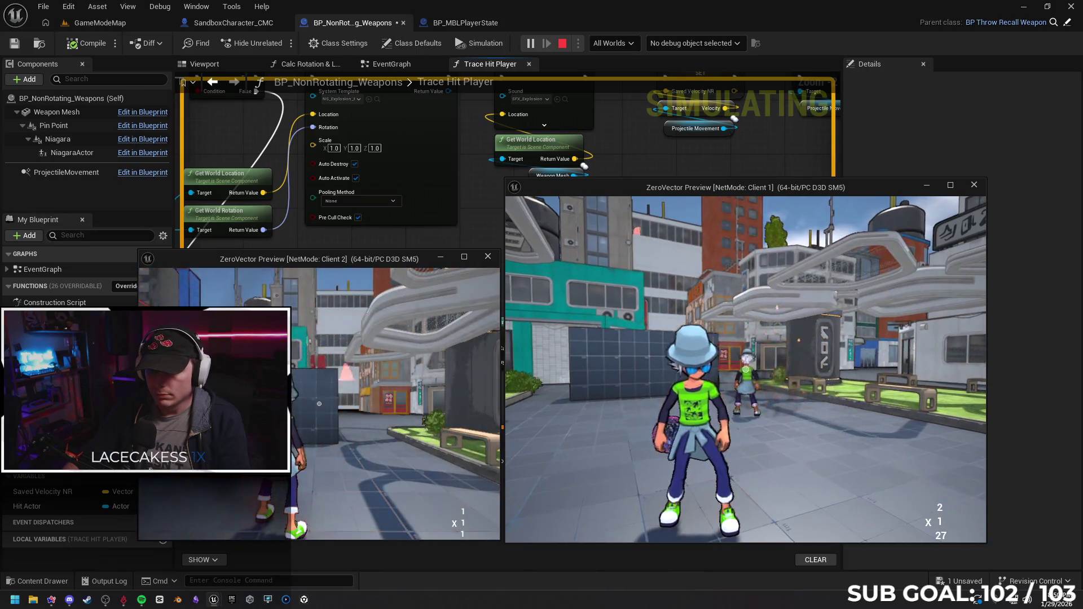
click(745, 369)
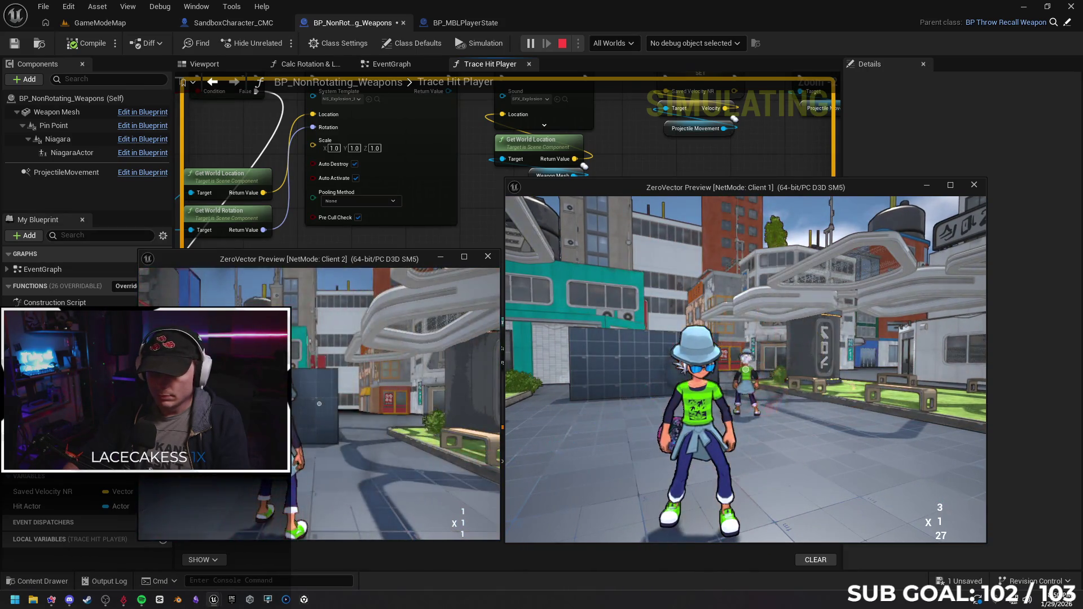
click(745, 368)
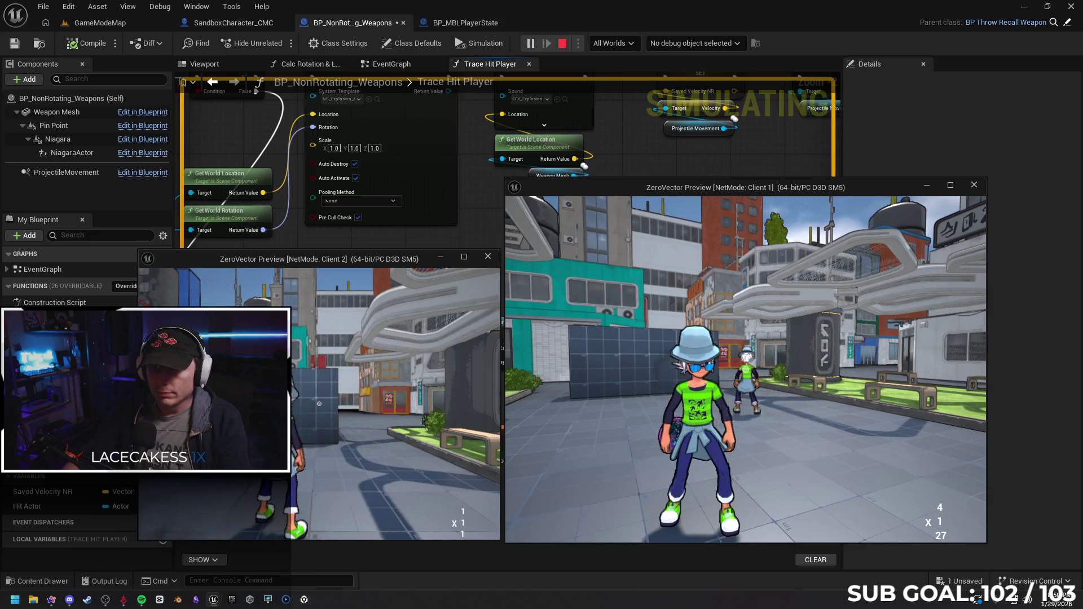
key(super)
key(super)
click(695, 42)
click(711, 92)
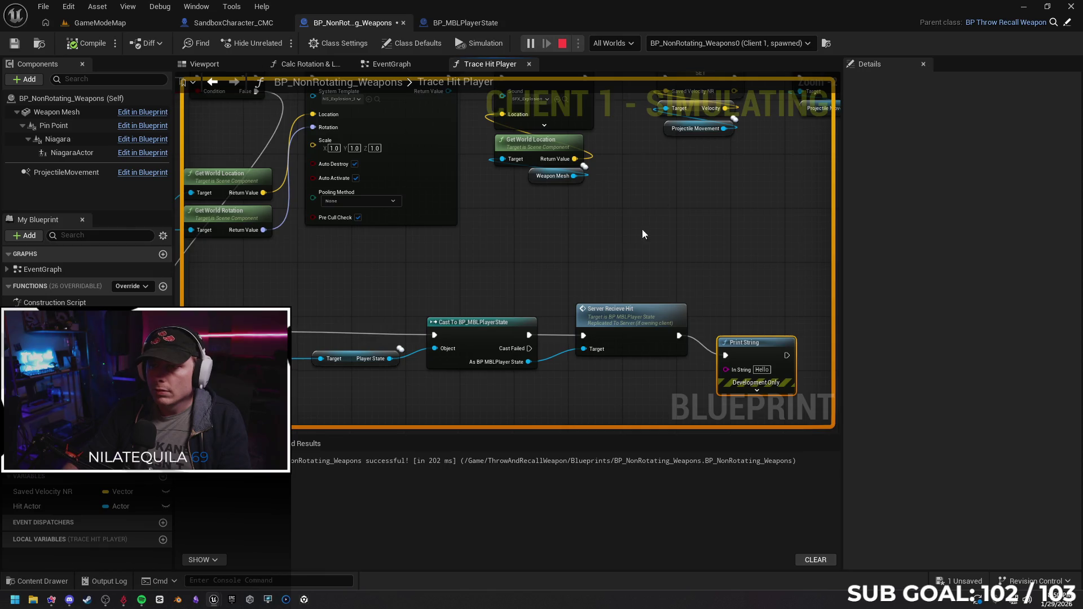
Focus the Client 2 preview, stop the play session and return to the graph.
key(super)
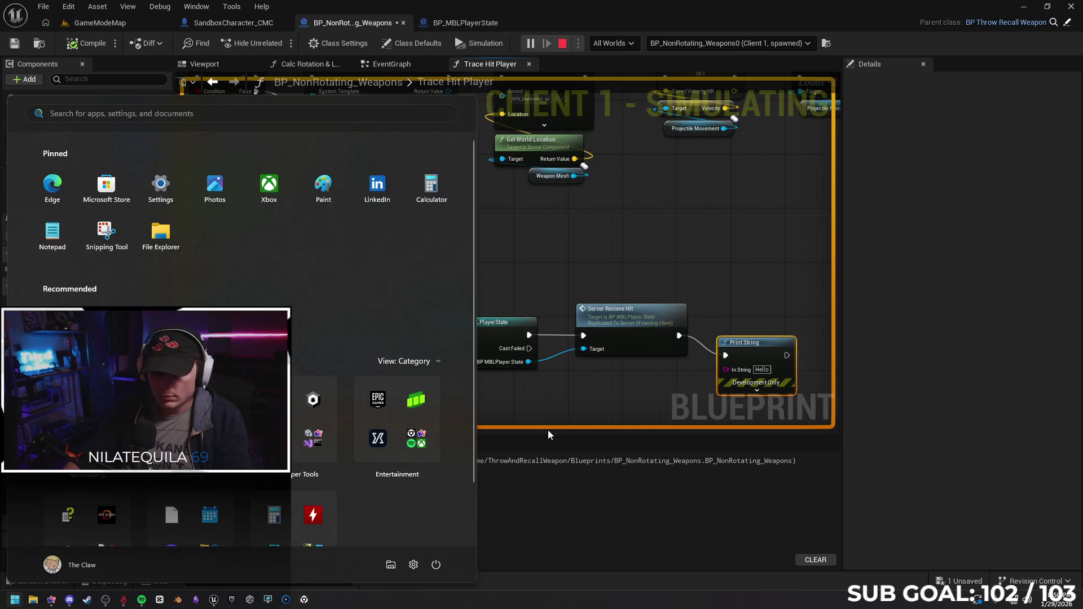
key(super)
click(194, 599)
mouse_move(213, 599)
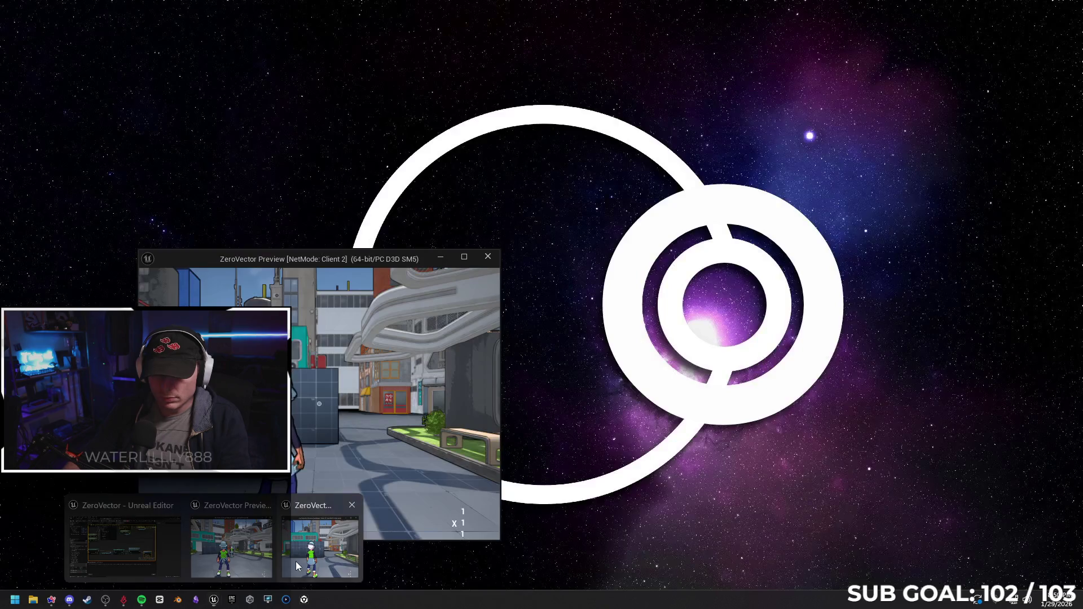
click(347, 367)
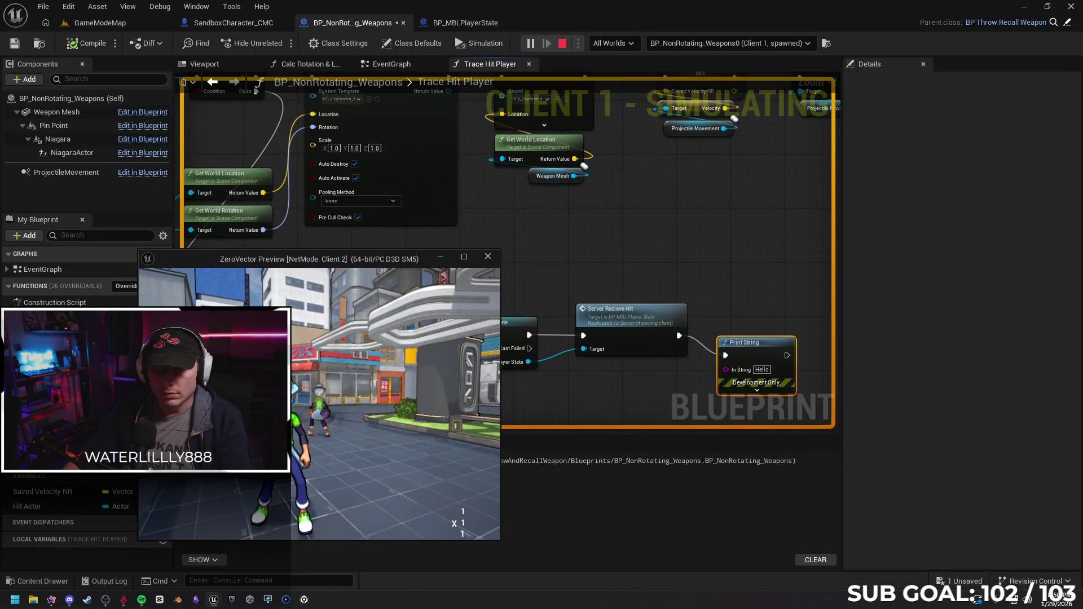
key(Escape)
right_click(392, 269)
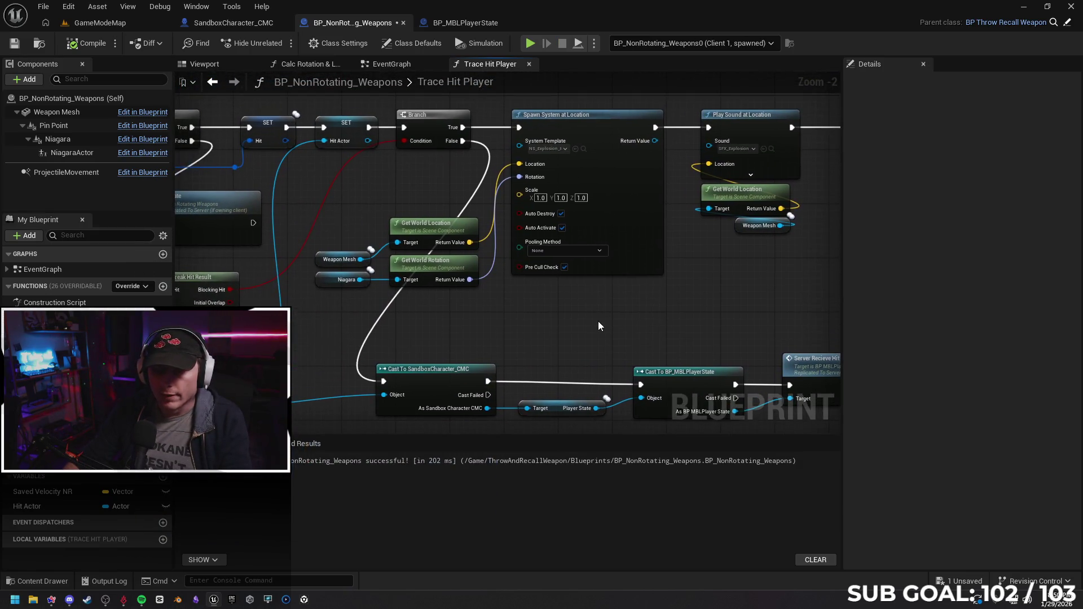
Undo the stray Branch node and its wiring from the Trace Hit Player function.
key(ctrl+z)
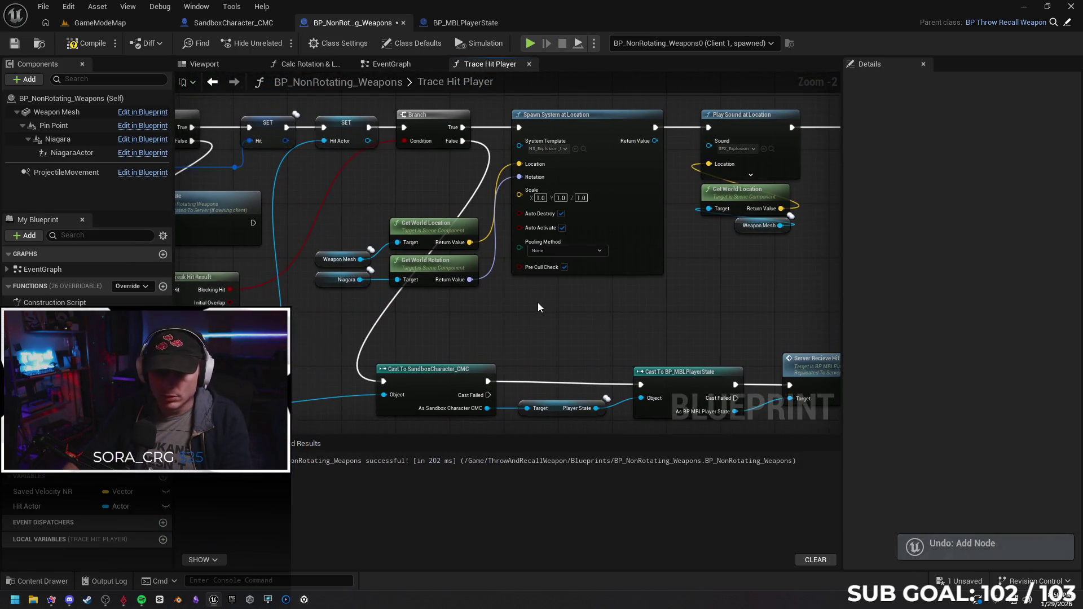
drag(520, 312, 610, 319)
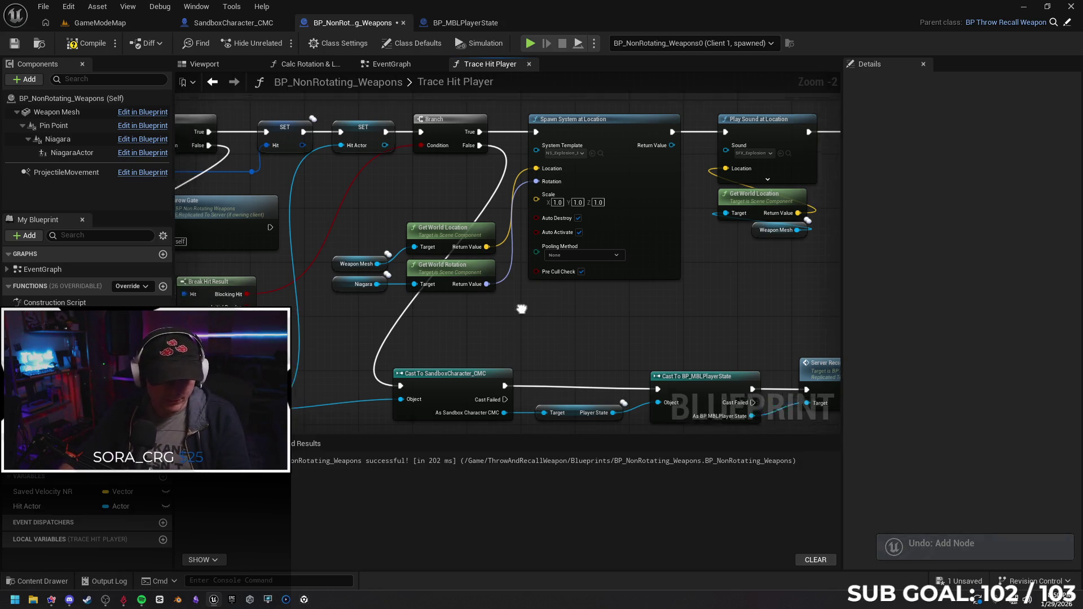
key(ctrl+z)
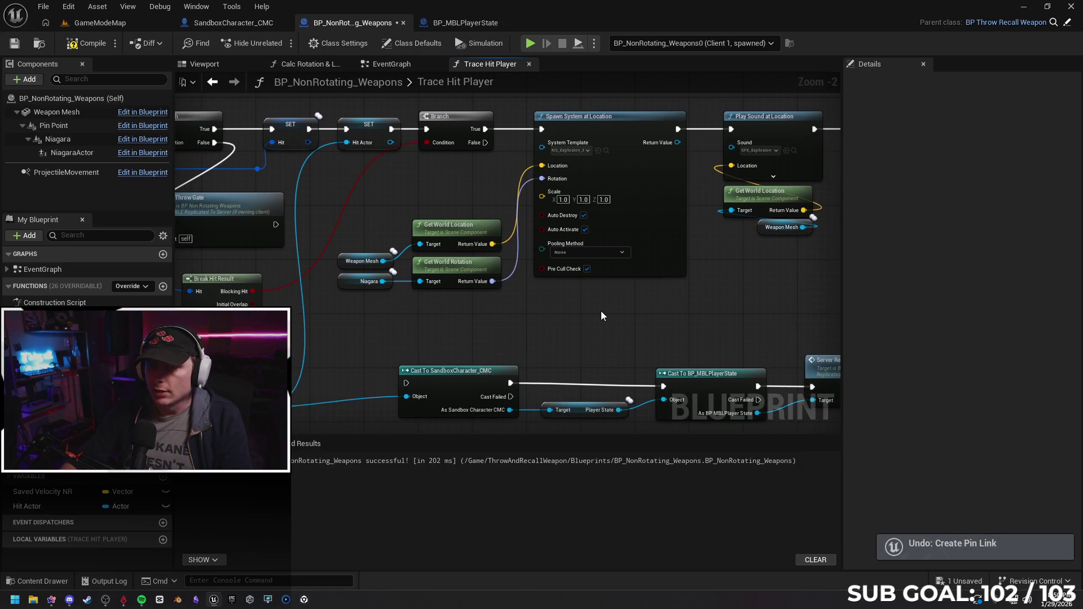
key(ctrl+z)
key(ctrl+z)
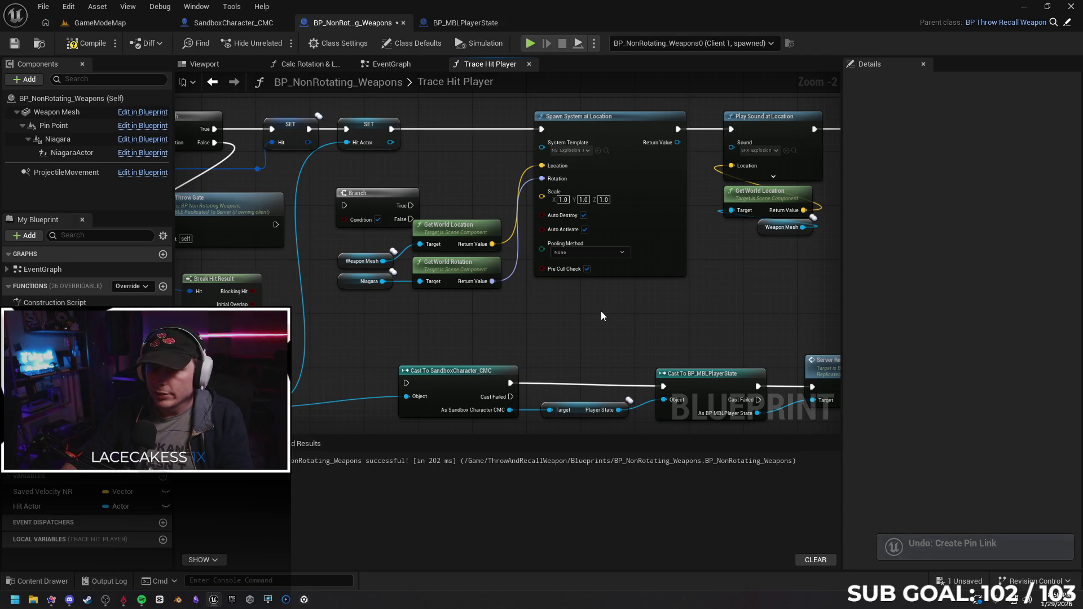
key(ctrl+z)
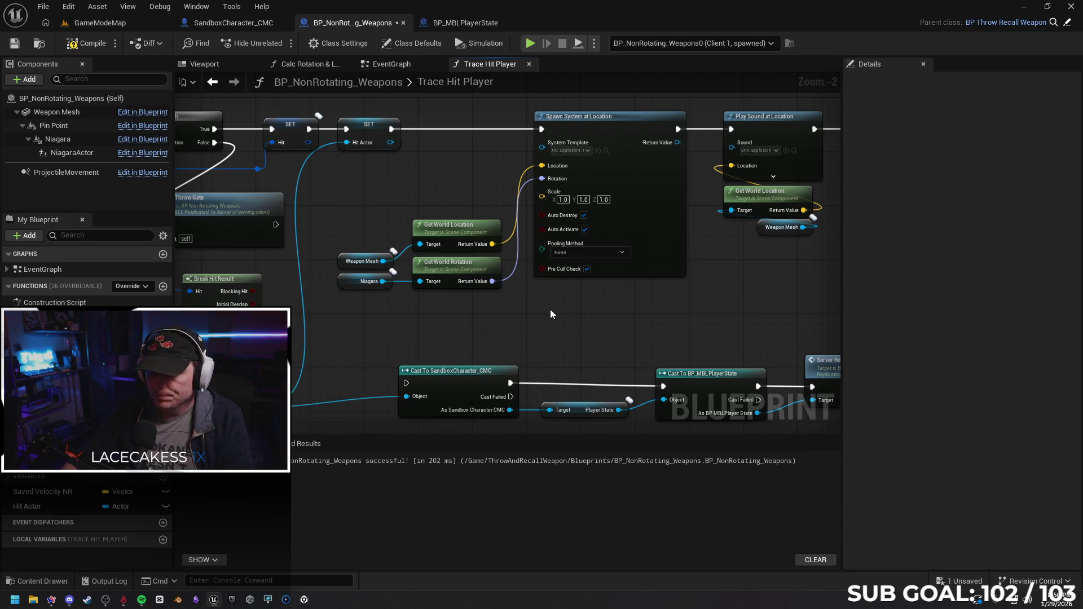
scroll(559, 318, down, 1)
Review the node chain through Apply Damage, then compile and save the blueprint.
drag(618, 330, 604, 305)
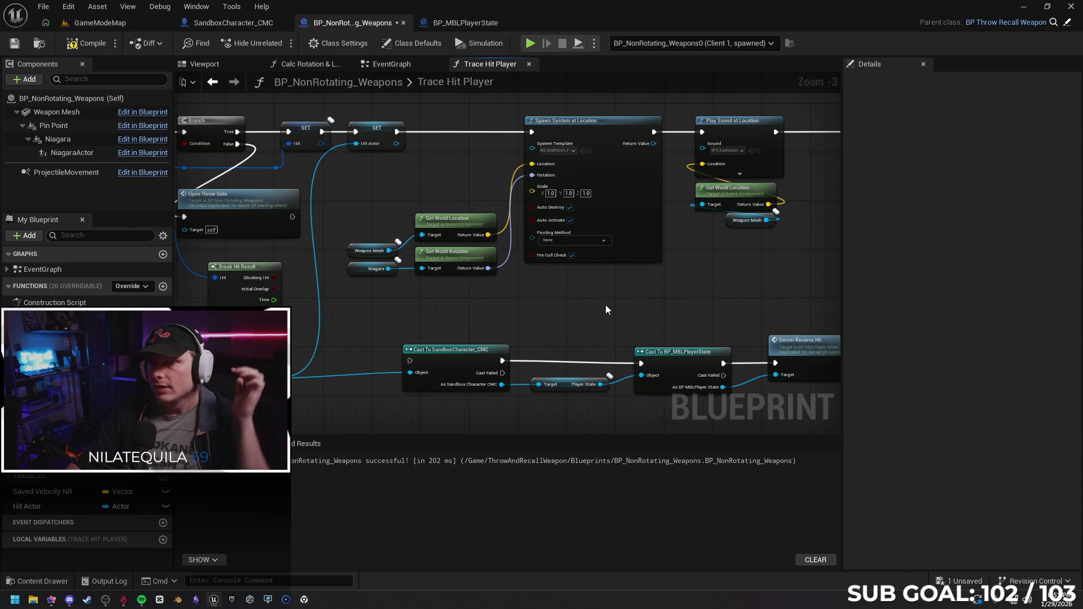
drag(605, 305, 229, 305)
drag(605, 305, 229, 287)
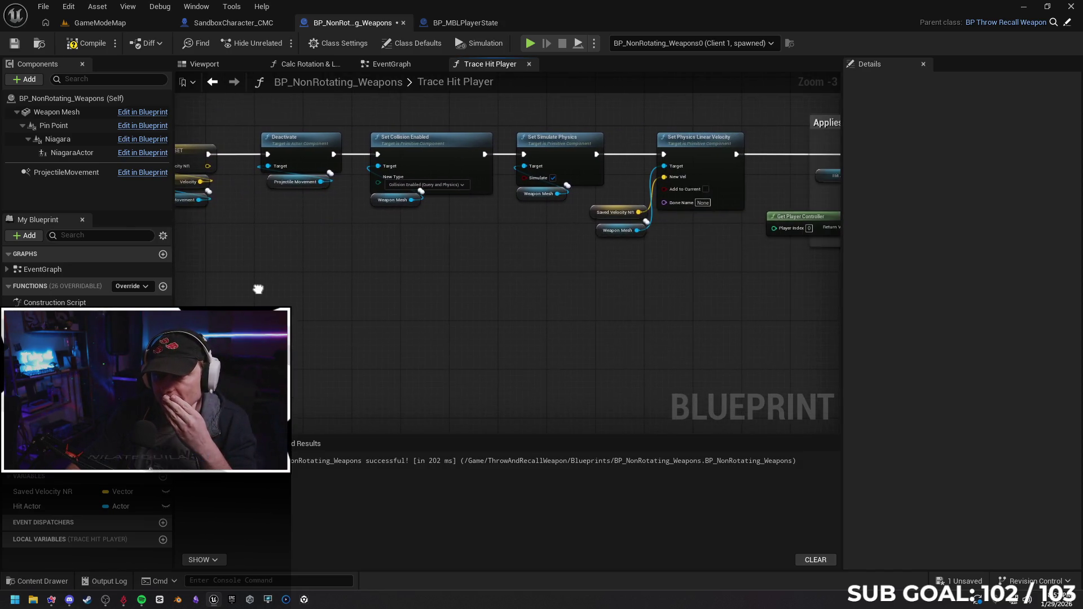
drag(605, 296, 255, 288)
drag(593, 296, 399, 355)
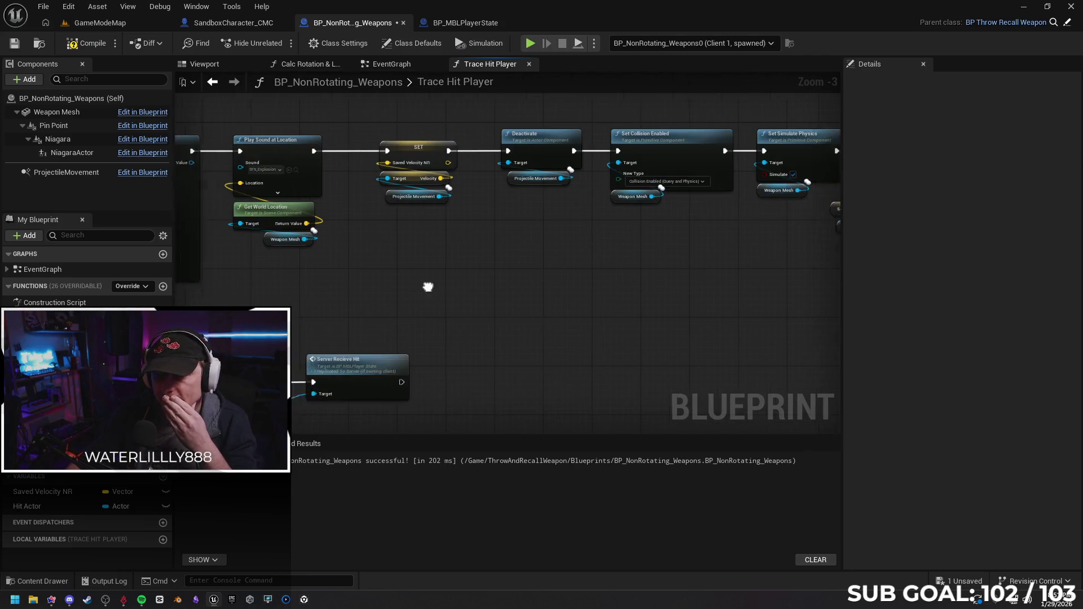
drag(525, 279, 566, 283)
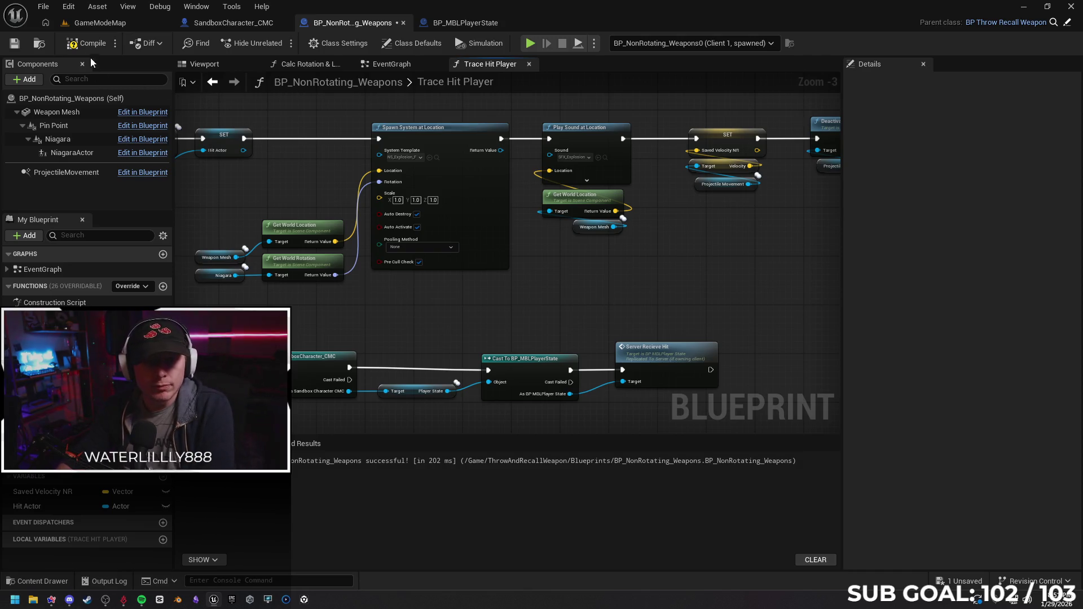
click(15, 43)
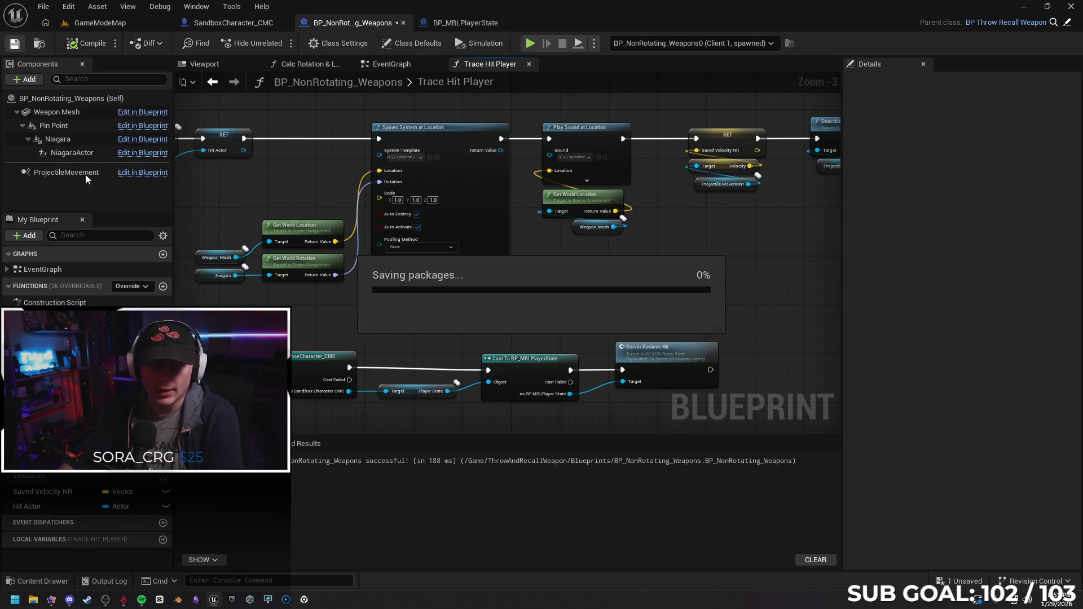
scroll(396, 322, up, 2)
Switch to the GameModeMap level and open World Settings to view its game mode.
mouse_move(507, 220)
mouse_down()
mouse_move(622, 221)
mouse_move(584, 228)
mouse_up()
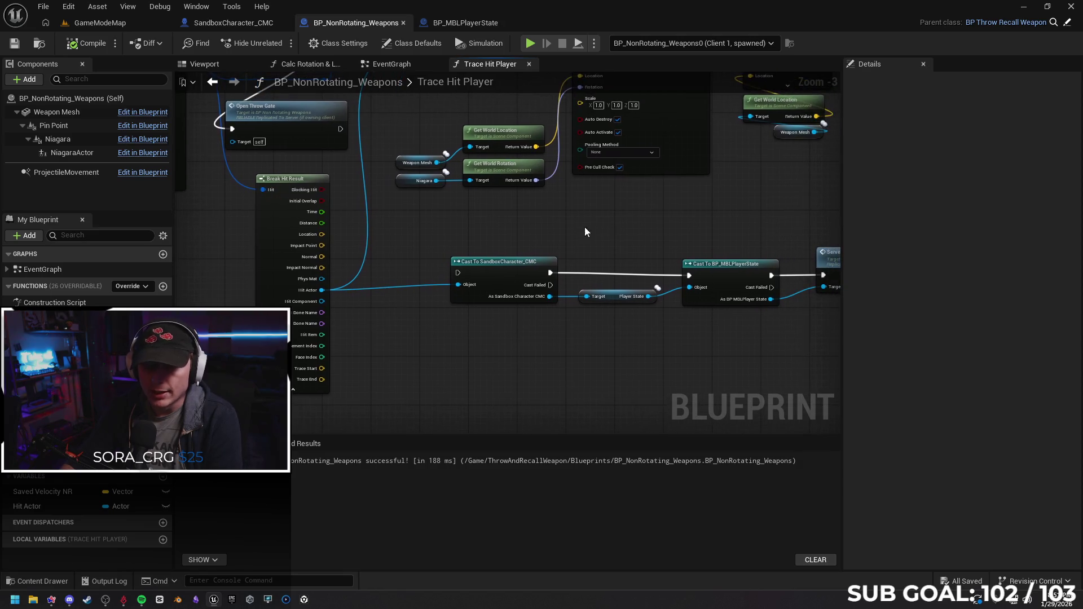
drag(452, 228, 416, 306)
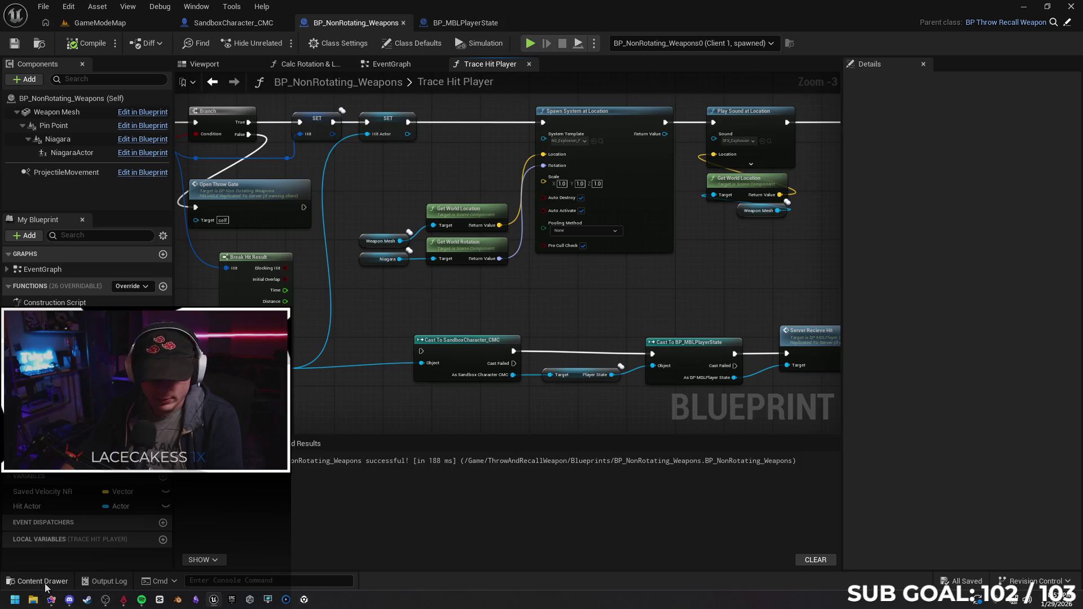
click(43, 580)
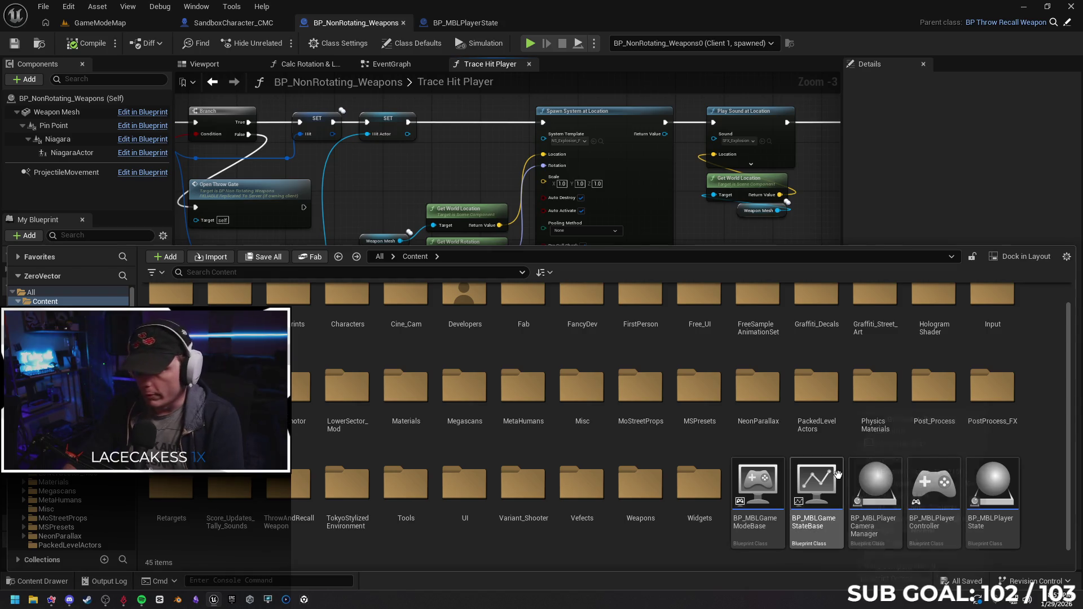
click(99, 22)
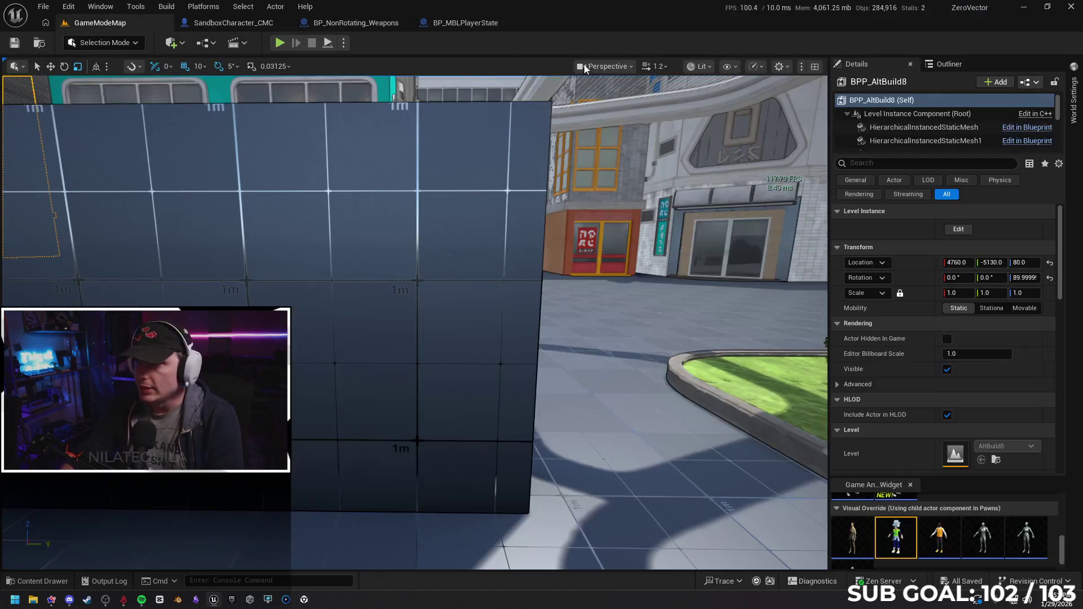
click(1073, 101)
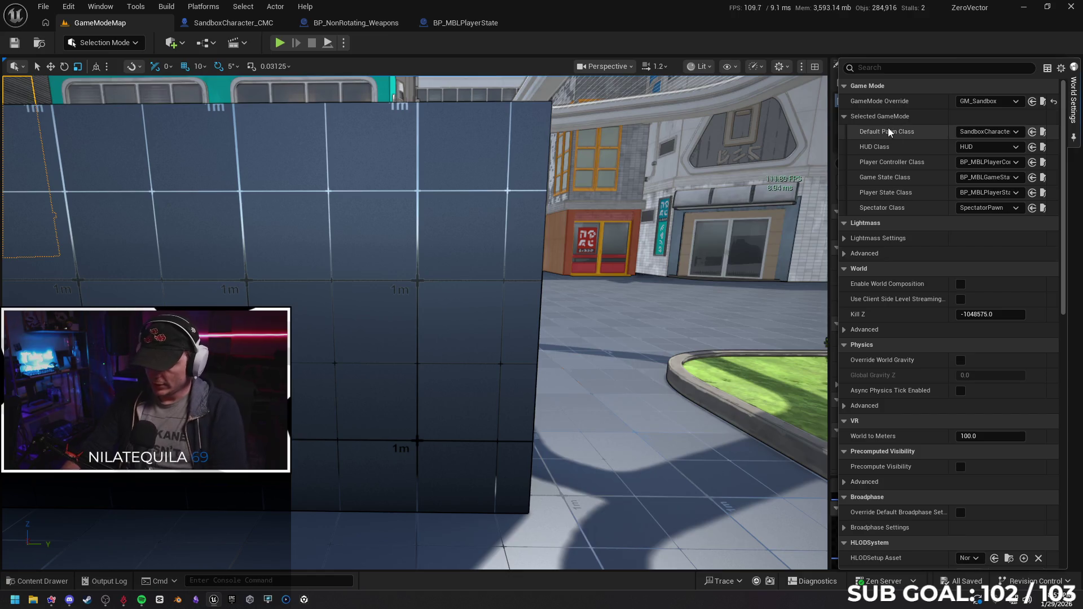
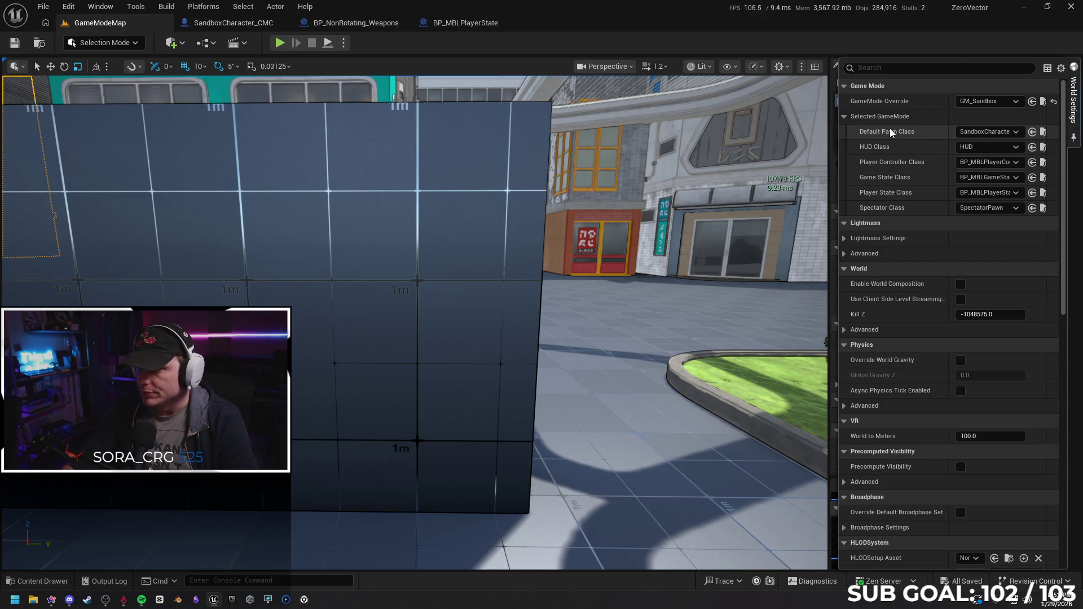
Review the widget creation nodes in BP_MBLPlayerController, then return to the GameModeMap level.
click(1032, 162)
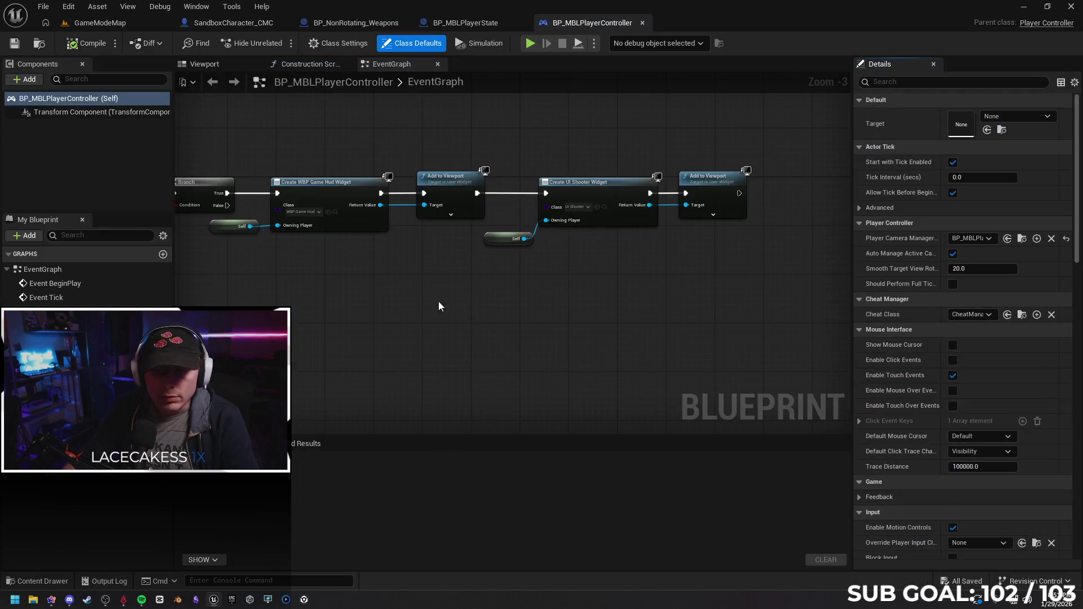
scroll(445, 302, down, 2)
drag(558, 302, 489, 288)
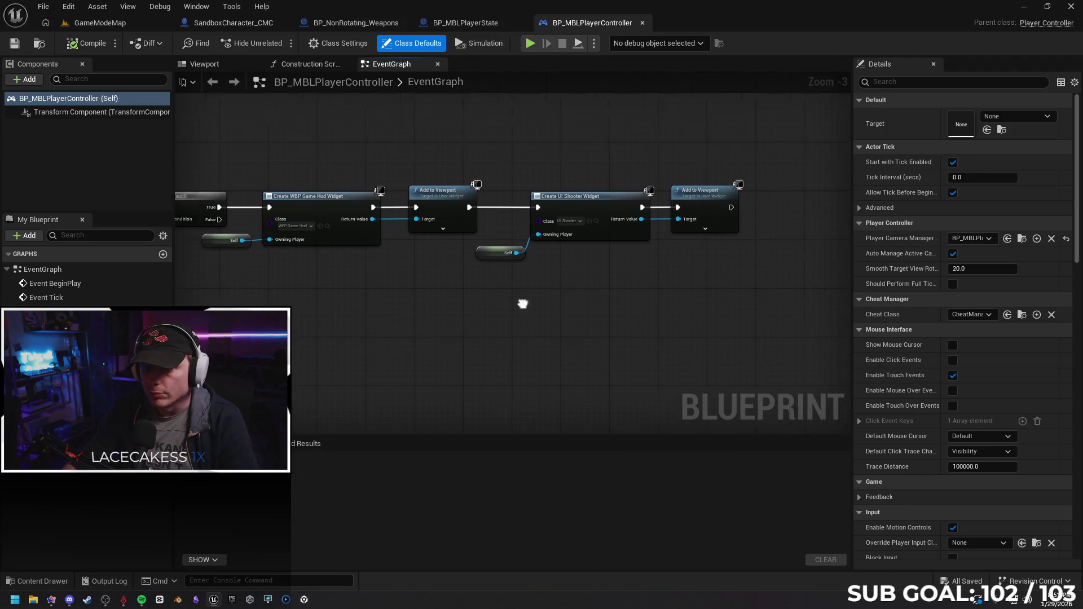
scroll(490, 289, up, 1)
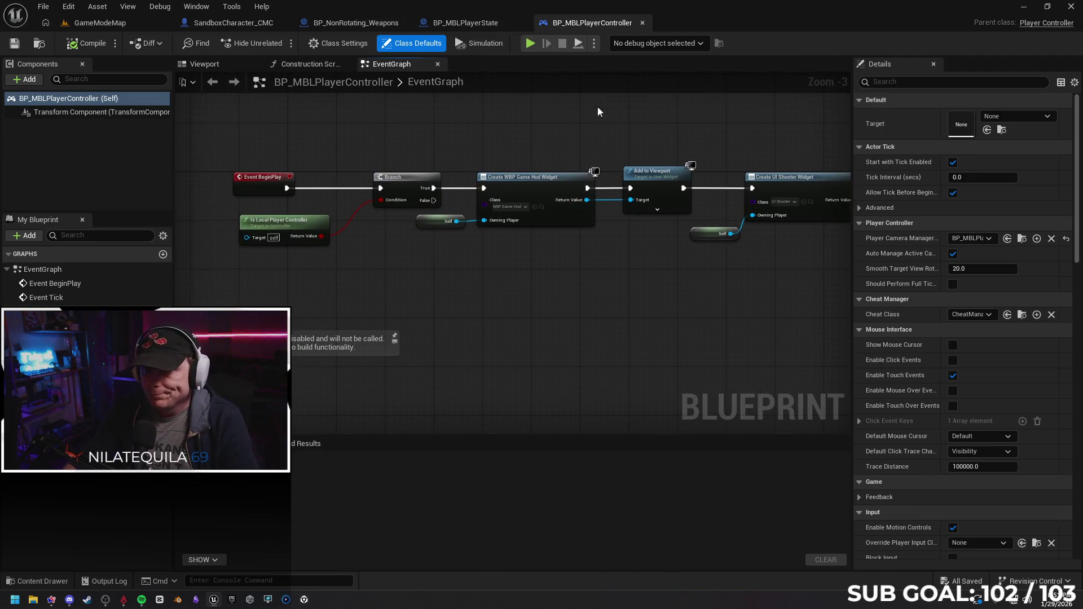
click(643, 23)
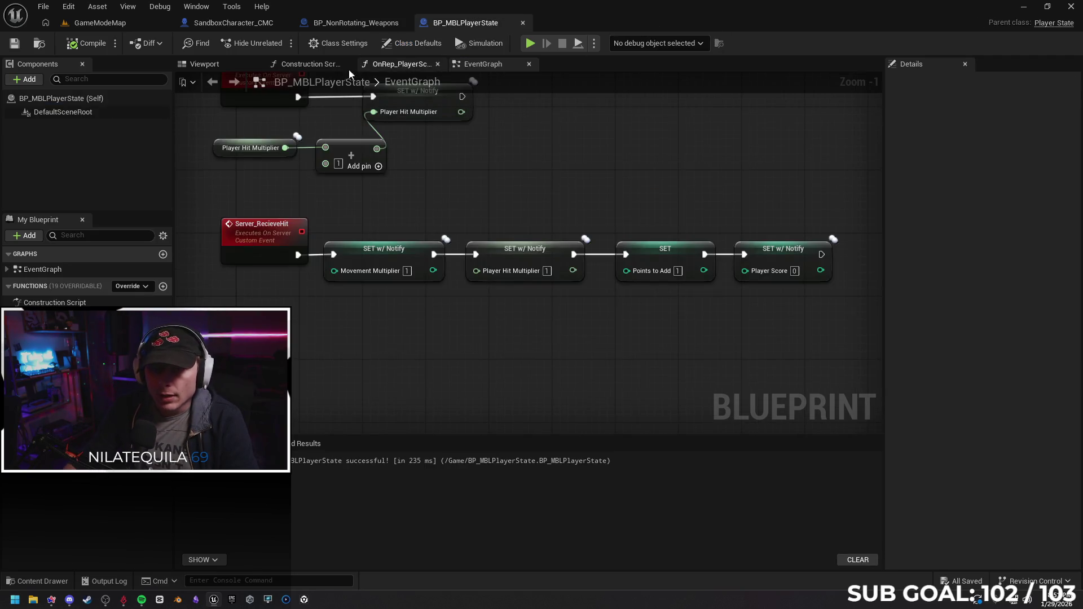
click(99, 23)
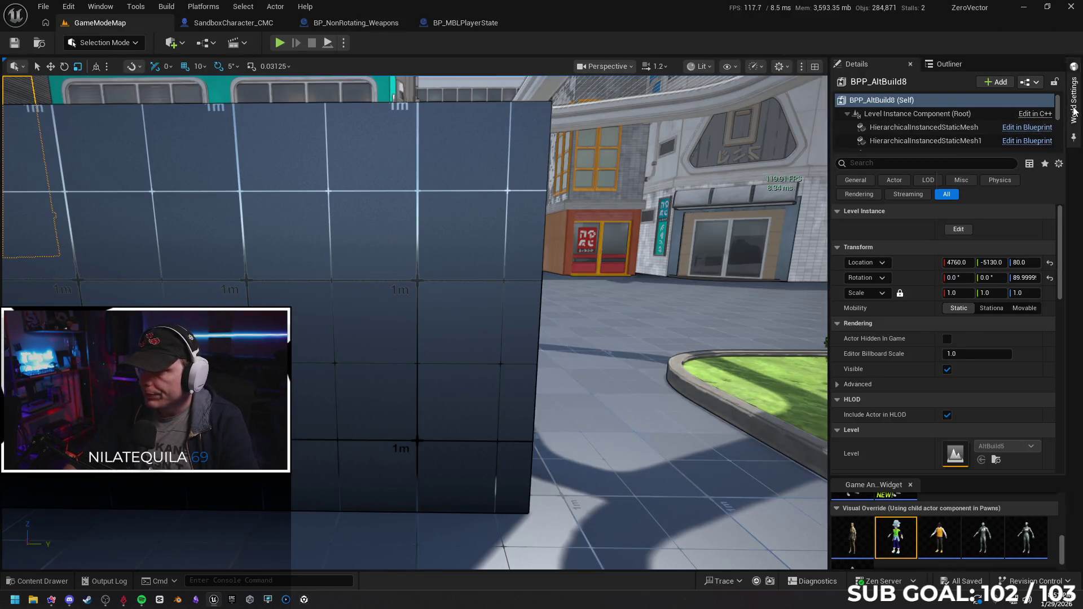
From World Settings' GameMode Override, locate GM_Sandbox in the Content Browser and open it.
click(1075, 108)
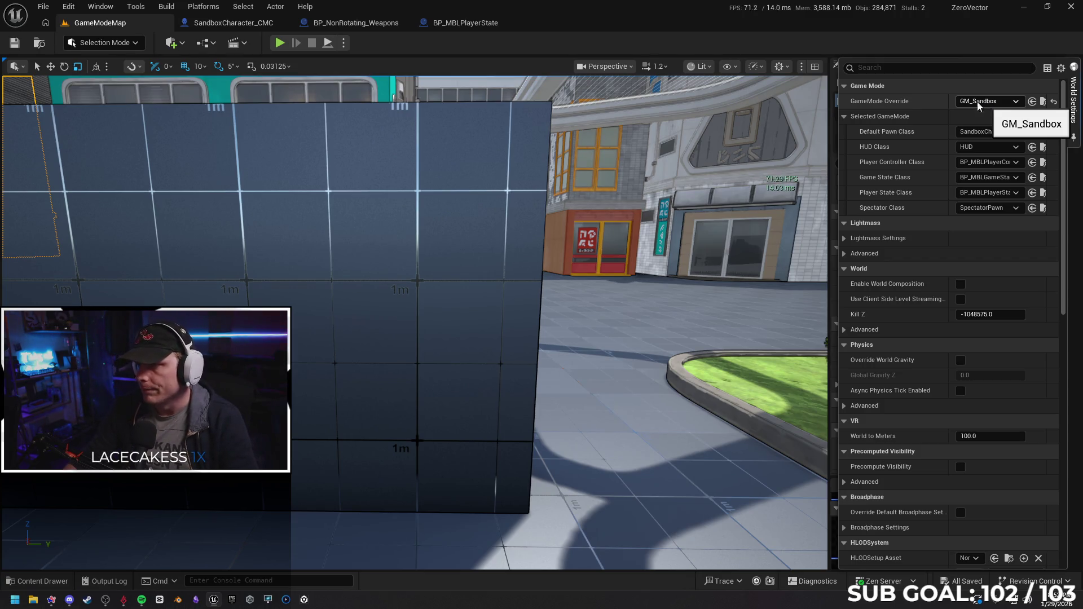
click(1045, 103)
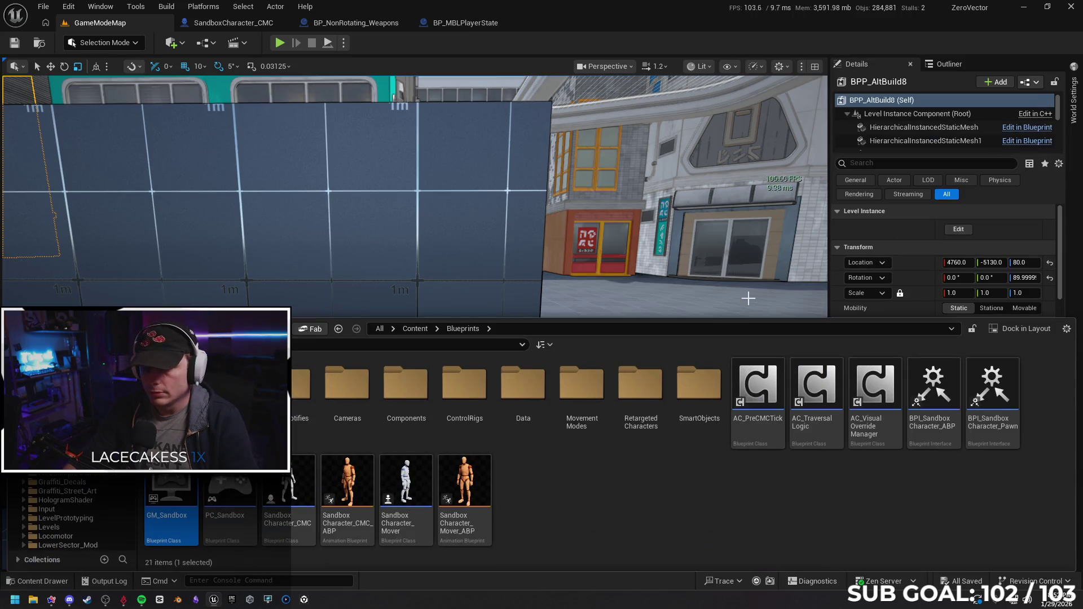
mouse_move(171, 506)
double_click(165, 518)
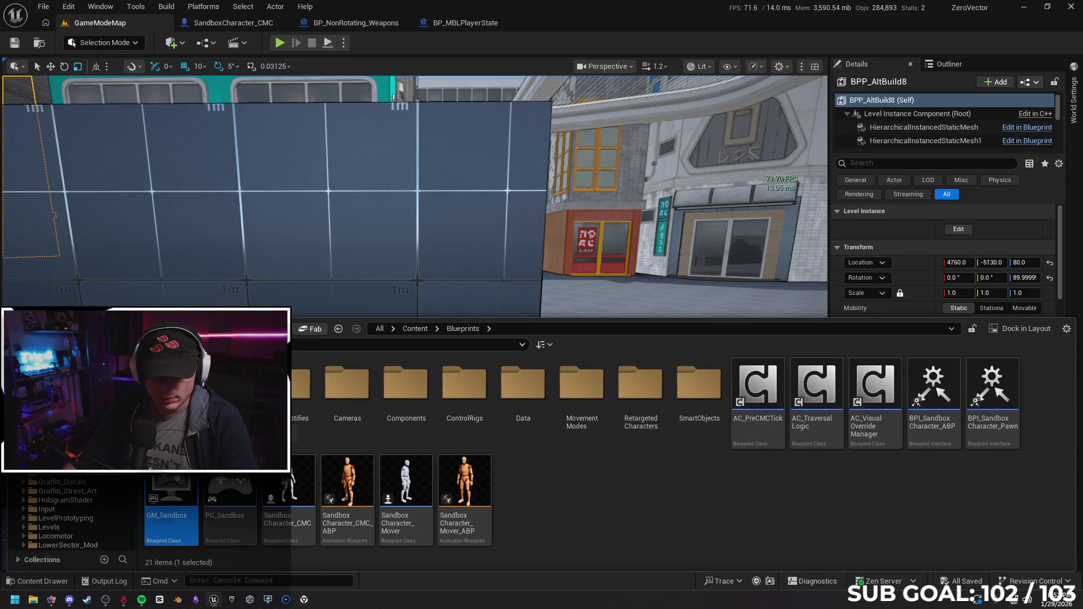
Look over GM_Sandbox and BP_MBLPlayerState's score events, then show the SandboxCharacter_CMC graph.
drag(538, 383, 525, 376)
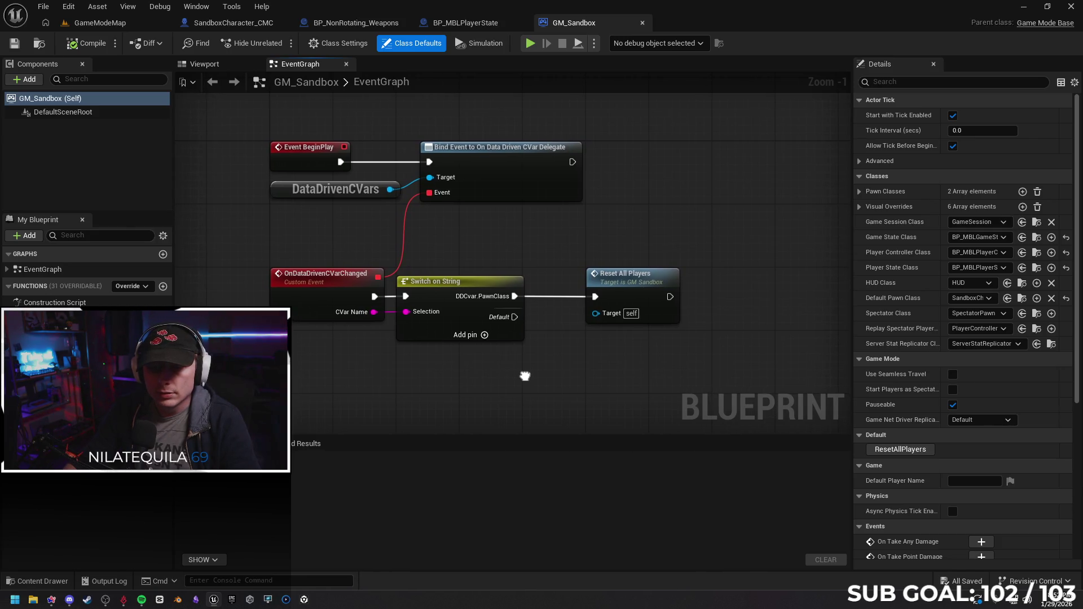
drag(525, 376, 528, 375)
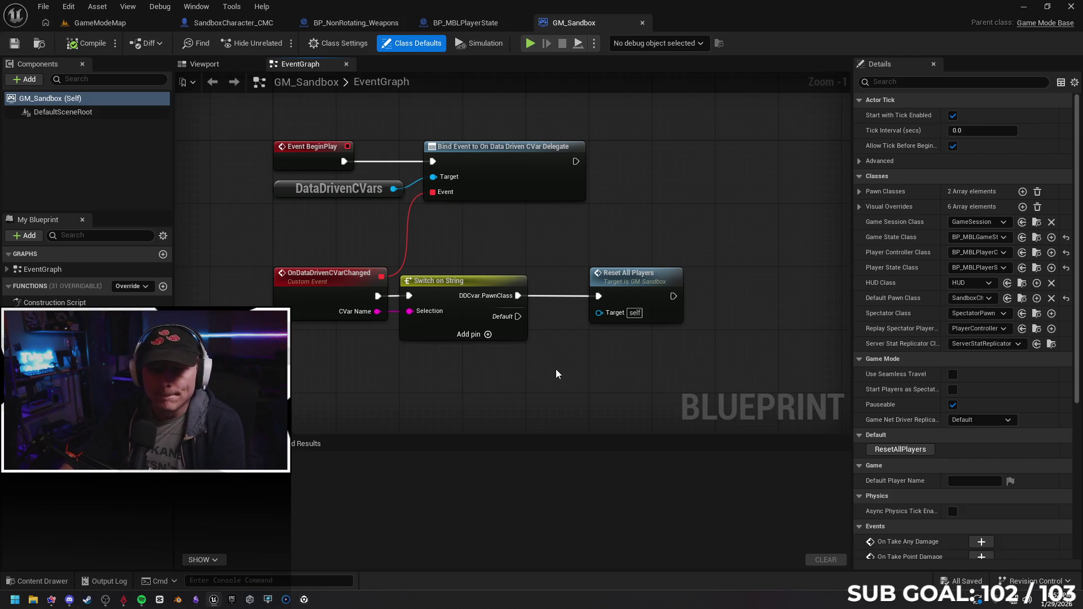
click(466, 23)
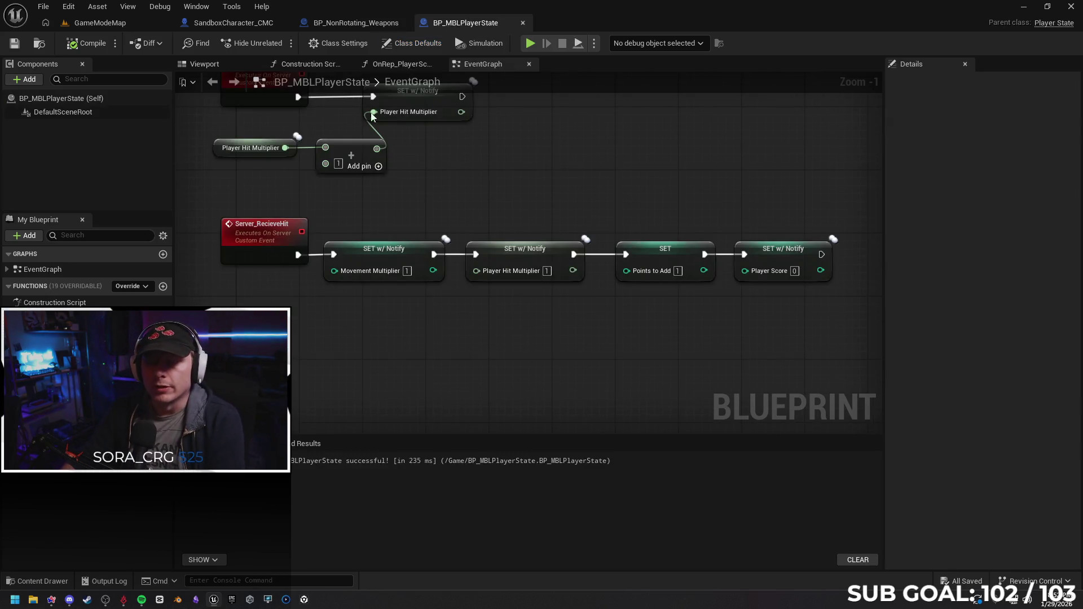
right_click(435, 250)
mouse_move(474, 242)
mouse_down()
mouse_move(519, 265)
mouse_move(565, 259)
mouse_up()
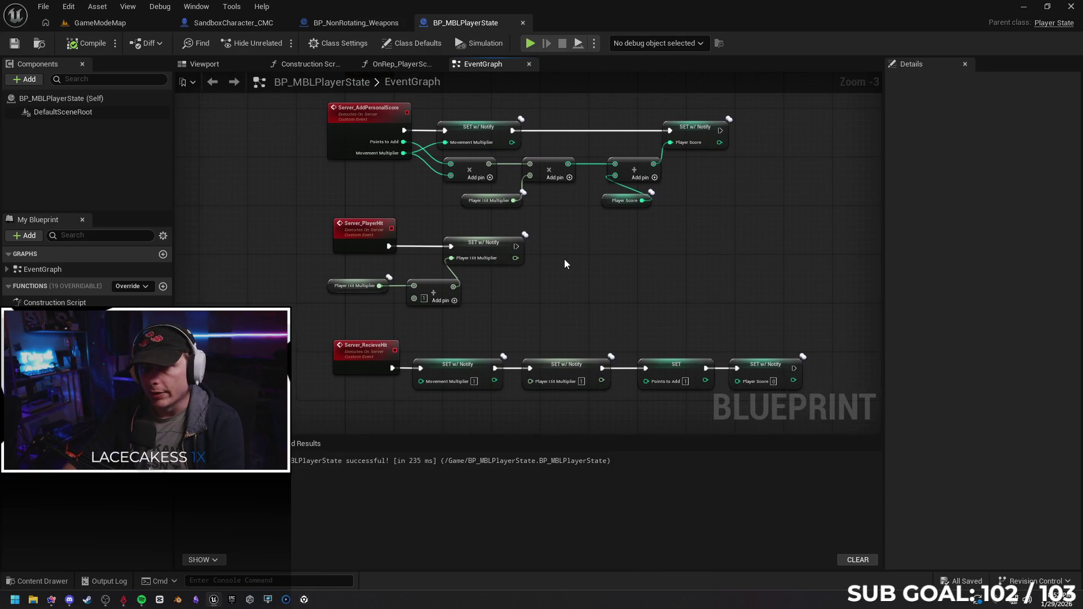
click(233, 23)
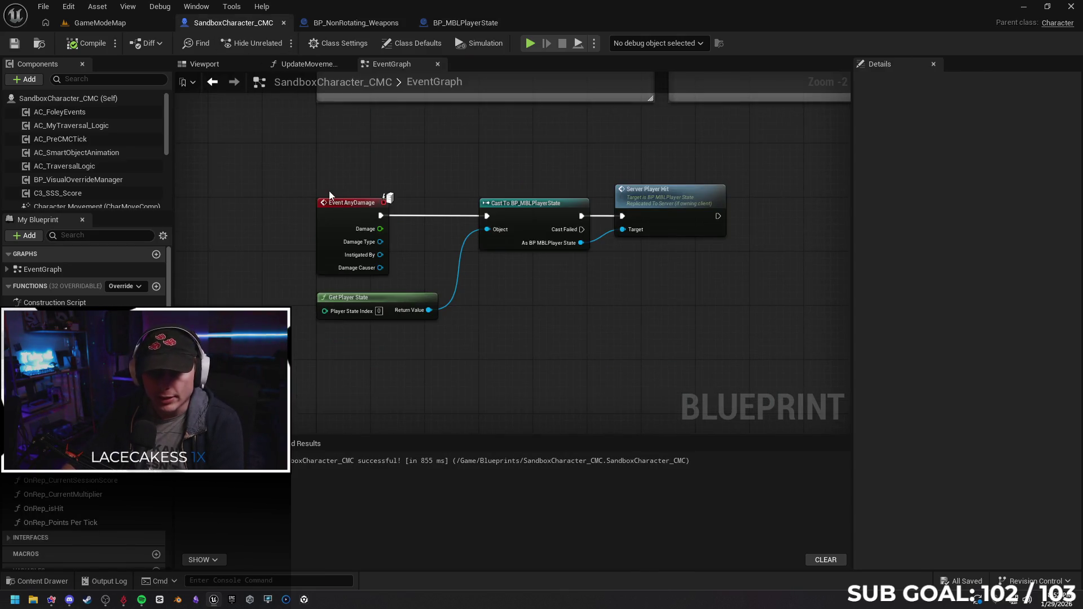
scroll(329, 191, down, 1)
scroll(244, 236, down, 1)
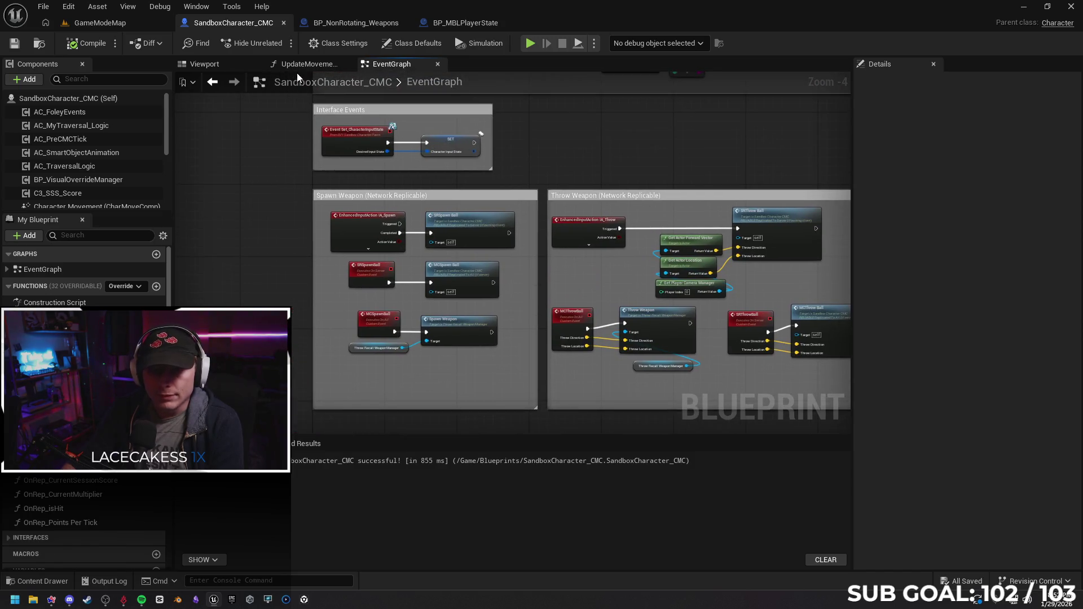
Open UpdateMovementScore and pan through its Branch, Cast and Multiplier Select nodes.
click(305, 63)
scroll(524, 255, up, 1)
drag(667, 231, 596, 203)
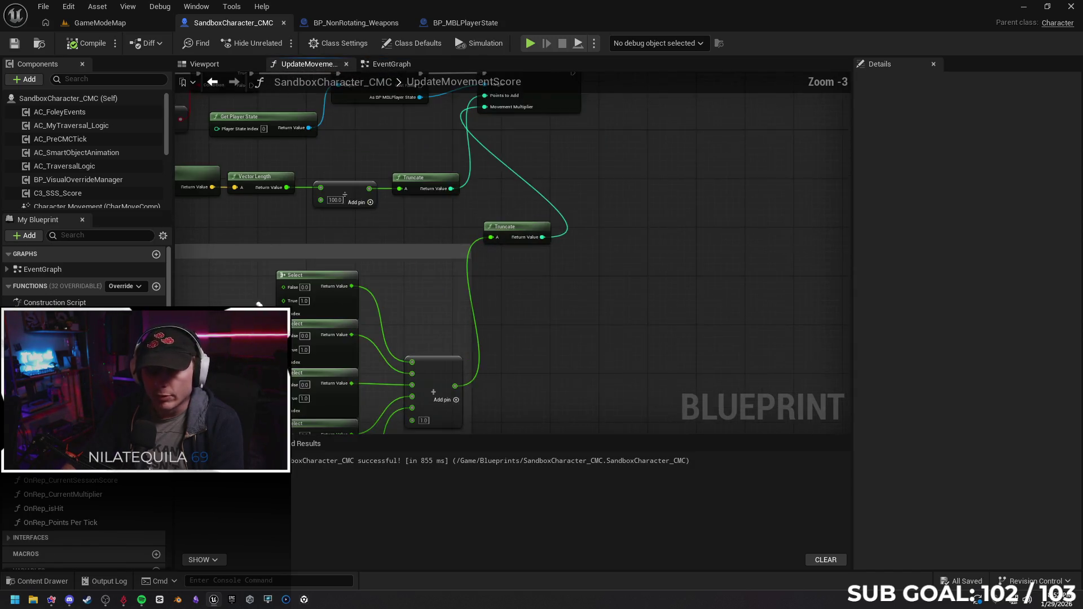
scroll(597, 203, up, 1)
drag(695, 279, 610, 170)
scroll(610, 171, up, 1)
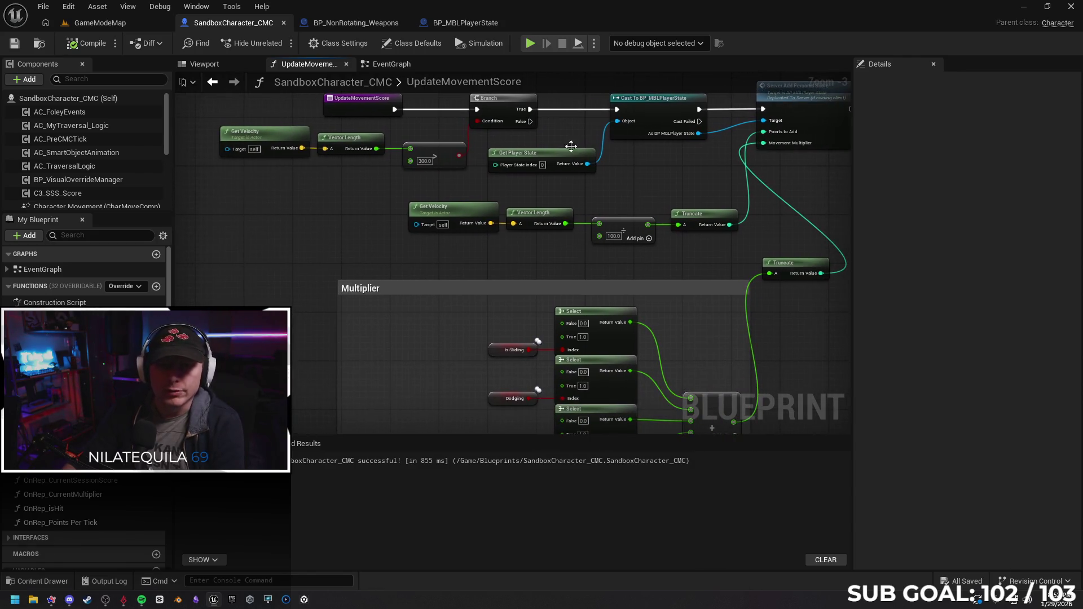
scroll(405, 253, down, 1)
mouse_move(406, 254)
mouse_down()
mouse_move(333, 158)
mouse_move(254, 102)
mouse_up()
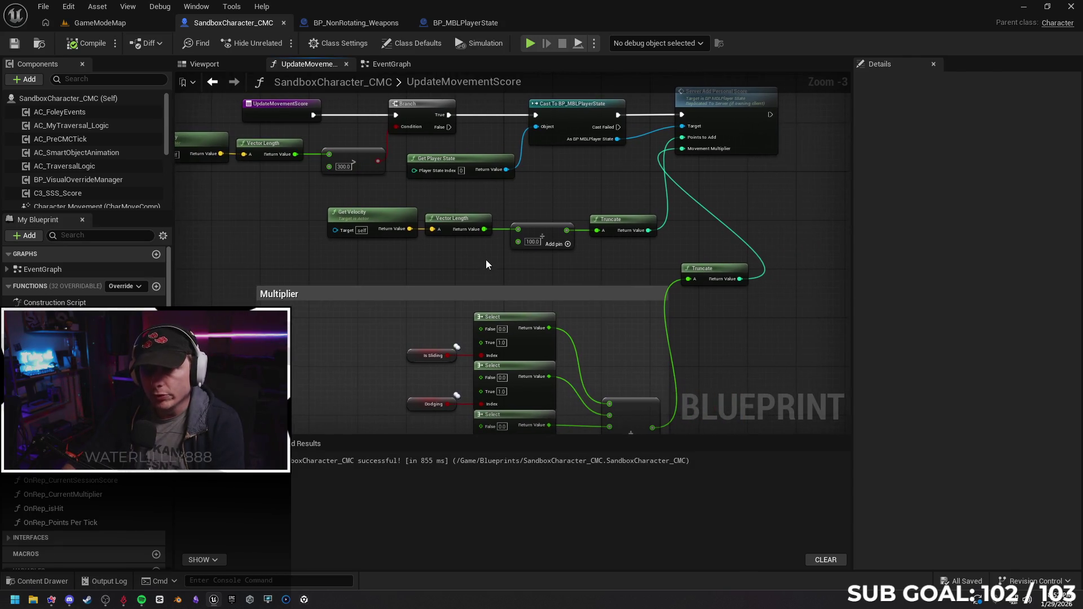
drag(551, 279, 415, 116)
Review the velocity-based score calculation and focus on the Server Add Personal Score call.
drag(533, 364, 528, 404)
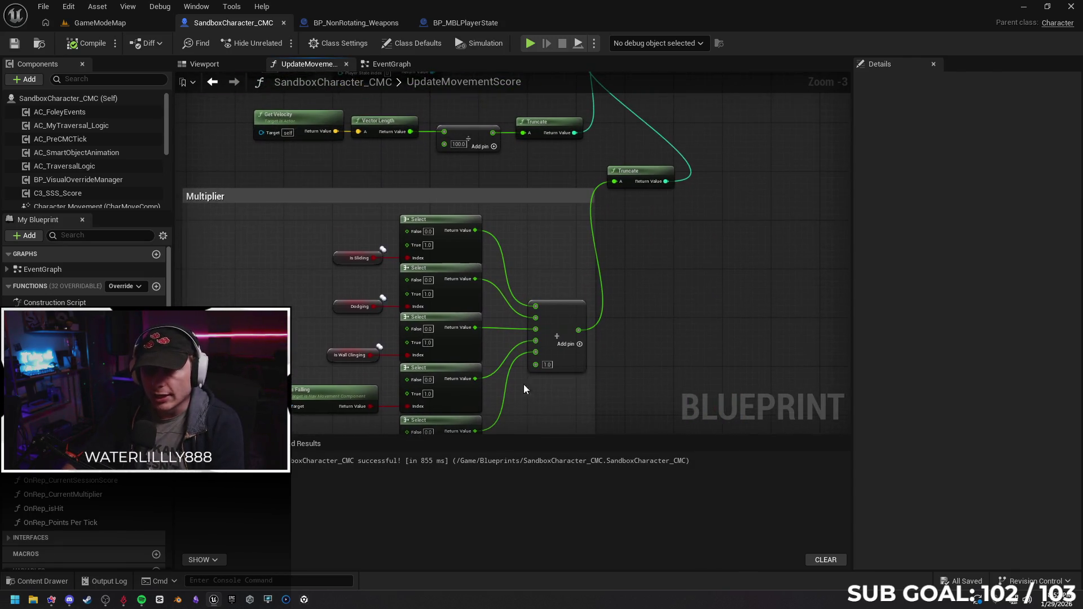
drag(495, 226, 500, 294)
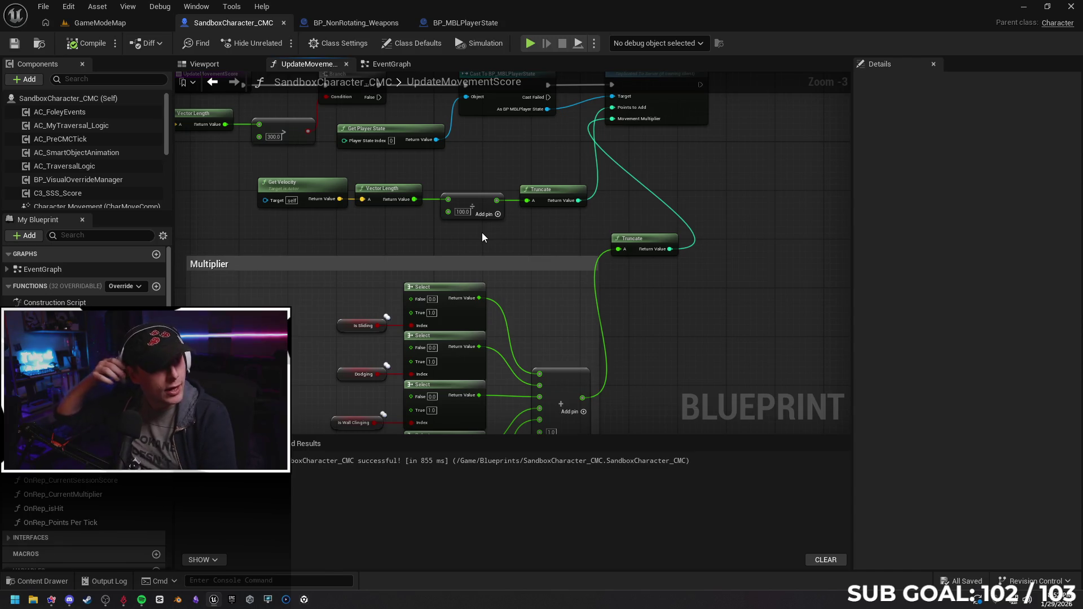
drag(742, 176, 707, 280)
scroll(400, 262, up, 3)
scroll(401, 263, up, 1)
drag(593, 254, 515, 202)
mouse_move(505, 199)
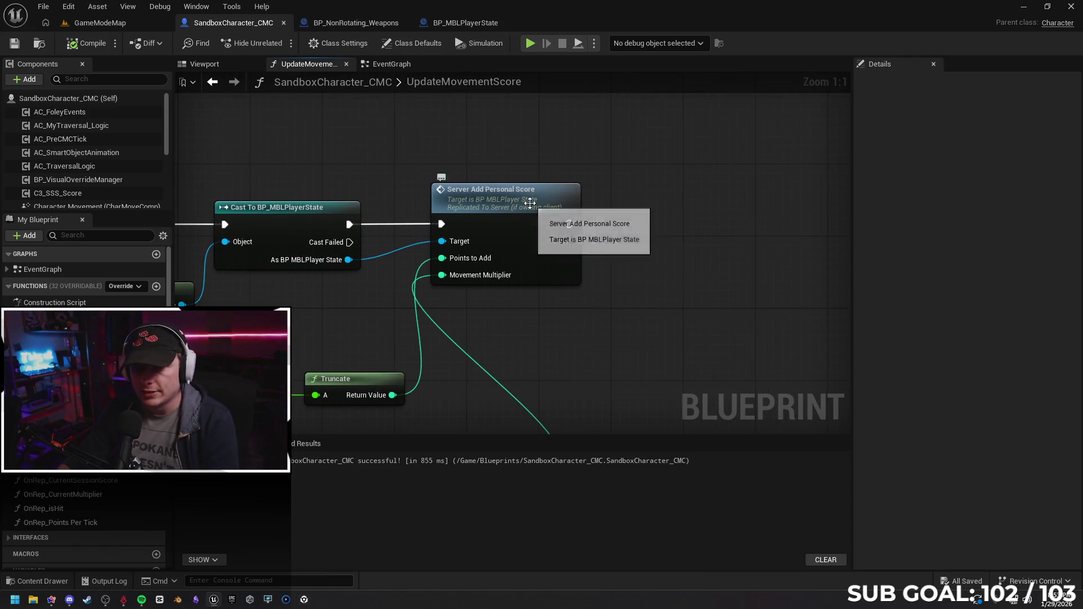
double_click(495, 203)
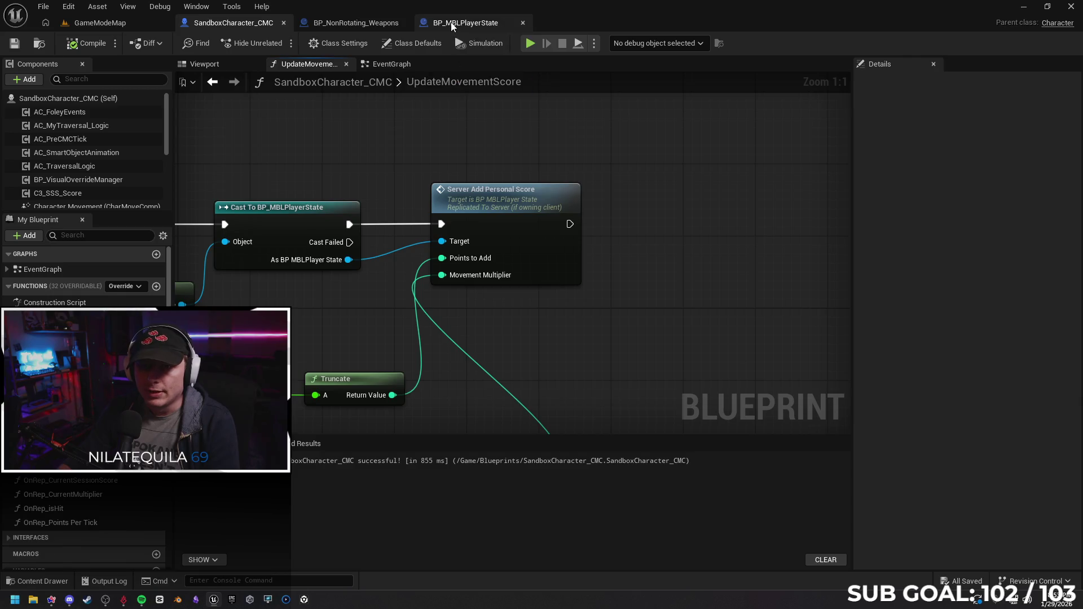
scroll(471, 218, down, 2)
Review Server_AddPersonalScore and its Player Score setter, cross-checking UpdateMovementScore.
drag(542, 169, 472, 219)
scroll(472, 219, up, 1)
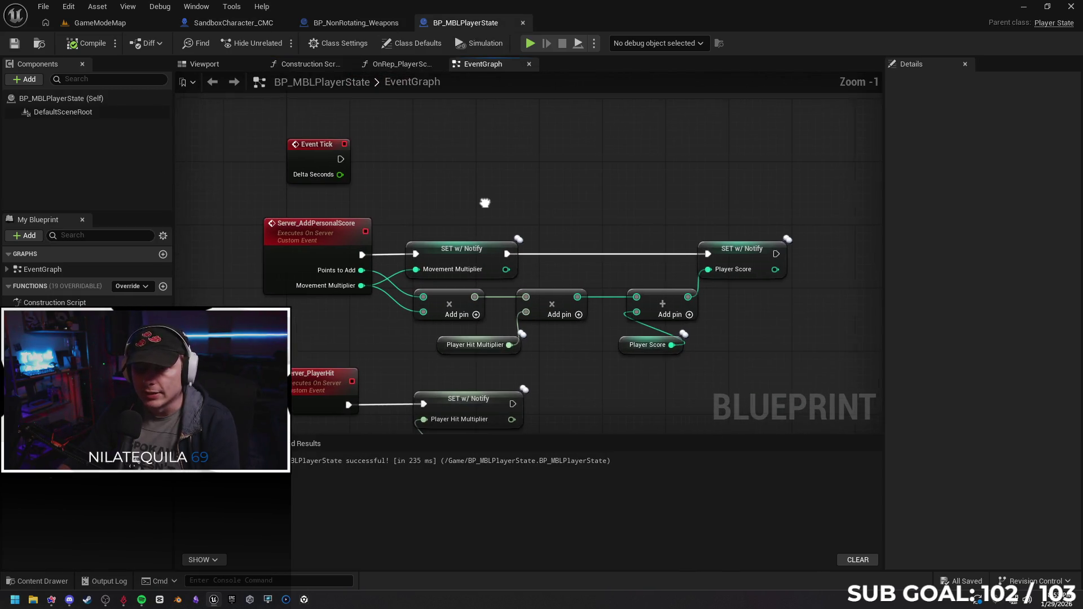
drag(592, 222, 491, 218)
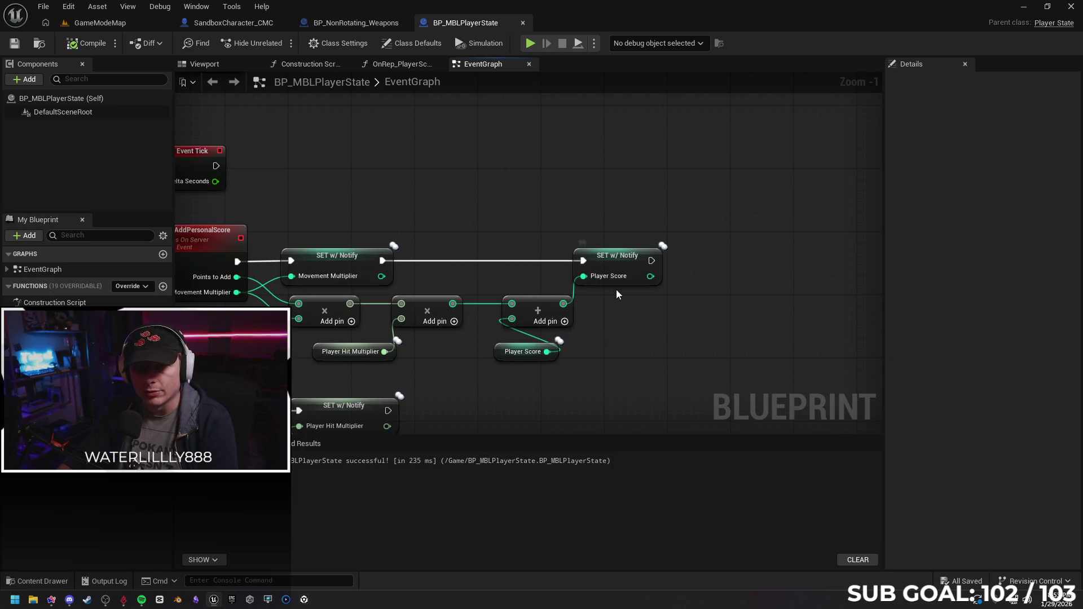
drag(617, 290, 707, 286)
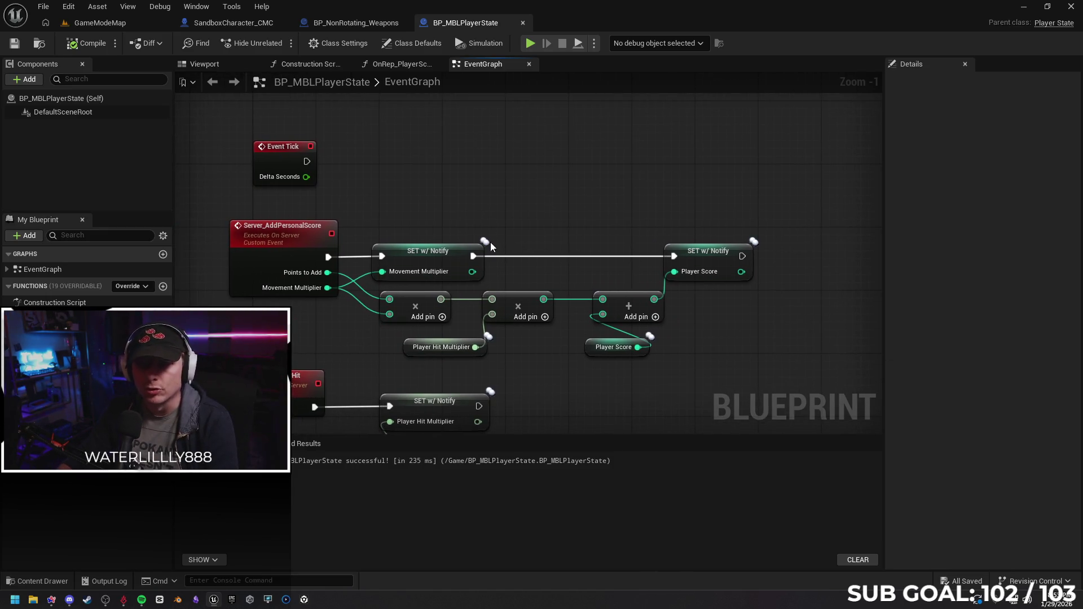
click(233, 23)
drag(618, 148, 575, 149)
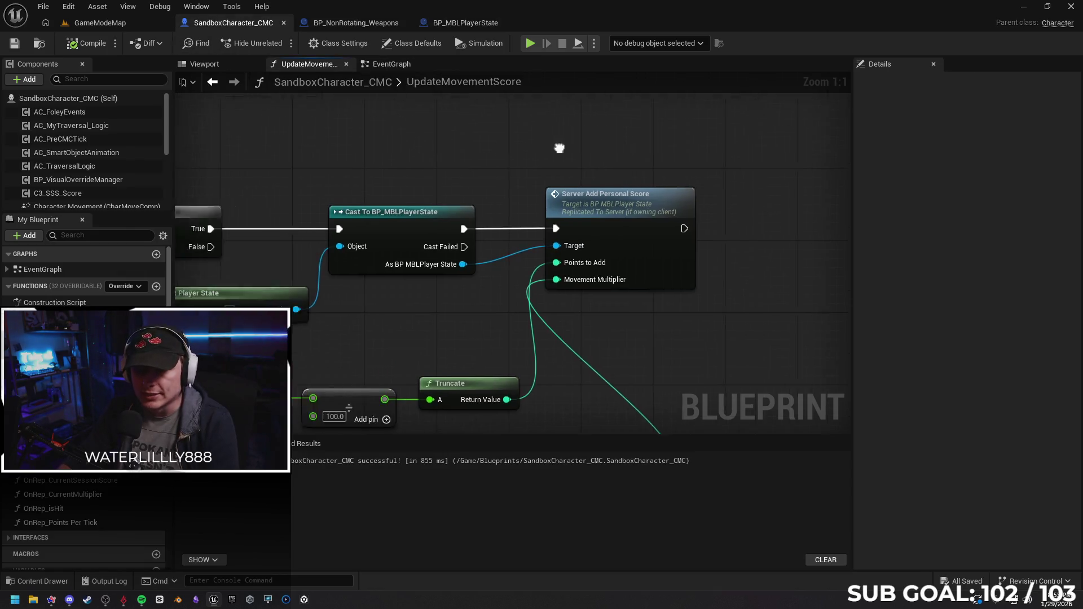
click(465, 23)
Pan down to the Server_PlayerHit and Server_RecieveHit events in the player state graph.
drag(474, 110, 441, 137)
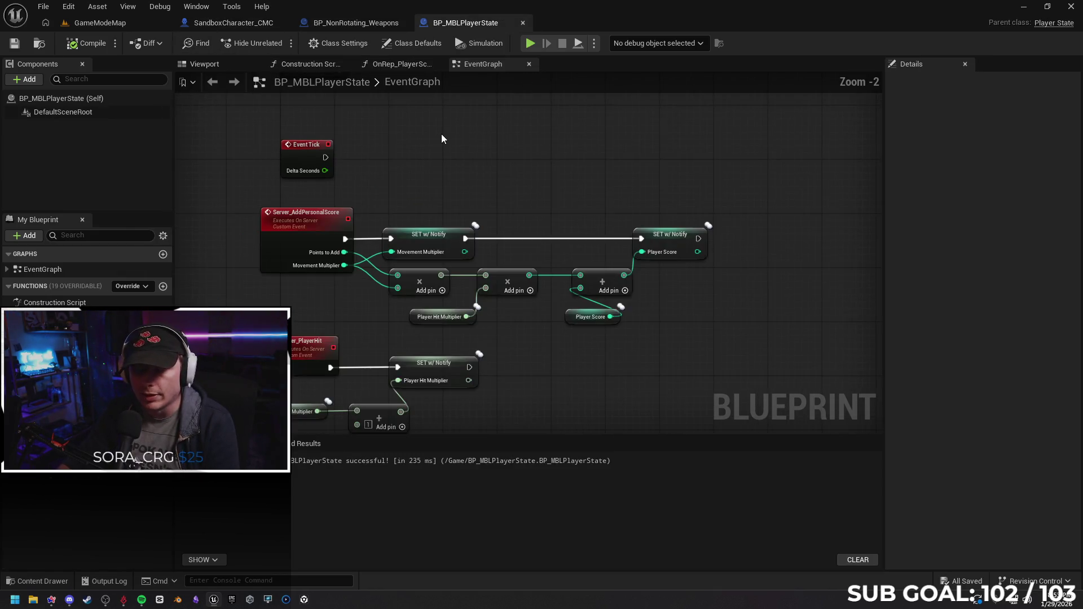
drag(525, 339, 544, 263)
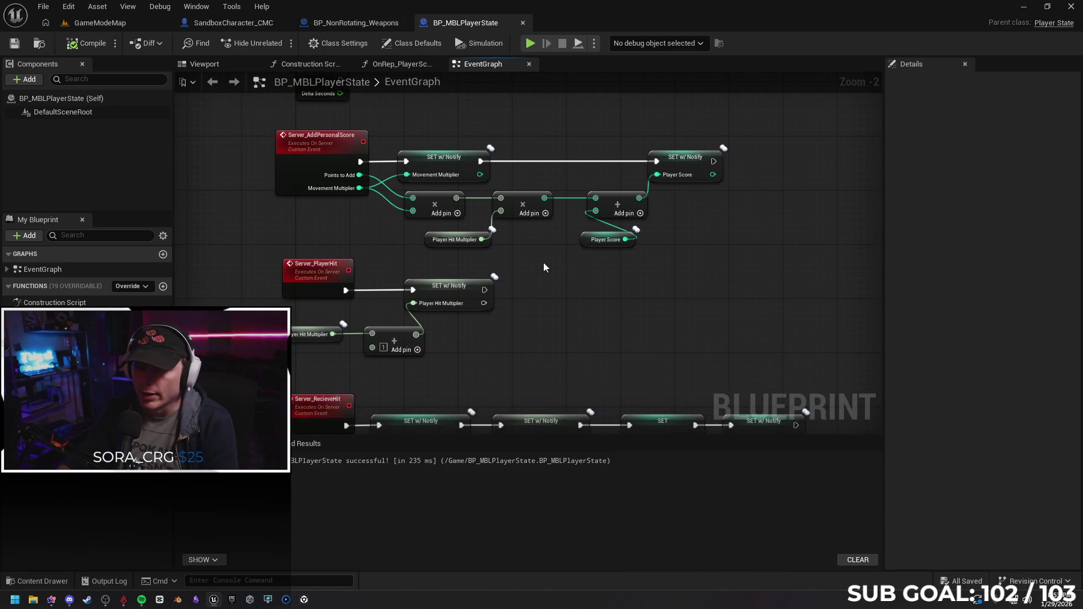
drag(330, 243, 338, 200)
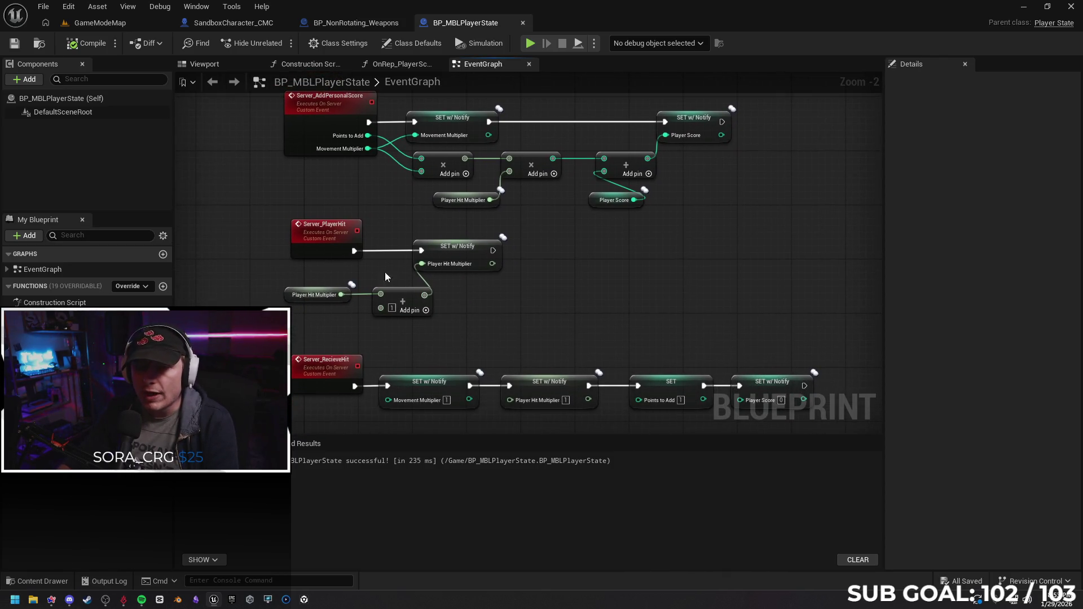
drag(583, 283, 569, 247)
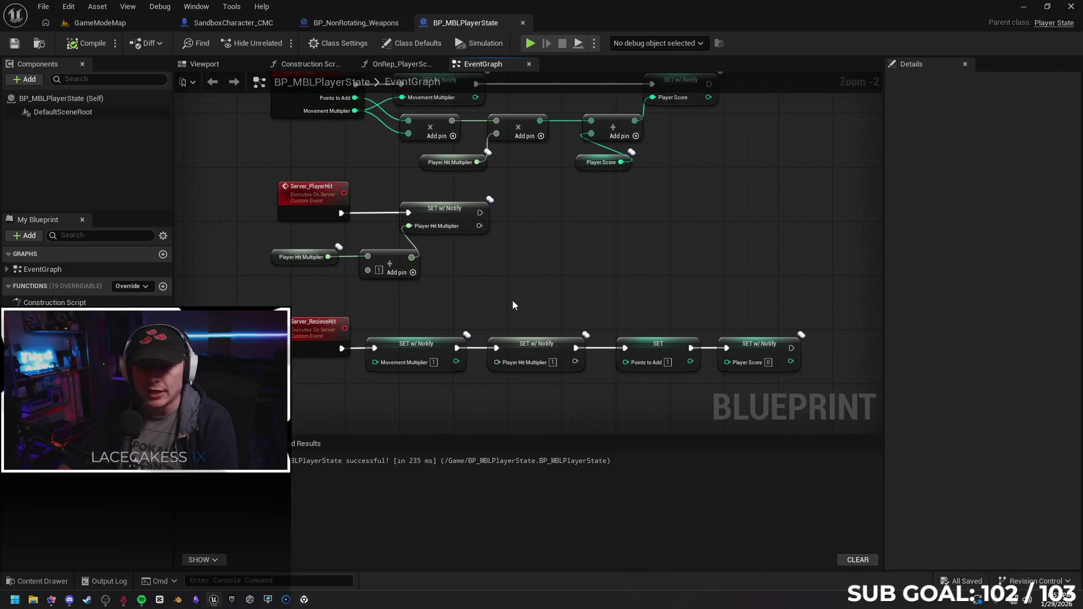
mouse_move(515, 301)
mouse_down()
mouse_move(487, 309)
mouse_move(473, 247)
mouse_up()
drag(518, 281, 491, 283)
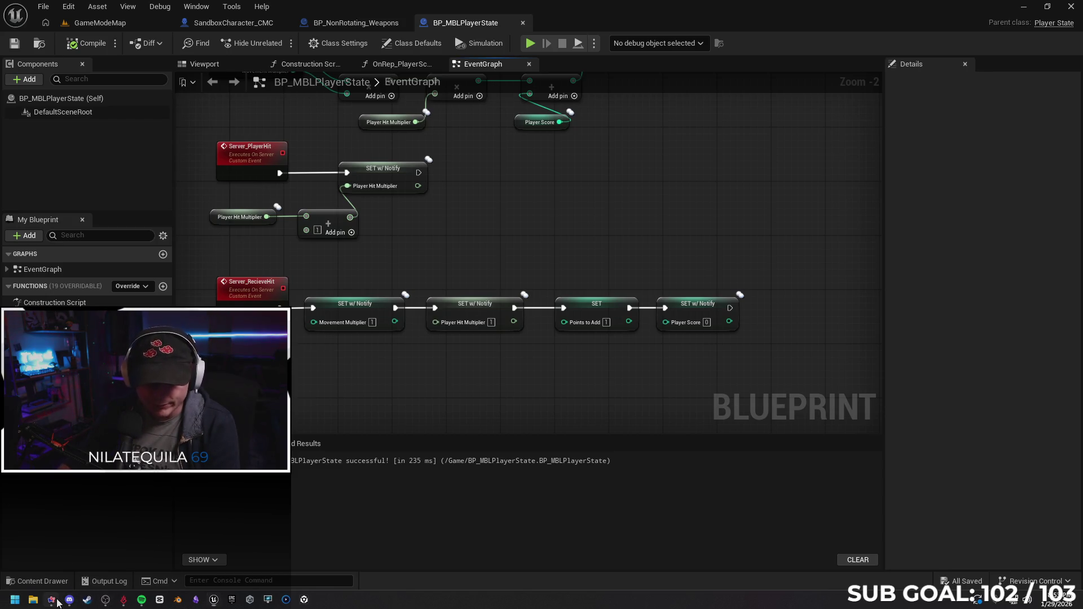
click(59, 602)
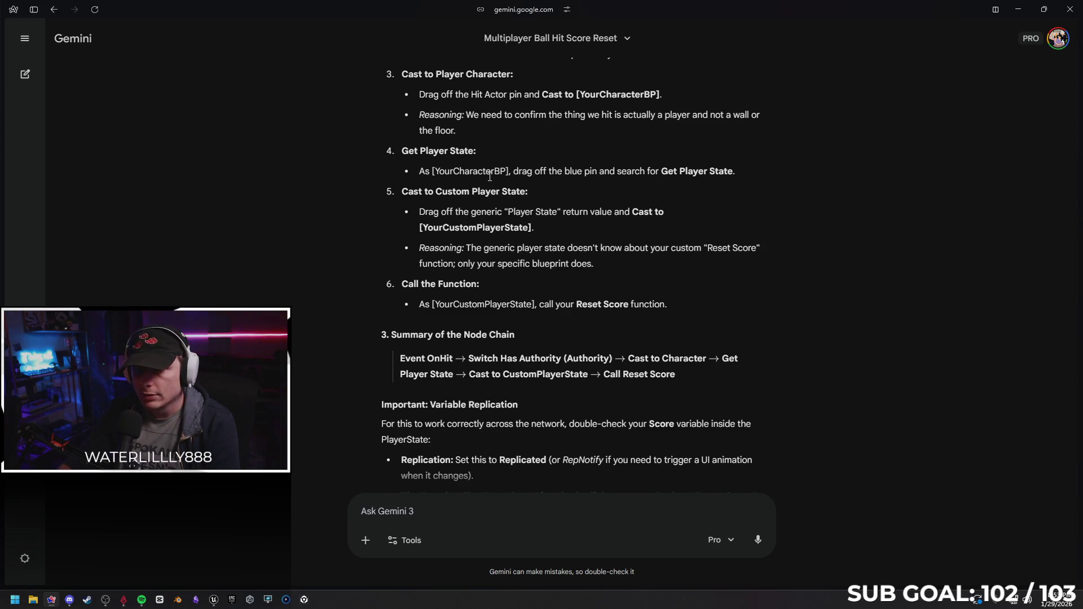
click(1018, 9)
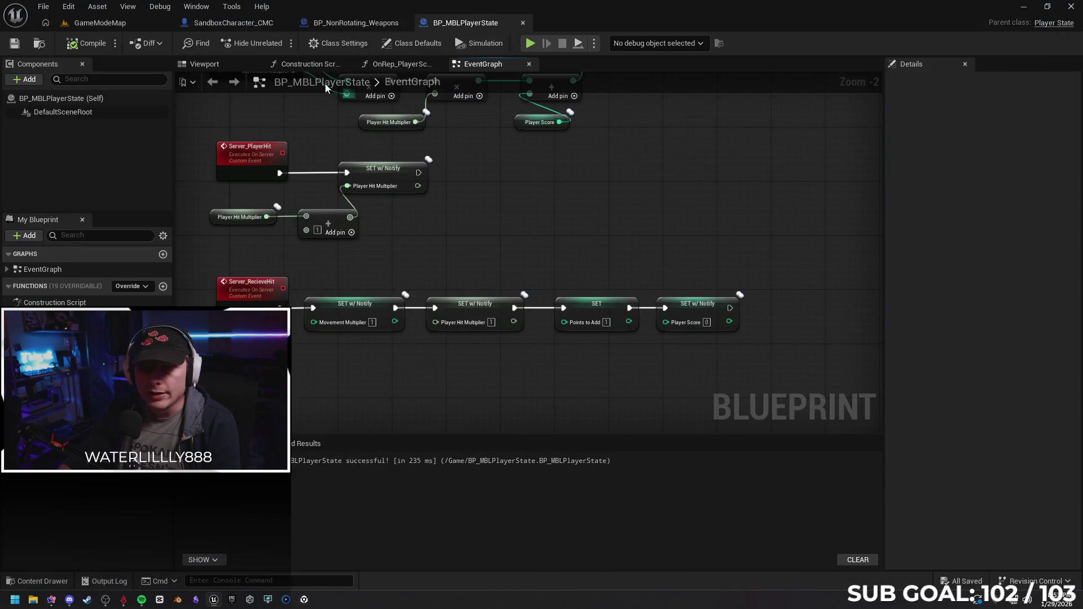
click(355, 23)
Follow the Trace Hit Player chain from the hit through the player-state cast to Server Recieve Hit.
mouse_move(340, 169)
mouse_down()
mouse_move(327, 310)
mouse_move(414, 319)
mouse_up()
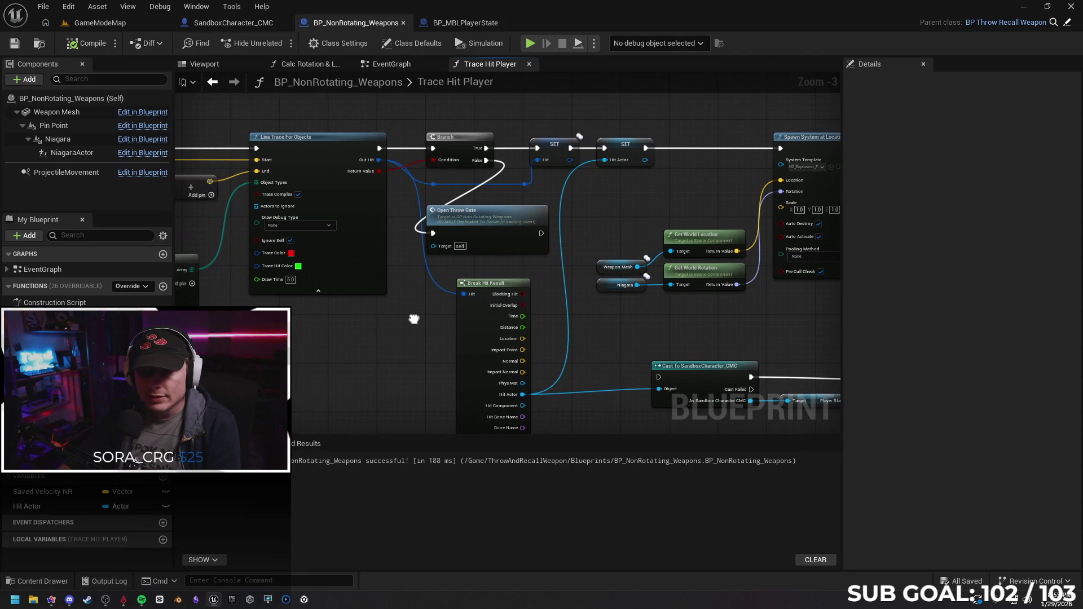
mouse_move(414, 319)
mouse_down()
mouse_move(339, 262)
mouse_move(286, 263)
mouse_up()
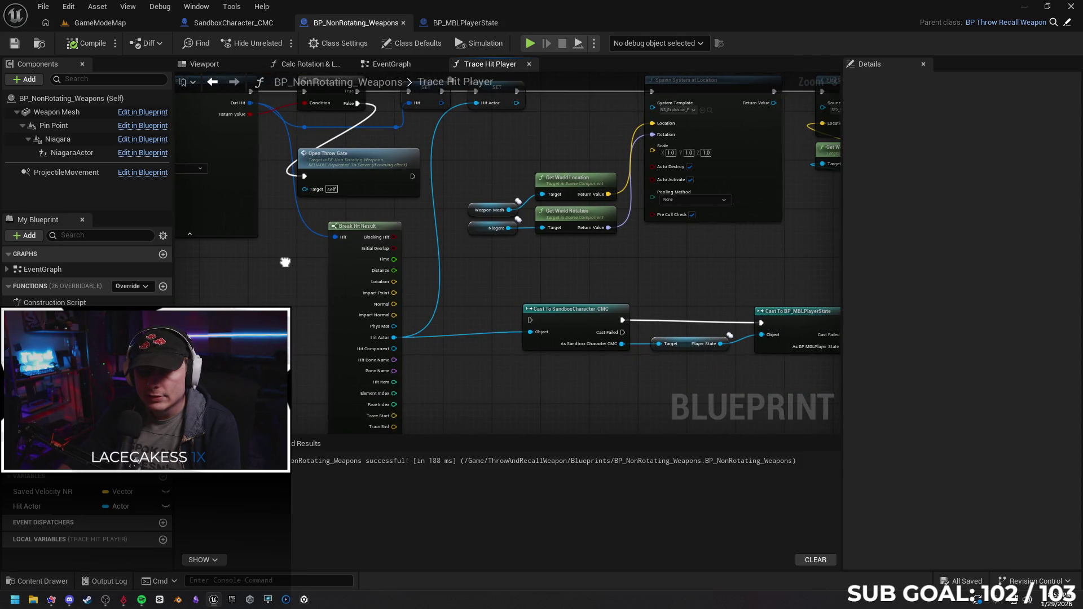
drag(285, 263, 215, 252)
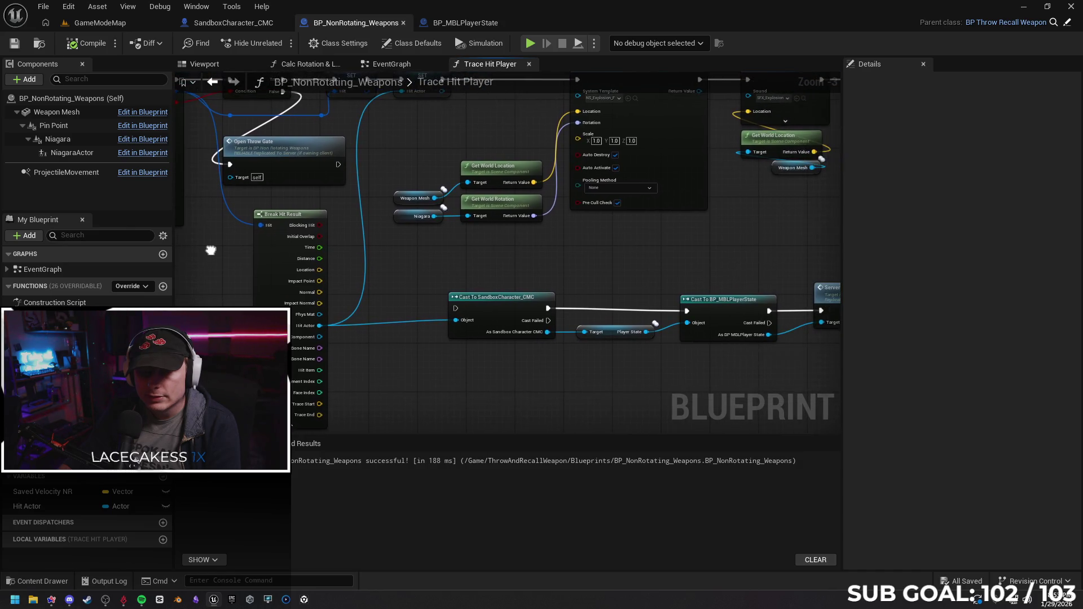
mouse_move(355, 274)
mouse_down()
mouse_move(375, 299)
mouse_move(339, 314)
mouse_up()
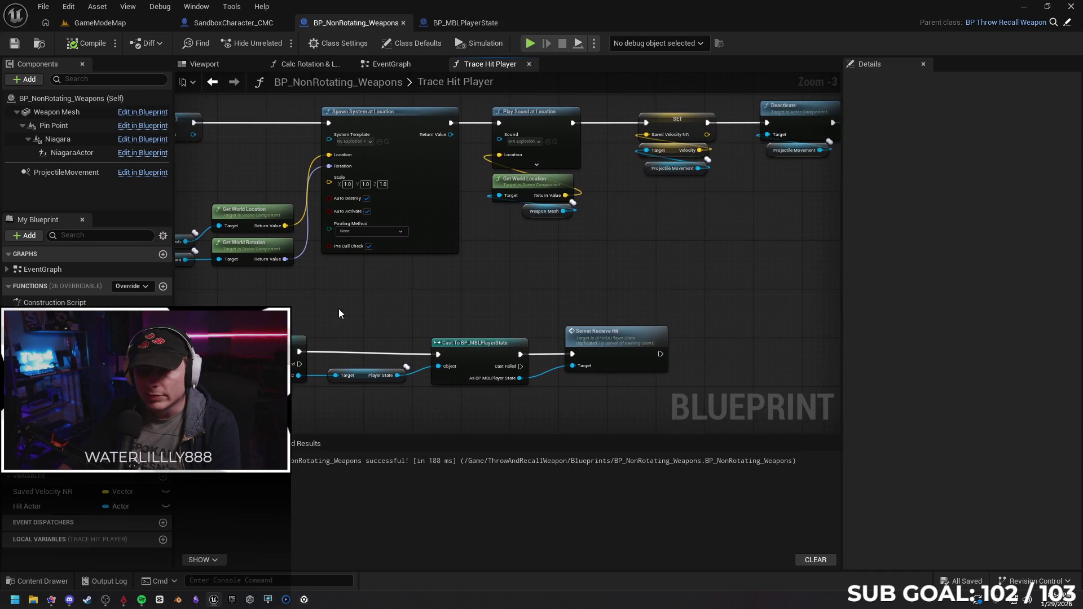
drag(215, 158, 308, 178)
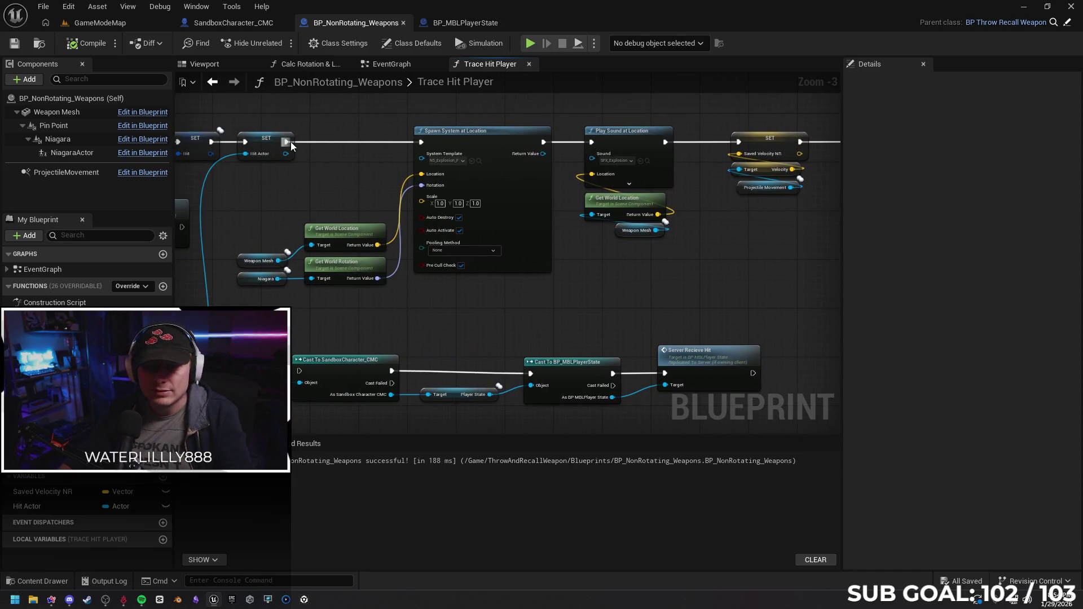
Insert a Sequence after SET Hit Actor with Then 1 feeding the player-state cast, then show GameModeMap.
drag(288, 142, 308, 133)
text(seq)
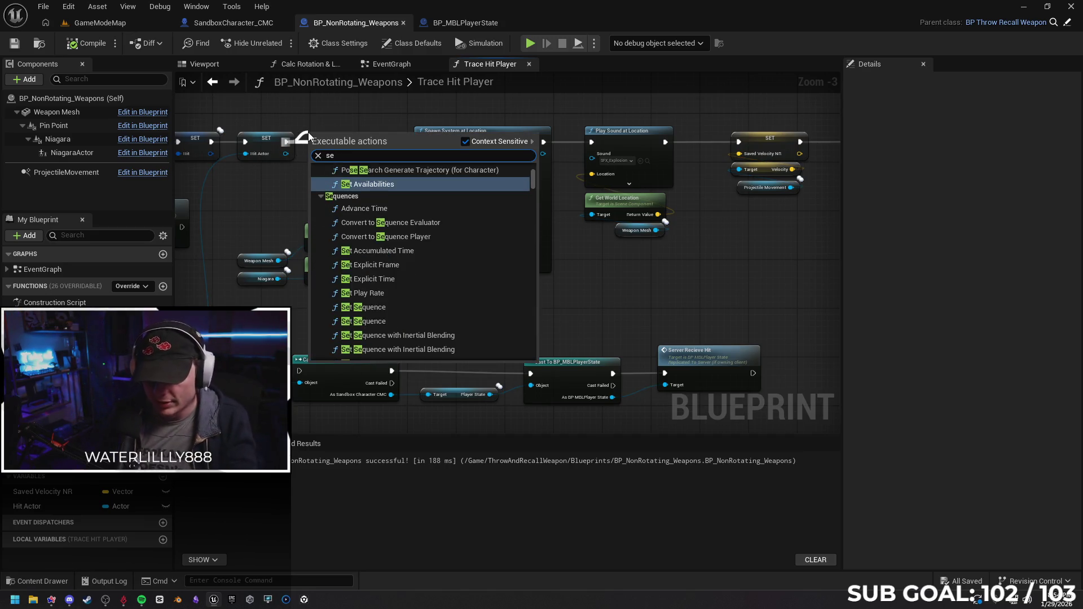
key(Return)
drag(324, 140, 278, 208)
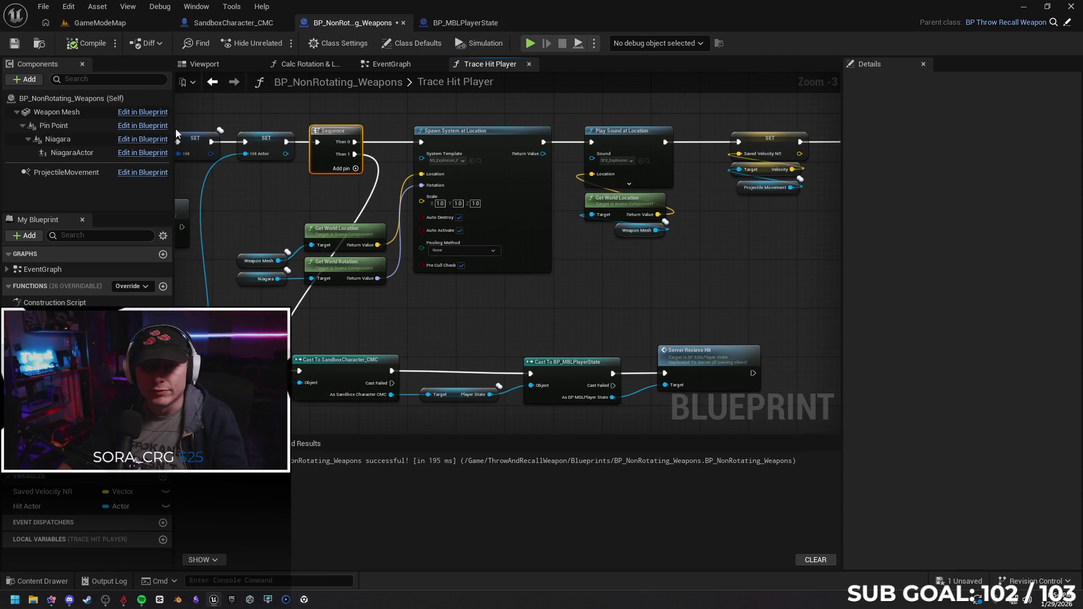
click(102, 25)
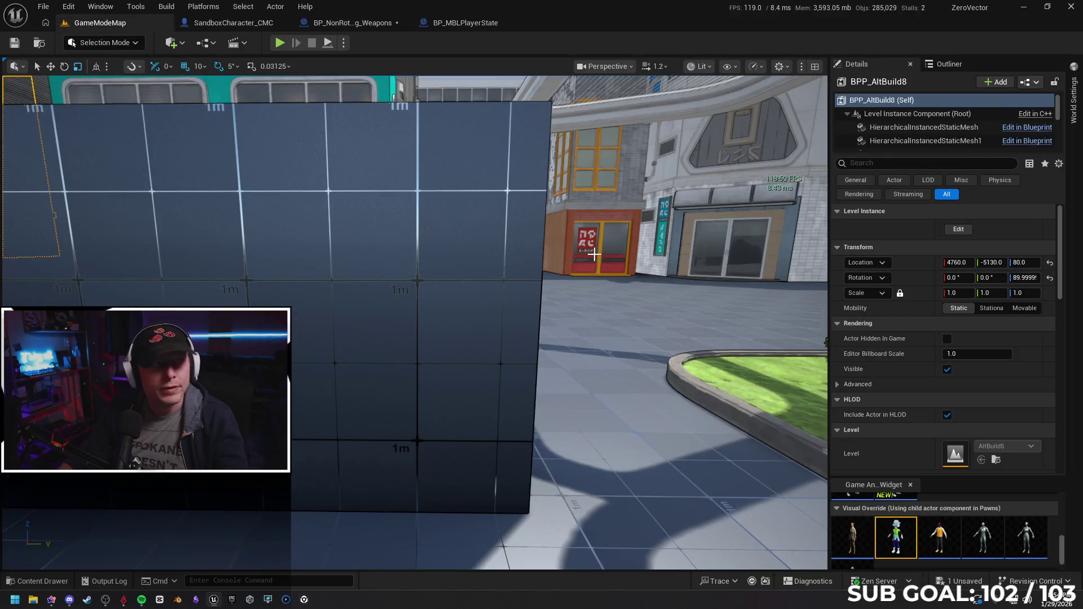
Save the modified weapon Blueprint via the unsaved assets list.
drag(593, 252, 555, 248)
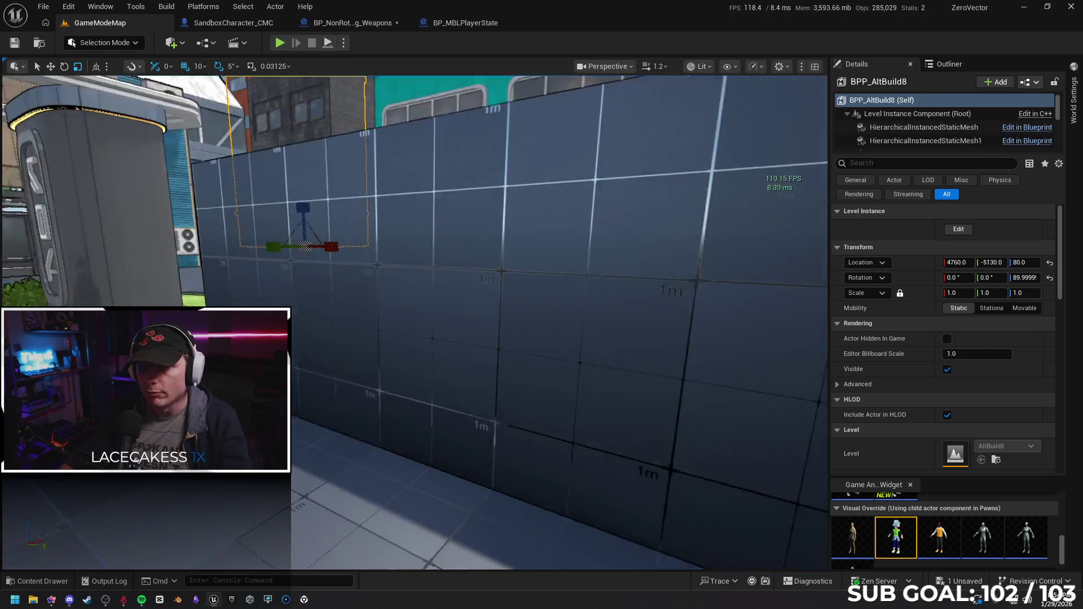
drag(527, 220, 474, 228)
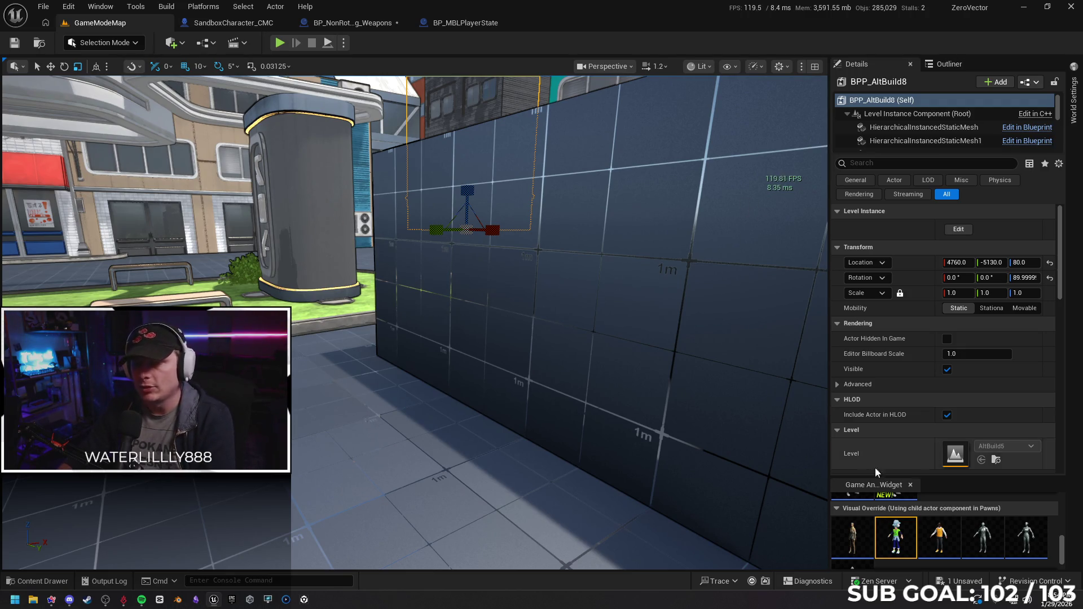
click(949, 581)
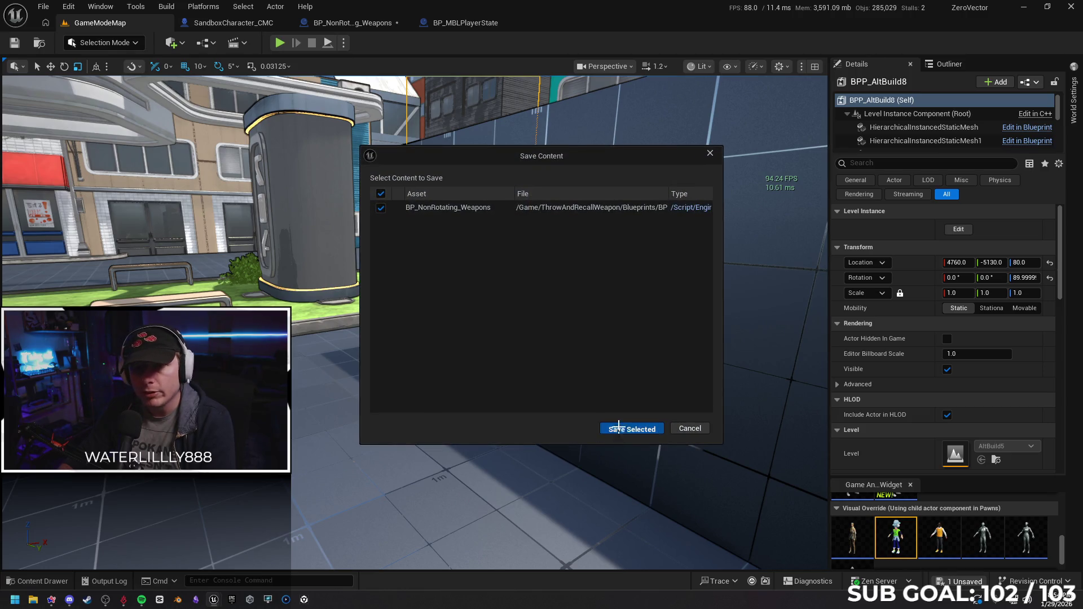
click(623, 430)
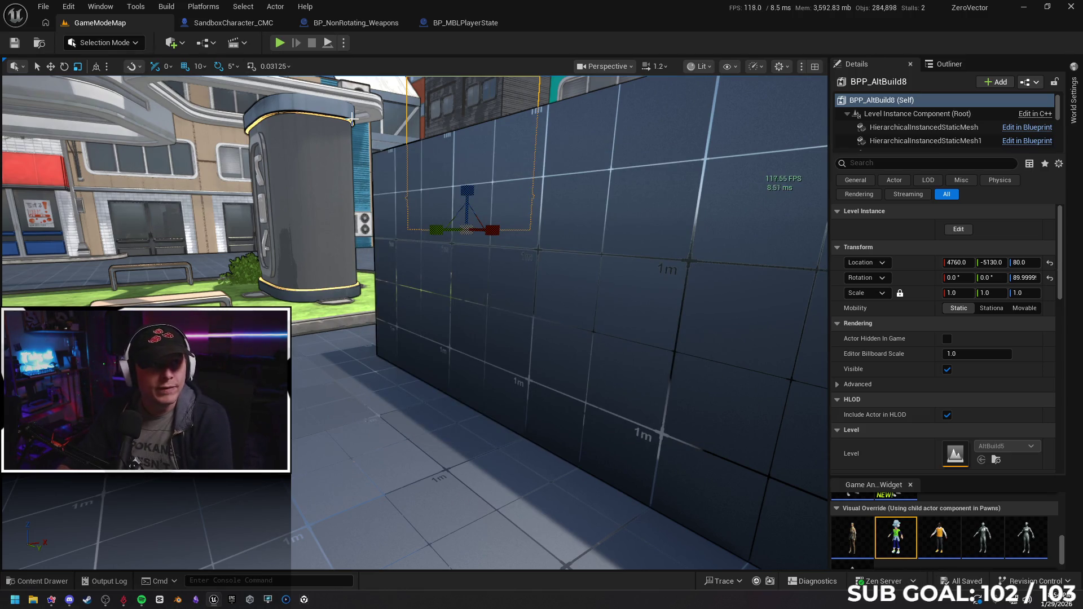
Open SandboxCharacter_CMC and show its event graph.
click(233, 23)
scroll(574, 306, down, 2)
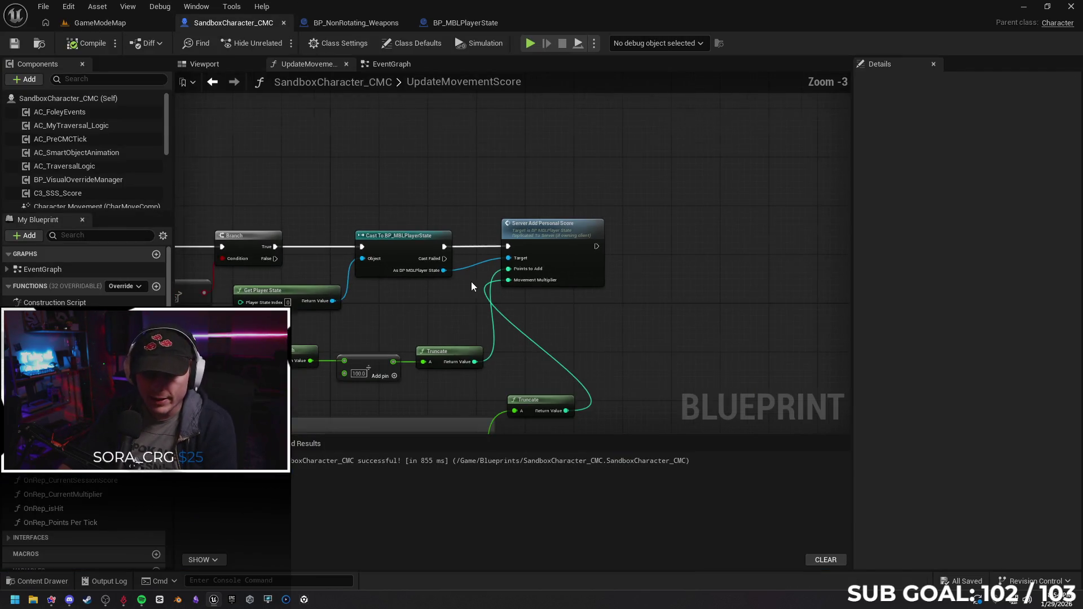
scroll(453, 298, down, 1)
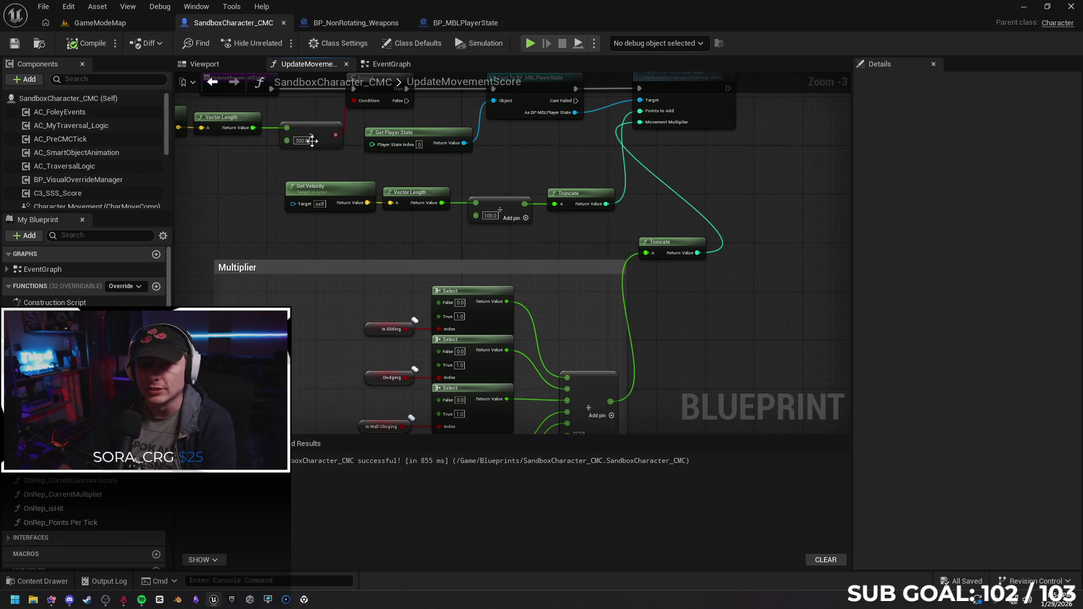
drag(306, 129, 236, 89)
click(364, 64)
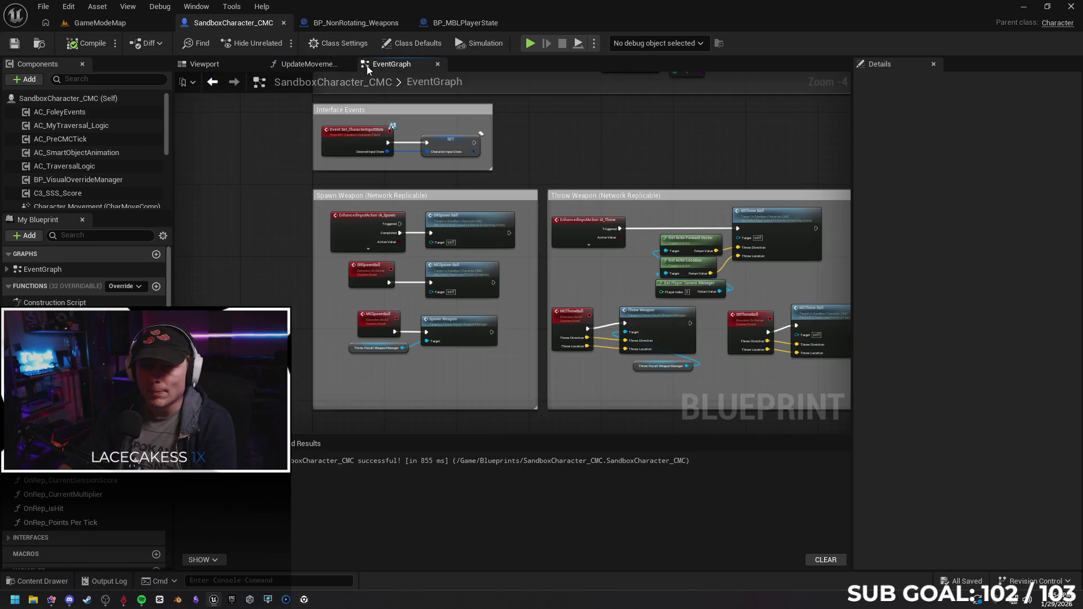
Add a Print String 'Hello' node after Server Recieve Hit in the weapon's hit trace.
click(336, 23)
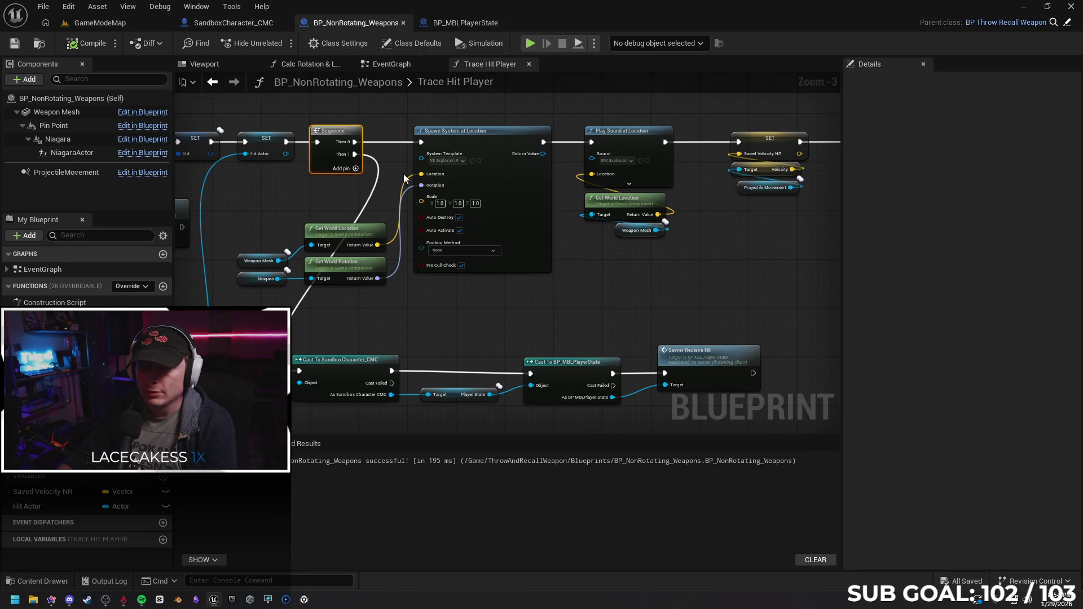
drag(510, 291, 518, 284)
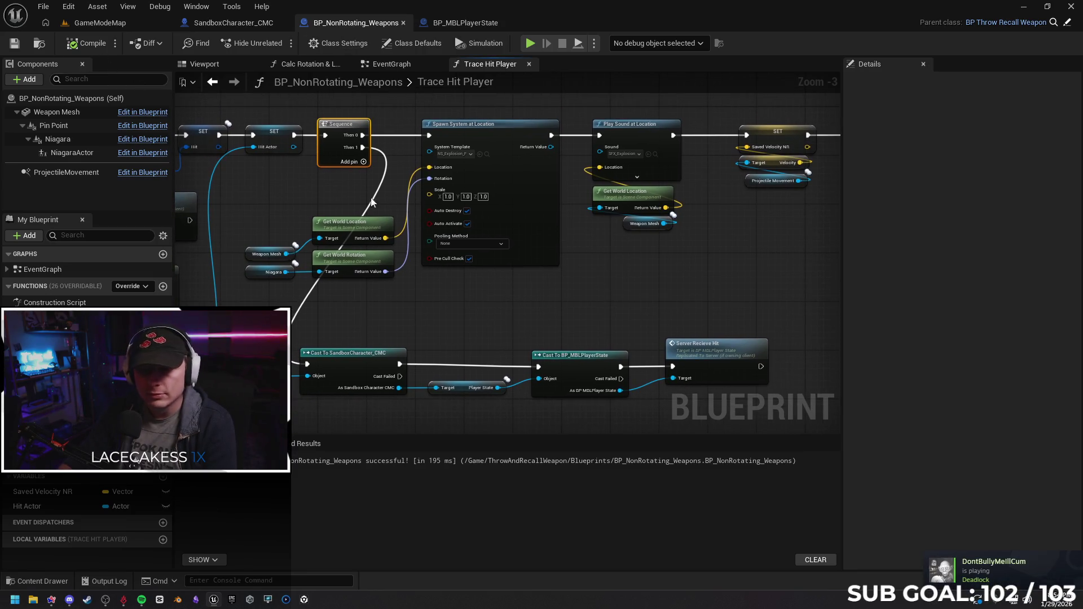
mouse_move(795, 322)
mouse_down()
mouse_move(725, 350)
mouse_move(749, 363)
mouse_up()
text(print)
key(Return)
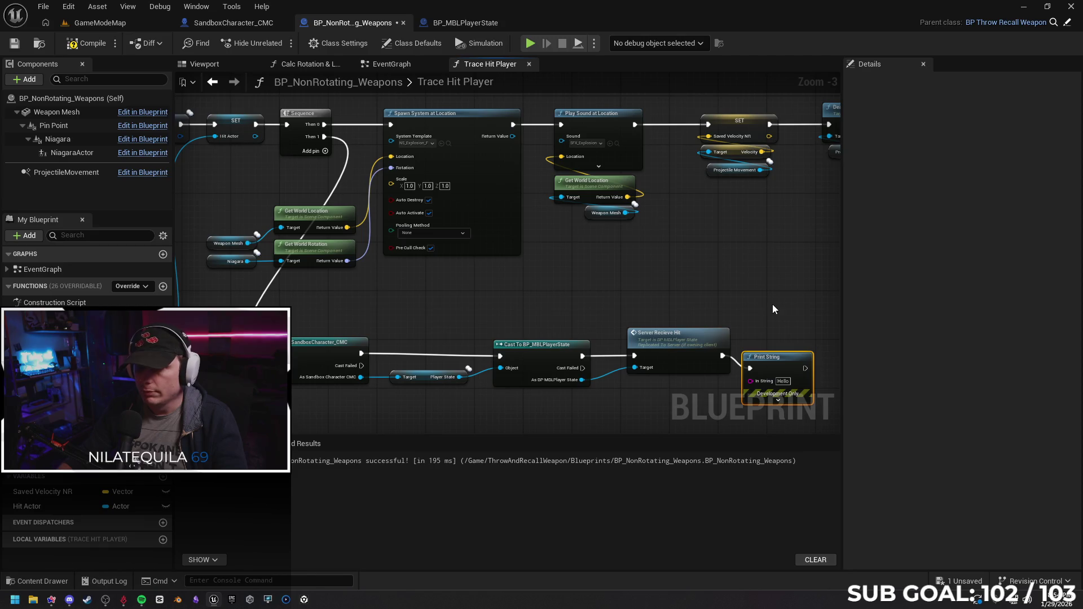
drag(773, 304, 633, 220)
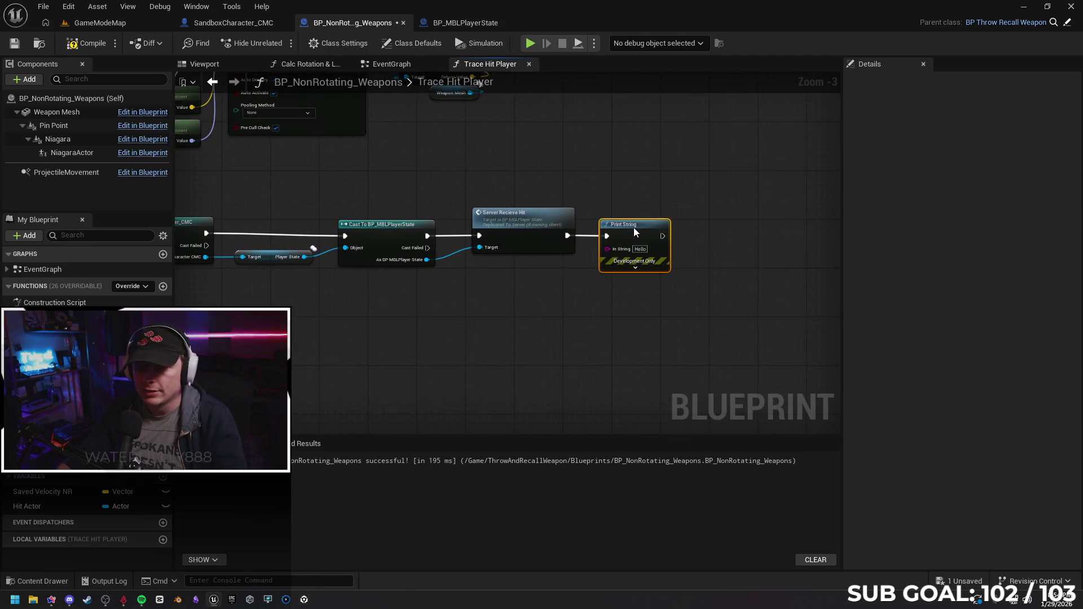
scroll(633, 224, up, 4)
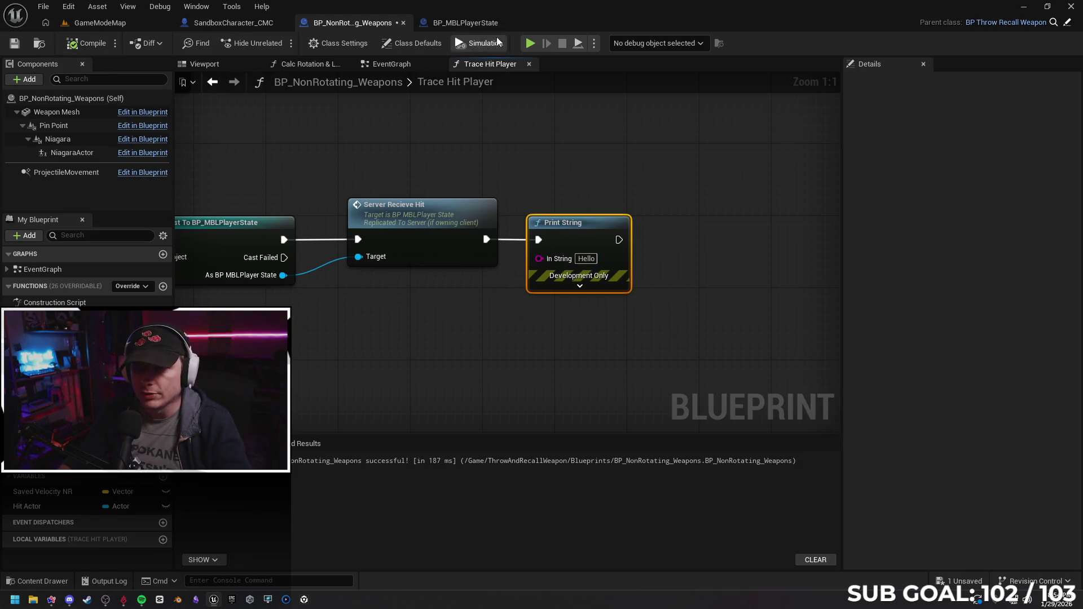
Start a two-client play test and move each character to throw weapons at the other.
key(alt+p)
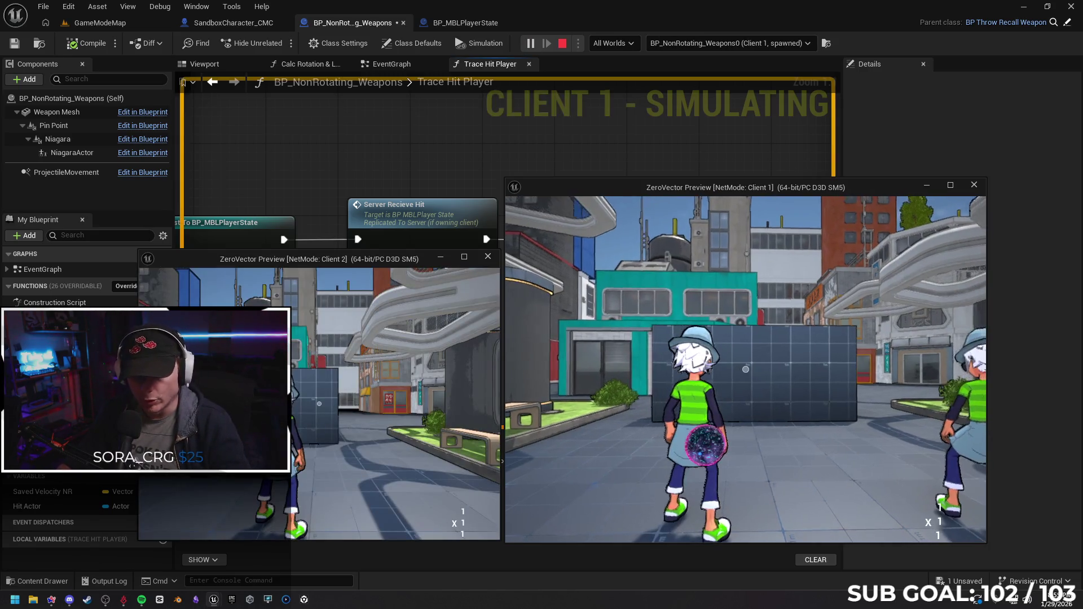
key(w)
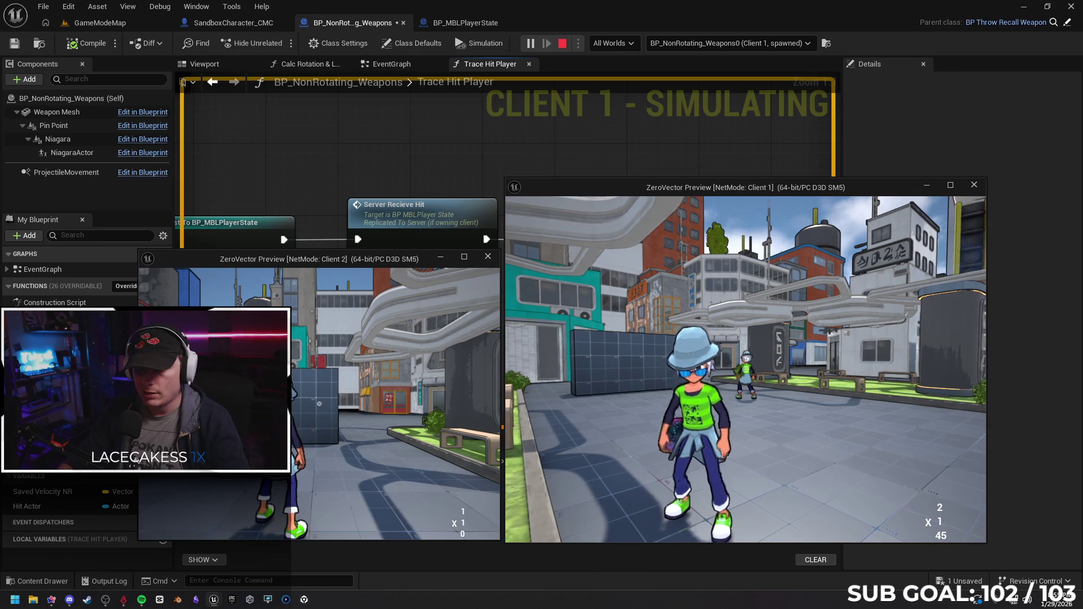
key(w)
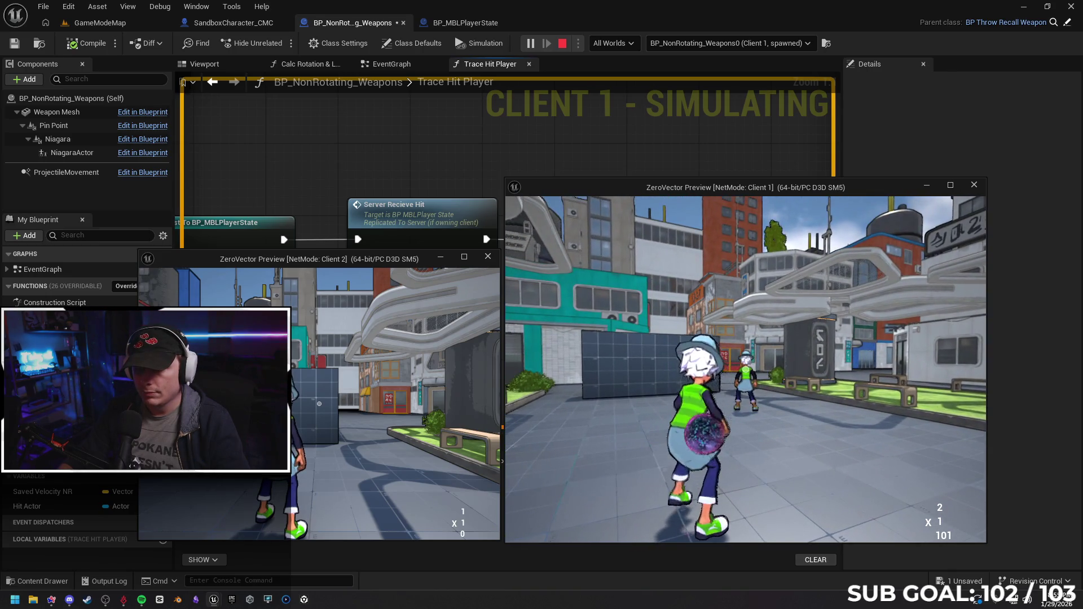
key(super)
key(super)
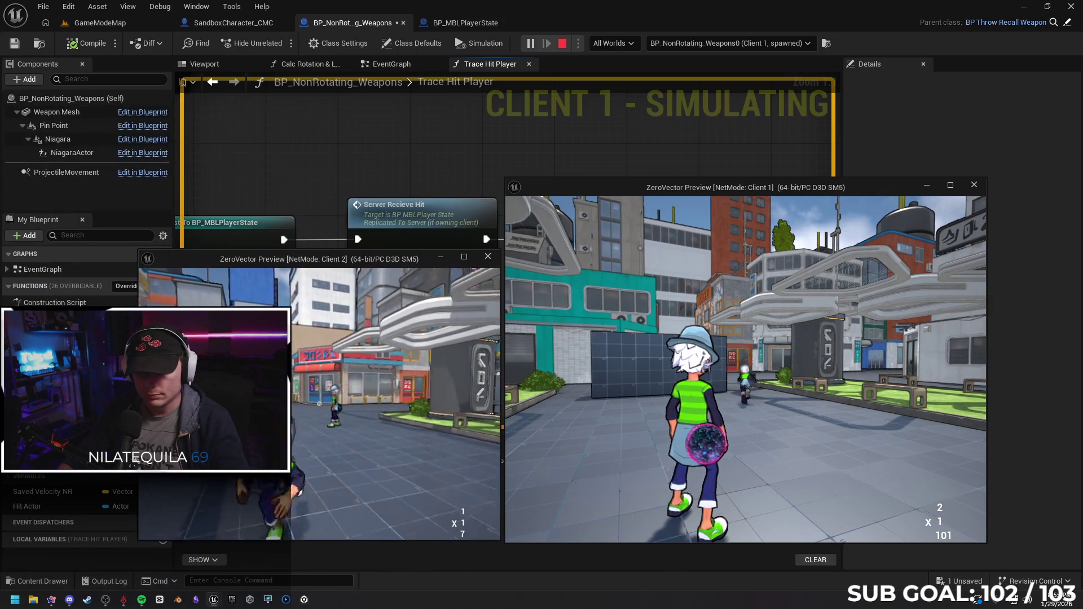
key(e)
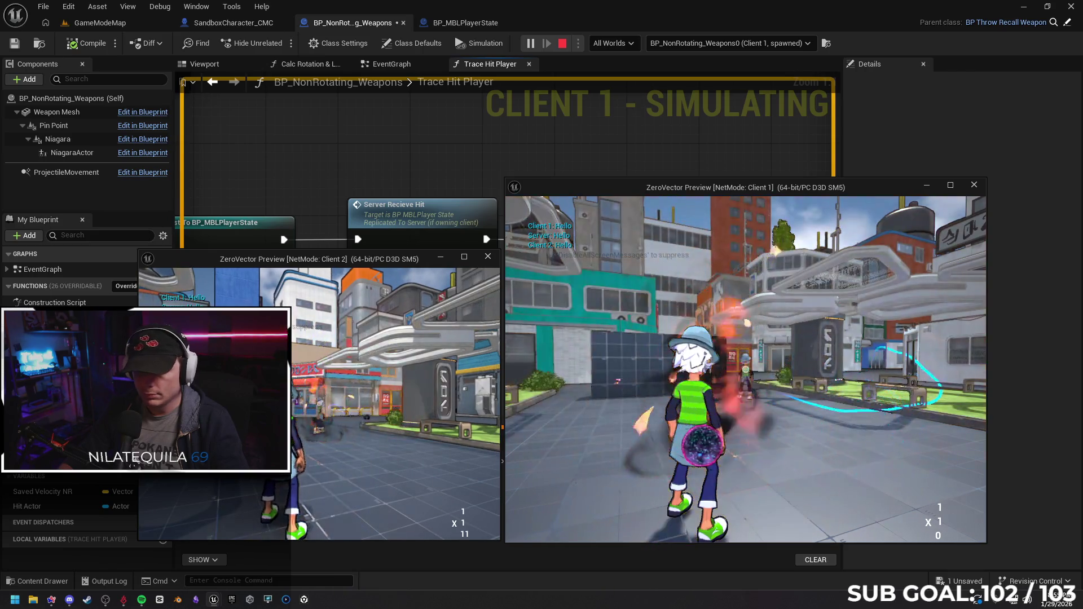
key(w)
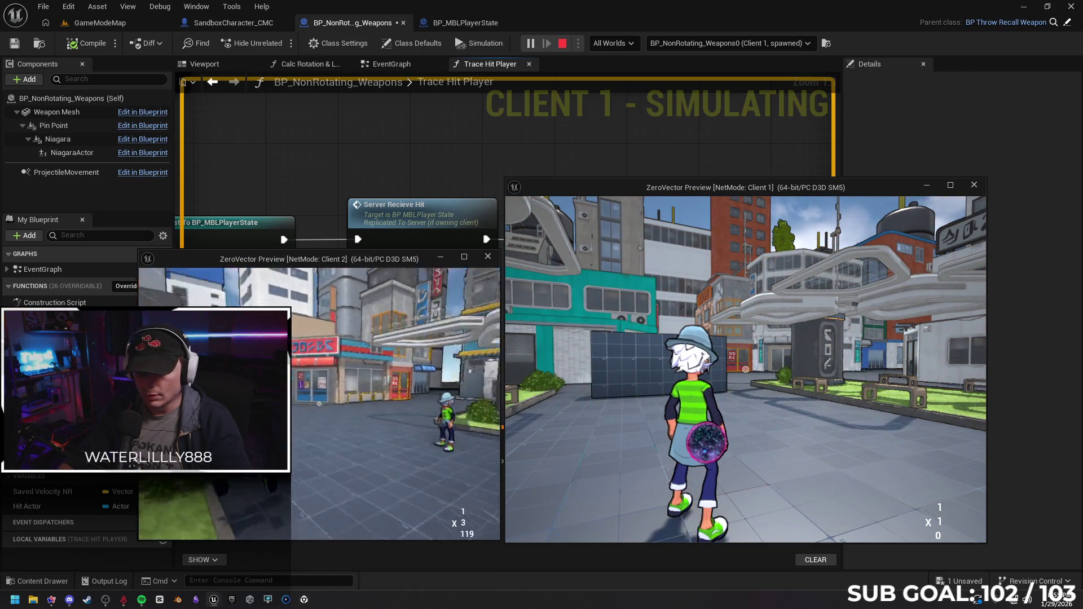
key(w)
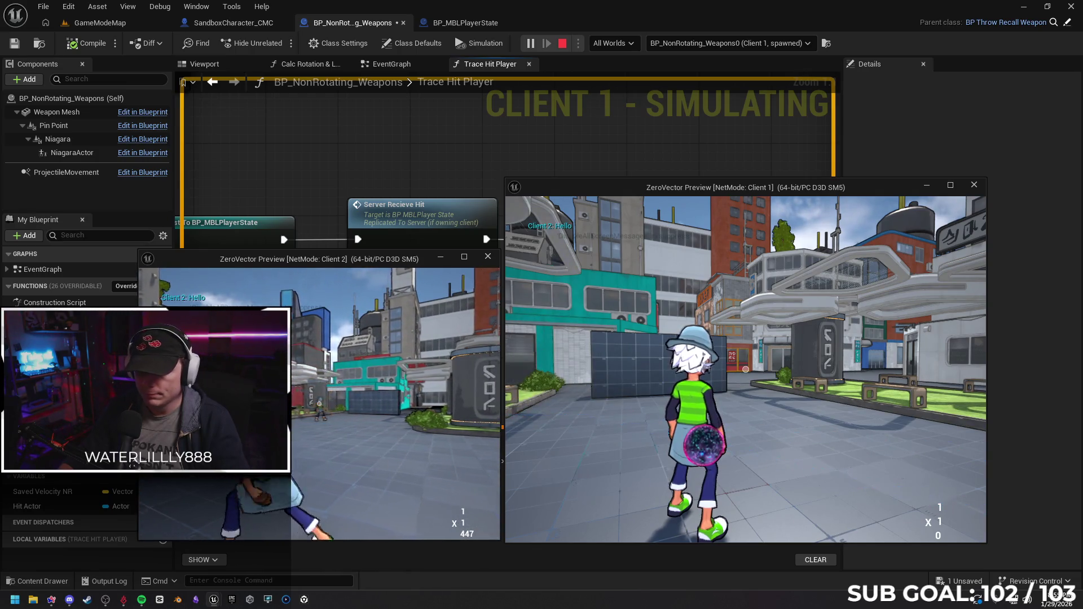
key(e)
Trade further throws between Client 1 and Client 2 so Hello prints, then stop the session.
click(745, 370)
key(space)
drag(390, 398, 390, 398)
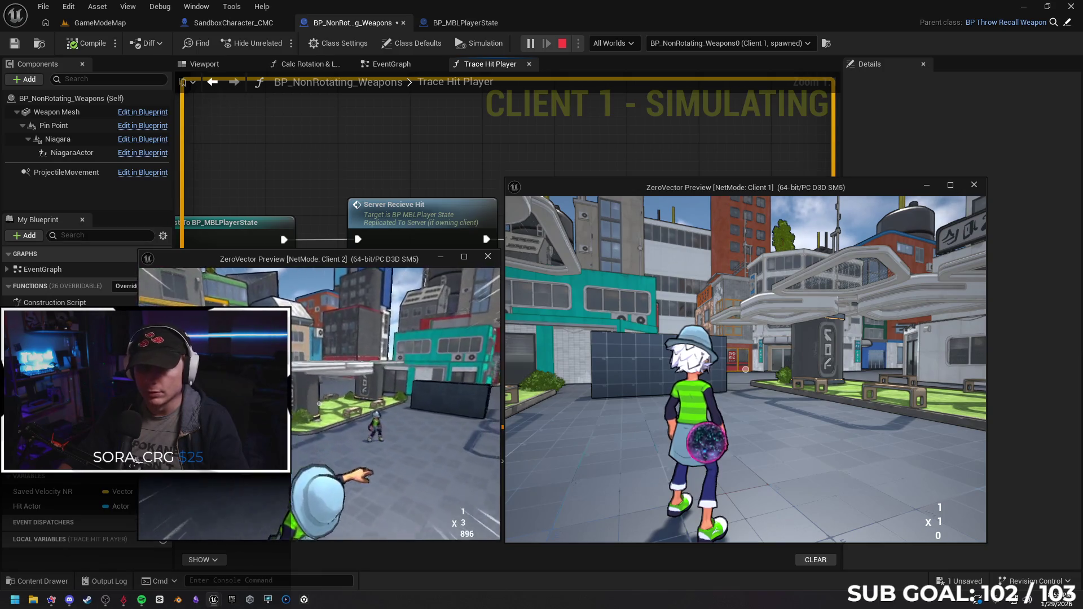
click(390, 398)
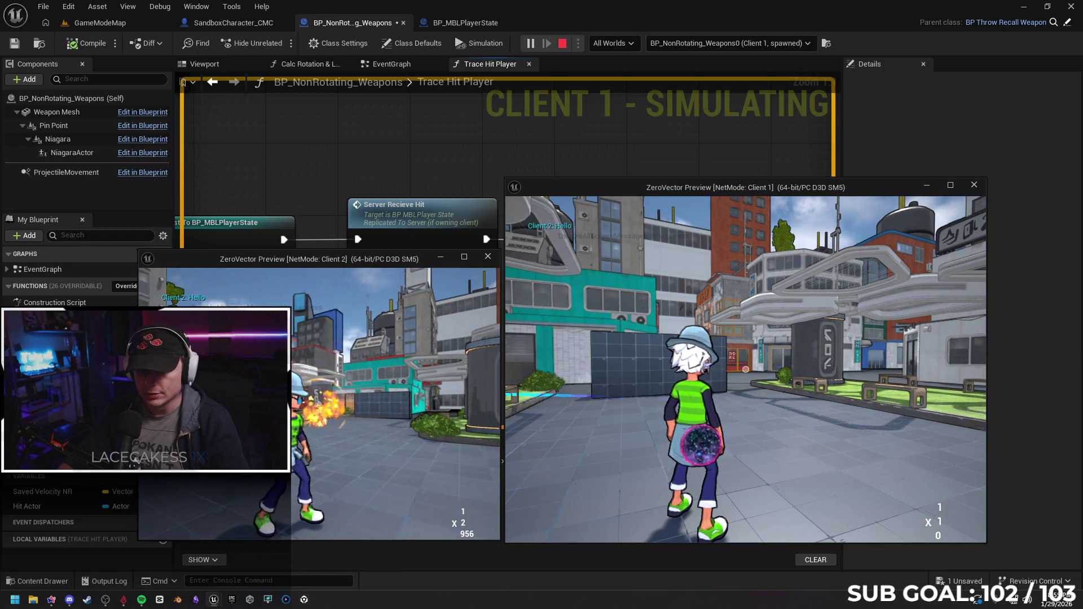
drag(389, 398, 390, 321)
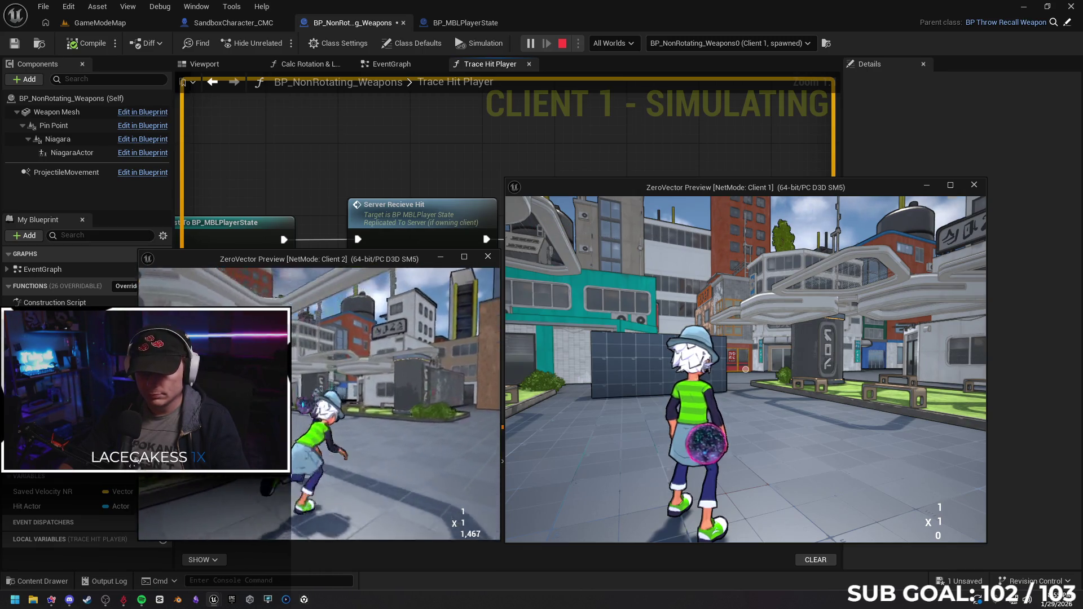
click(745, 373)
key(Escape)
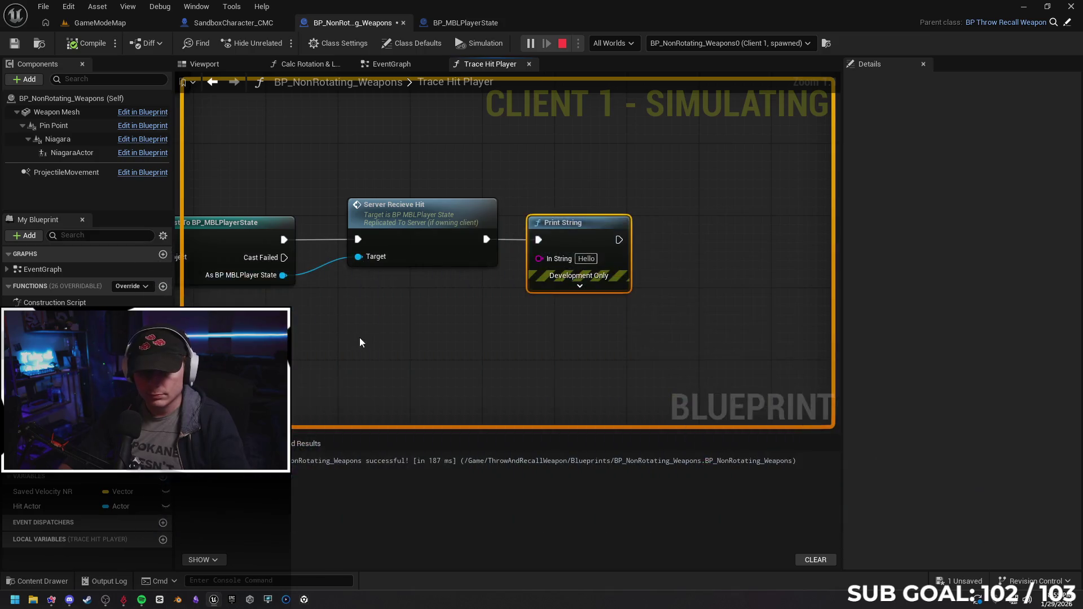
Delete the Print String and re-add it right after Apply Damage, then start a two-client play test.
drag(519, 385, 463, 396)
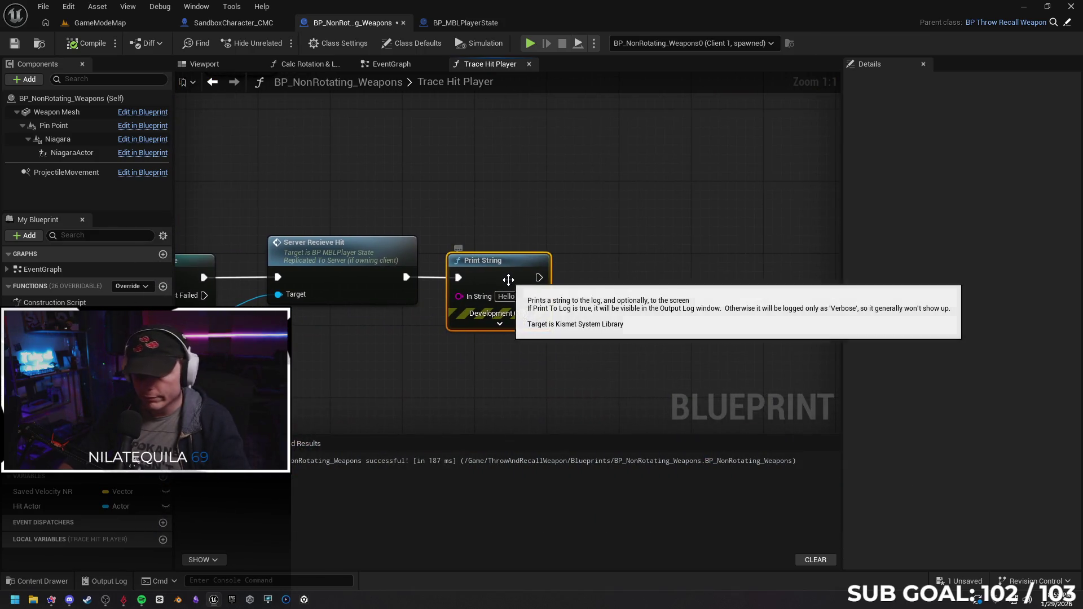
key(Delete)
scroll(528, 262, down, 4)
mouse_move(590, 195)
mouse_down()
mouse_move(524, 344)
mouse_move(407, 347)
mouse_up()
drag(457, 251, 561, 254)
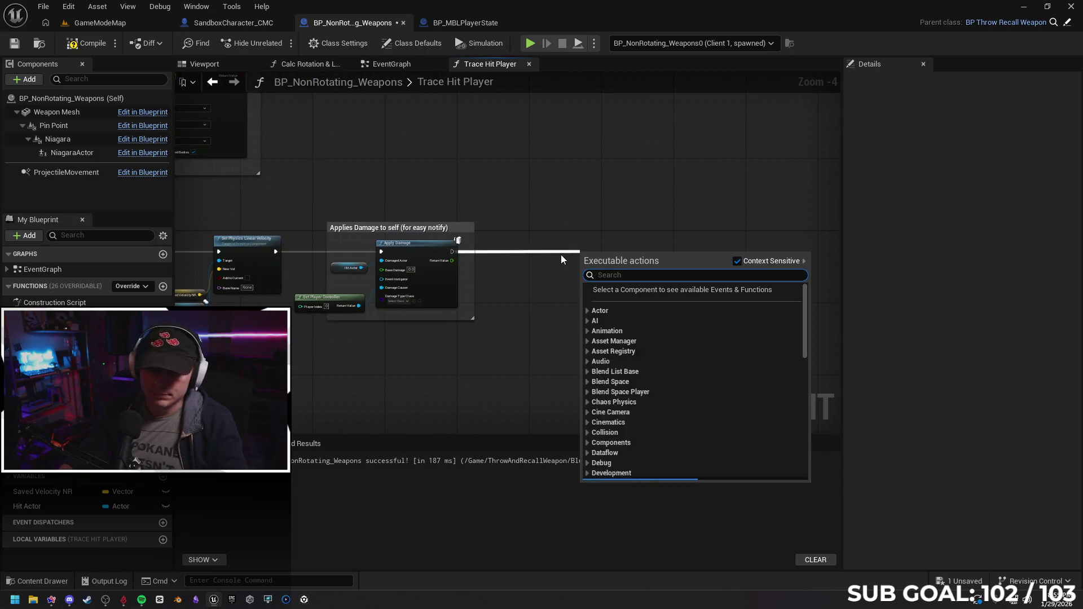
text(print)
key(Return)
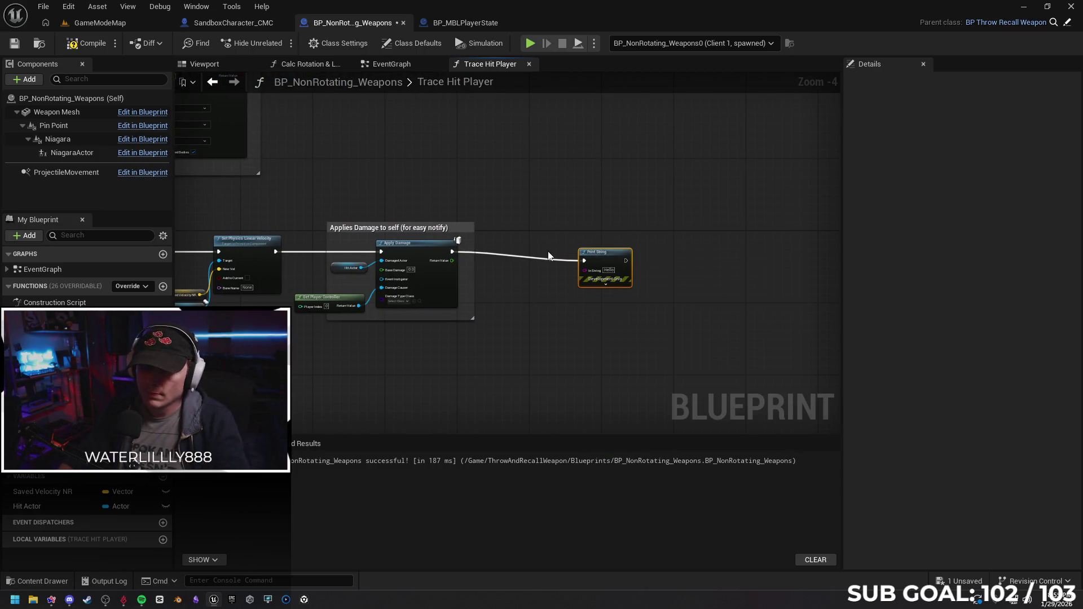
drag(610, 266, 522, 254)
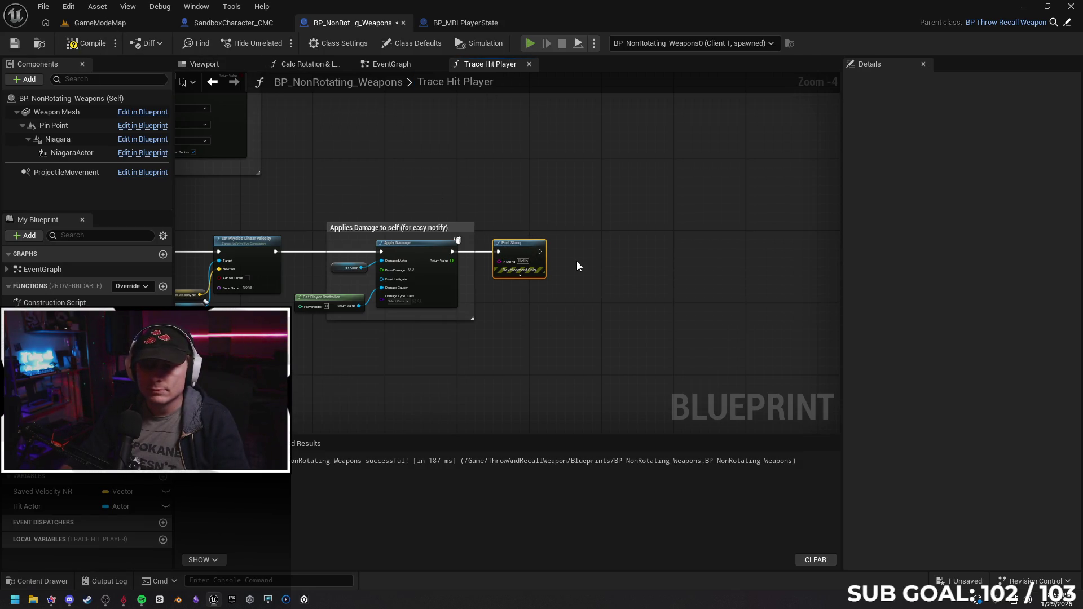
key(alt+p)
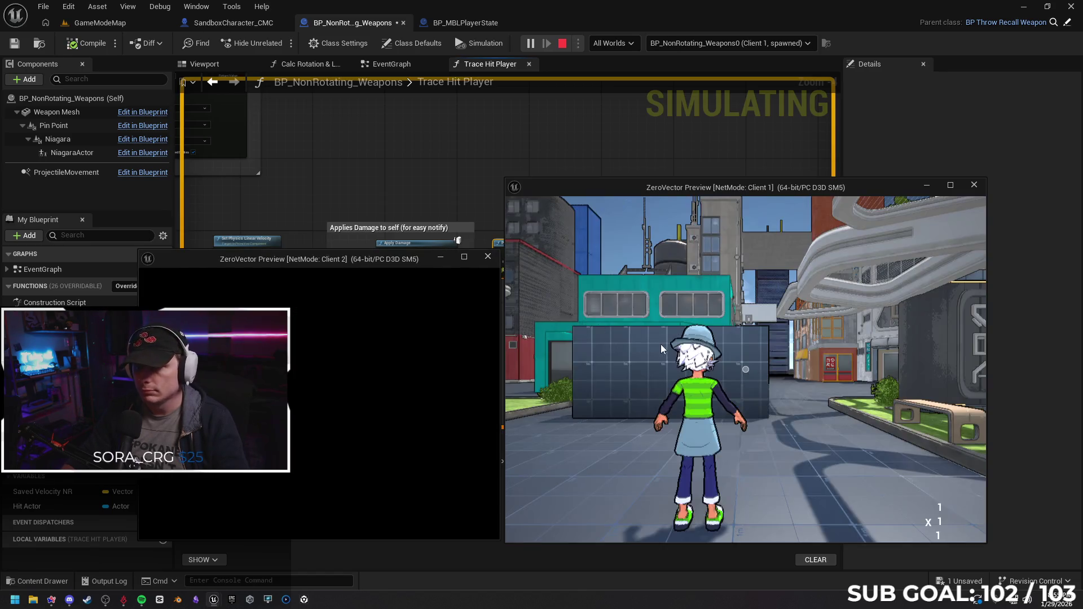
Run the first client's character around and throw the weapon at the other player.
key(w)
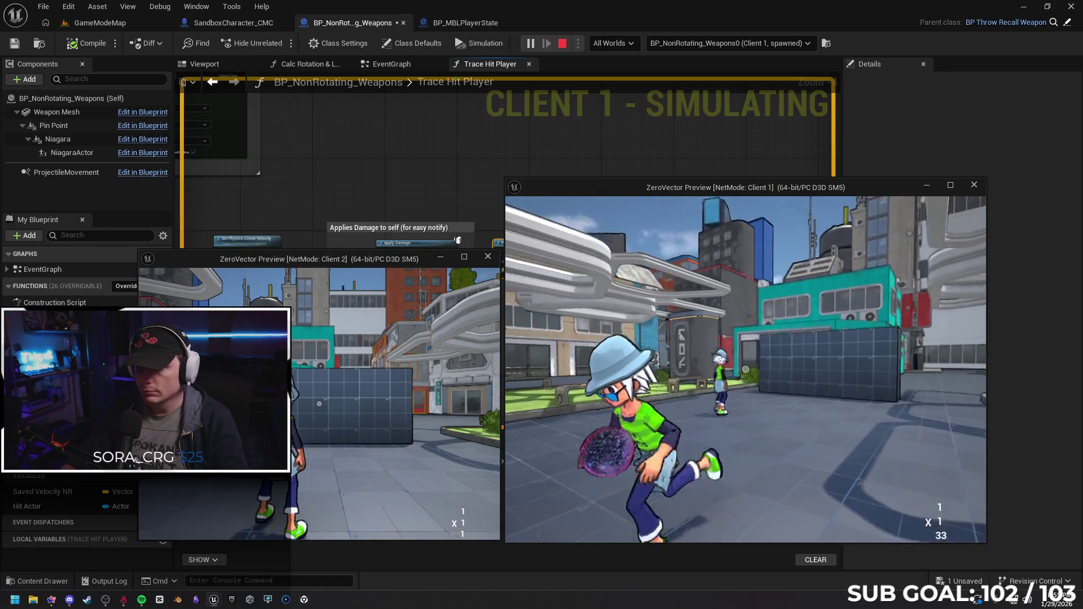
key(w)
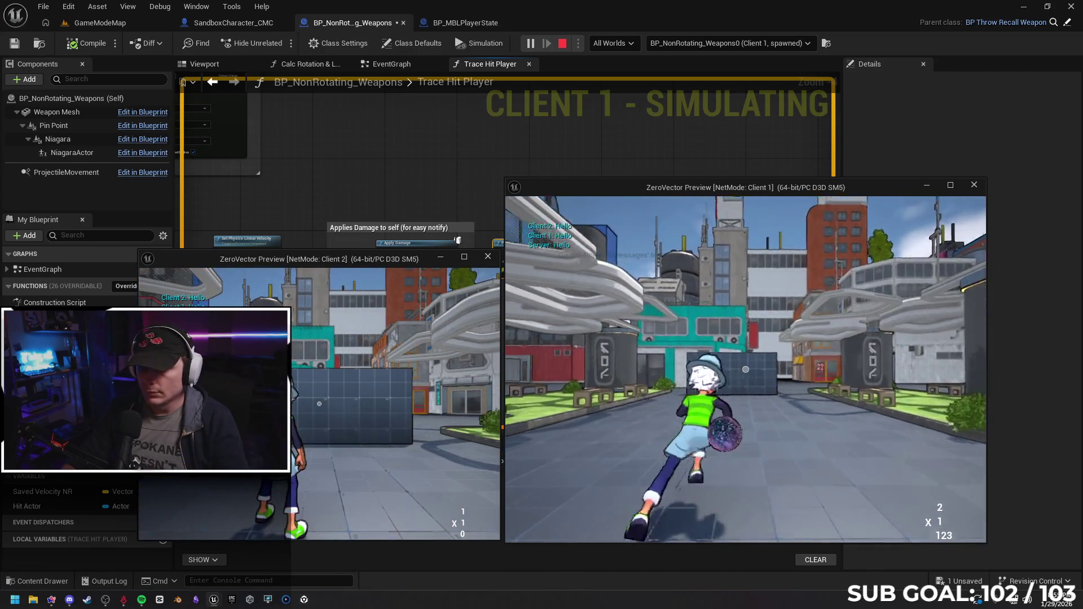
click(745, 369)
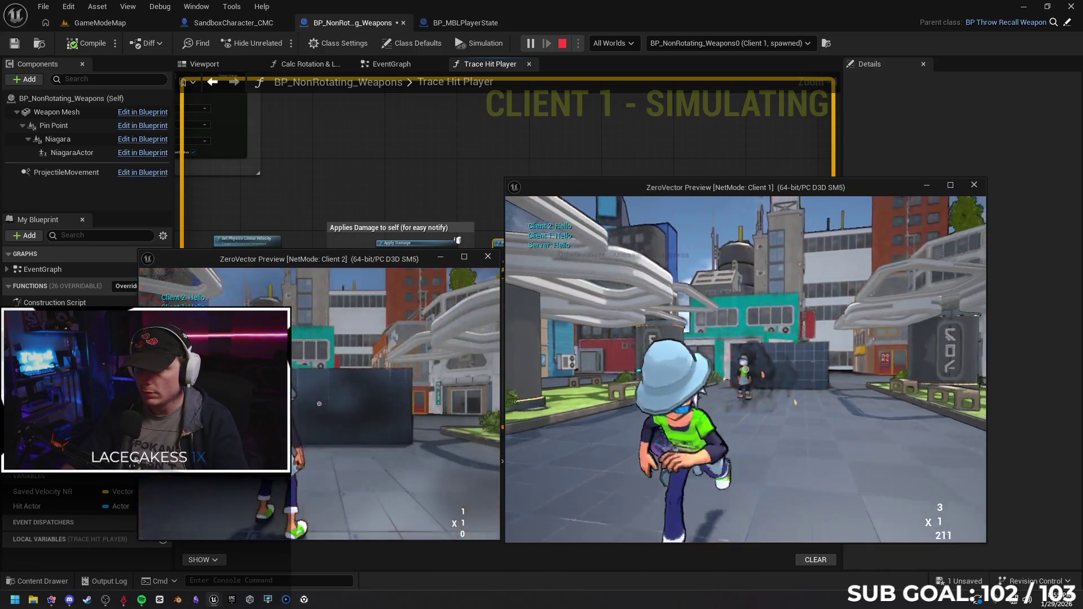
key(w)
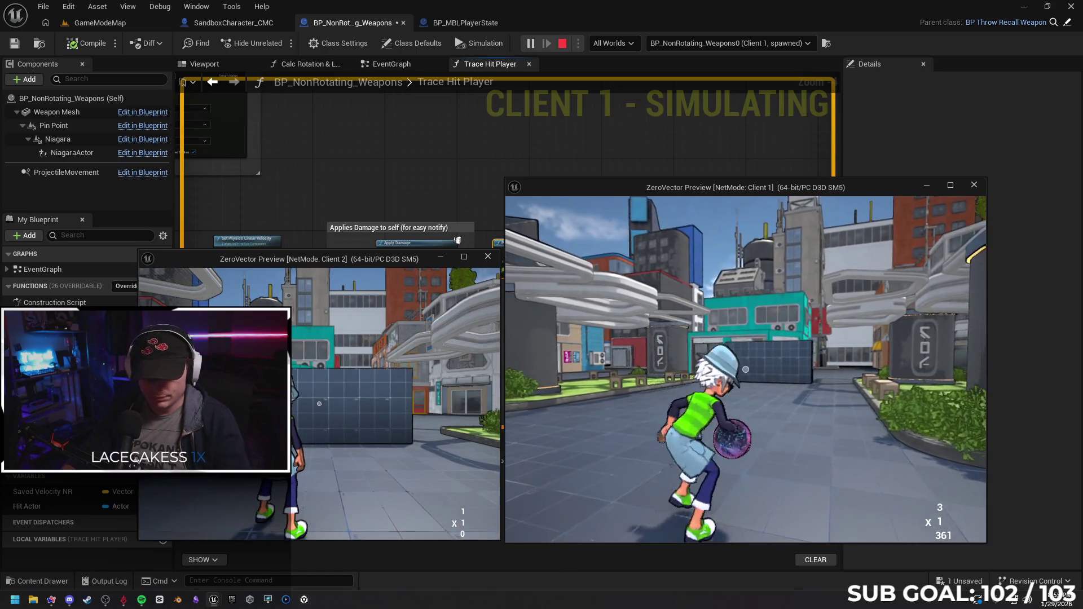
key(super)
Throw twice from Client 2 to print the Hello messages, then end the play session.
click(496, 326)
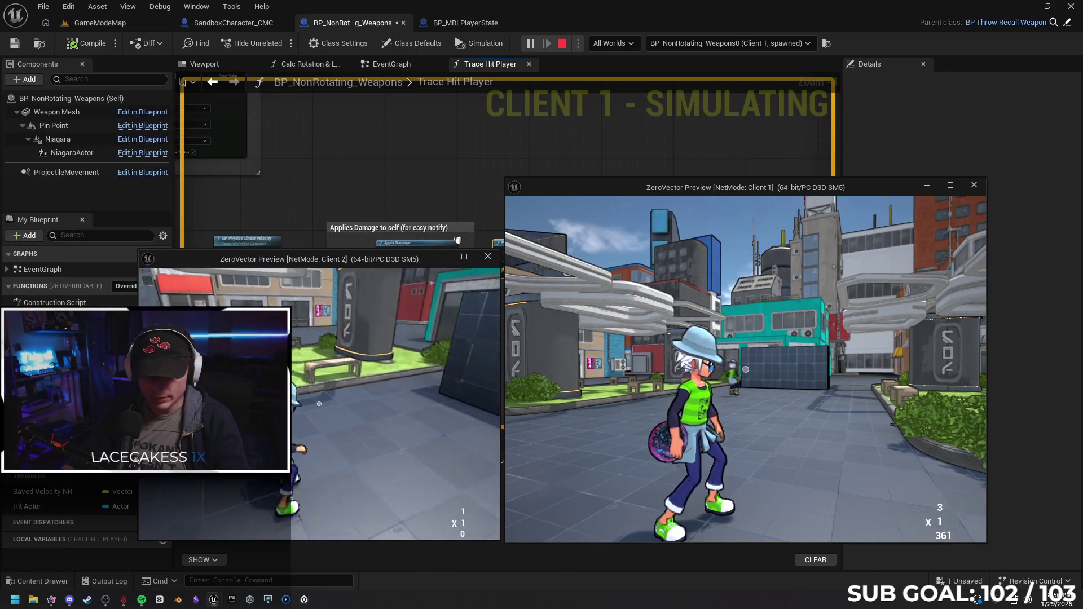
key(w)
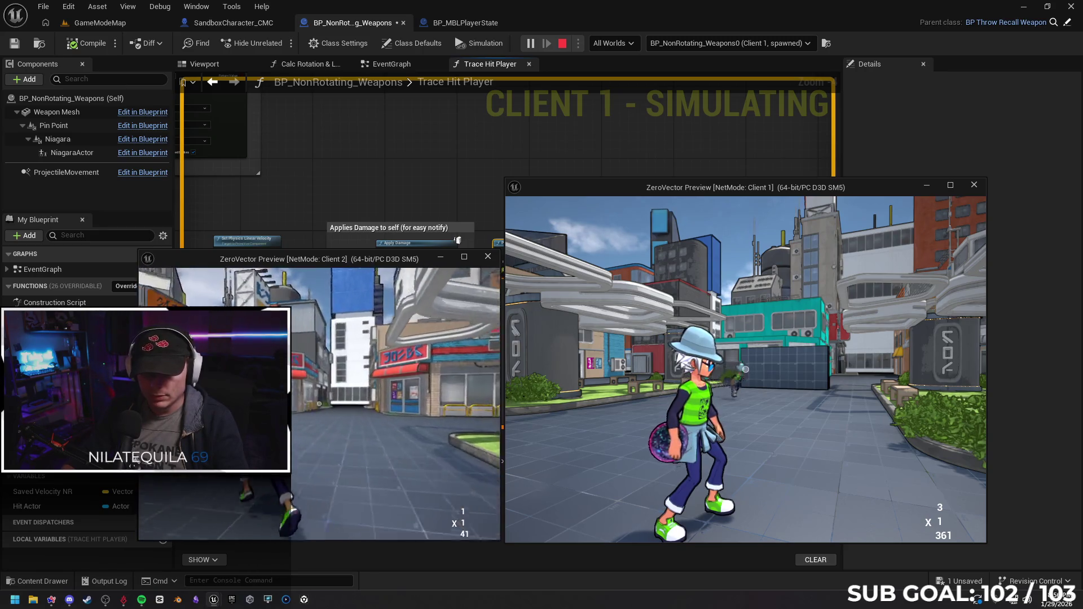
click(745, 369)
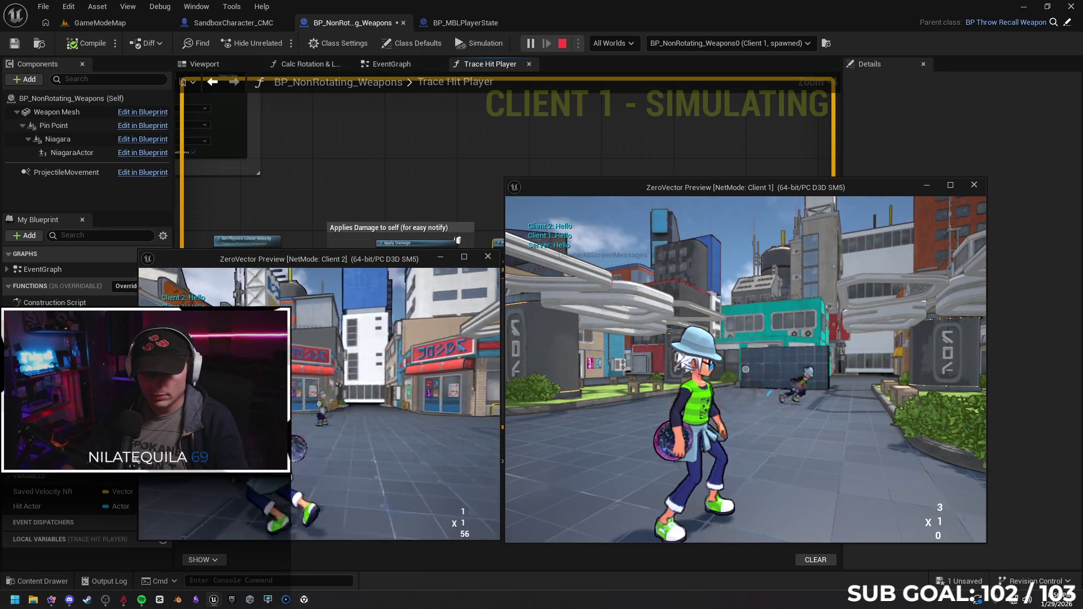
key(w)
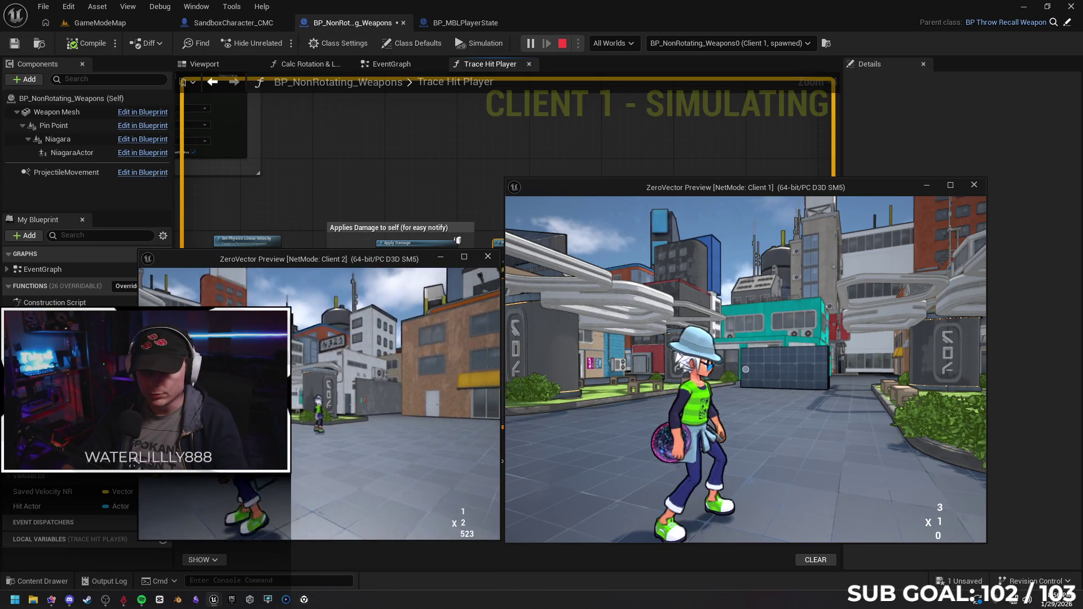
click(745, 369)
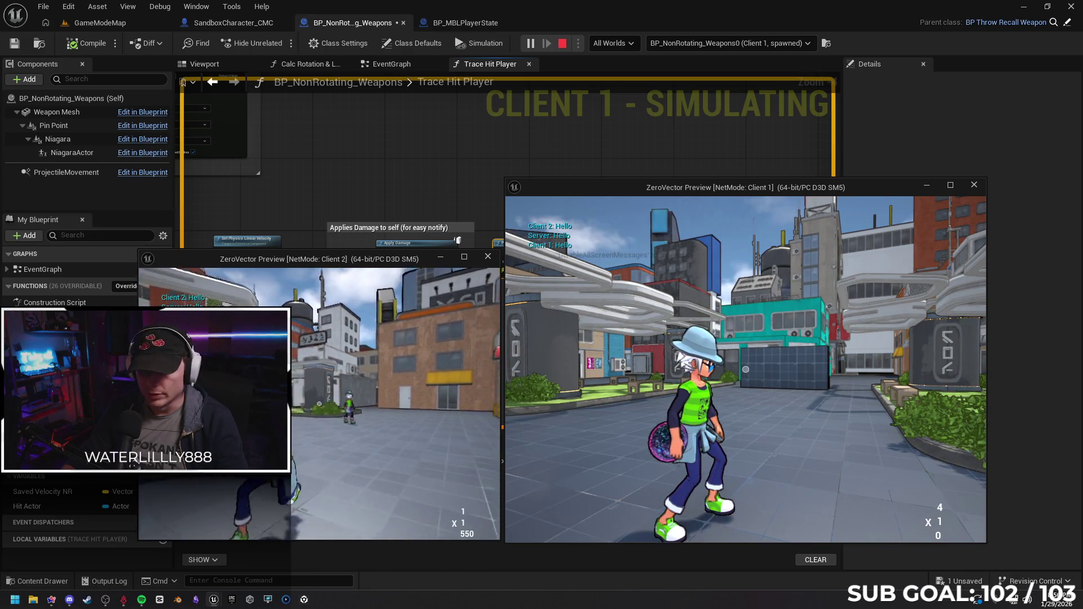
key(Escape)
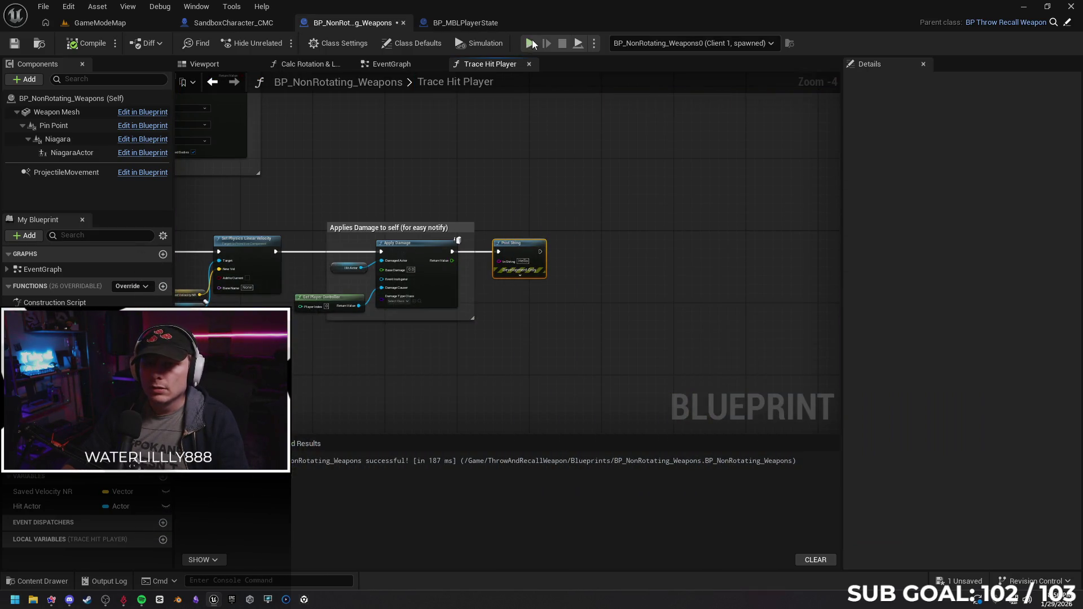
Run a new two-client test, throw twice at the other player to print Hello, then stop.
key(alt+p)
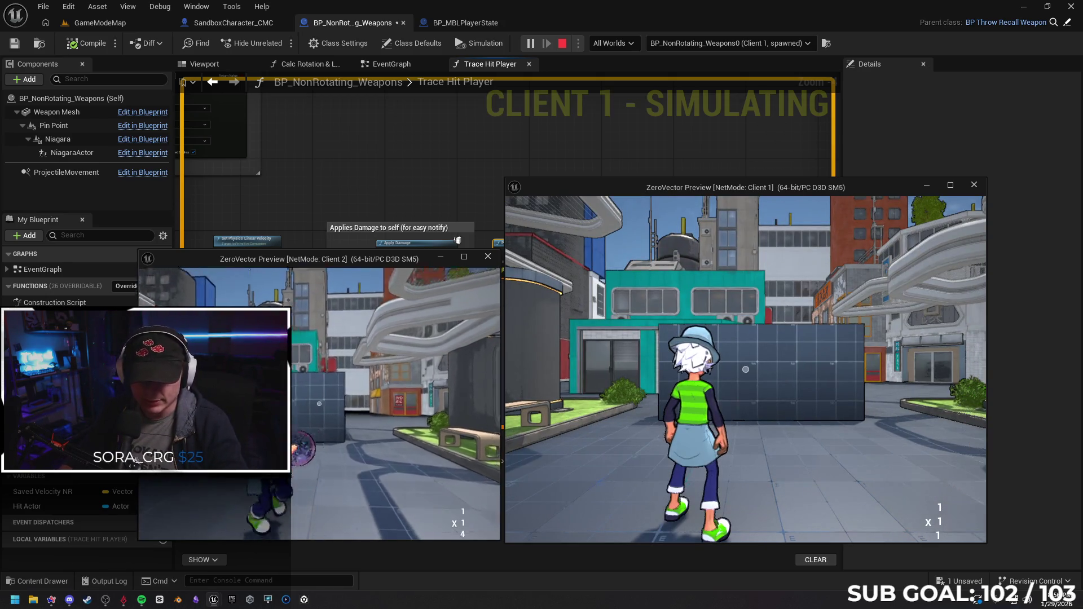
key(w)
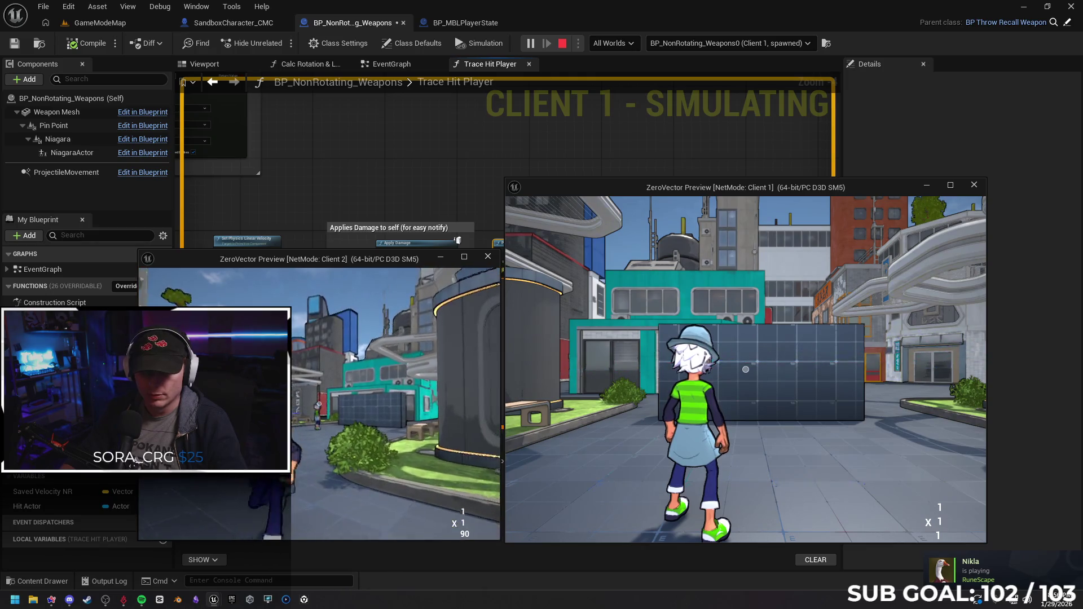
click(745, 369)
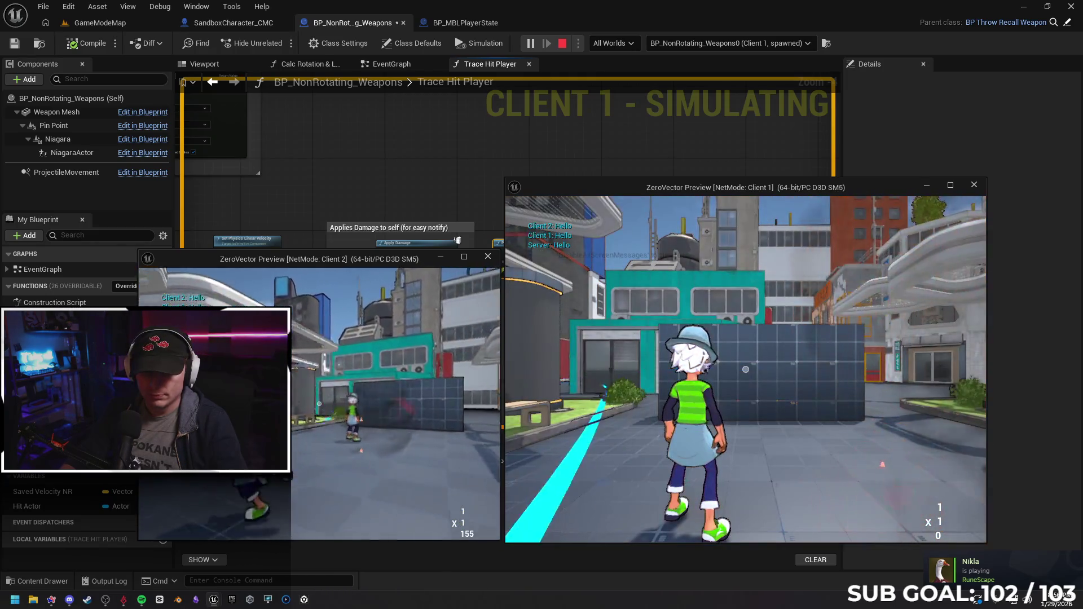
click(746, 369)
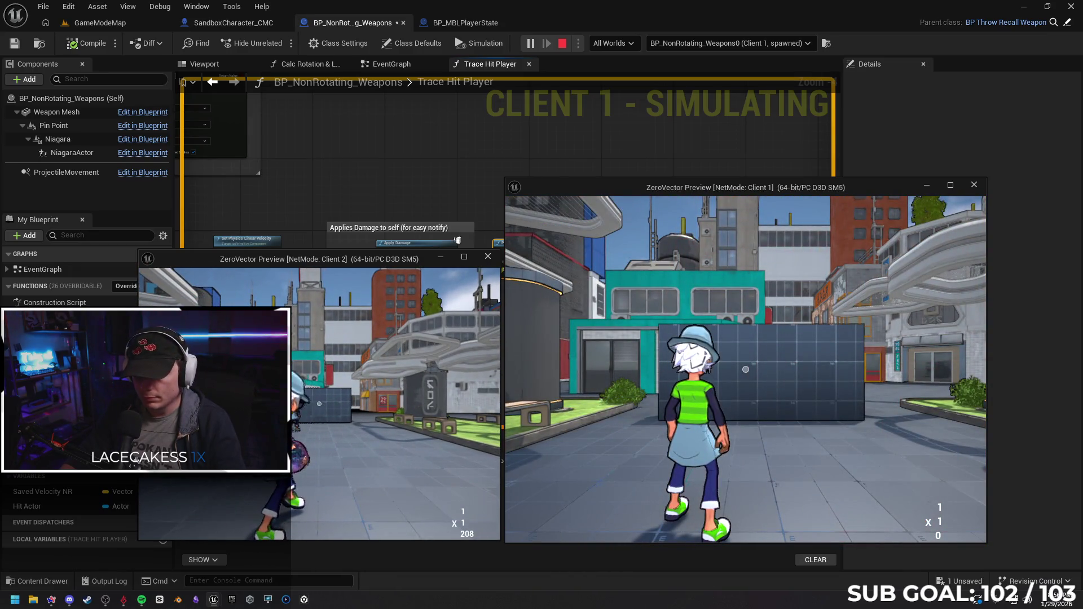
key(Escape)
scroll(468, 371, down, 4)
scroll(555, 297, down, 2)
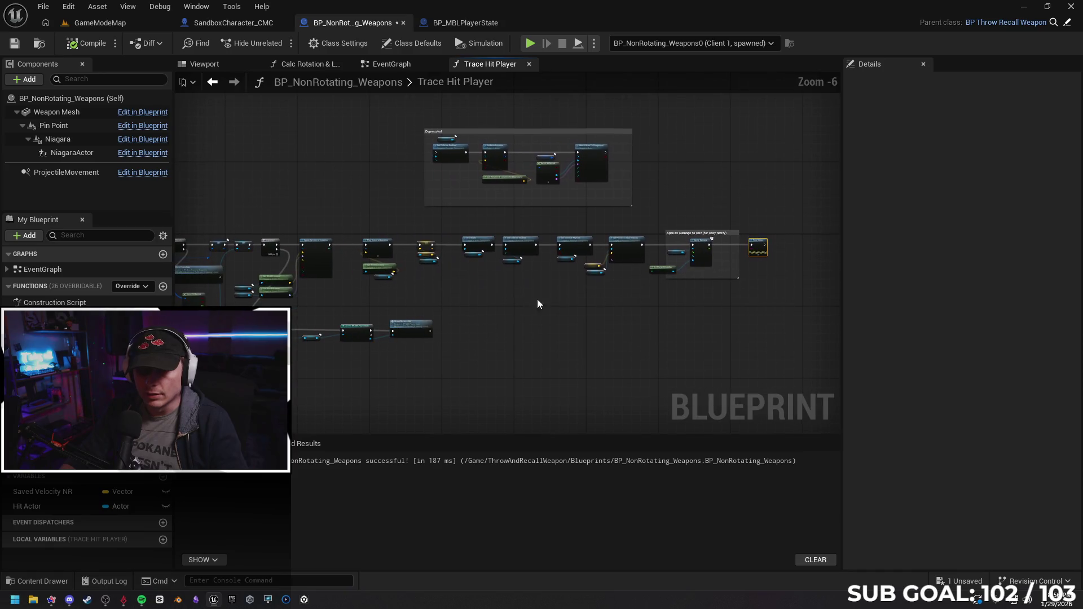
scroll(341, 299, up, 4)
scroll(379, 175, up, 1)
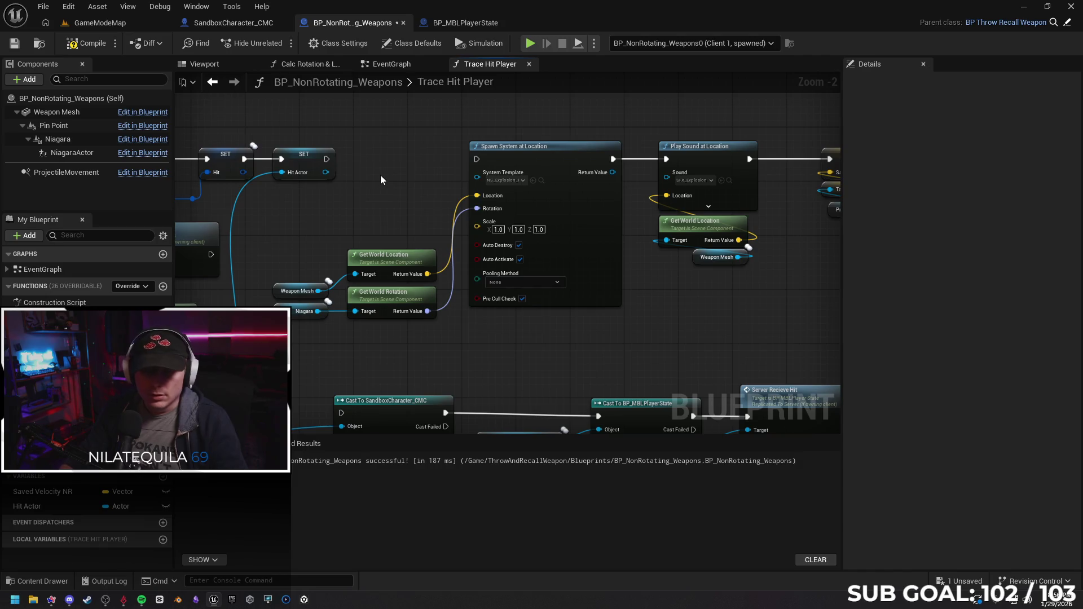
Pull and cancel a wire from the Hit Actor setter, then launch a two-client play session.
drag(327, 159, 418, 166)
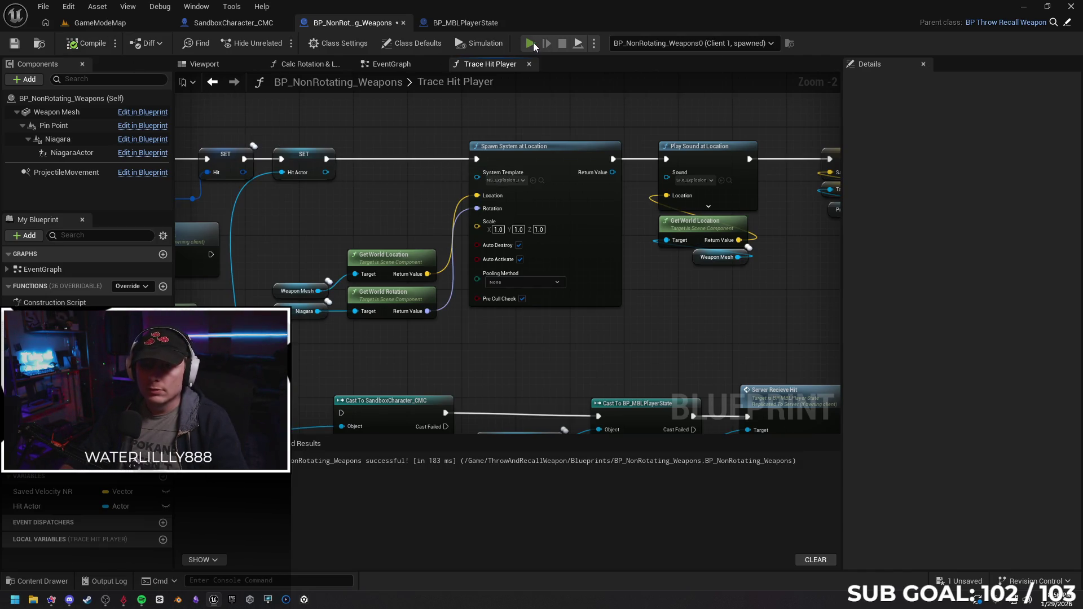
key(alt+p)
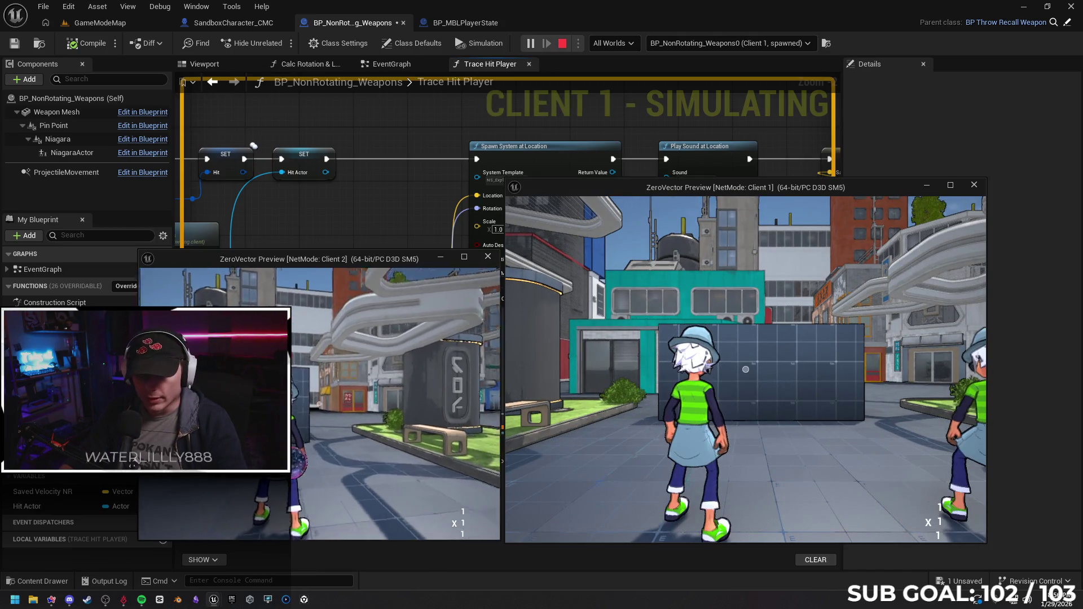
Land two Client 2 throw hits, stop the session and bring the hit-handling nodes into view.
key(w)
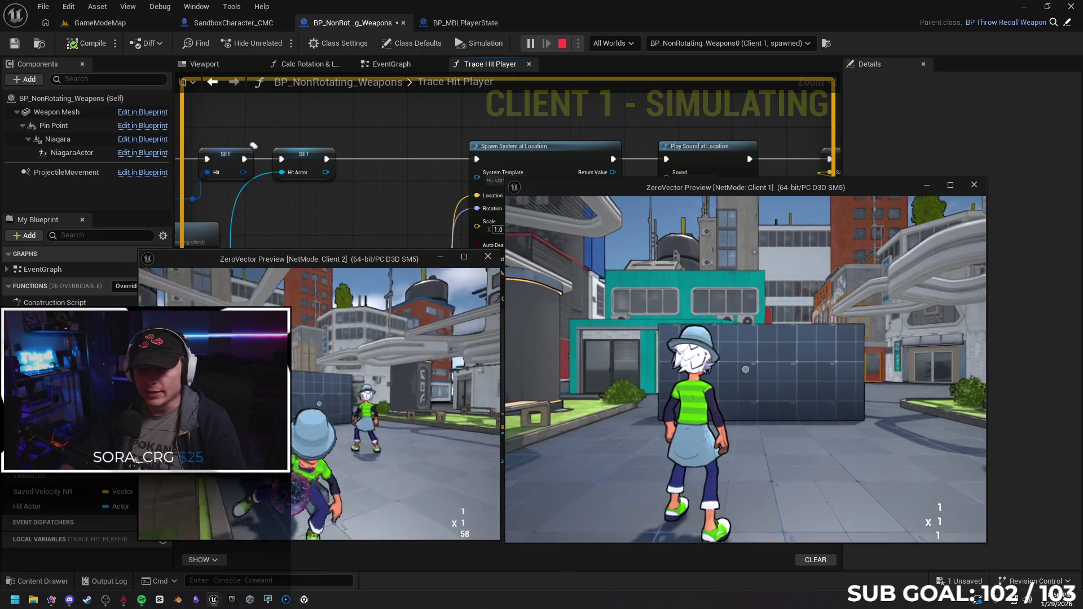
click(745, 369)
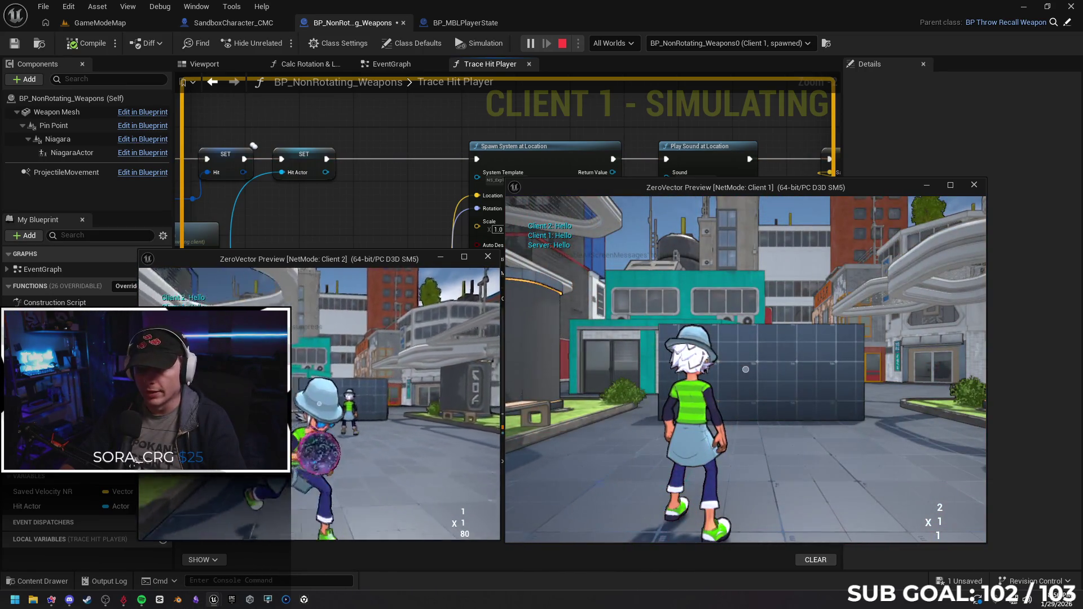
click(745, 369)
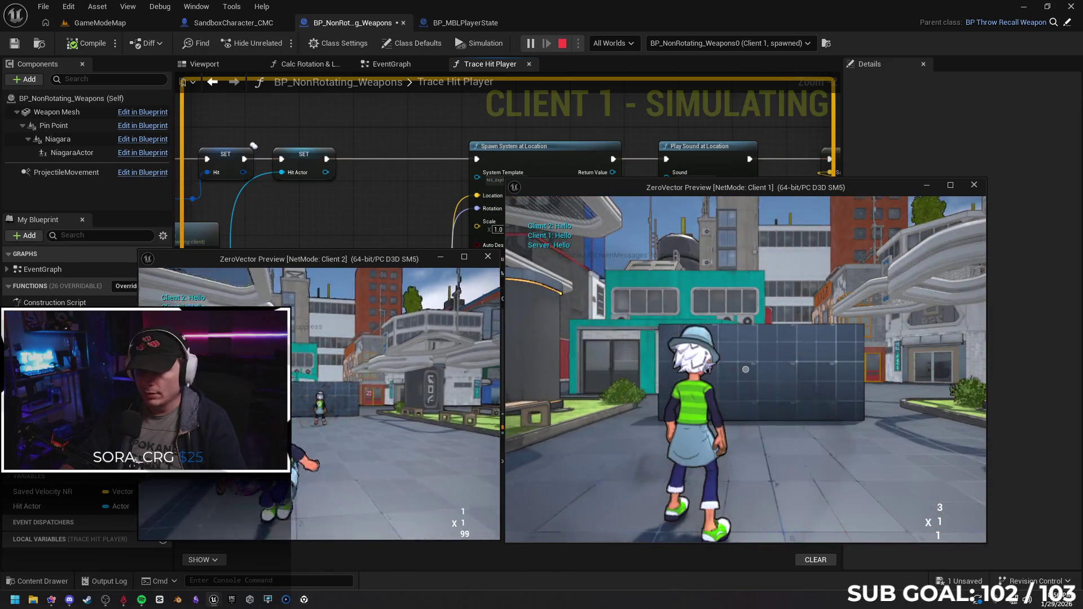
key(Escape)
mouse_move(431, 356)
mouse_down()
mouse_move(480, 273)
mouse_move(464, 264)
mouse_up()
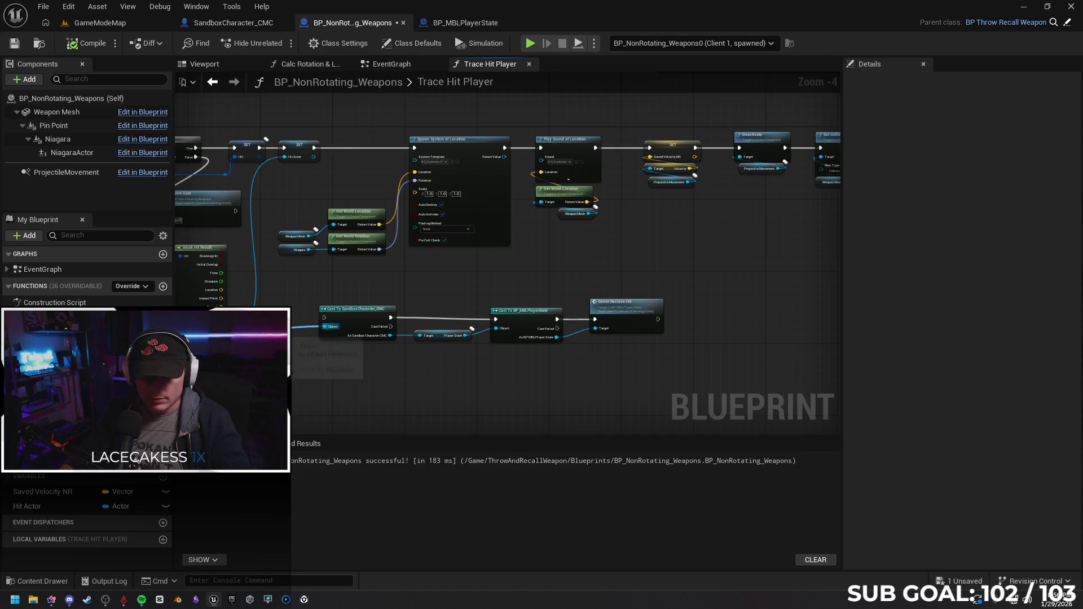
Glance at BP_MBLPlayerState and the weapon blueprint, then show SandboxCharacter_CMC's event graph.
click(472, 23)
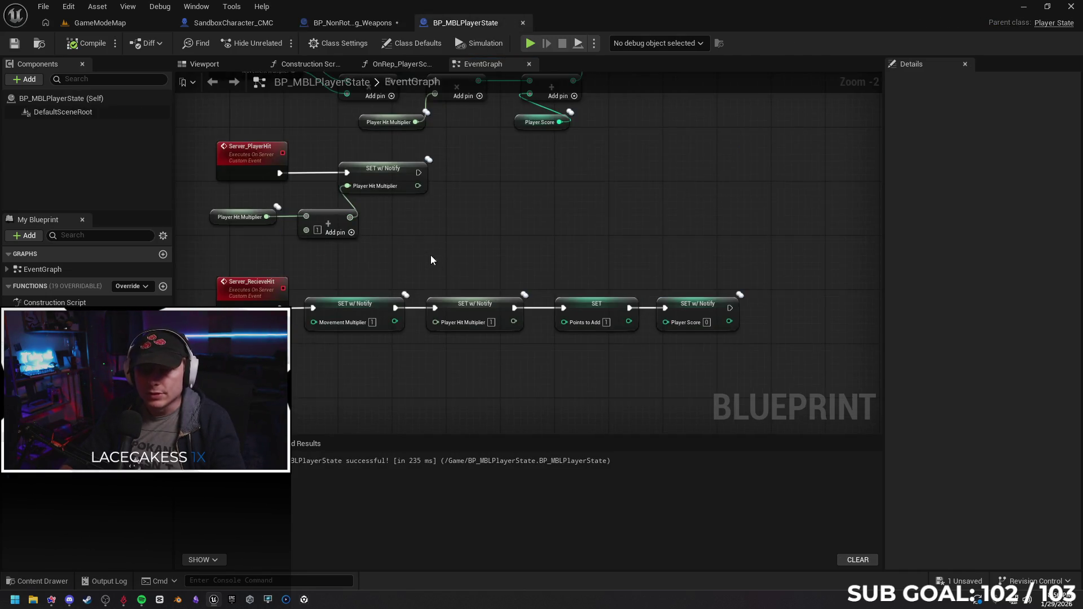
drag(426, 251, 439, 289)
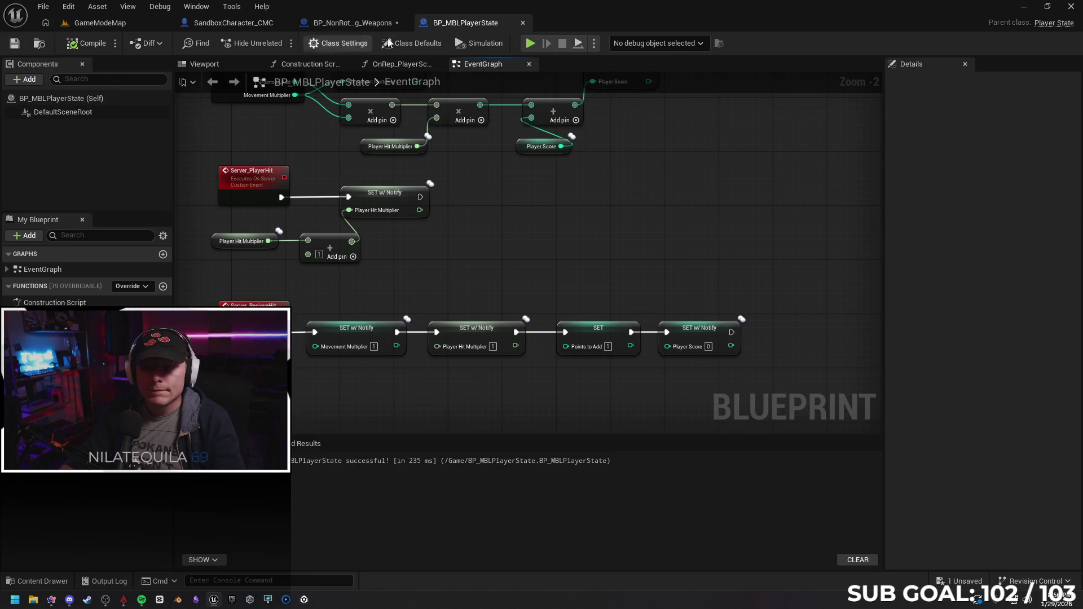
click(347, 23)
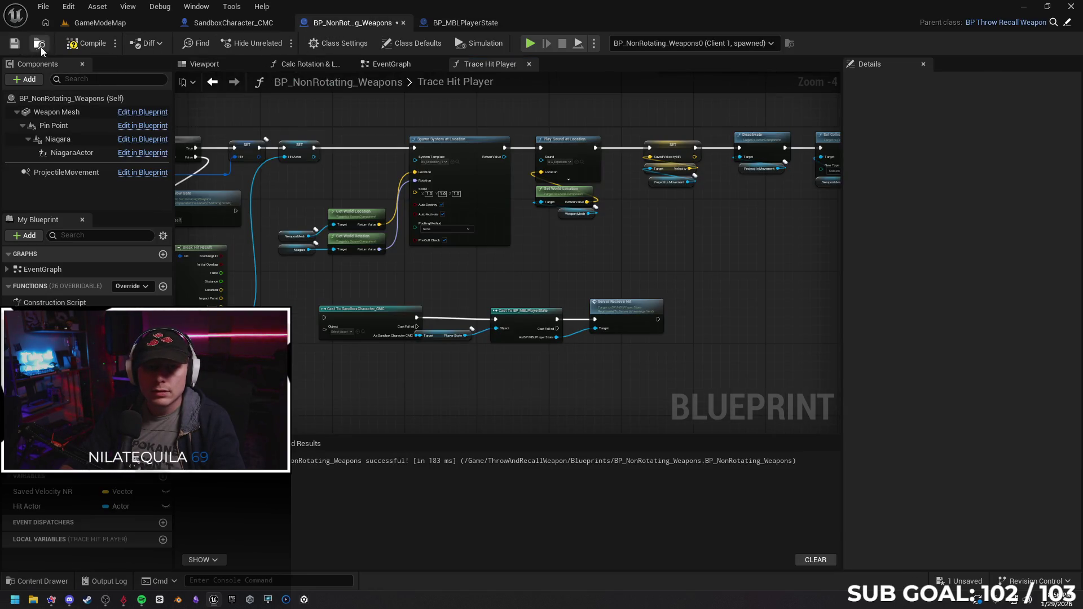
click(233, 22)
scroll(323, 258, up, 3)
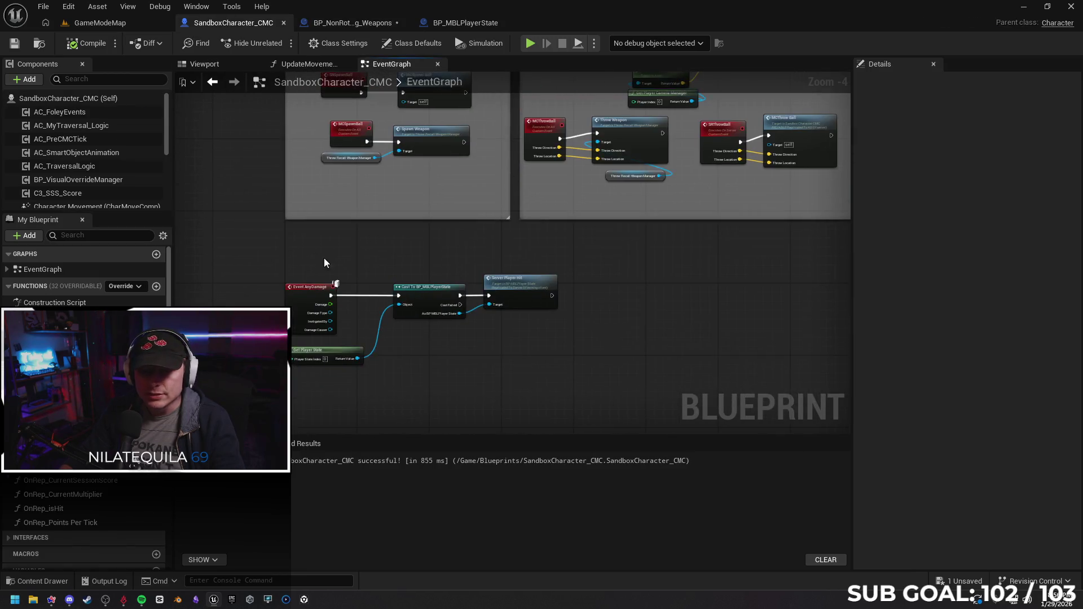
scroll(358, 262, up, 2)
scroll(357, 263, up, 1)
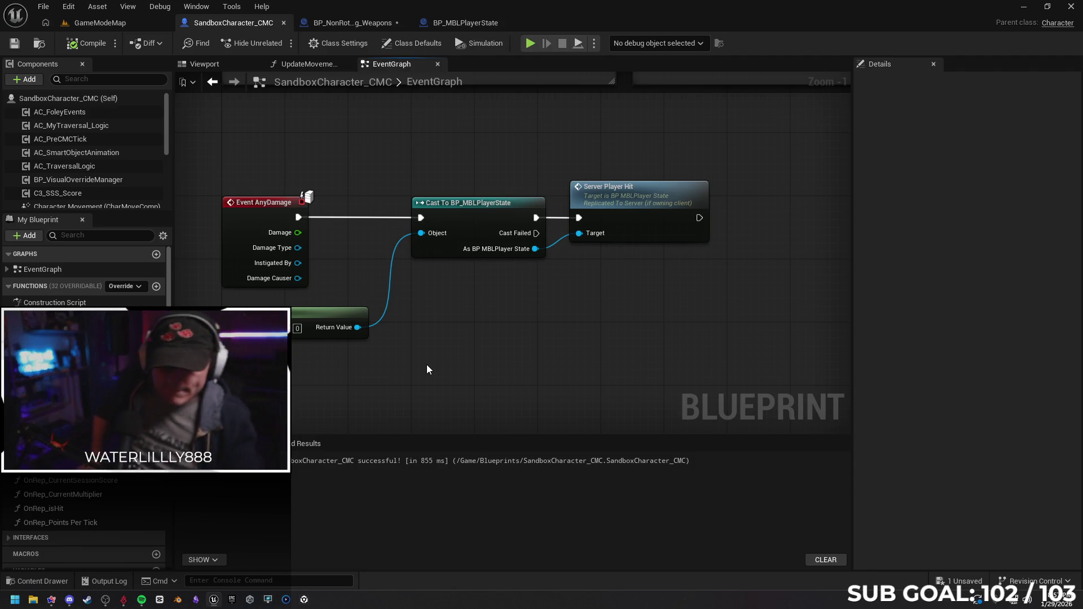
Probe the Damage Causer pin without adding a node, return to BP_NonRotating_Weapons and save all.
drag(297, 279, 298, 328)
drag(312, 273, 322, 279)
click(565, 310)
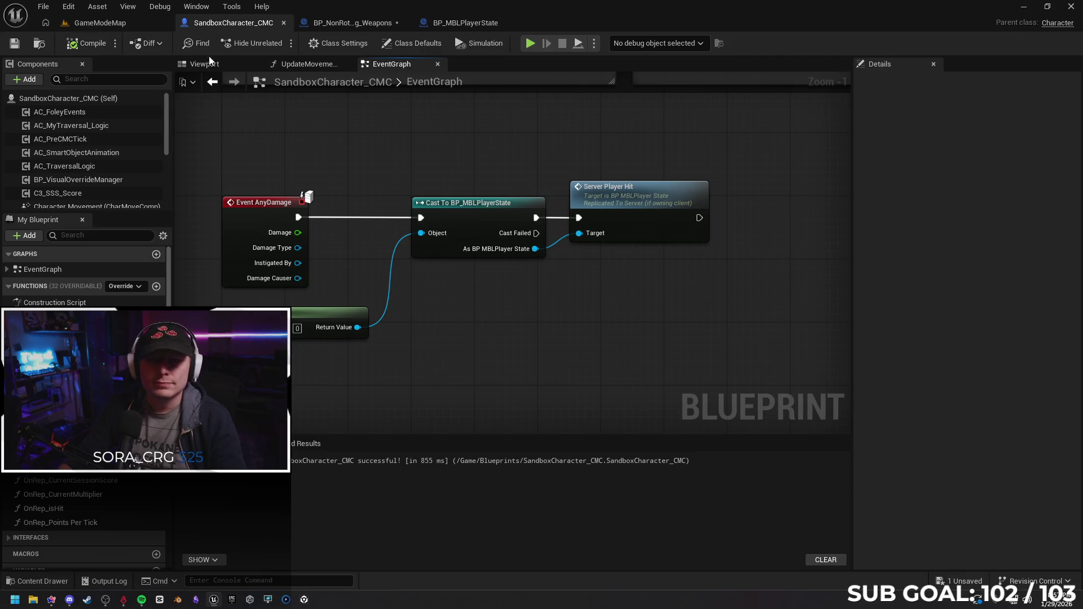
click(353, 23)
click(14, 43)
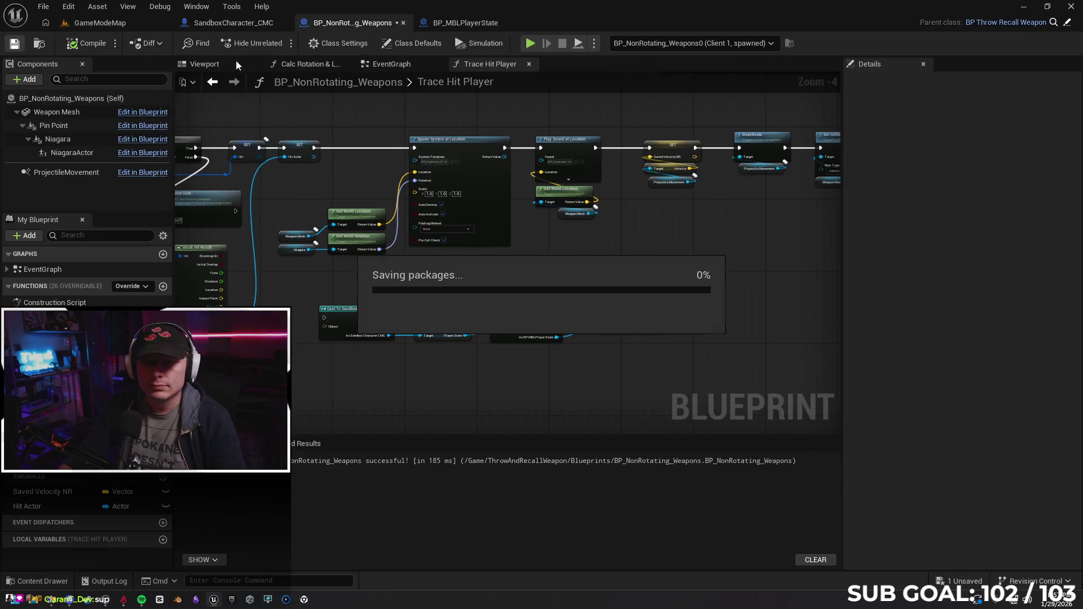
Run a two-client test, move and throw at the other player, then stop.
key(alt+p)
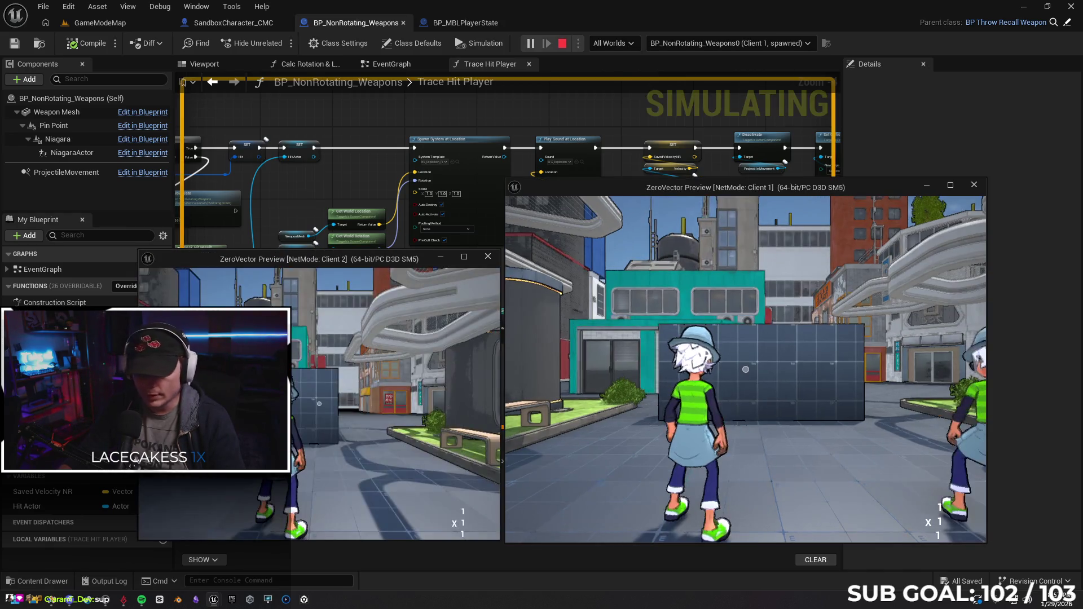
click(654, 377)
key(w)
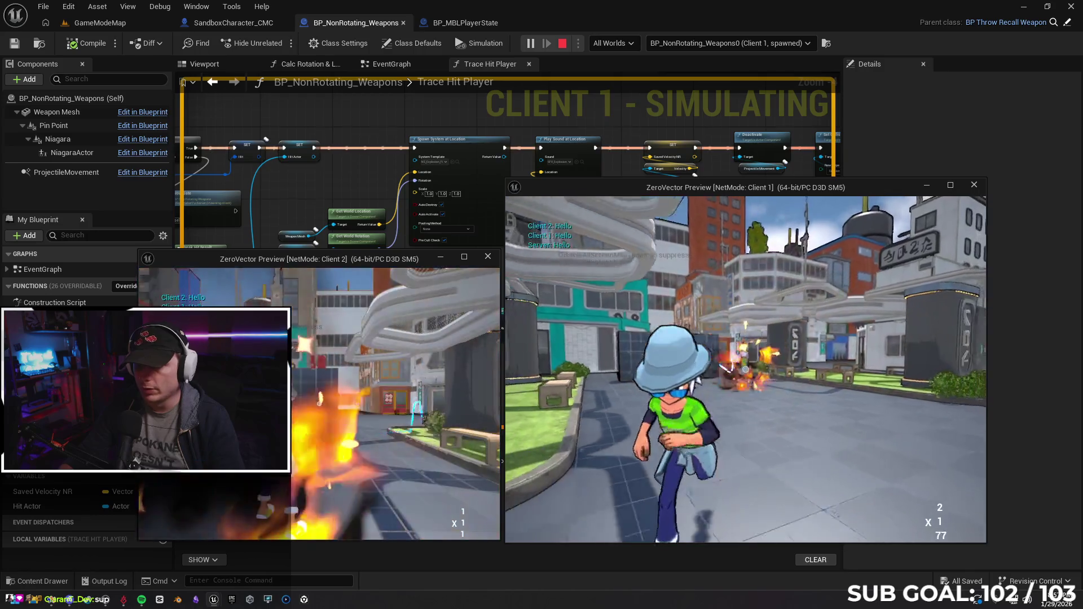
key(space)
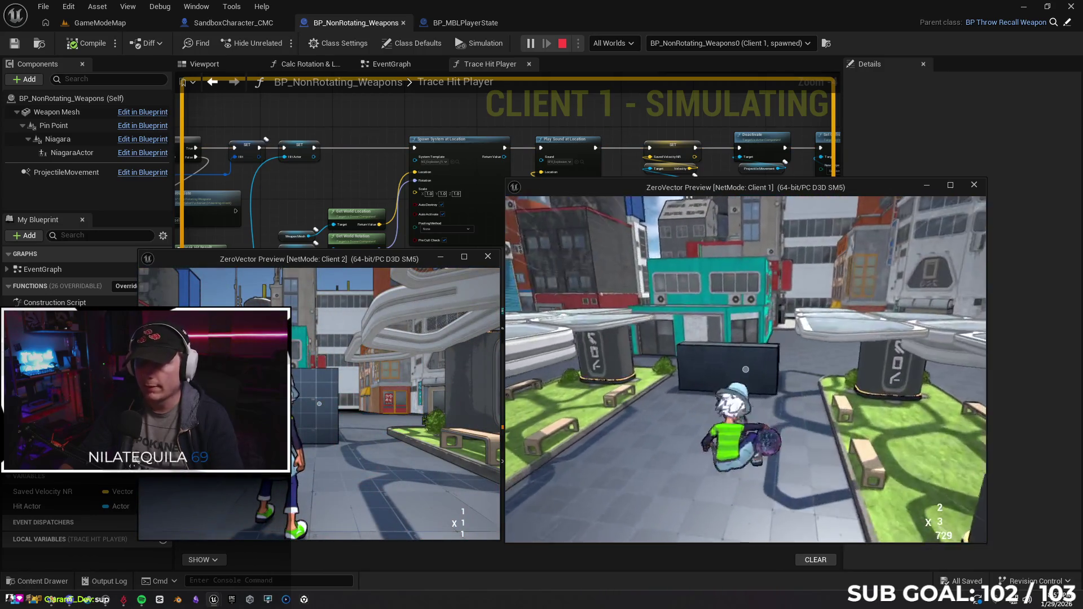
key(w)
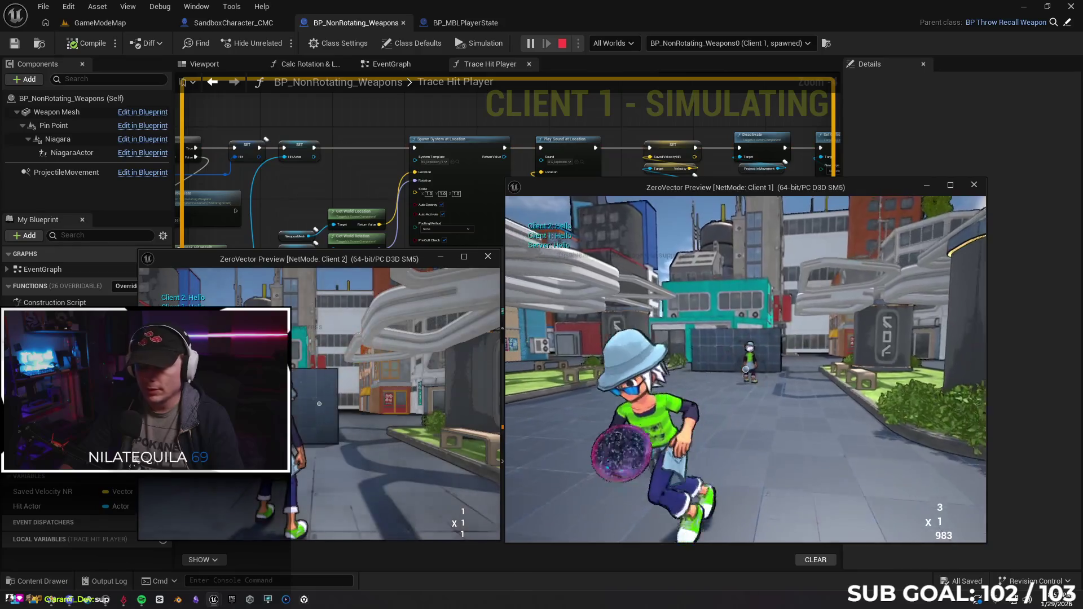
key(super)
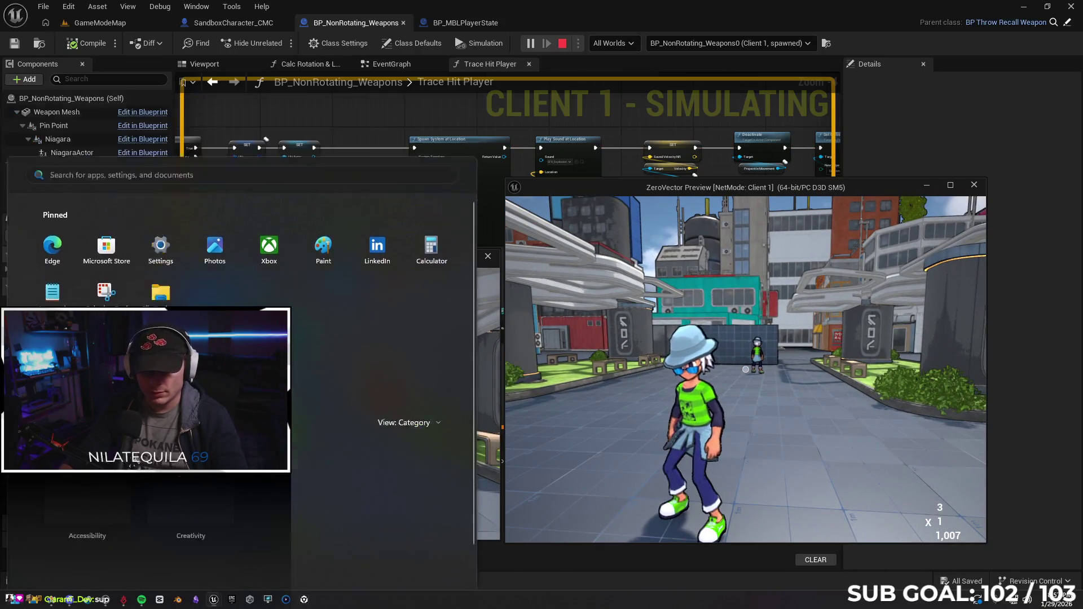
key(super)
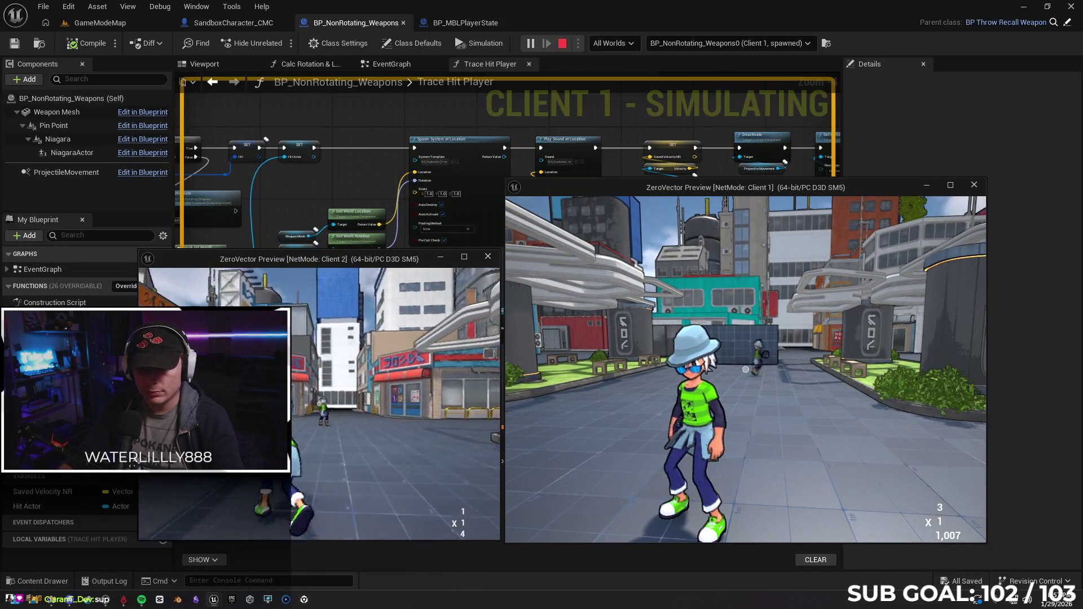
click(744, 370)
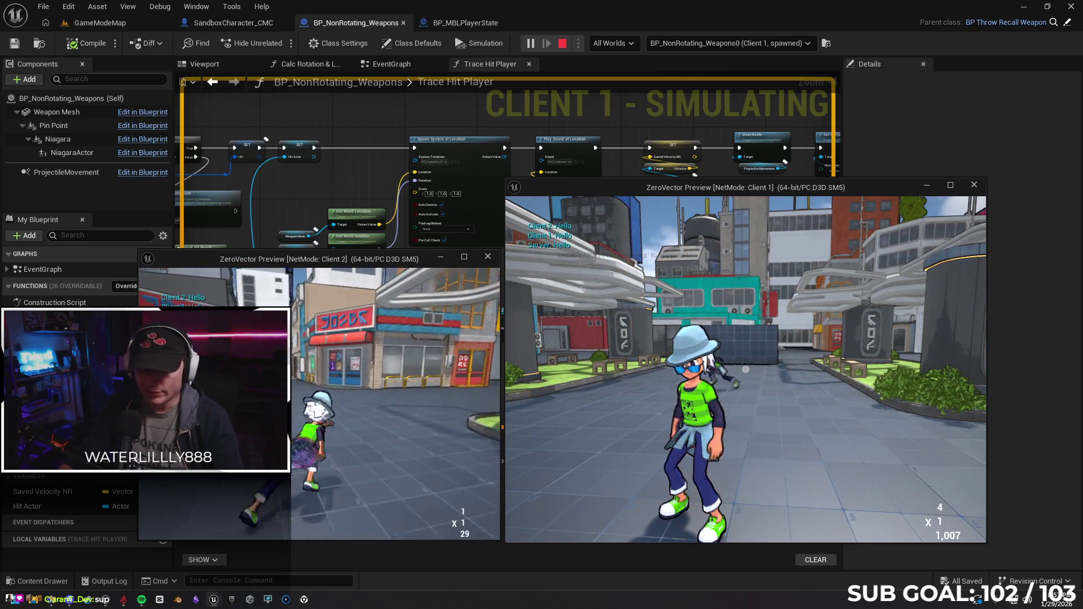
key(Escape)
Delete the player-state Cast and Server Receive Hit nodes from Trace Hit Player.
mouse_move(605, 298)
mouse_down()
mouse_move(489, 274)
mouse_move(322, 292)
mouse_up()
drag(508, 280, 574, 314)
scroll(514, 294, up, 2)
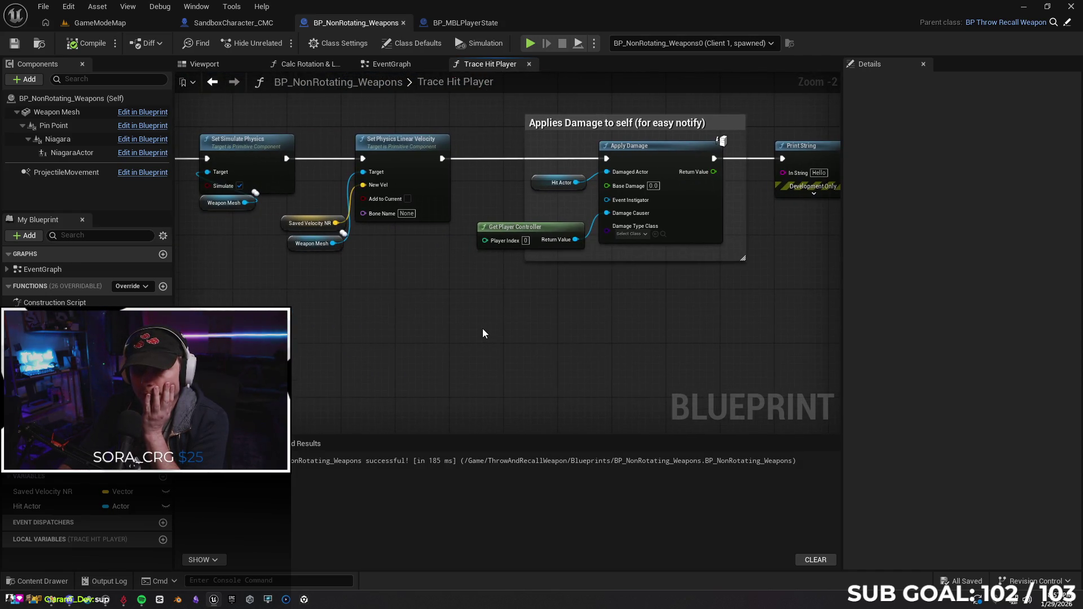
drag(483, 328, 401, 319)
mouse_move(322, 328)
mouse_down()
mouse_move(395, 327)
mouse_move(409, 345)
mouse_move(766, 270)
mouse_move(661, 288)
mouse_up()
drag(755, 288, 212, 204)
key(Delete)
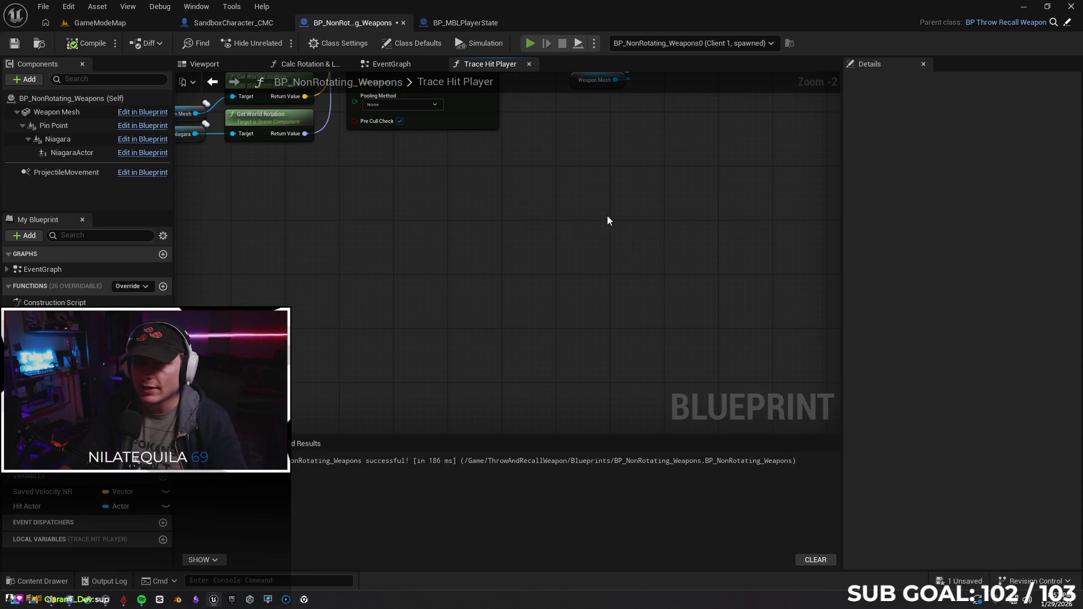
Retest with two clients, landing a throw that prints Hello, then stop.
key(alt+p)
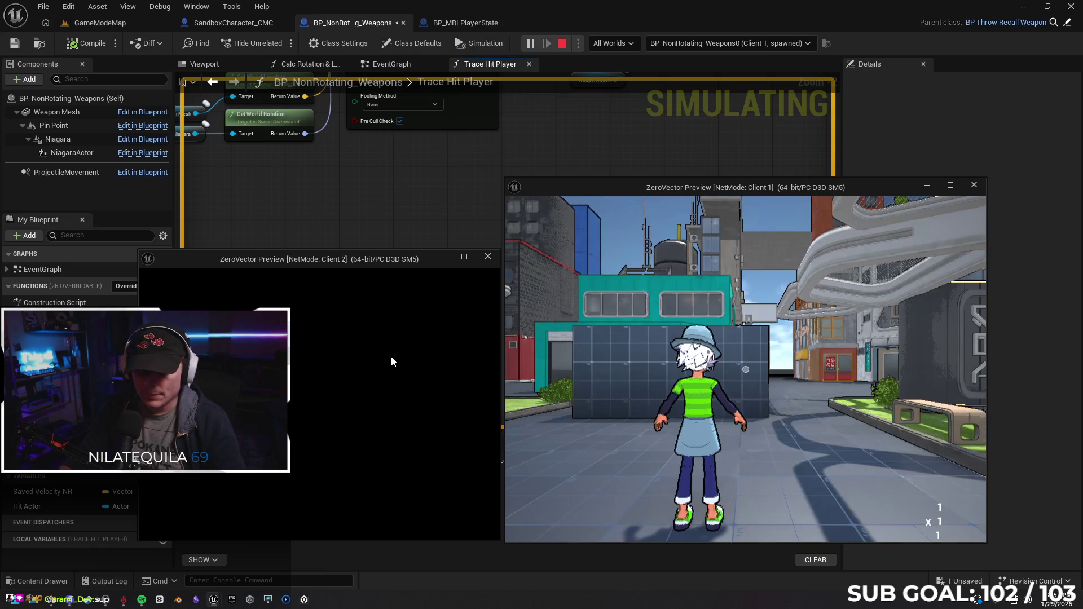
key(w)
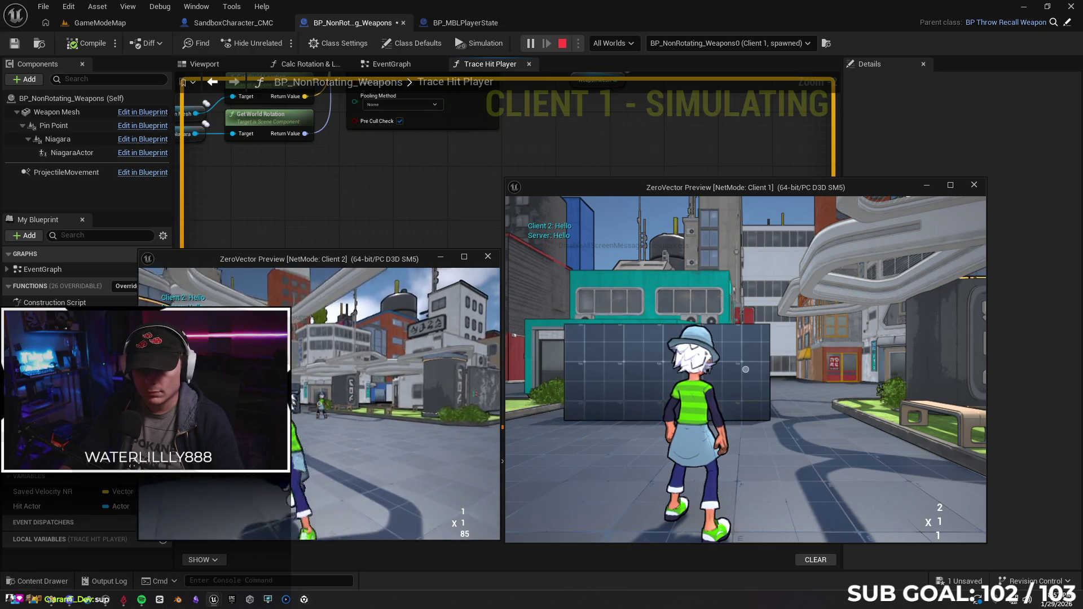
click(745, 369)
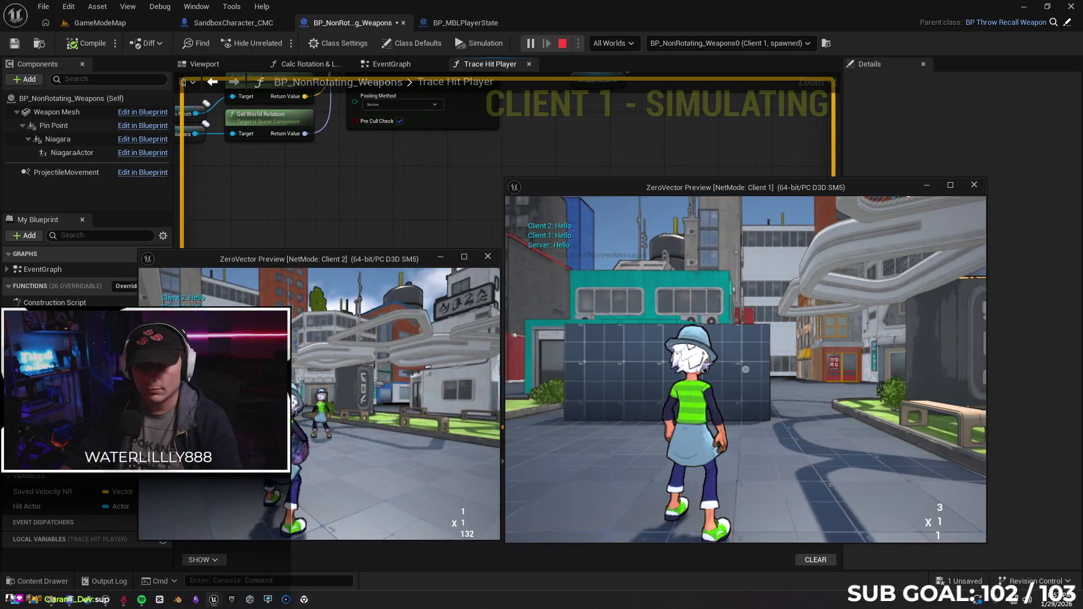
key(Escape)
scroll(428, 388, down, 3)
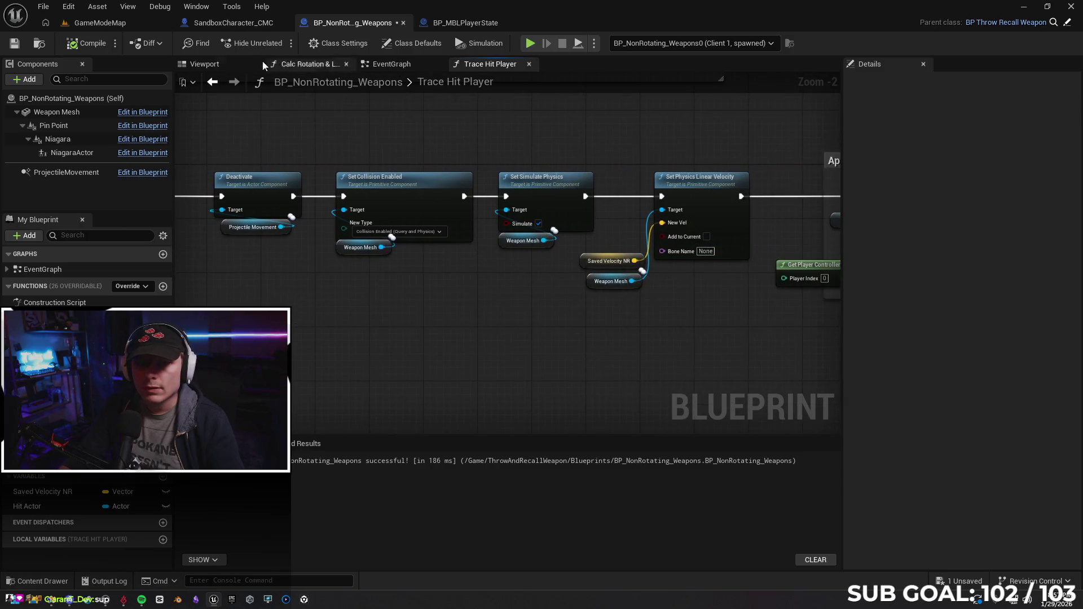
click(227, 23)
drag(506, 316, 527, 335)
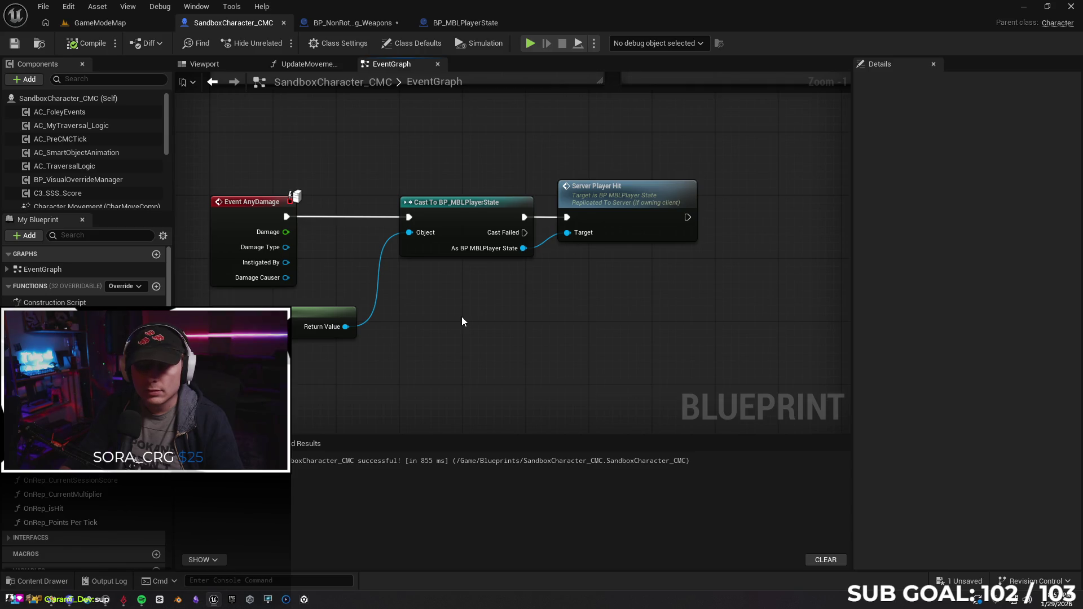
mouse_move(440, 319)
mouse_down()
mouse_move(443, 328)
mouse_move(428, 313)
mouse_move(593, 320)
mouse_up()
drag(400, 320, 298, 328)
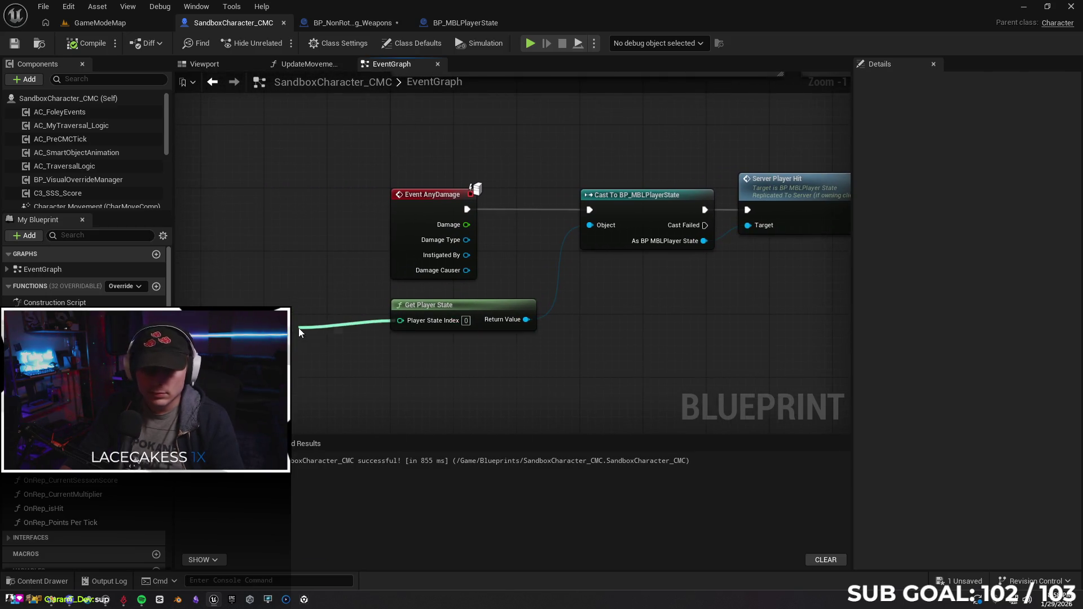
click(603, 342)
drag(400, 321, 325, 333)
text(self)
click(637, 359)
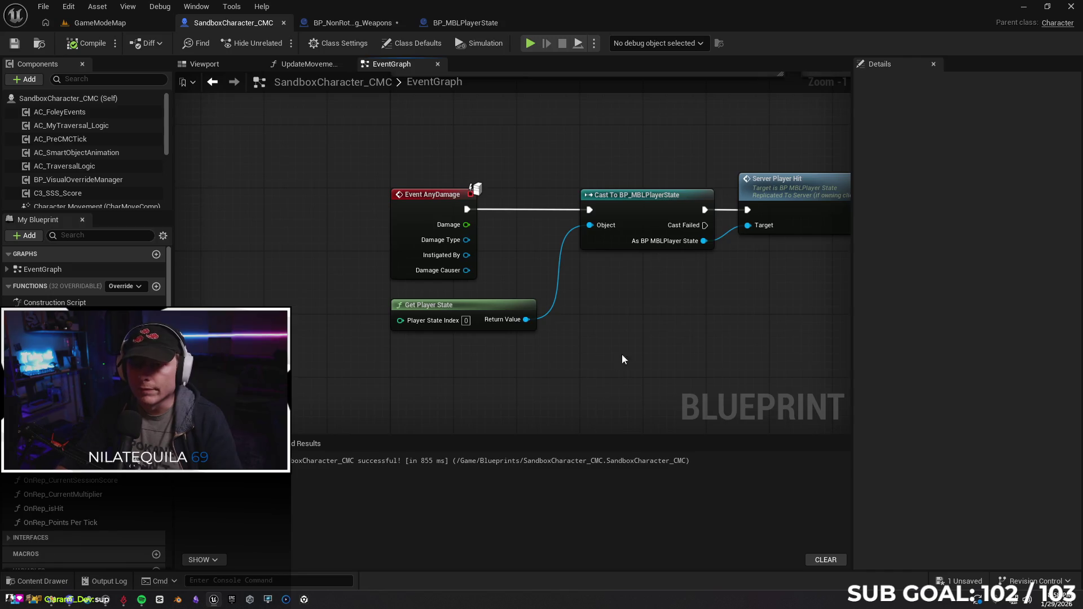
drag(614, 359, 508, 370)
click(351, 22)
drag(508, 301, 288, 319)
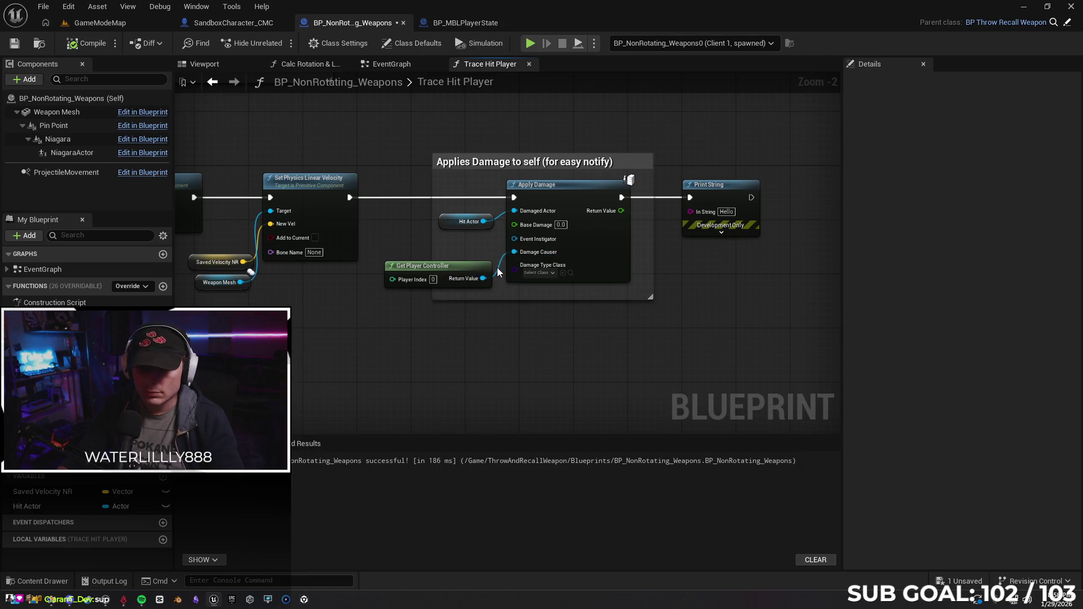
Undo breaking the Hit Actor link, peek at BP_MBLPlayerState, and recompile the weapon blueprint.
alt+click(494, 221)
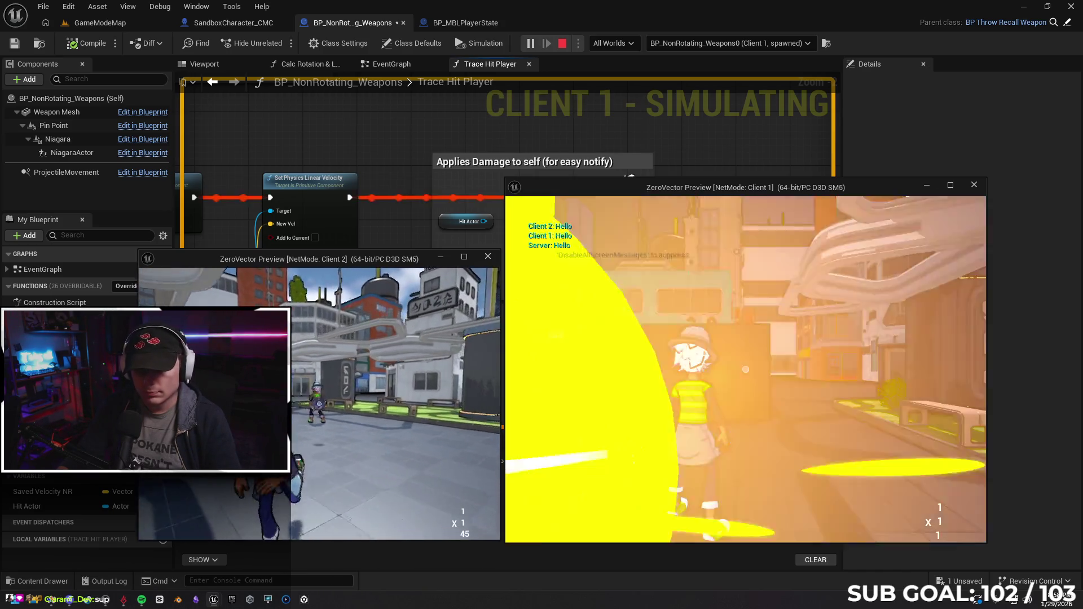
key(Escape)
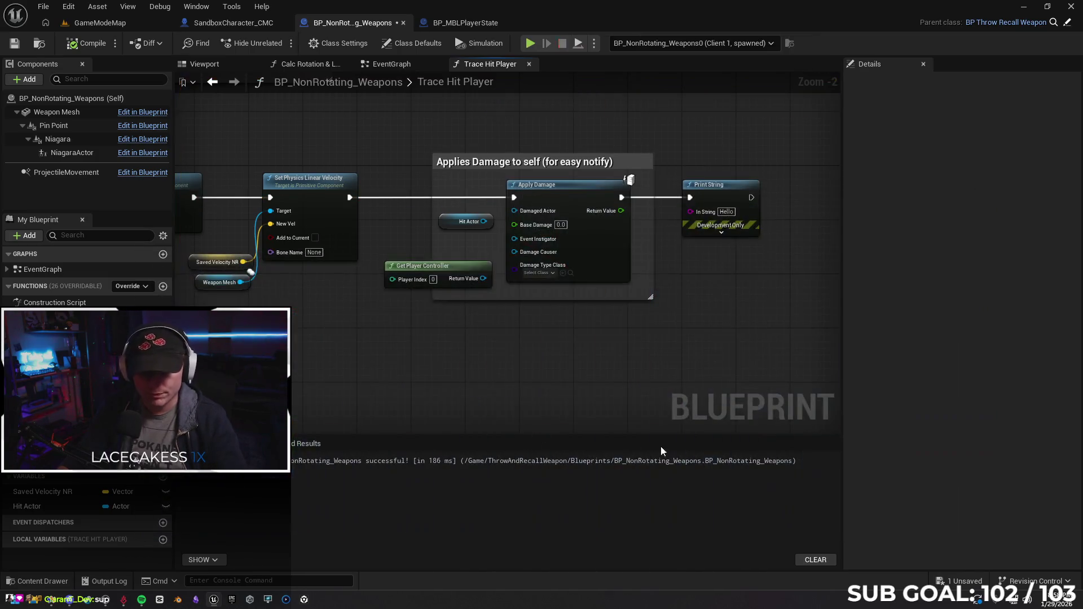
key(ctrl+z)
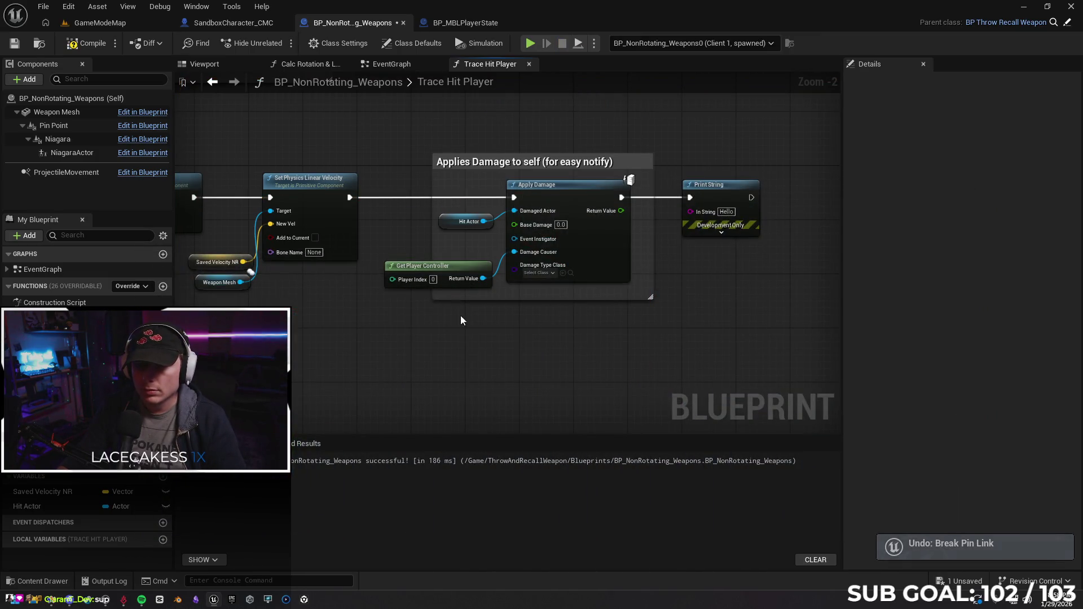
click(458, 23)
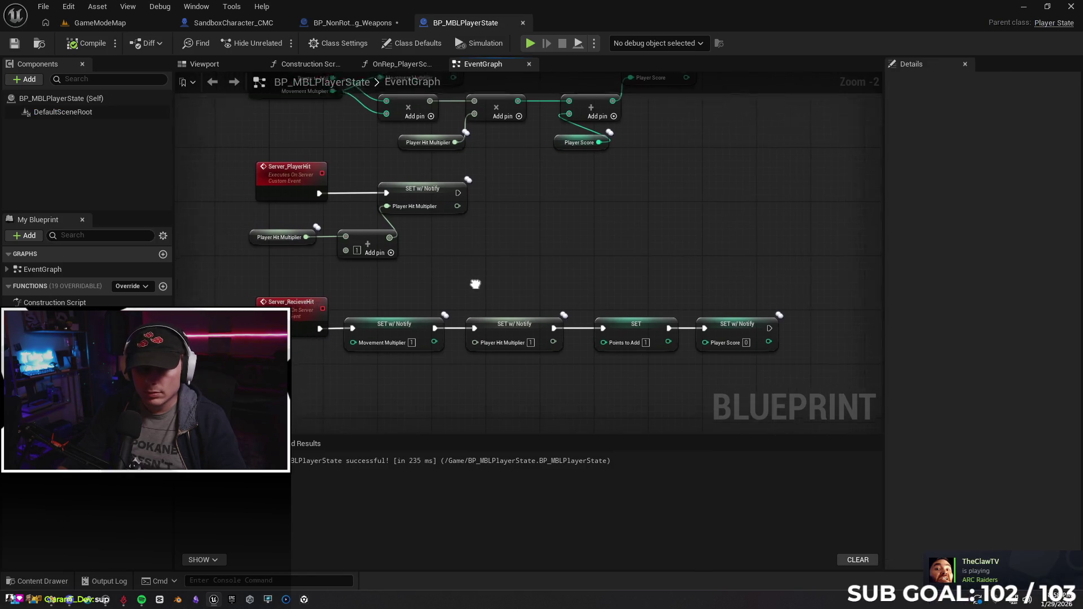
drag(438, 288, 503, 275)
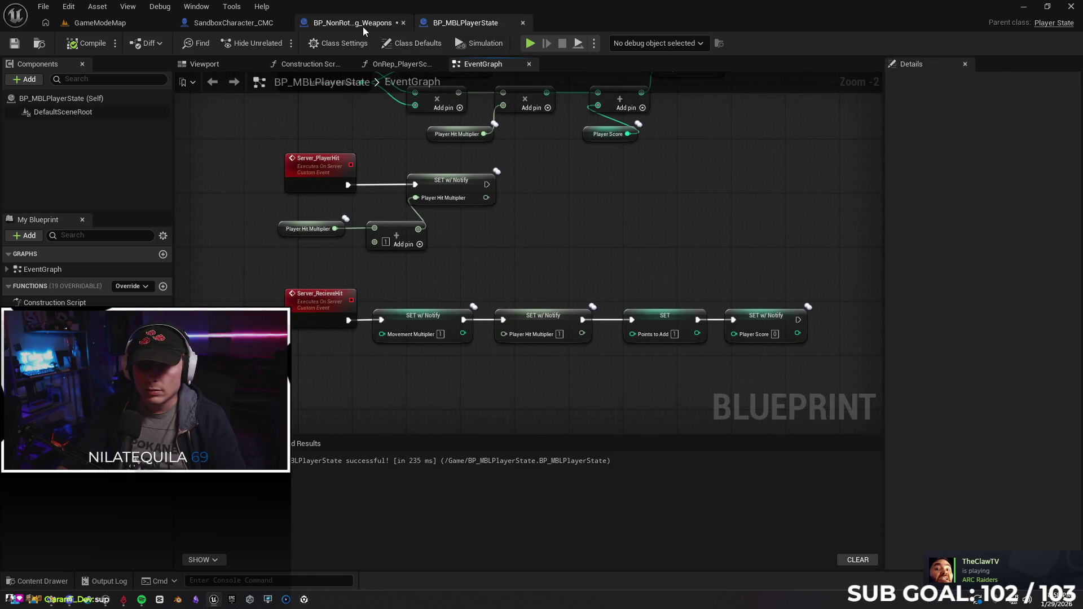
click(361, 24)
click(88, 46)
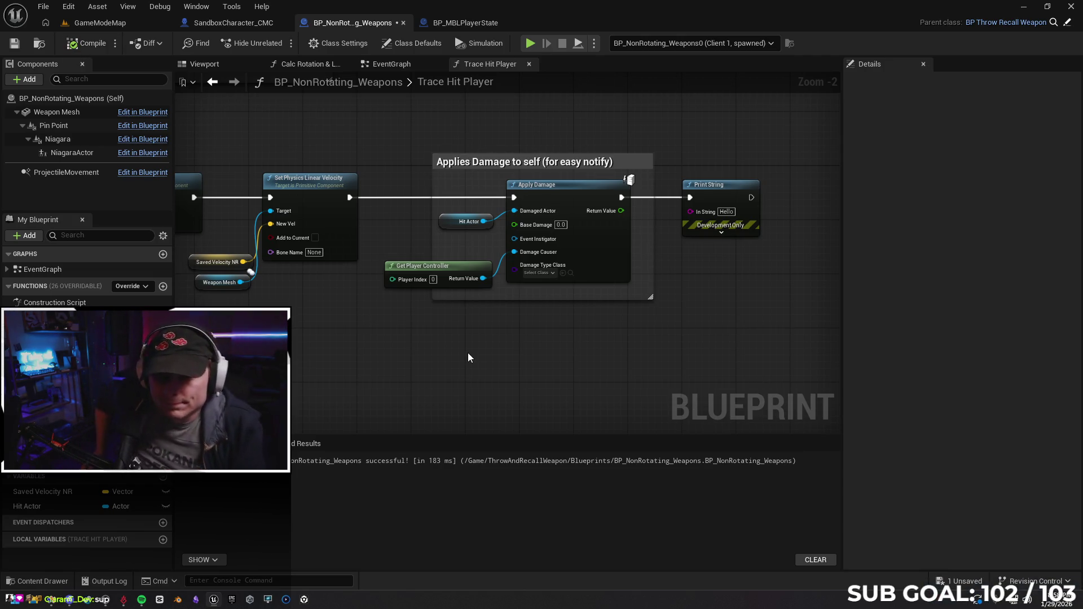
Feed Get Player Controller through a Get Owner node into Apply Damage's Damage Causer.
mouse_move(354, 347)
mouse_down()
mouse_move(516, 364)
mouse_move(440, 382)
mouse_up()
scroll(524, 364, up, 1)
mouse_move(478, 273)
mouse_down()
mouse_move(379, 328)
mouse_move(434, 363)
mouse_up()
text(self)
key(Escape)
mouse_move(339, 339)
mouse_down()
mouse_move(428, 271)
mouse_move(339, 339)
mouse_move(430, 360)
mouse_up()
text(owner)
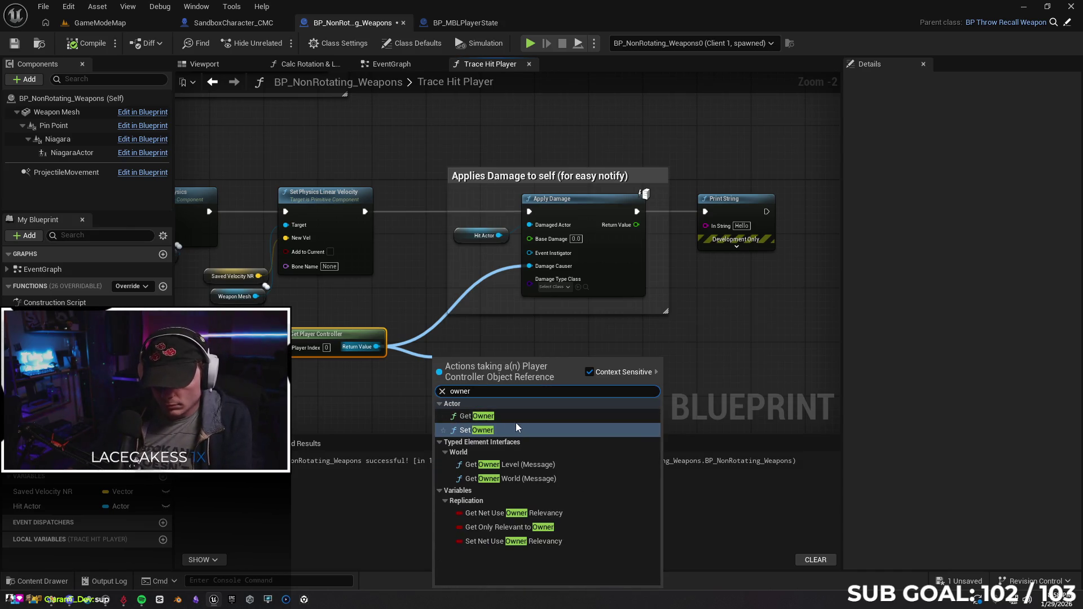
click(477, 416)
drag(502, 382, 530, 267)
drag(474, 364, 464, 331)
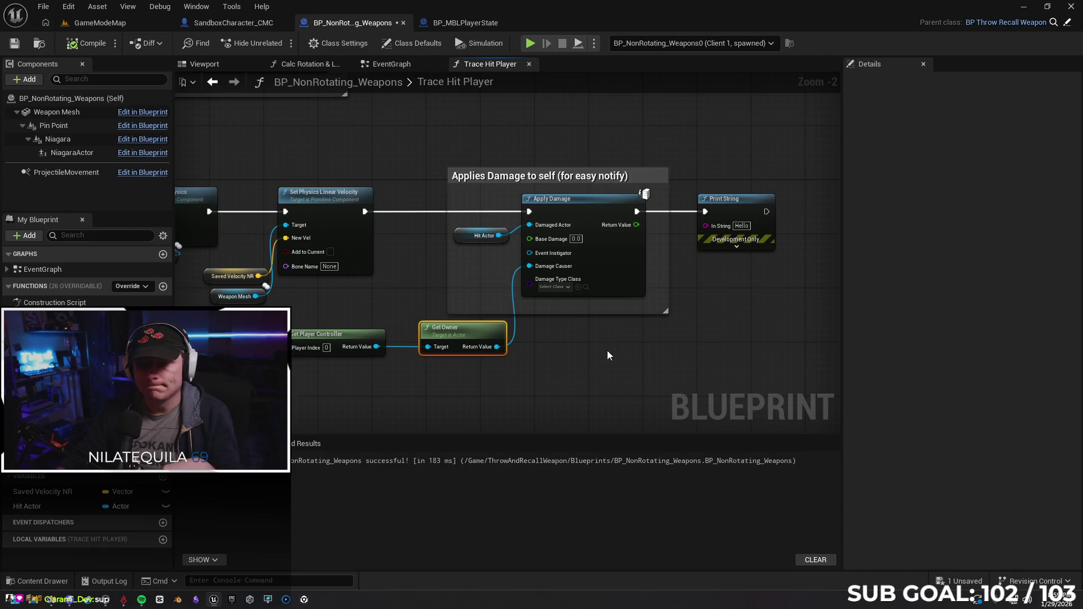
After a two-client test, delete Get Owner and rewire the player controller to Event Instigator.
click(532, 42)
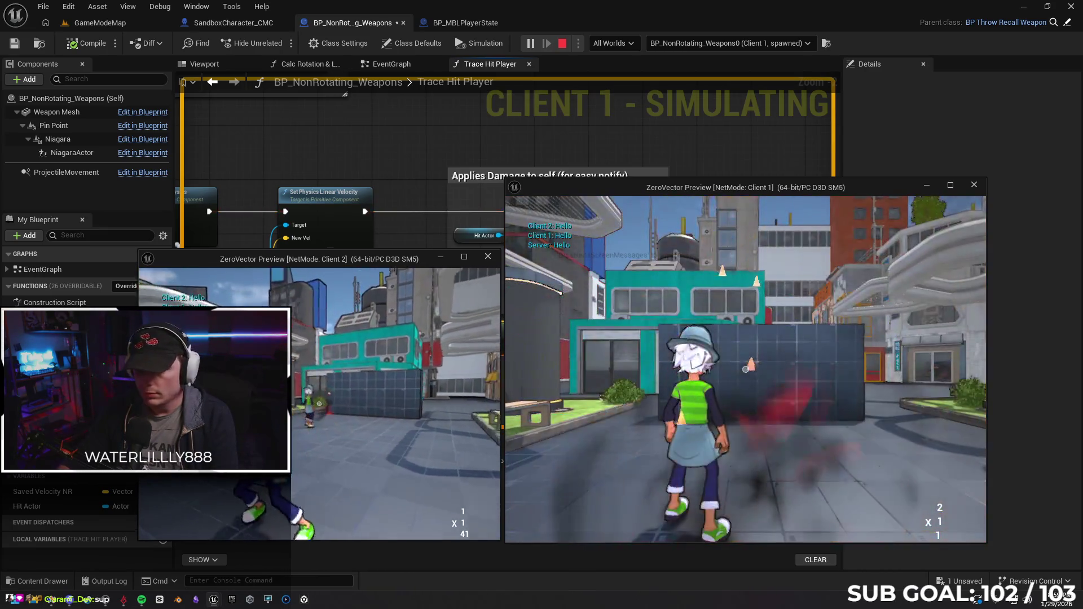
key(Escape)
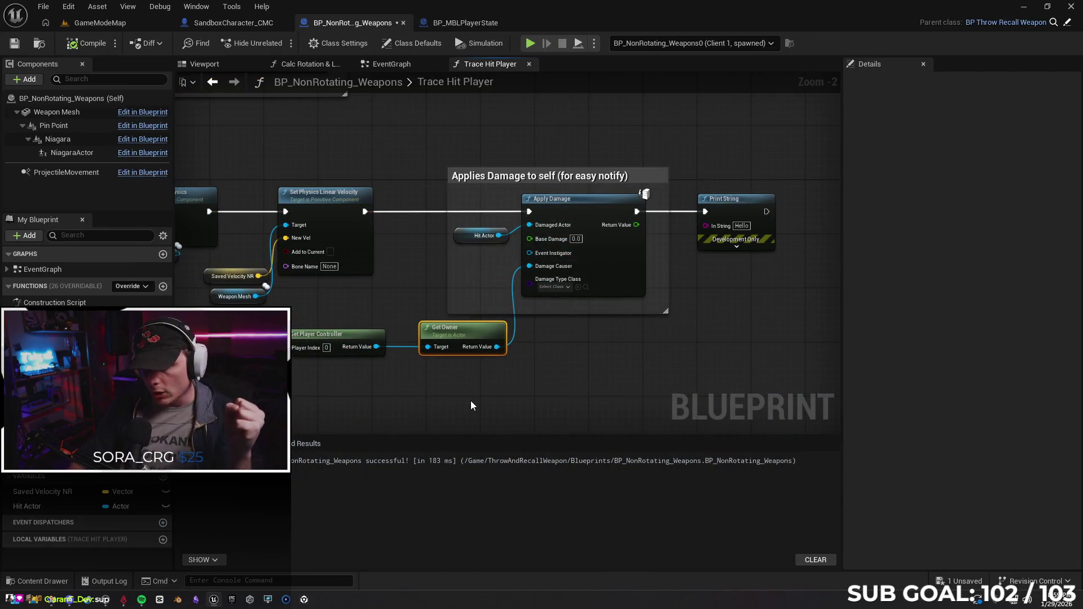
key(Delete)
mouse_move(373, 338)
mouse_down()
mouse_move(443, 284)
mouse_move(529, 267)
mouse_up()
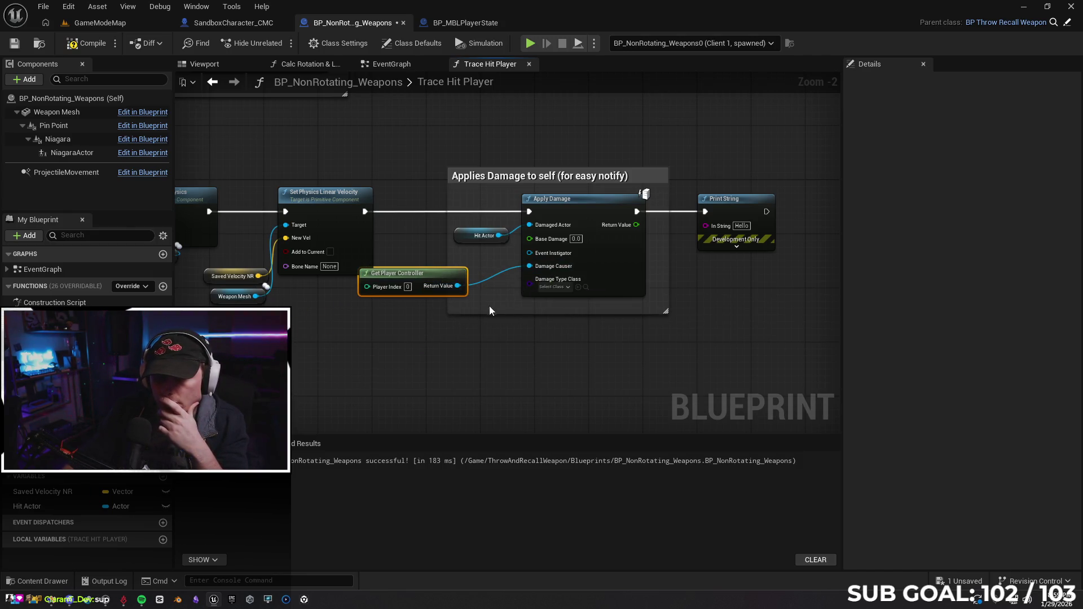
drag(441, 271, 468, 282)
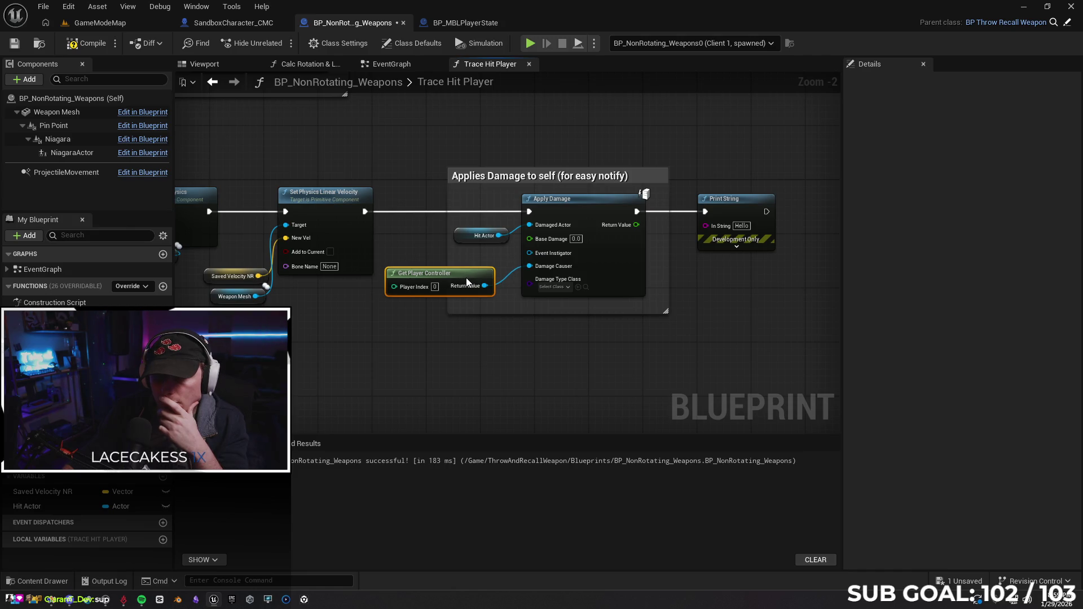
click(521, 332)
drag(528, 266, 530, 253)
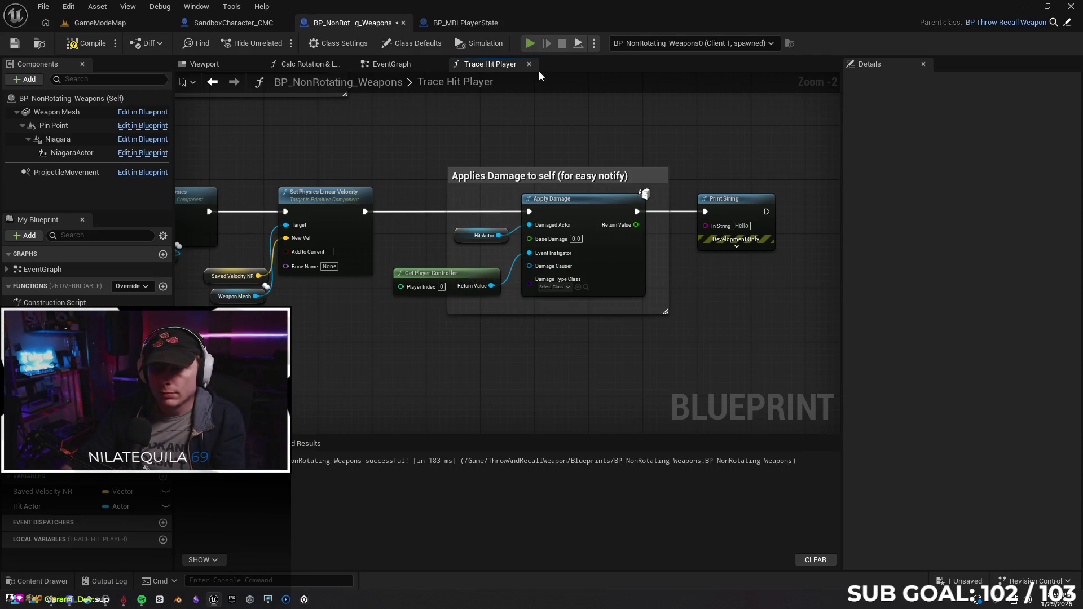
Test with two clients, then move the controller wire back to Damage Causer.
key(alt+p)
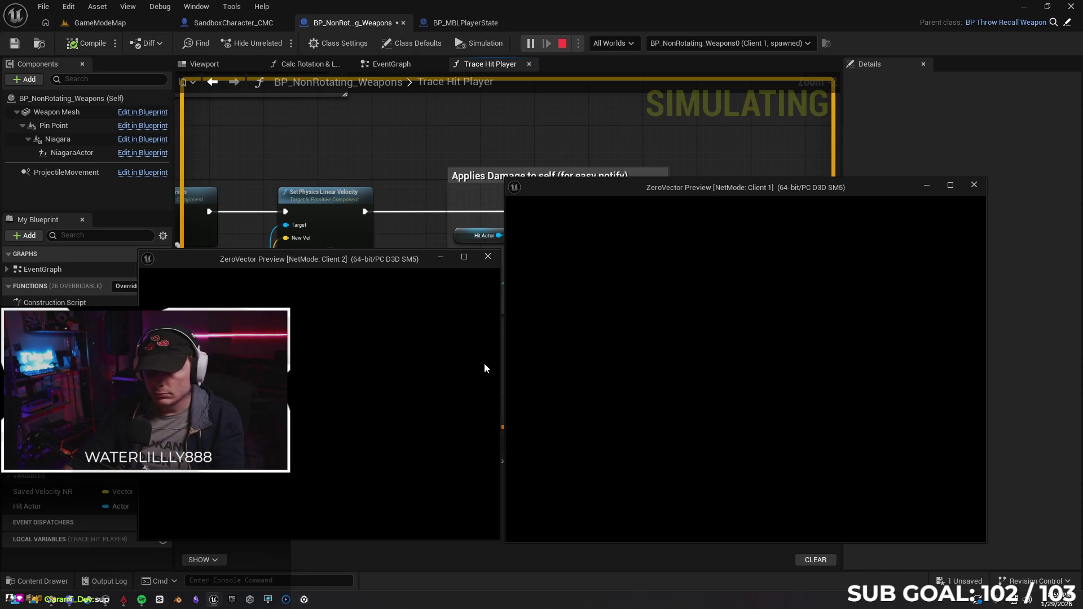
key(w)
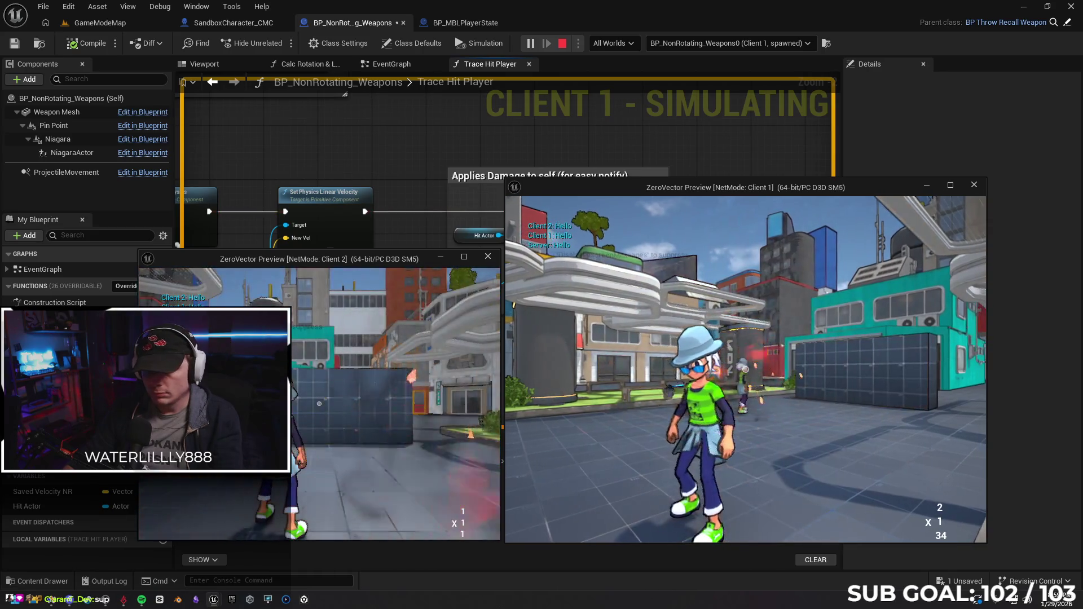
key(super)
key(super)
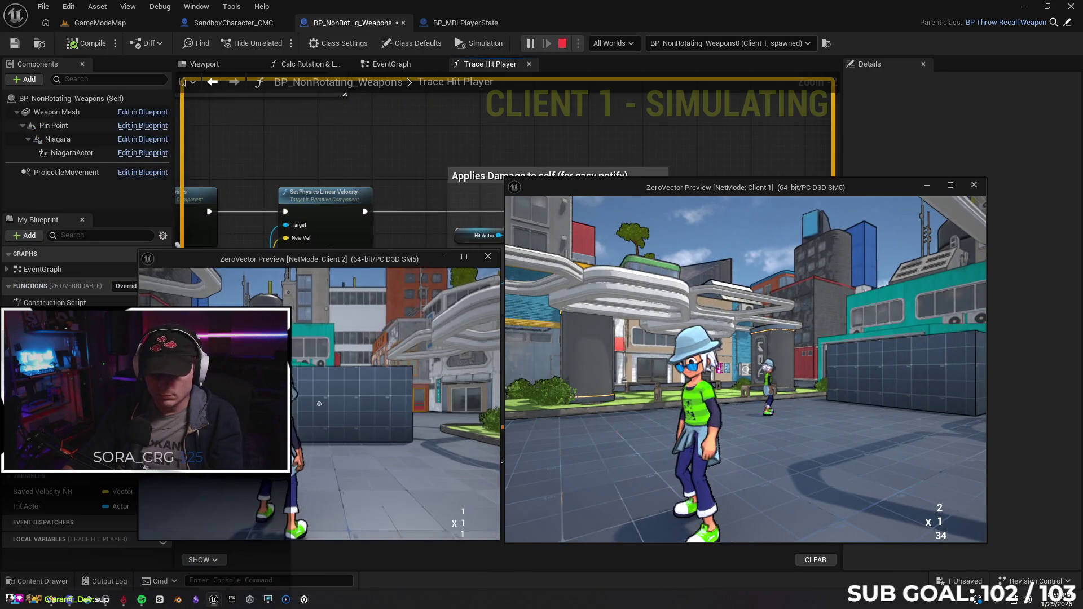
drag(381, 398, 254, 398)
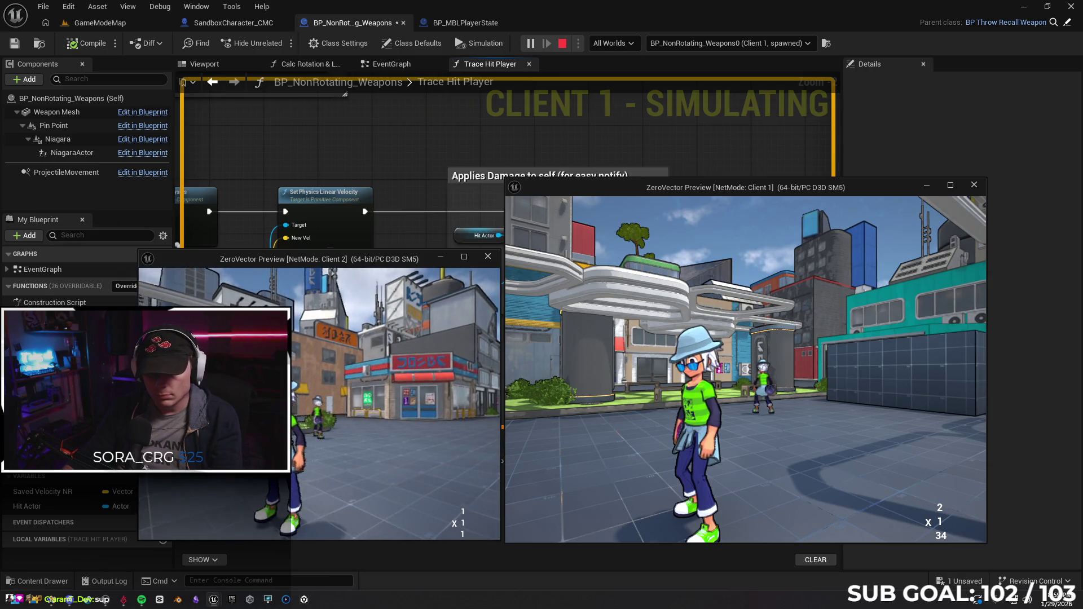
key(Escape)
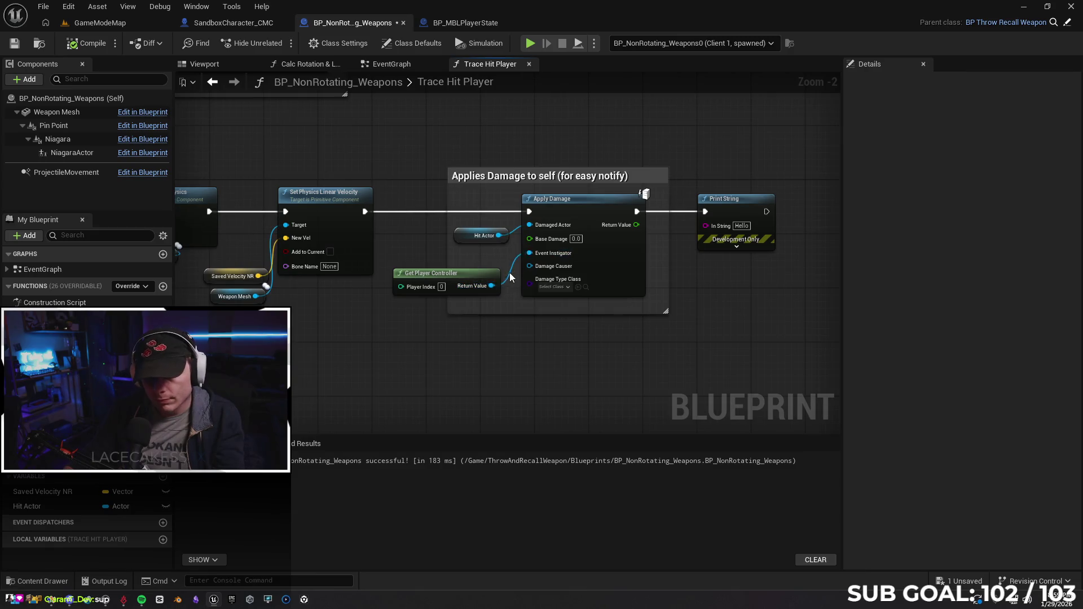
drag(530, 252, 529, 267)
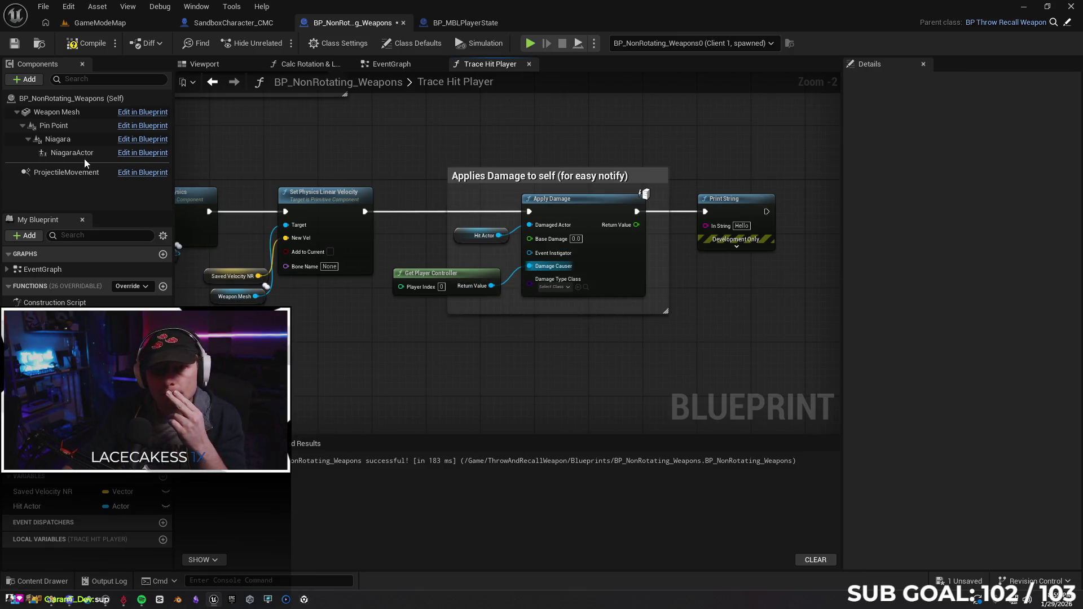
Wire SandboxCharacter_CMC's Damage Causer into the player-state cast's Object and test with two clients.
click(246, 23)
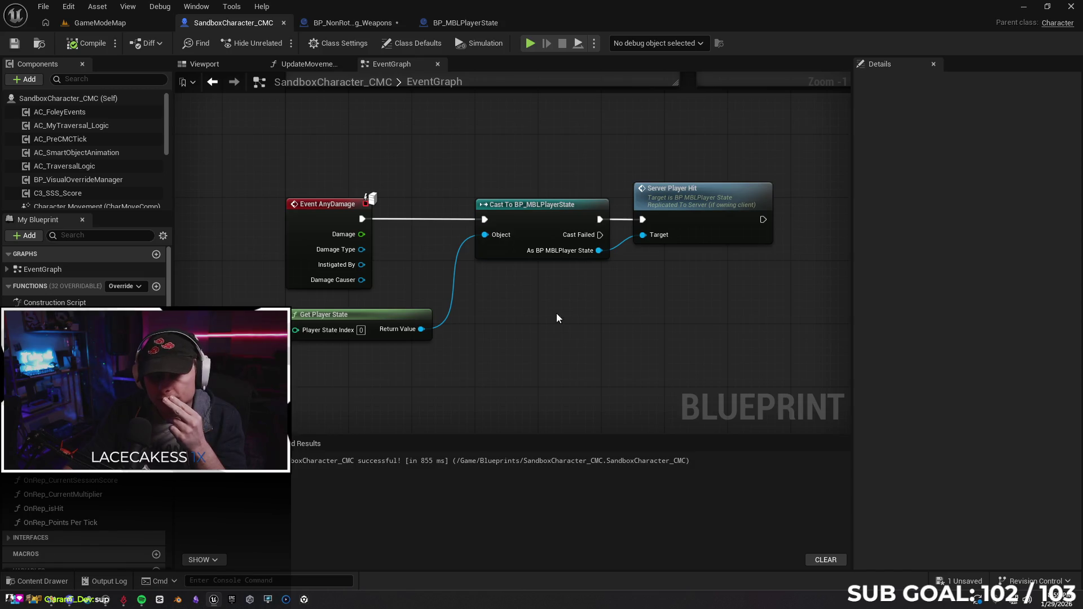
drag(550, 319, 512, 319)
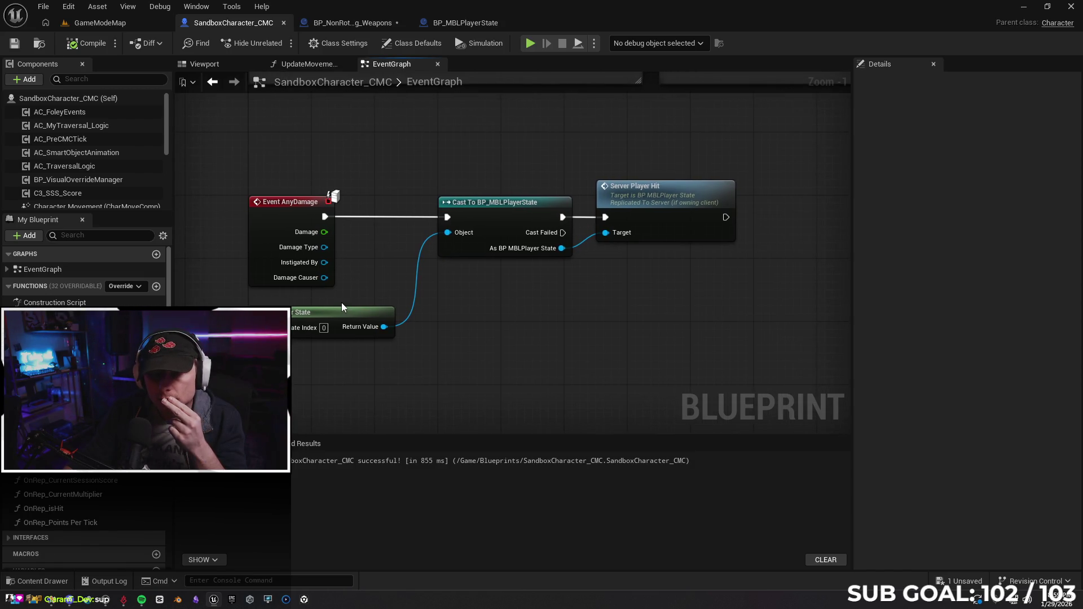
drag(325, 278, 451, 232)
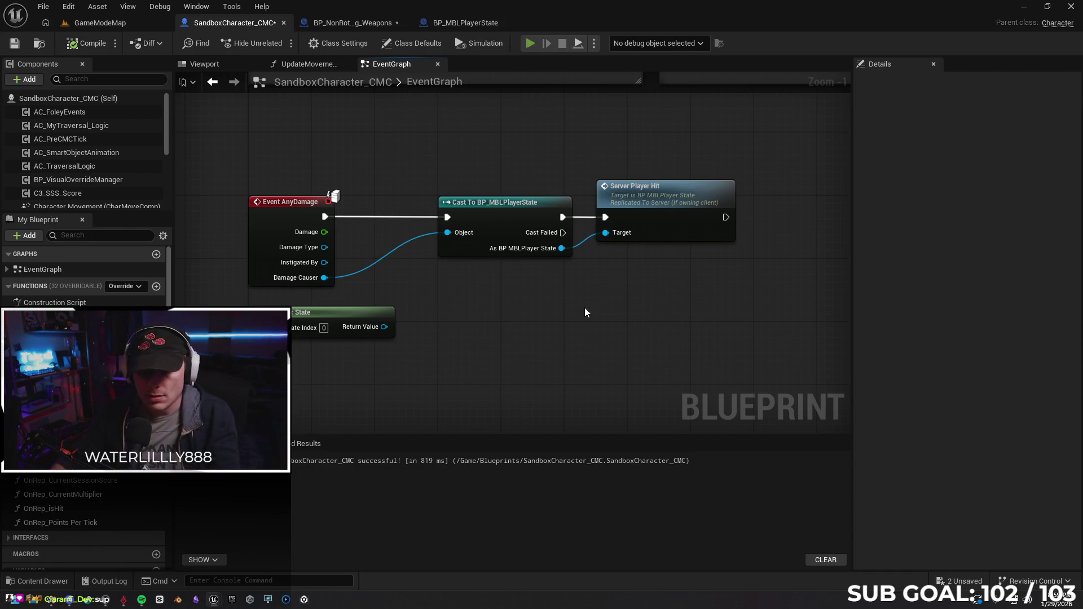
key(alt+p)
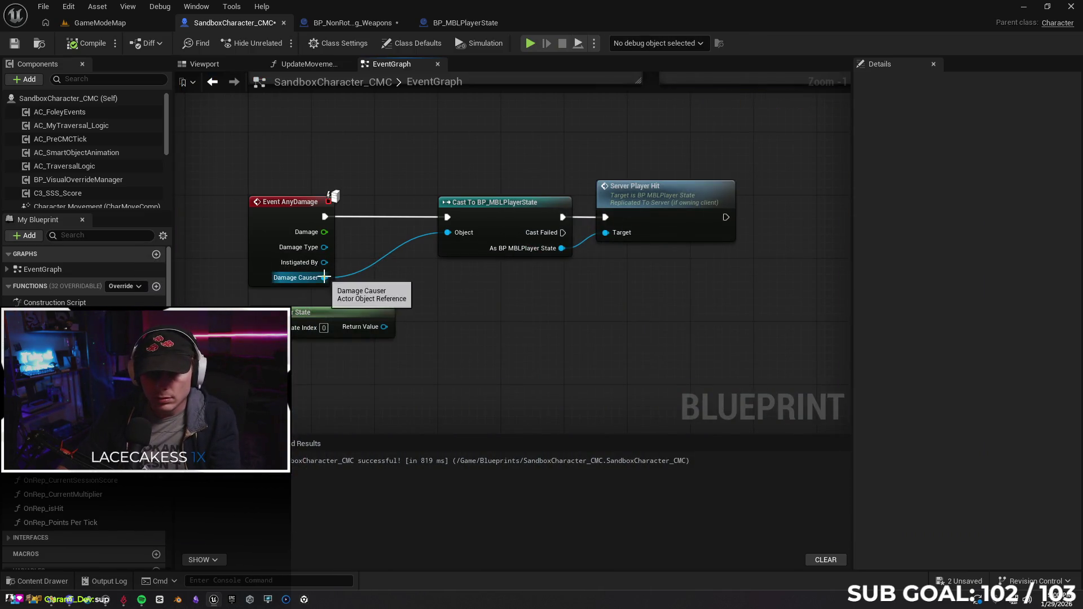
Insert a Get Owner node between Damage Causer and the cast's Object input.
mouse_move(323, 277)
mouse_down()
mouse_move(386, 329)
mouse_move(448, 232)
mouse_up()
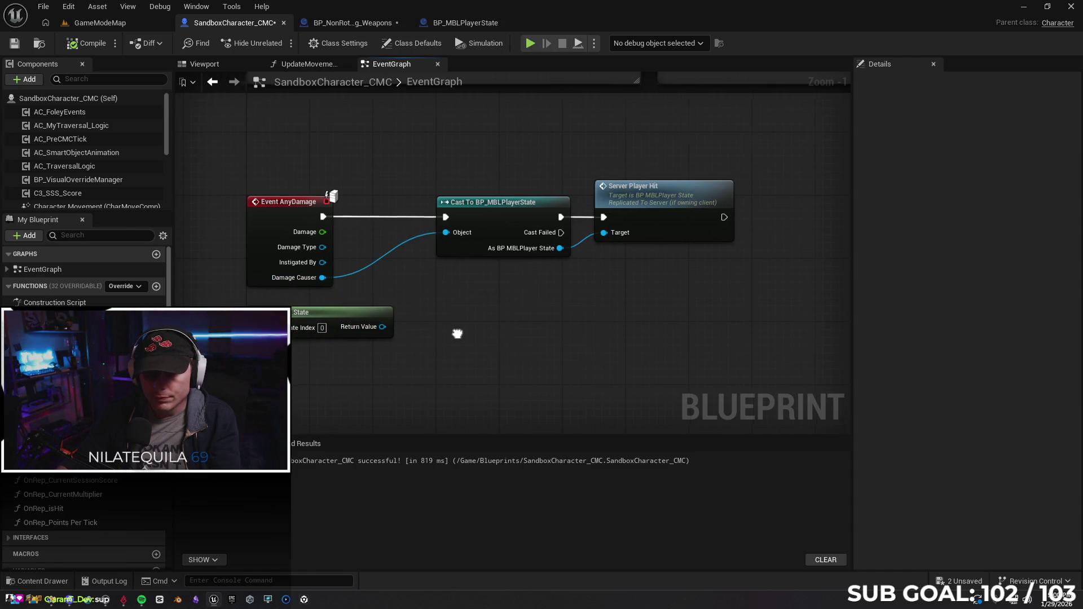
drag(370, 311, 335, 312)
drag(292, 281, 345, 304)
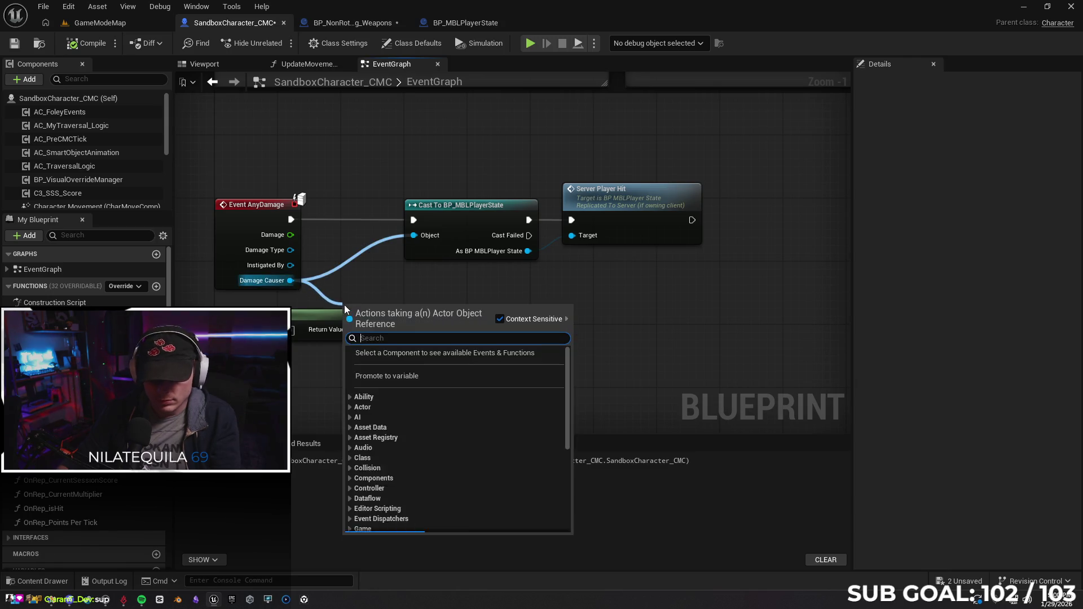
text(owne)
key(Up)
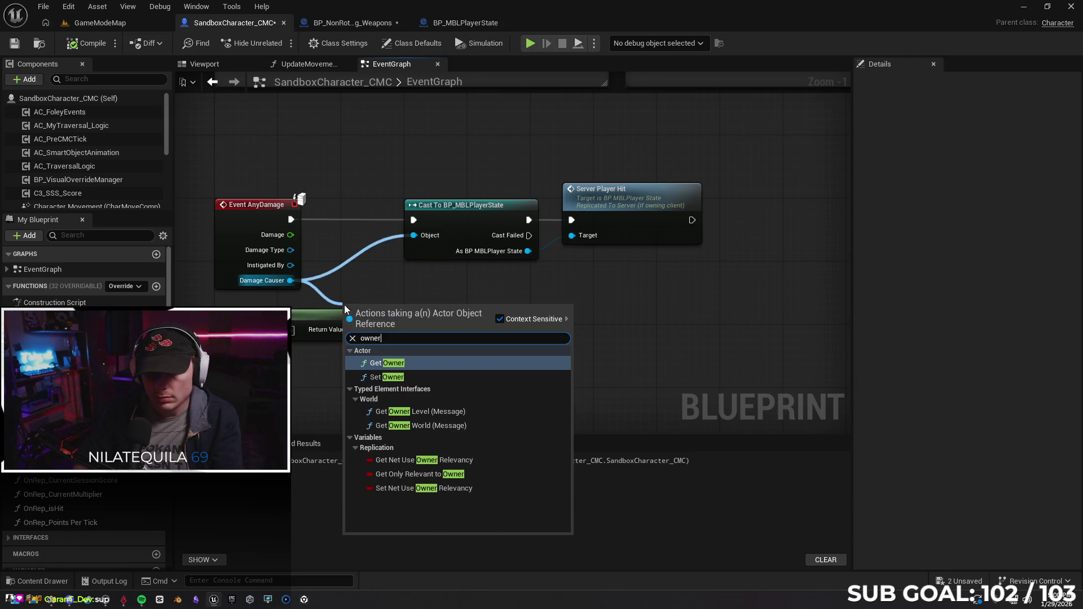
key(Return)
drag(372, 308, 341, 285)
drag(403, 305, 412, 235)
drag(305, 312, 314, 344)
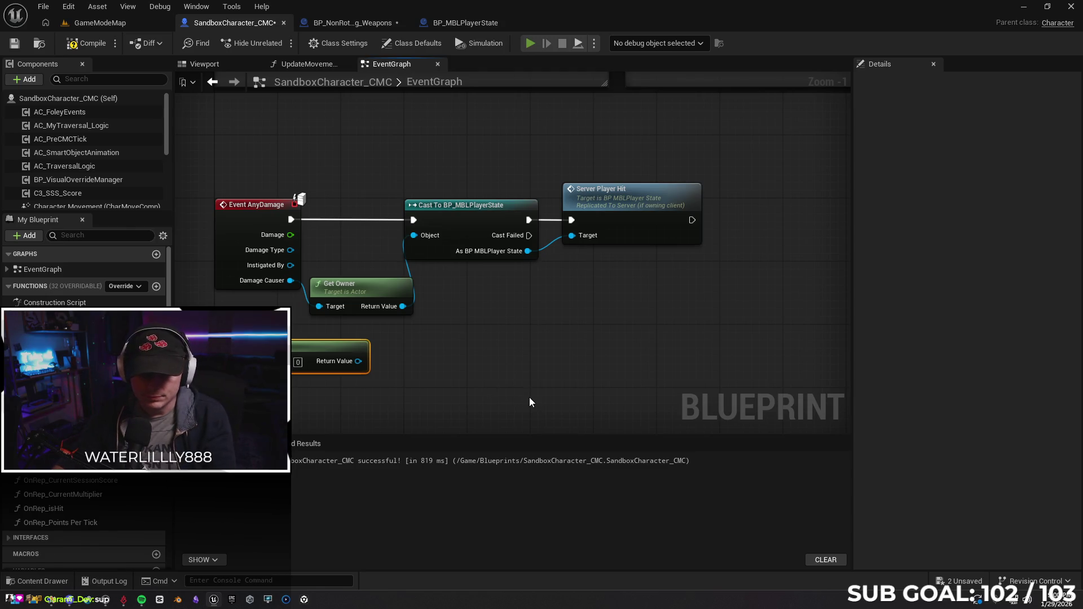
Run a two-client test, stop, and flip through the player state and weapon blueprints.
key(alt+p)
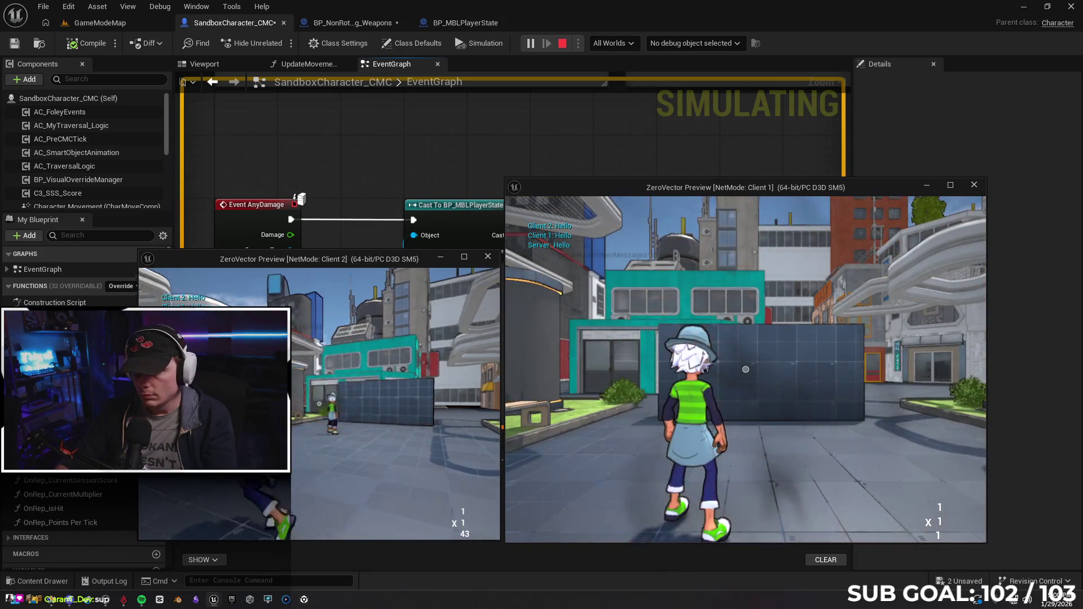
key(Escape)
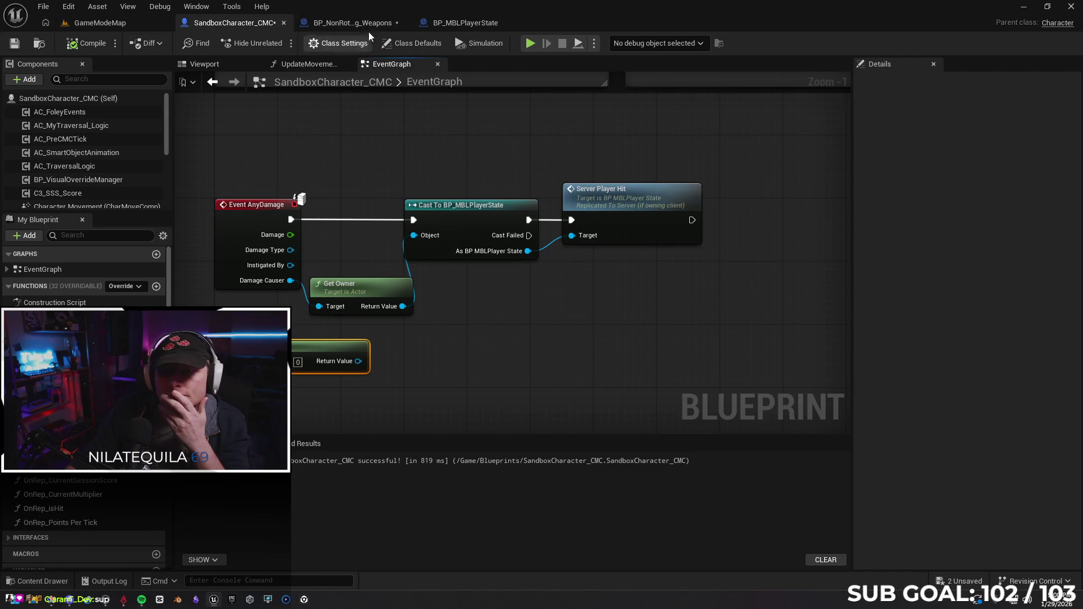
click(462, 25)
click(362, 26)
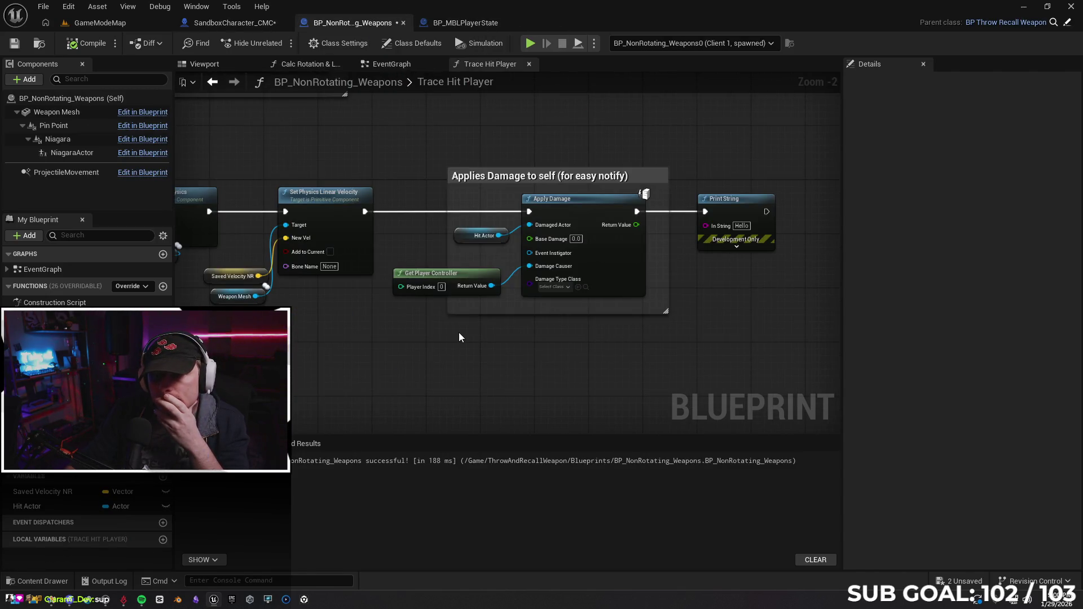
click(249, 26)
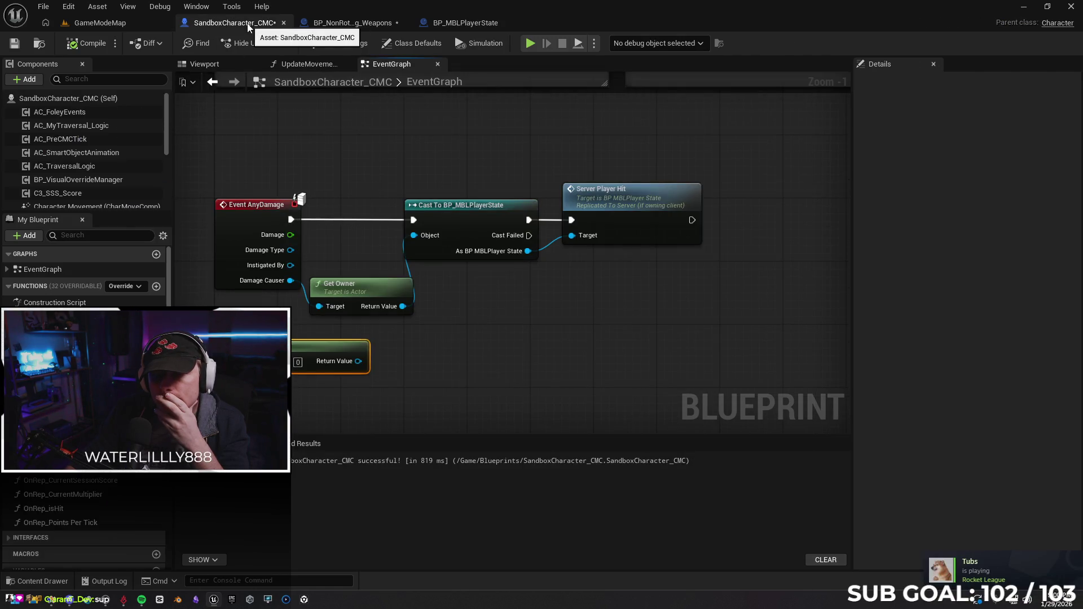
In the weapon graph, unhook Hit Actor and wire Get Player Controller into Apply Damage's Damage Causer.
click(336, 23)
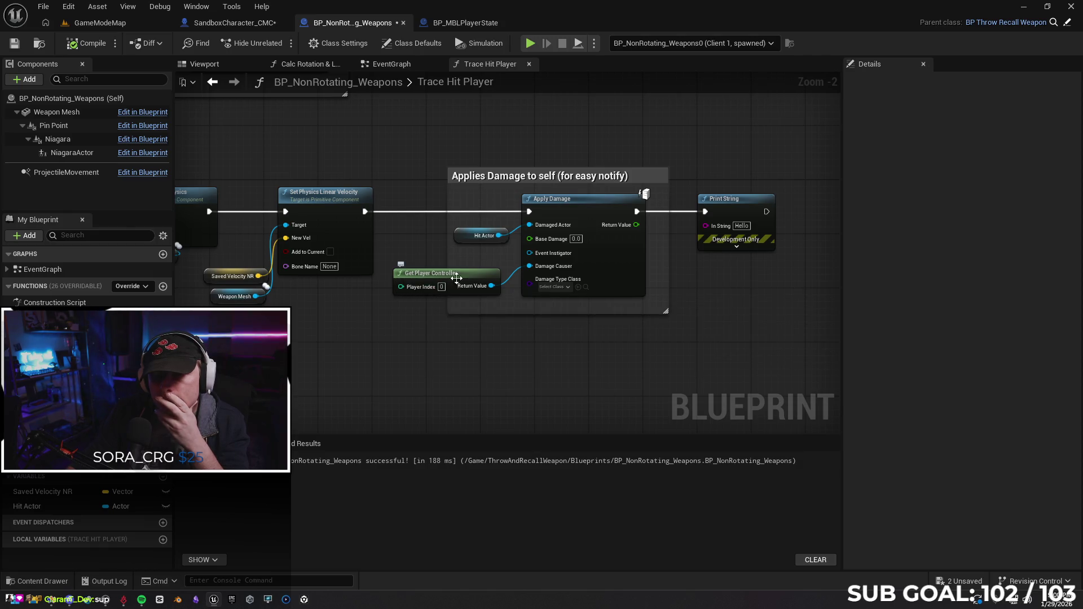
drag(438, 279, 458, 268)
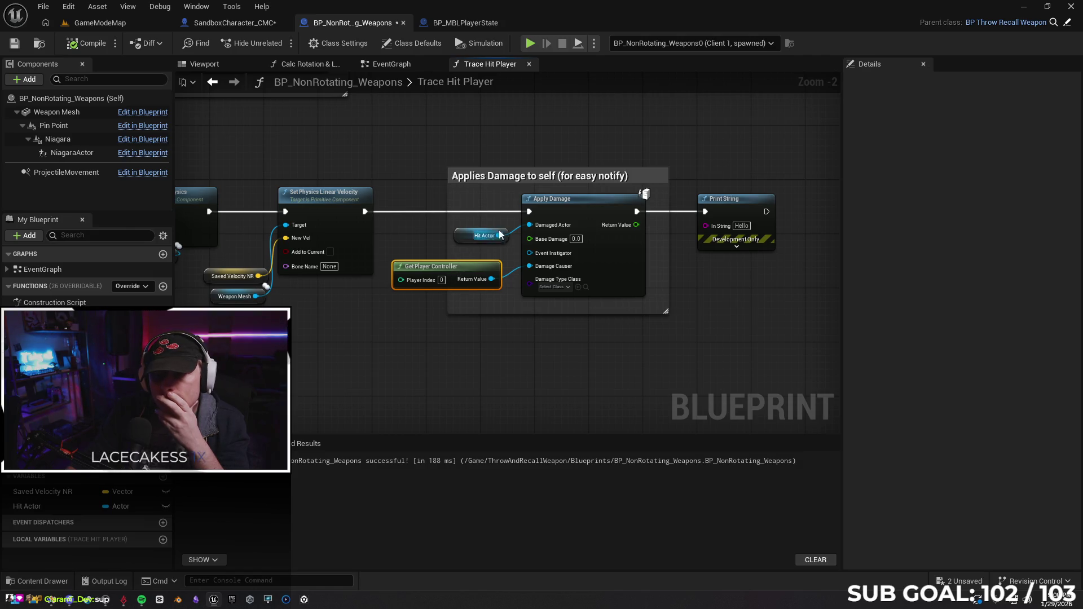
click(512, 262)
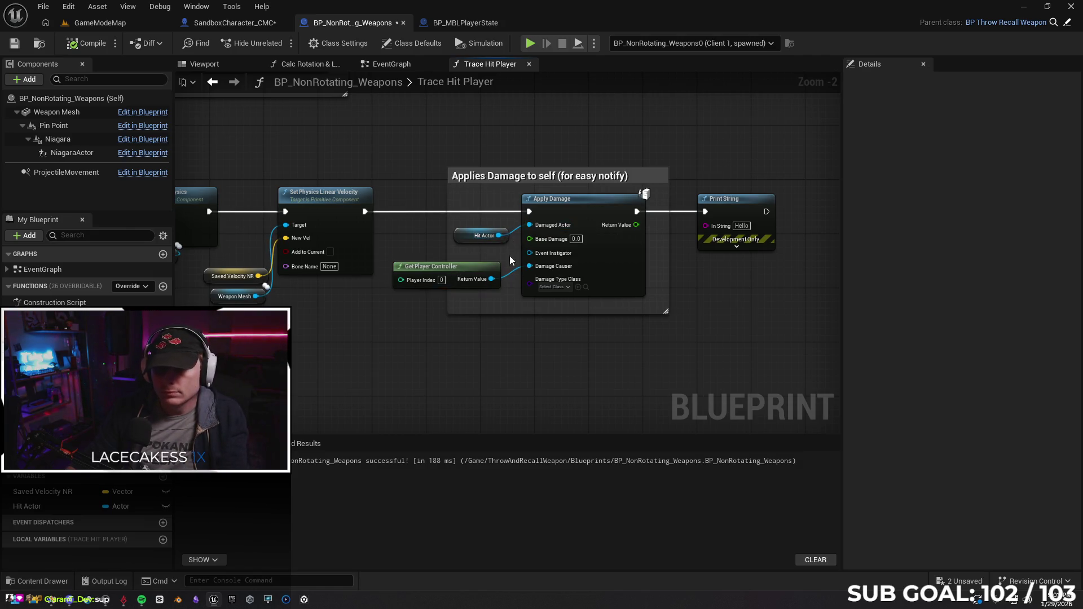
alt+click(515, 238)
drag(514, 273, 529, 266)
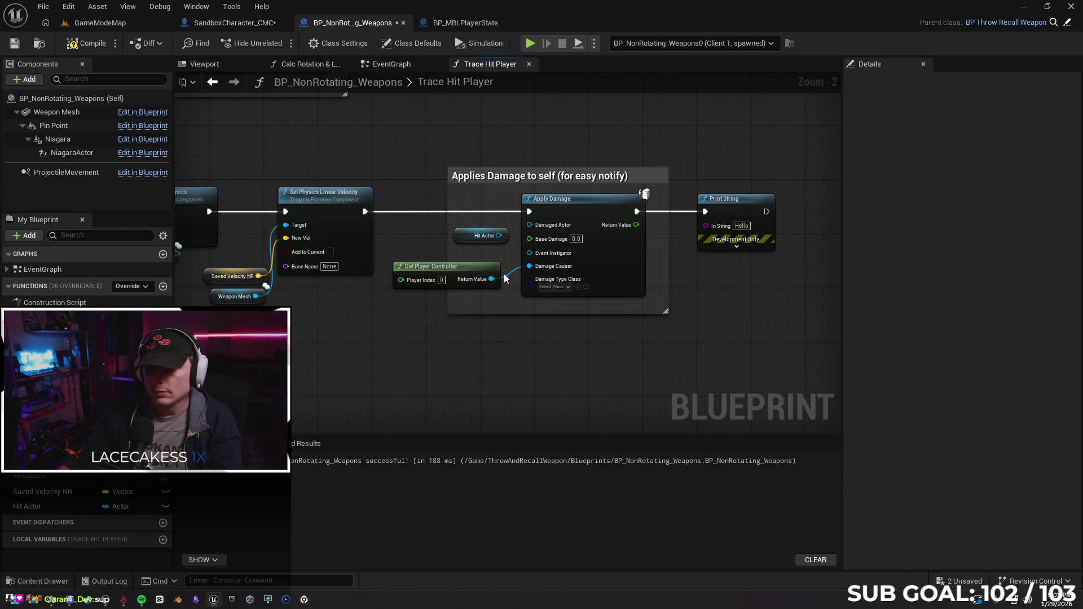
drag(510, 273, 508, 276)
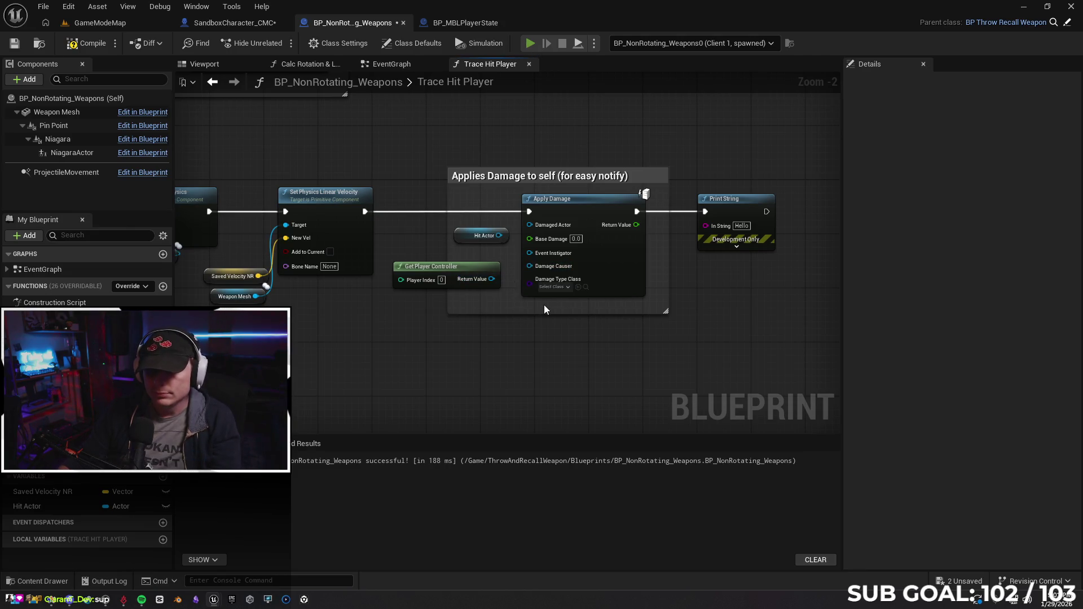
Run a two-client test, compile BP_NonRotating_Weapons, test again, and return to SandboxCharacter_CMC.
key(alt+p)
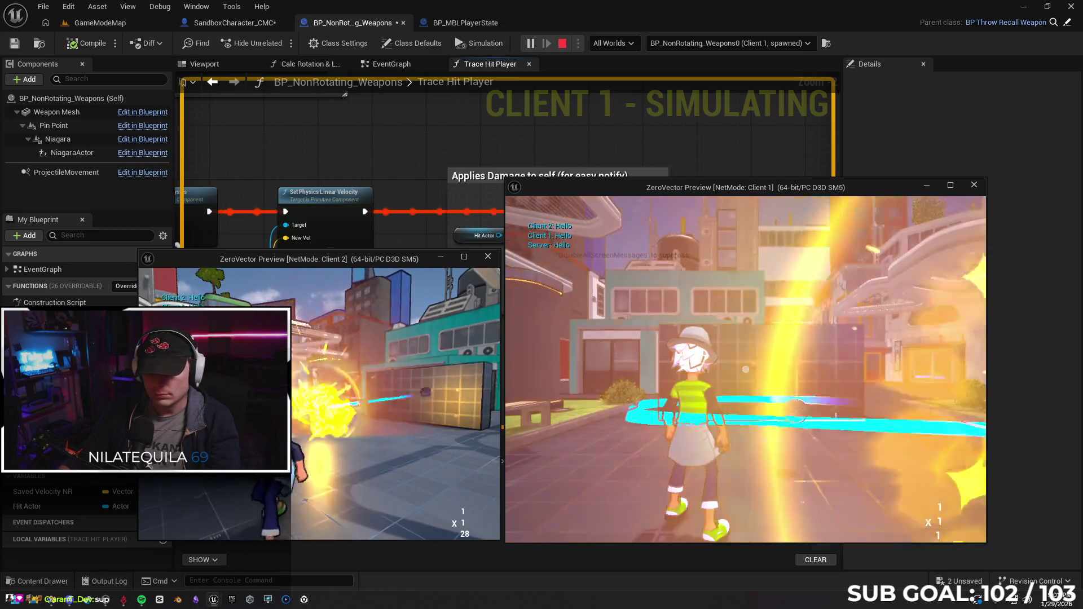
key(Escape)
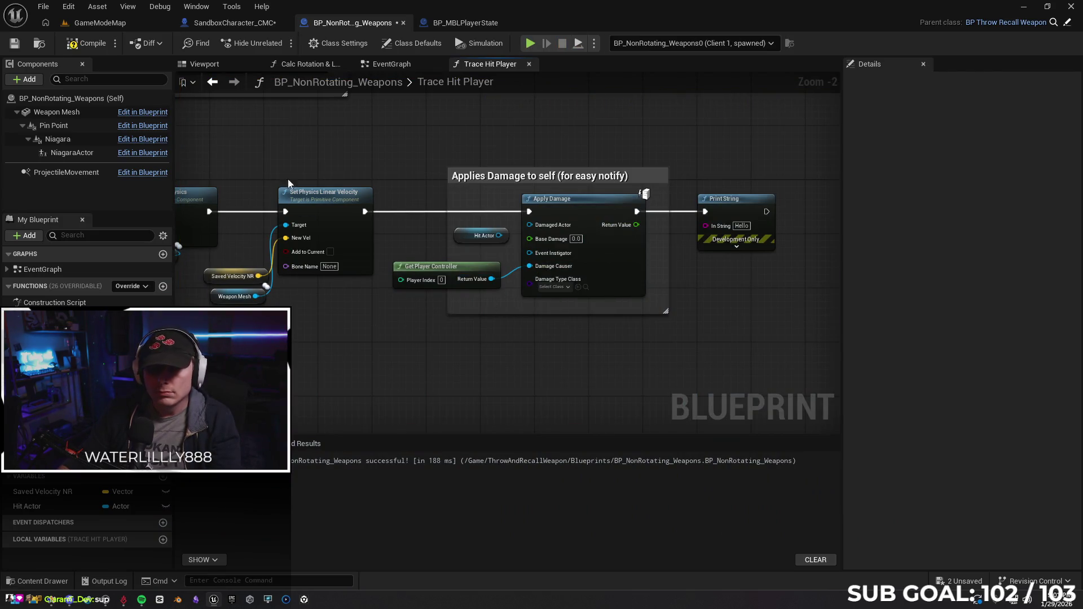
click(237, 23)
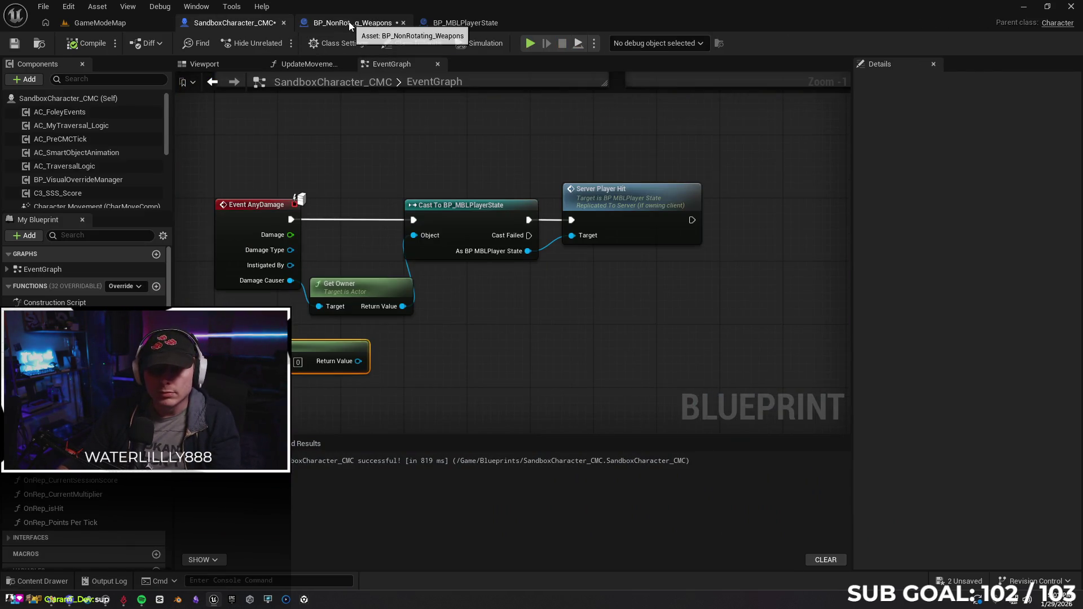
click(349, 23)
click(87, 42)
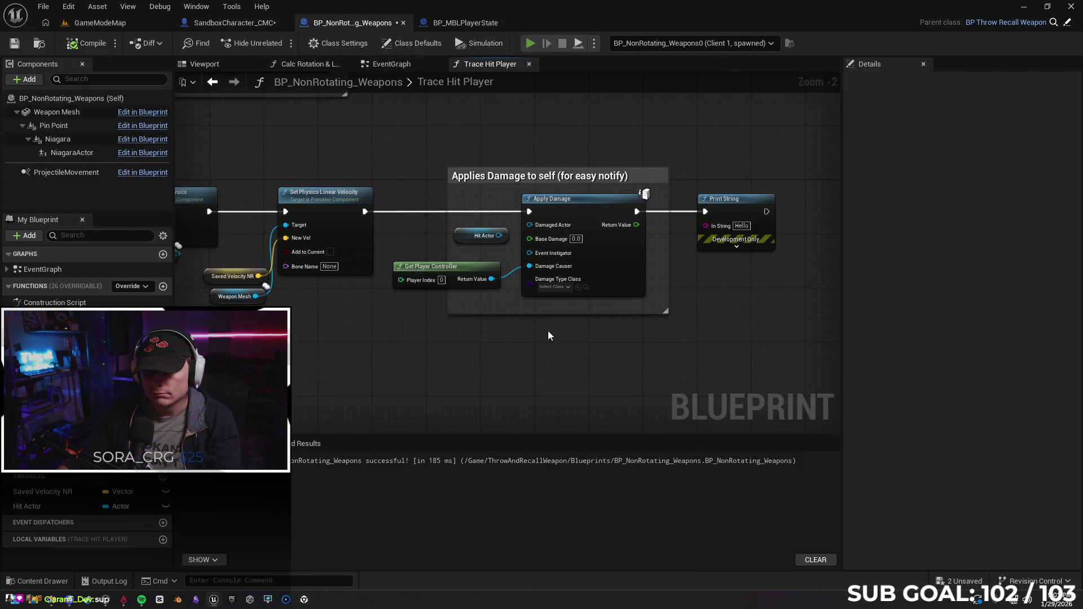
key(alt+p)
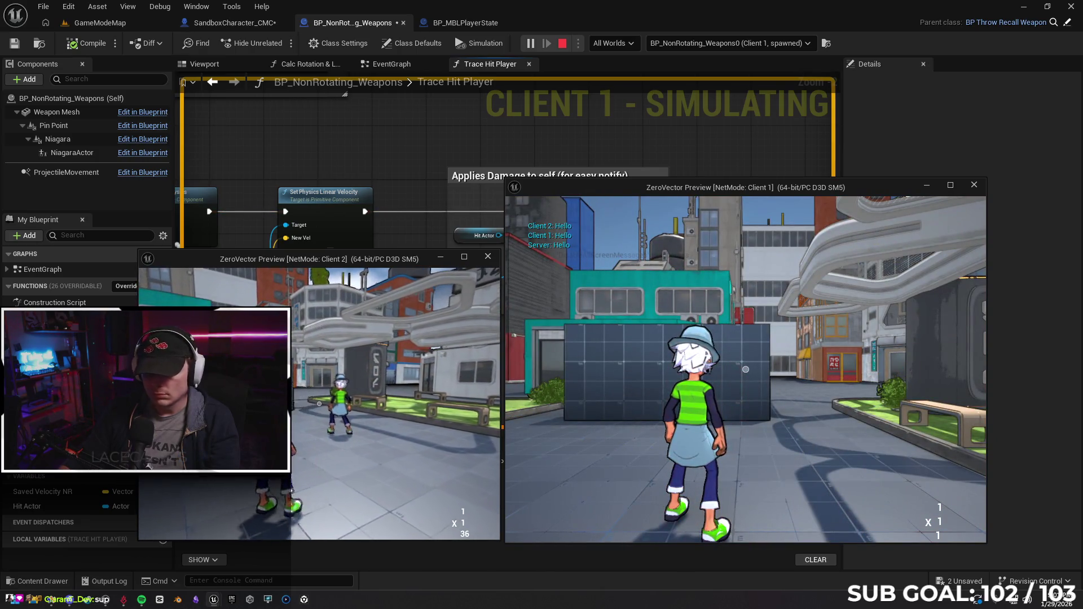
key(Escape)
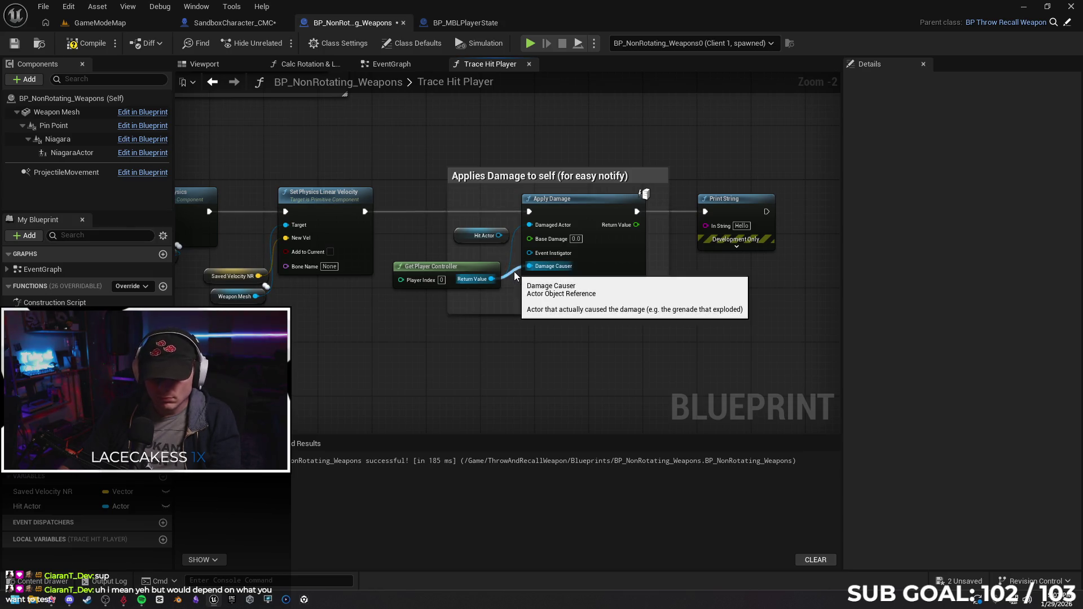
click(238, 23)
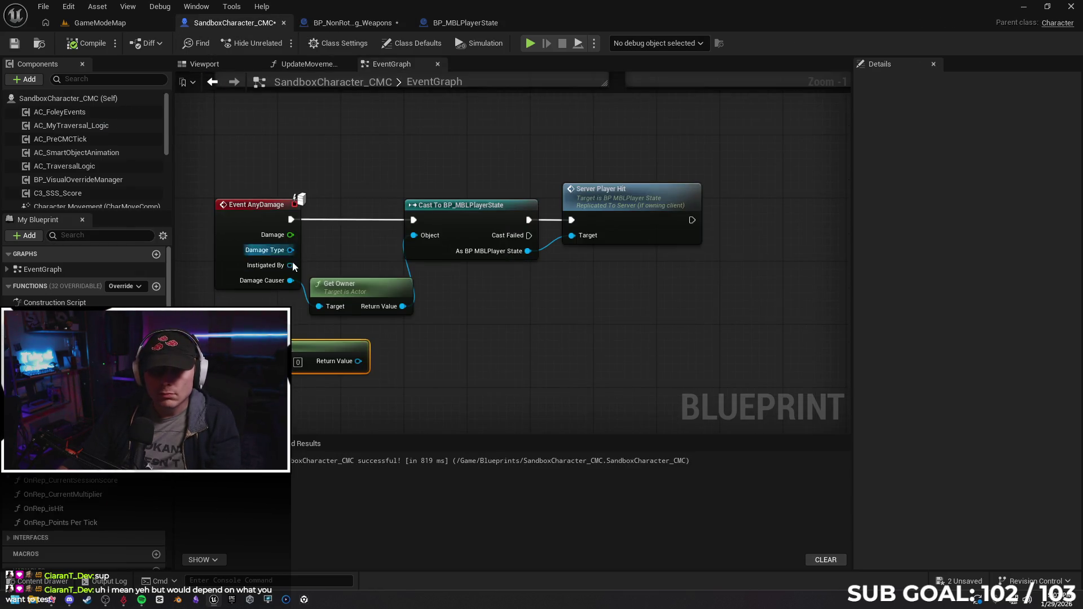
Remove Get Owner and feed the lower Return Value into the player-state cast's Object.
click(358, 293)
key(Delete)
drag(359, 360, 413, 245)
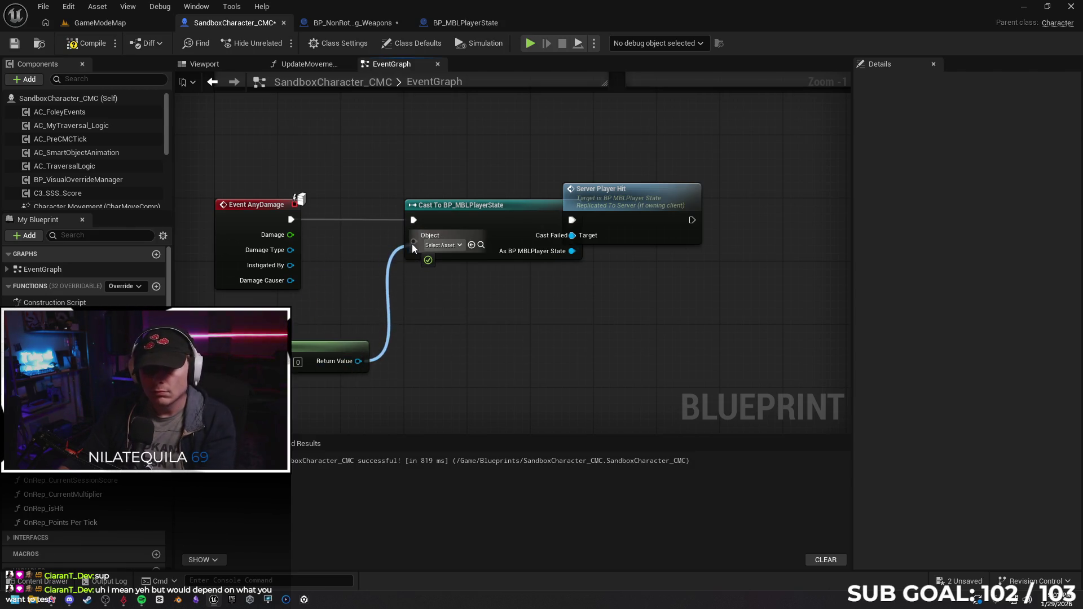
drag(321, 347, 320, 312)
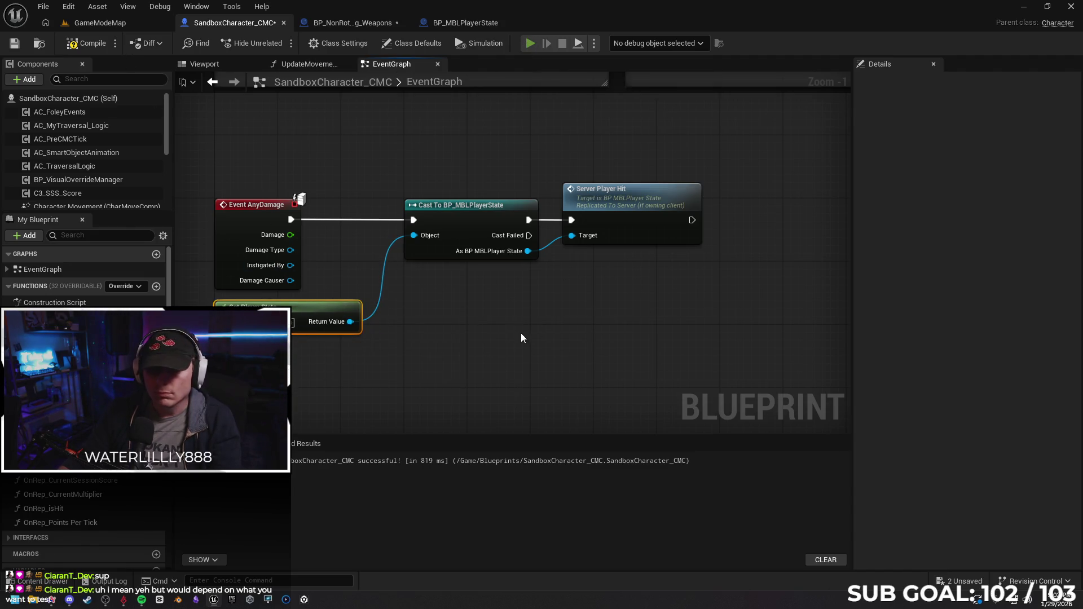
Run a two-client play test, stop it, and switch to the weapon's Trace Hit Player graph.
key(alt+p)
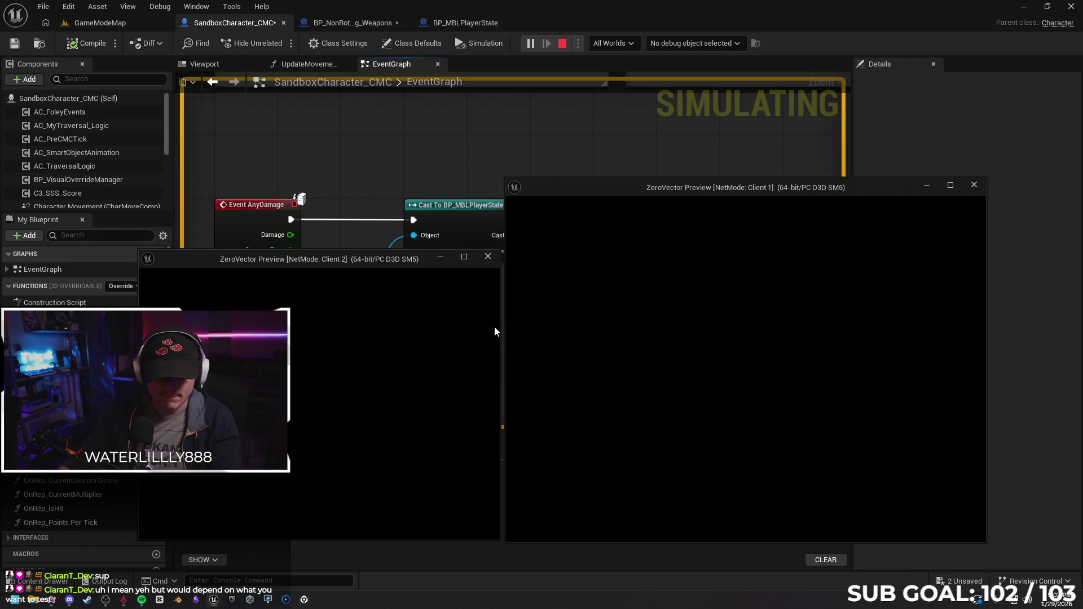
click(344, 408)
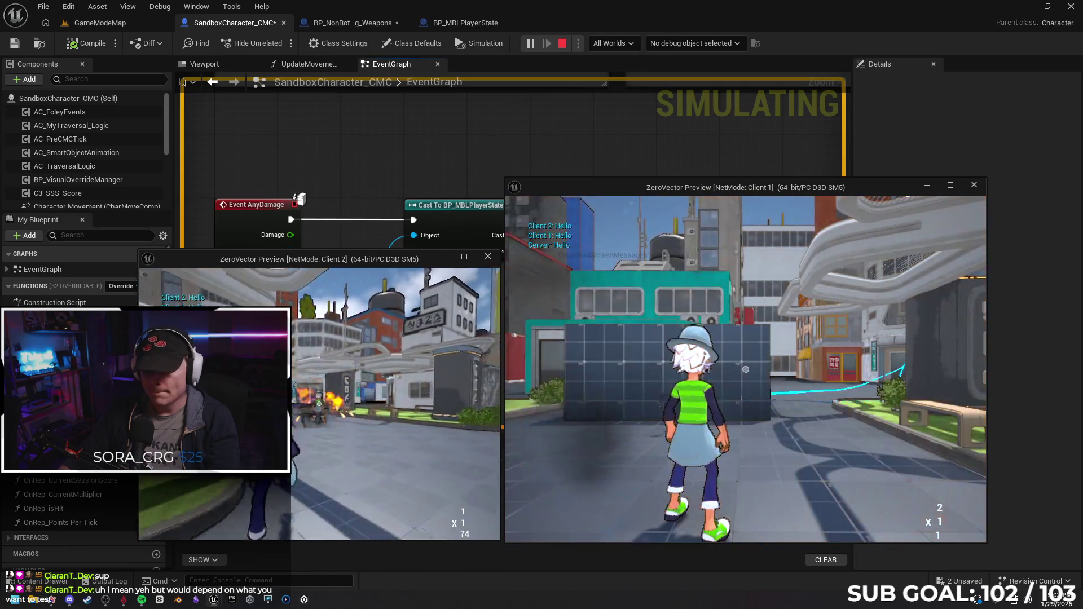
key(Escape)
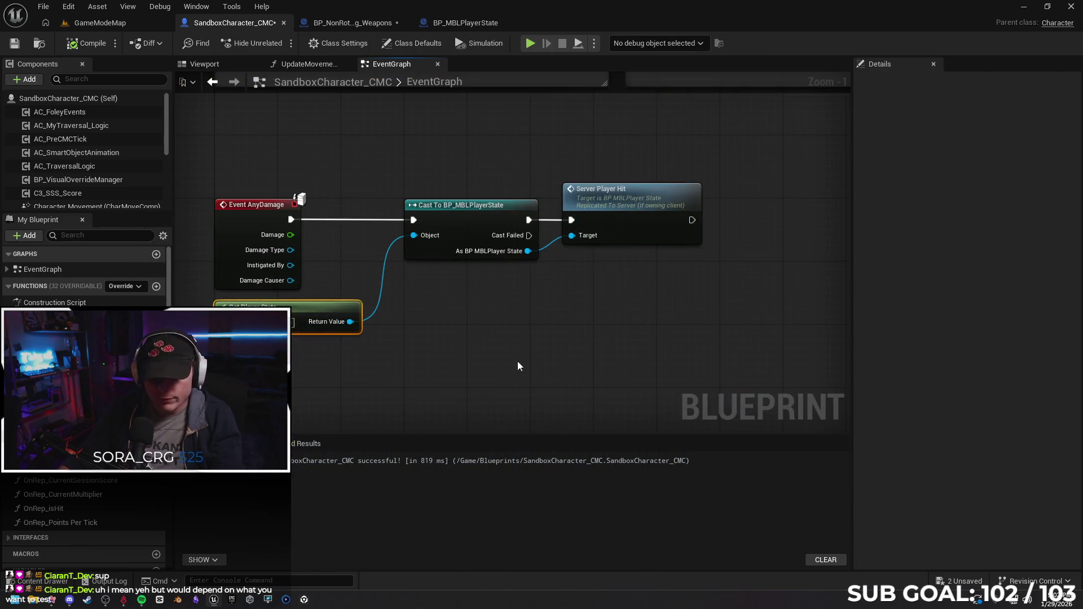
click(348, 22)
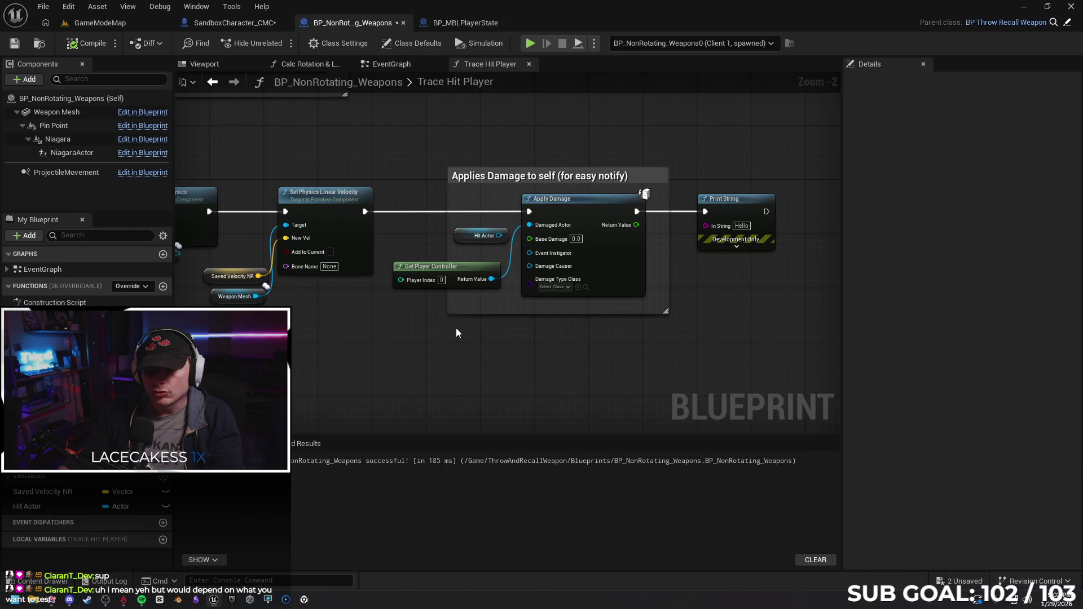
Try feeding a Get Display Name result into Print String's In String, then undo it.
click(259, 27)
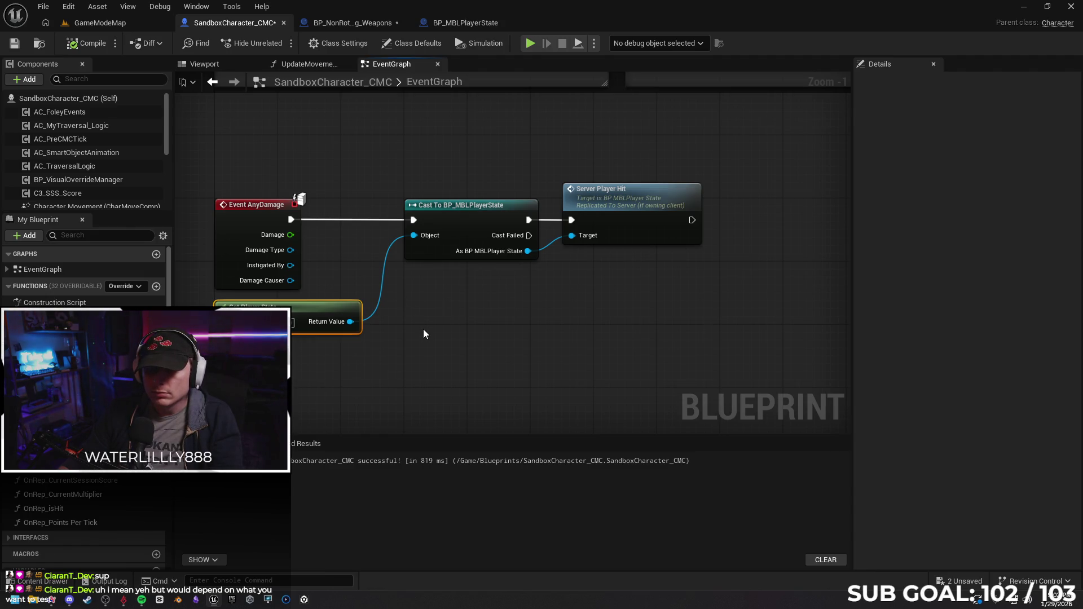
click(353, 22)
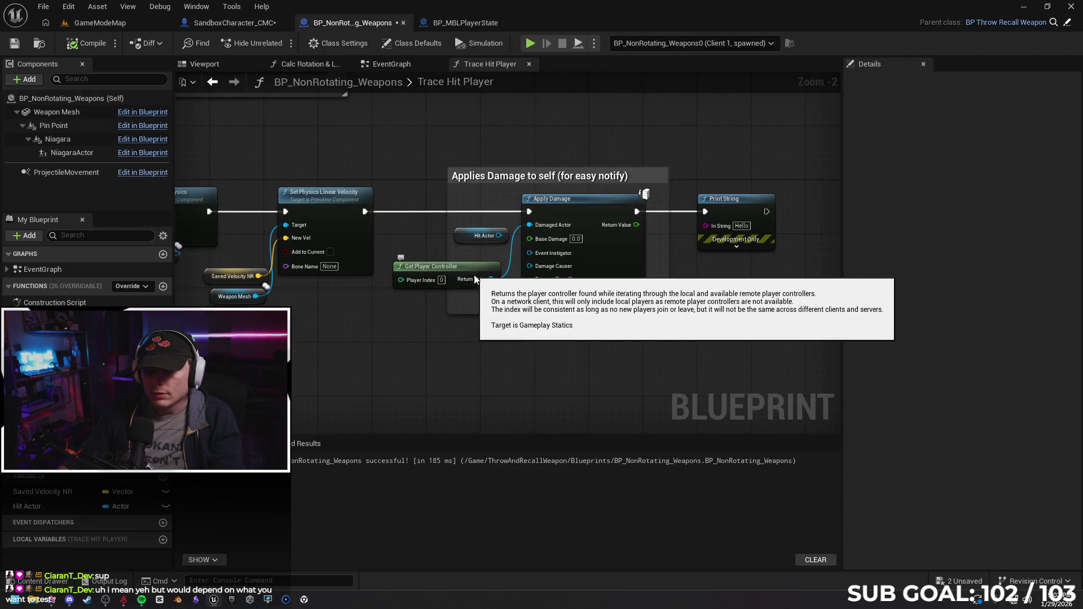
click(737, 200)
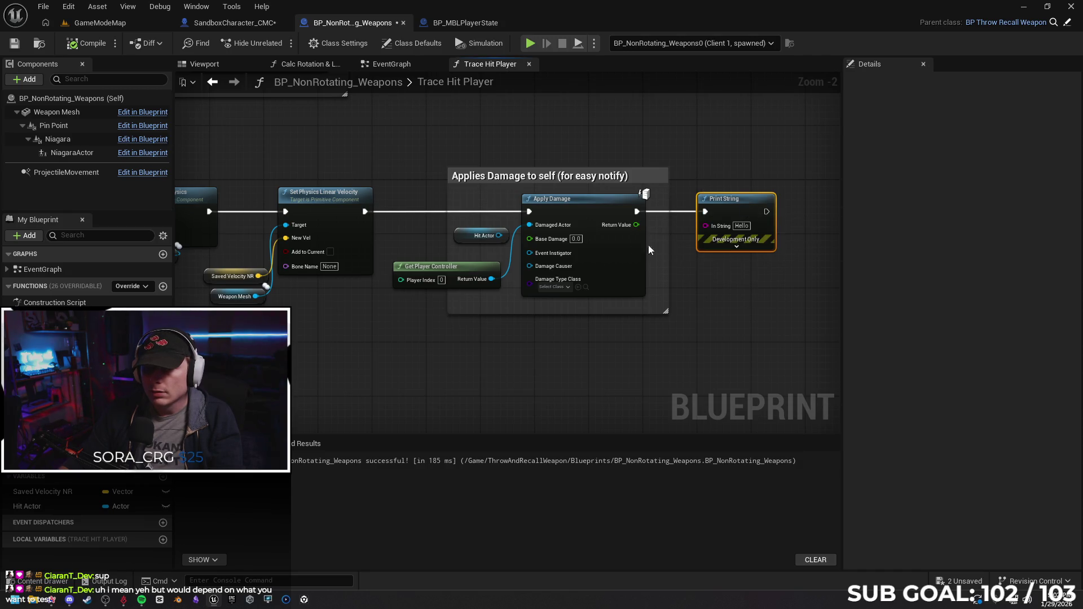
drag(530, 226, 707, 226)
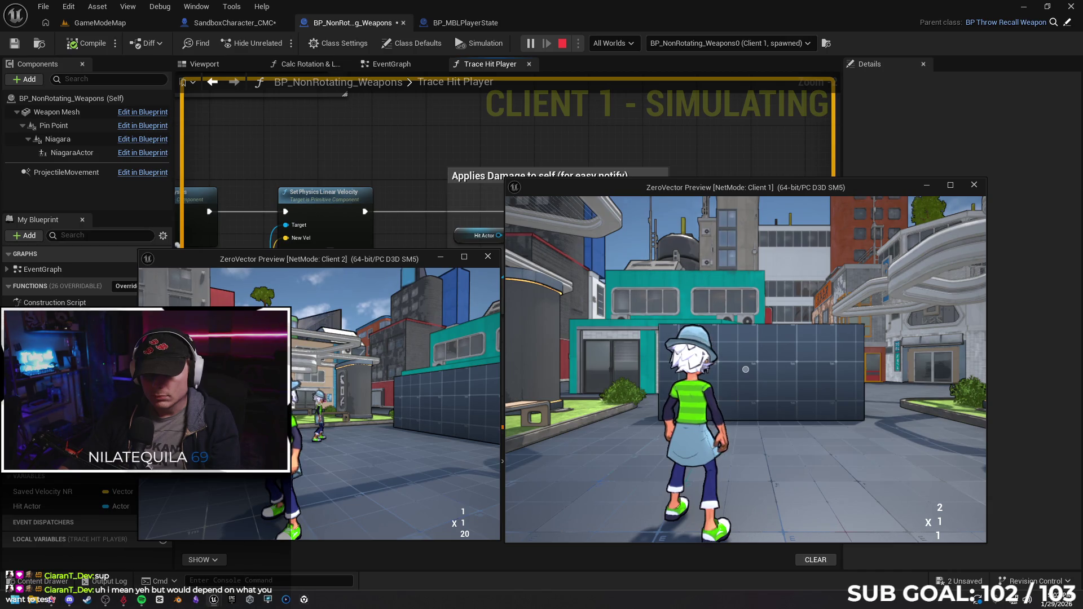
key(Escape)
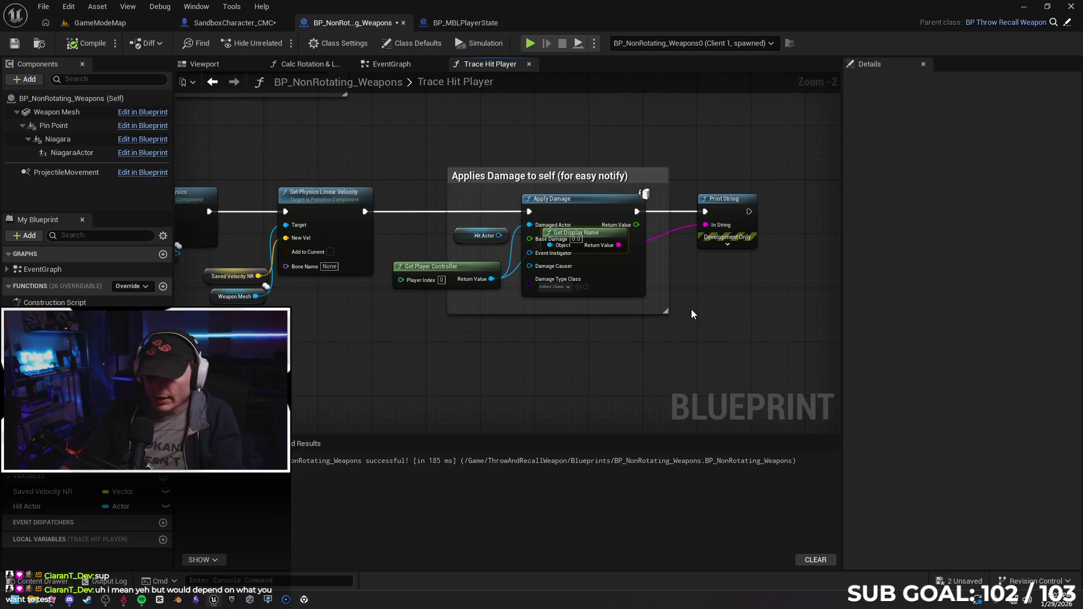
key(ctrl+z)
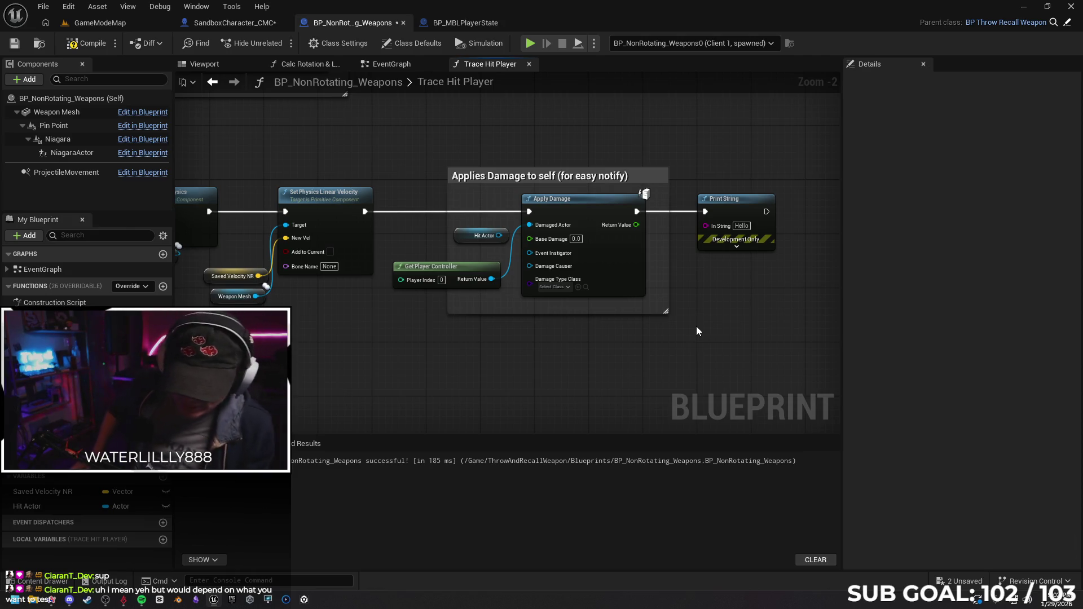
Delete the Print String after Apply Damage, reposition Hit Actor, and start a two-client test.
click(736, 212)
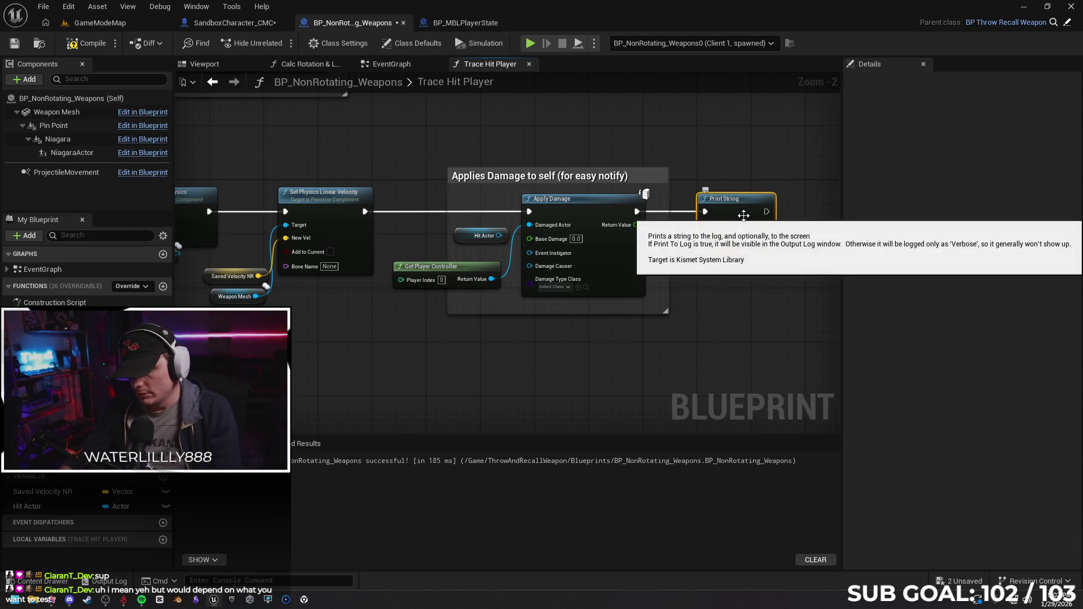
key(Delete)
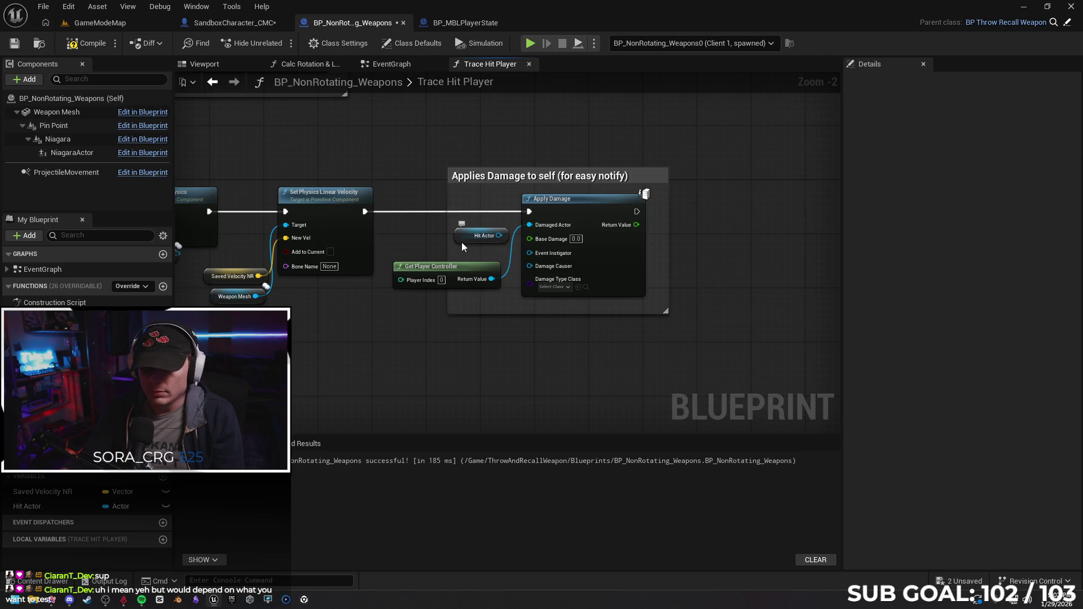
drag(474, 239, 427, 238)
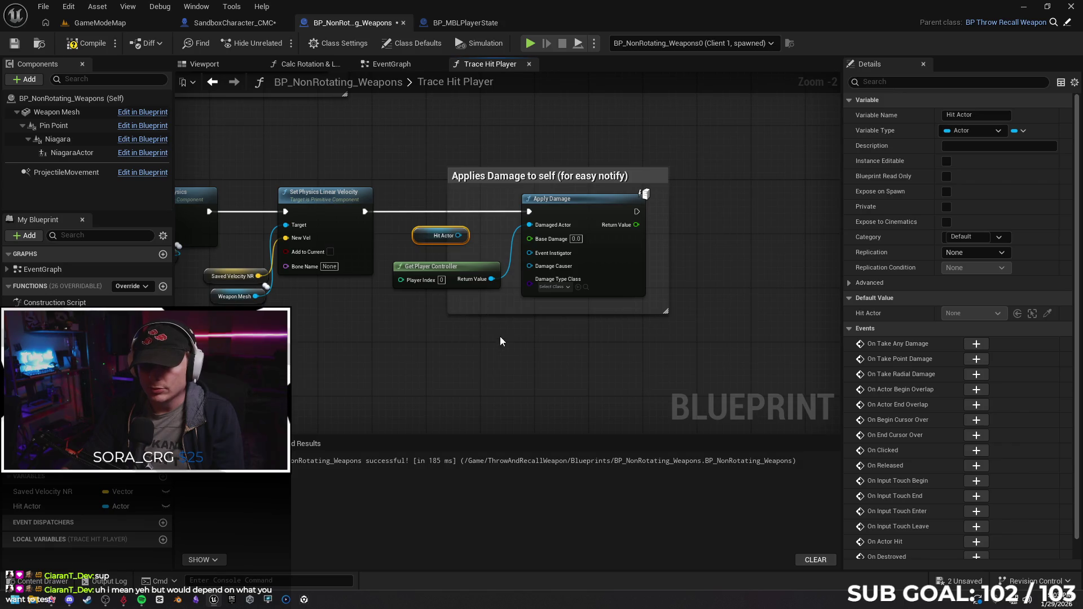
drag(459, 236, 491, 281)
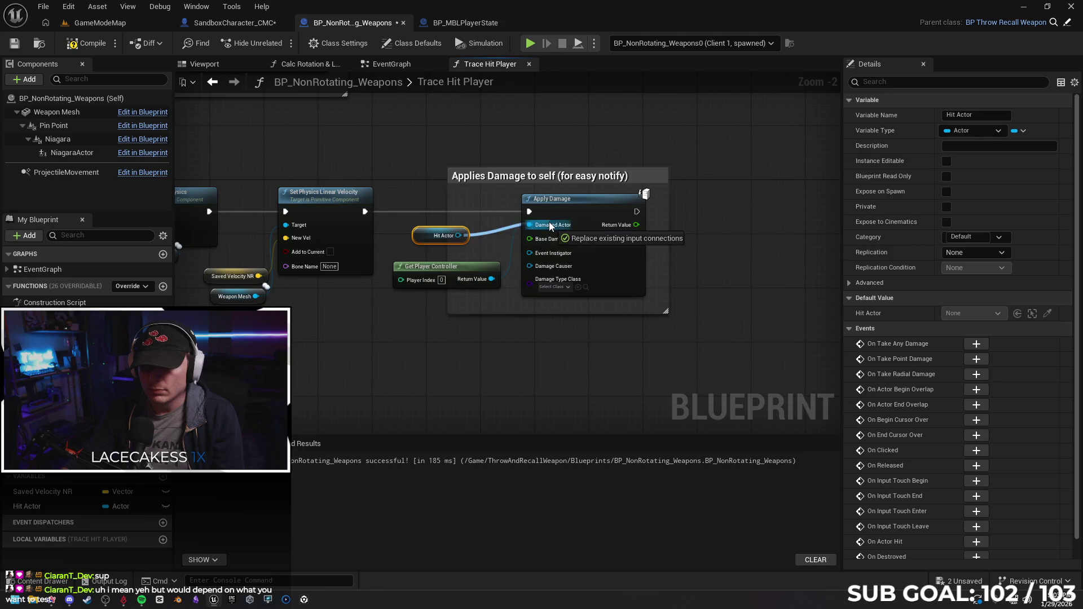
drag(491, 281, 482, 246)
click(438, 252)
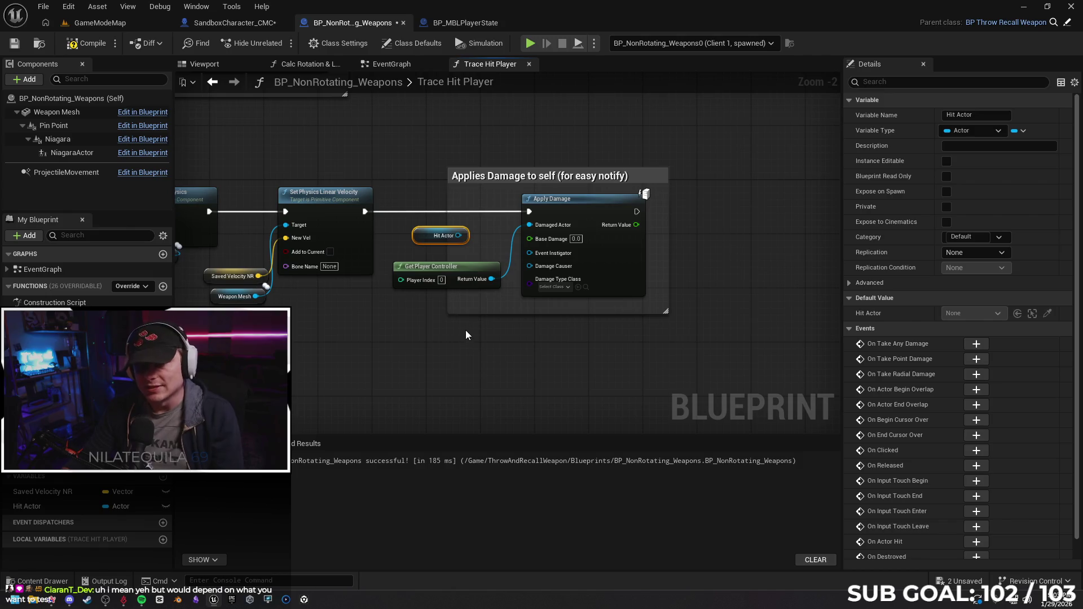
click(518, 327)
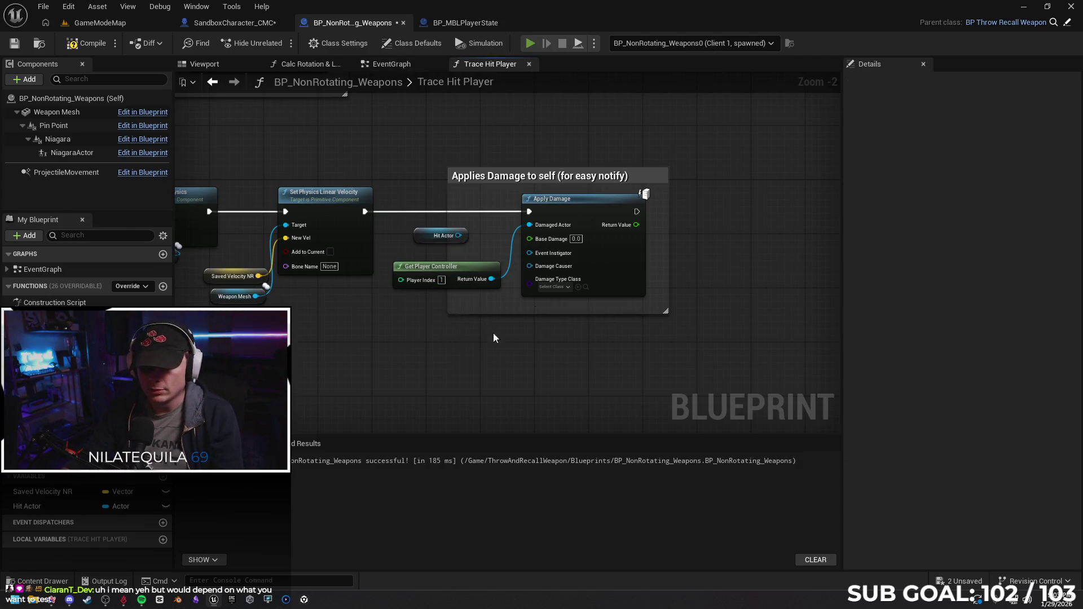
key(alt+p)
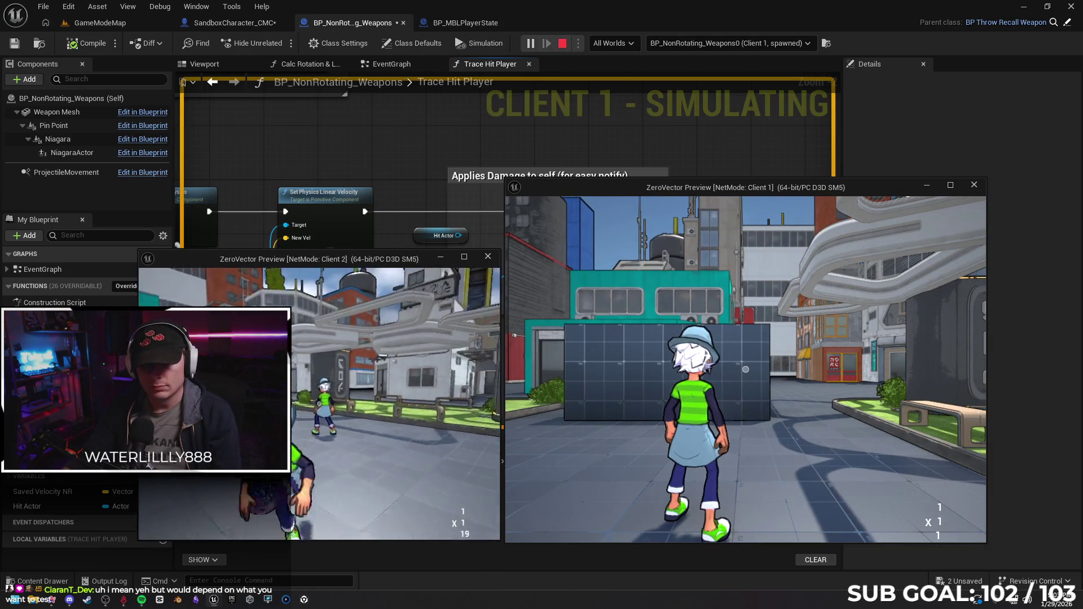
Throw the weapon at the other player from Client 2, then stop the play test.
drag(398, 398, 322, 398)
click(398, 398)
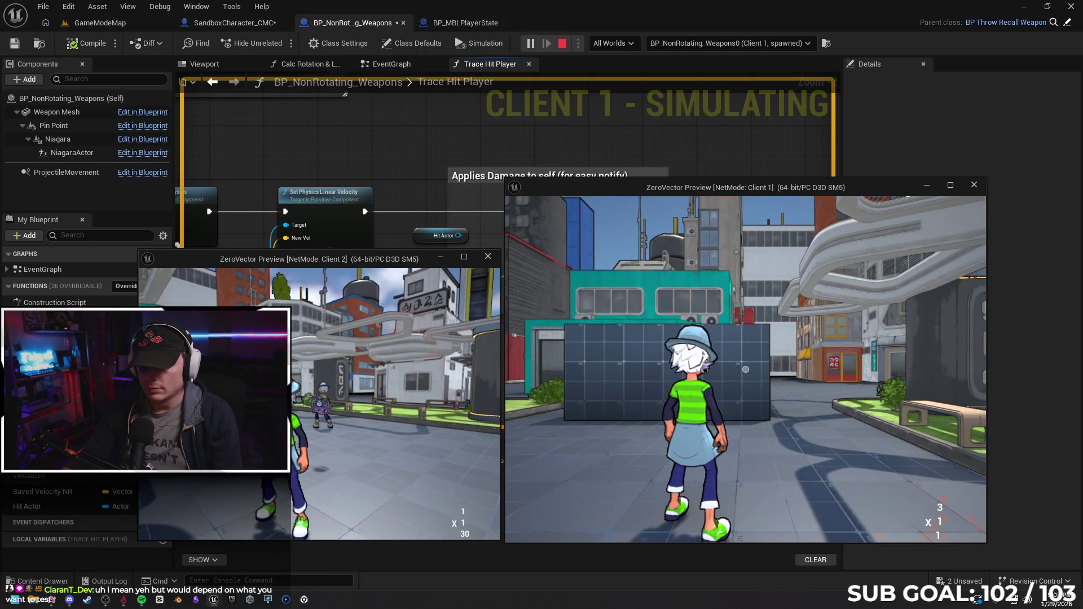
click(593, 381)
key(Escape)
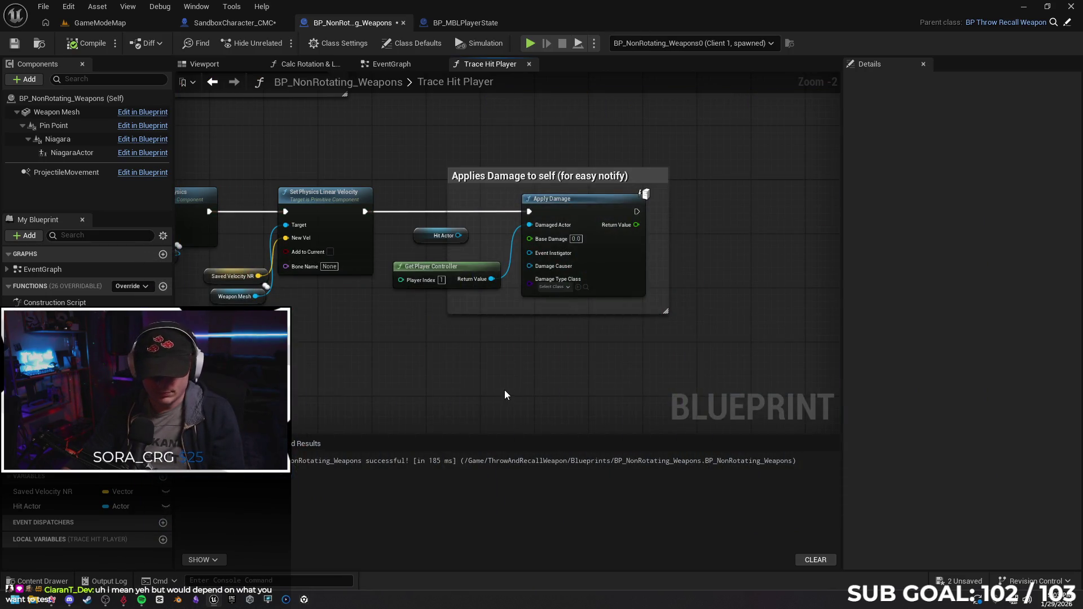
Undo the deletion and reconnect Hit Actor to Apply Damage's Damaged Actor.
key(ctrl+z)
key(ctrl+z)
key(ctrl+z)
key(ctrl+z)
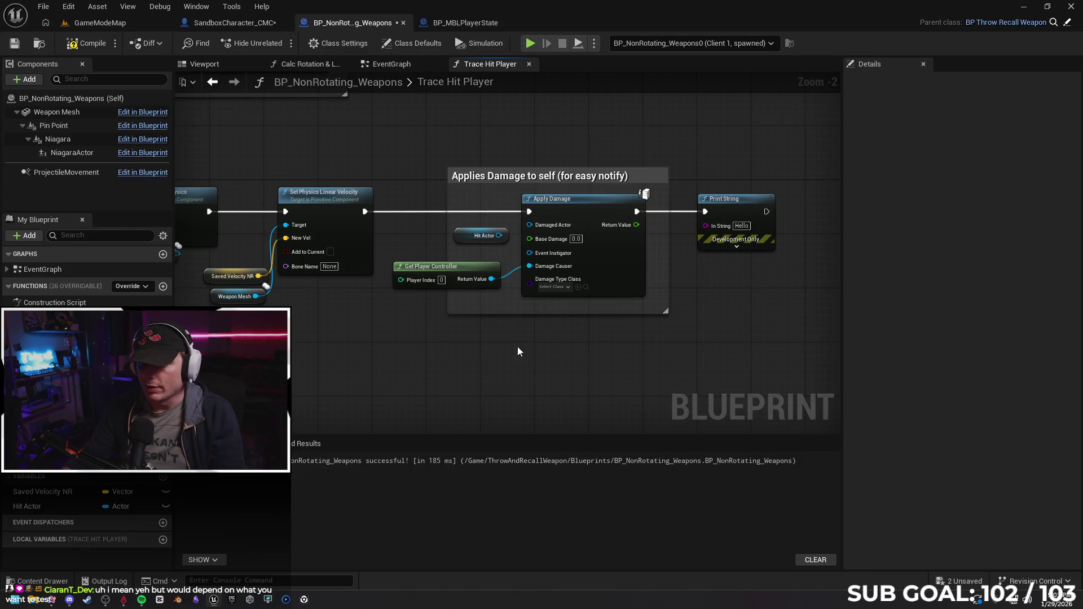
drag(497, 235, 531, 226)
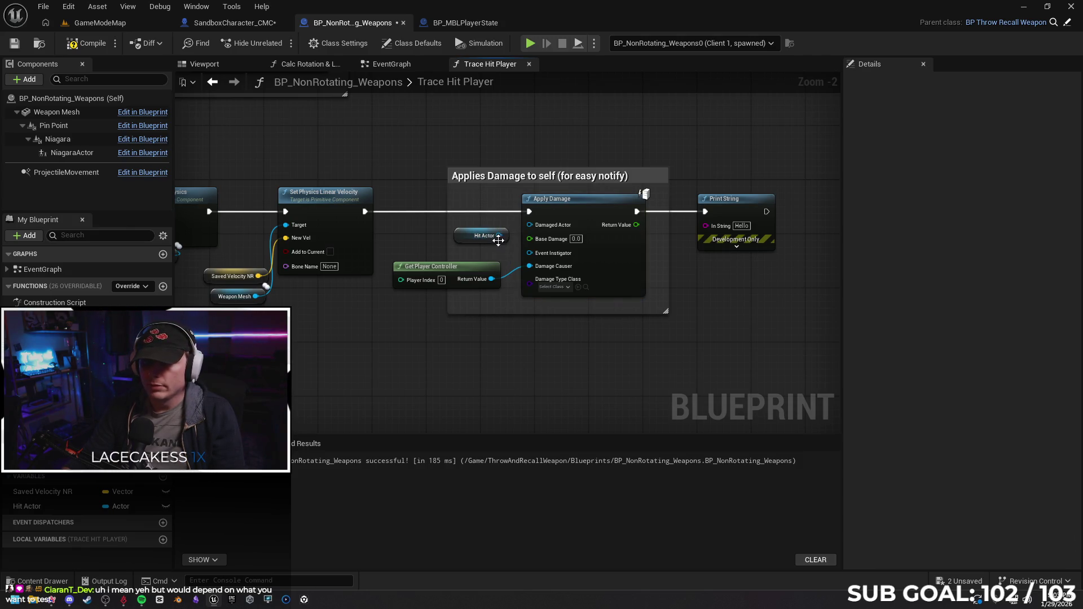
click(457, 236)
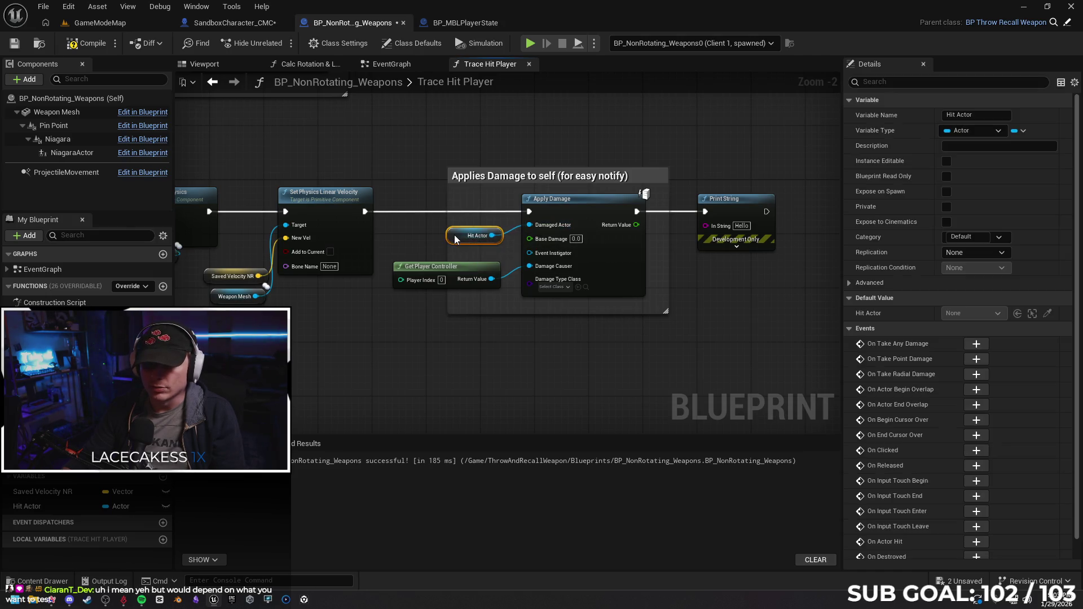
click(451, 344)
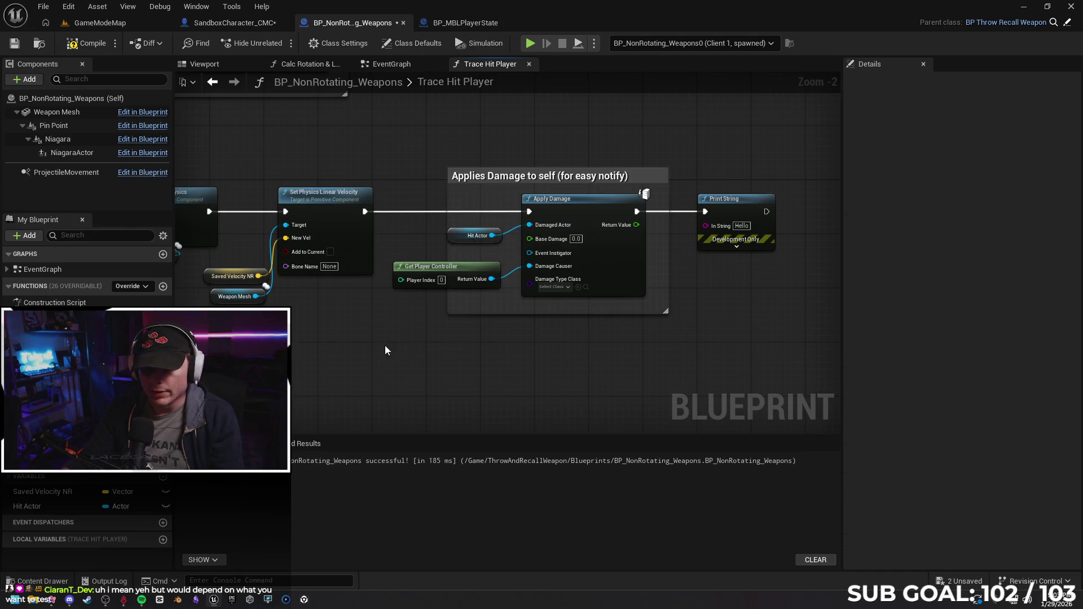
drag(385, 346, 440, 305)
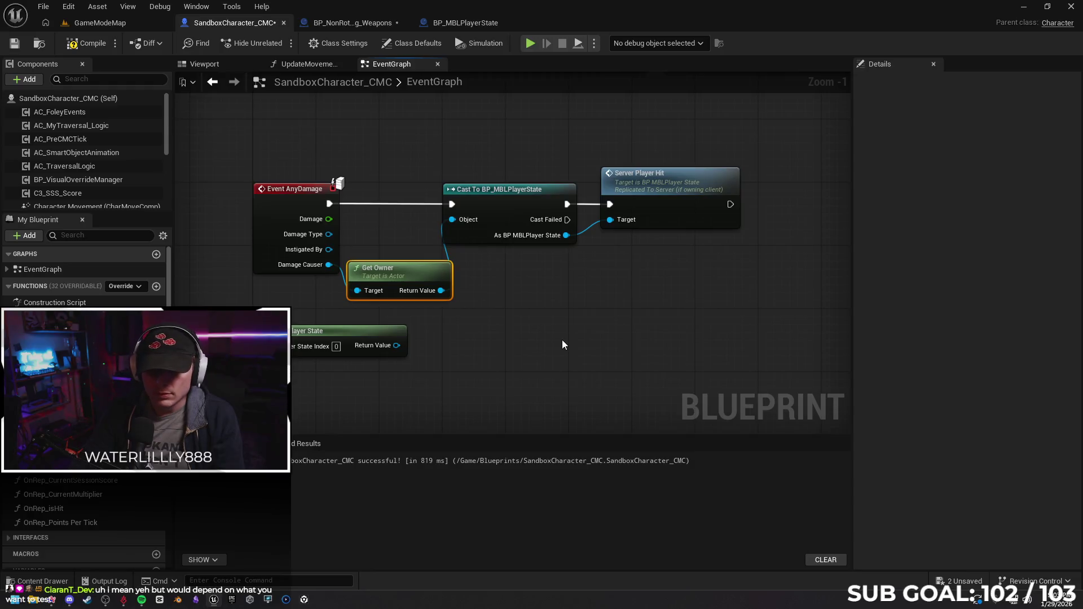
Feed Instigated By into the character's player-state cast and Get Player Controller into the weapon's Event Instigator.
key(Delete)
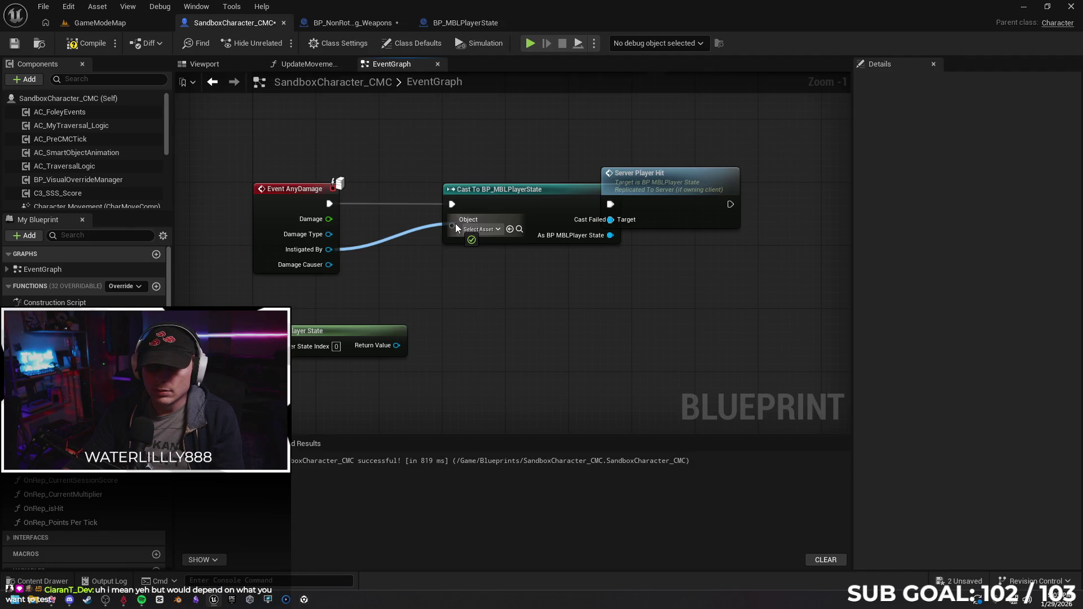
drag(456, 223, 453, 222)
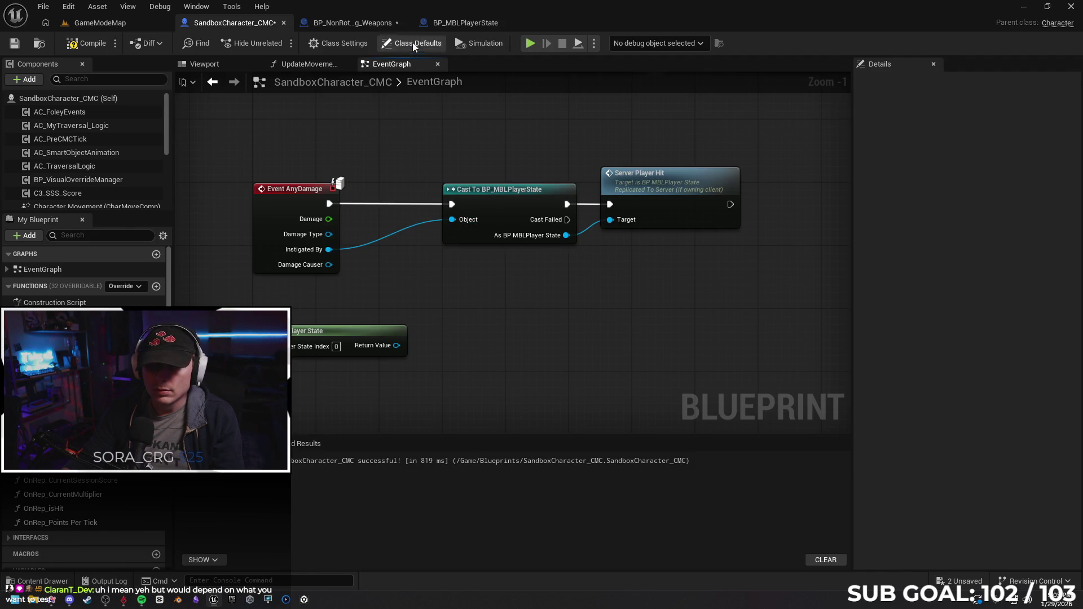
click(465, 22)
click(352, 22)
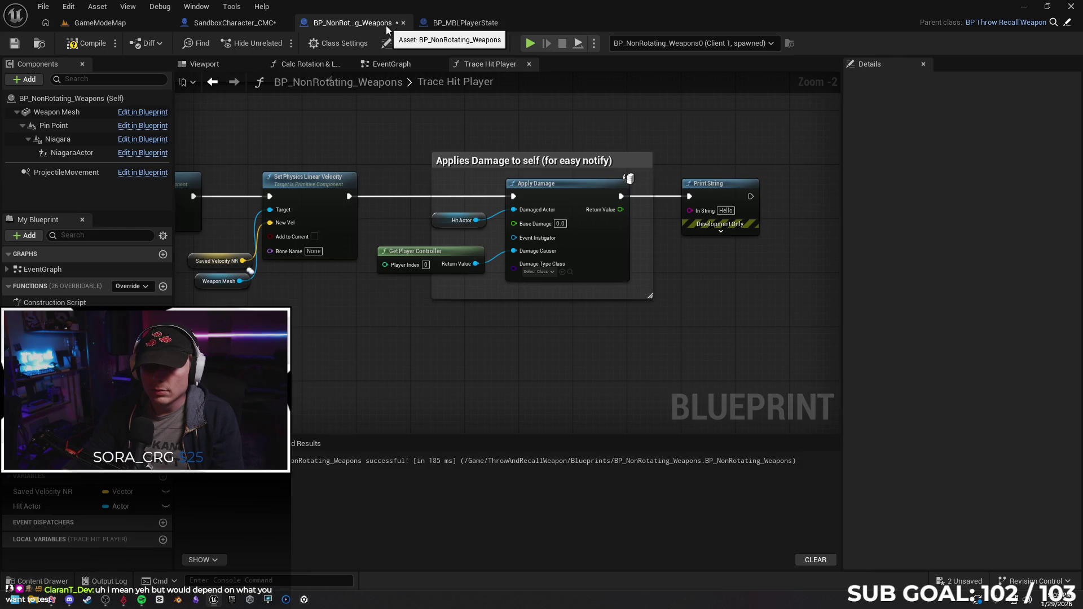
drag(474, 264, 514, 251)
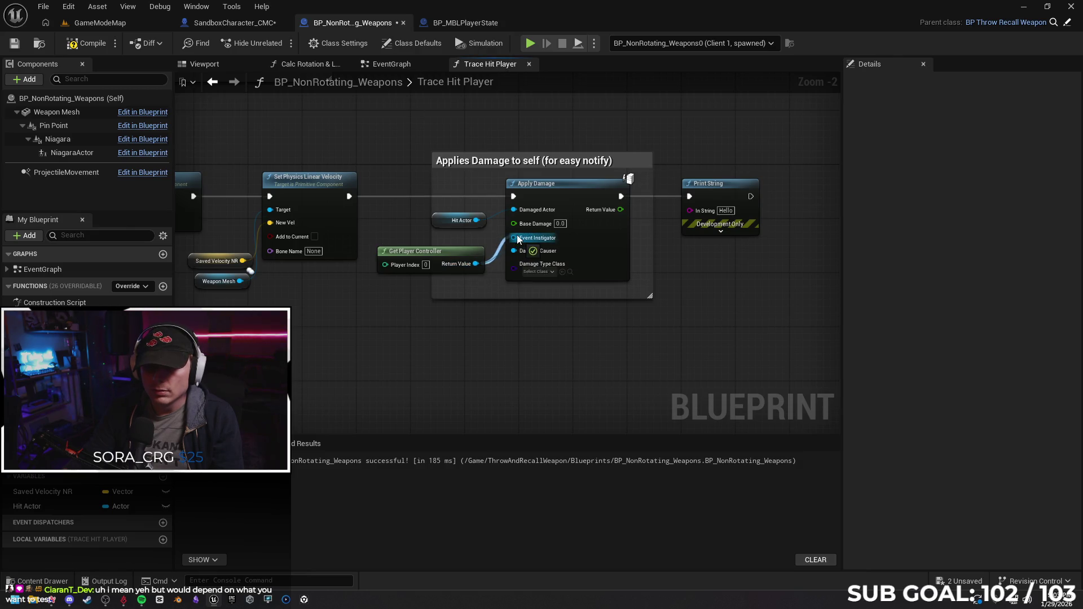
click(465, 23)
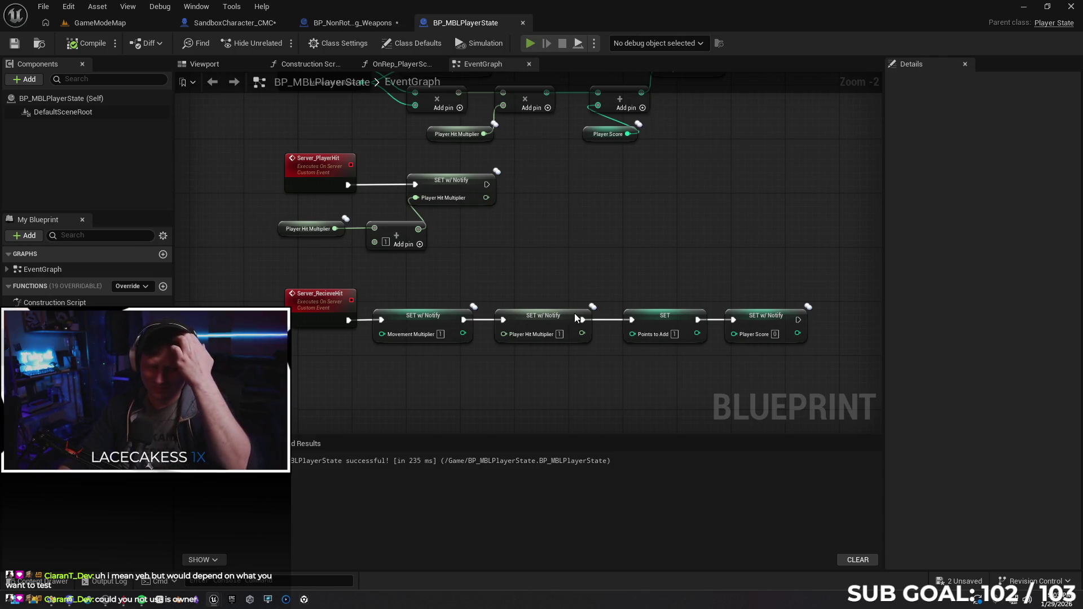
Play with two clients, throw the weapon at the other player from Client 1, then stop PIE.
key(alt+p)
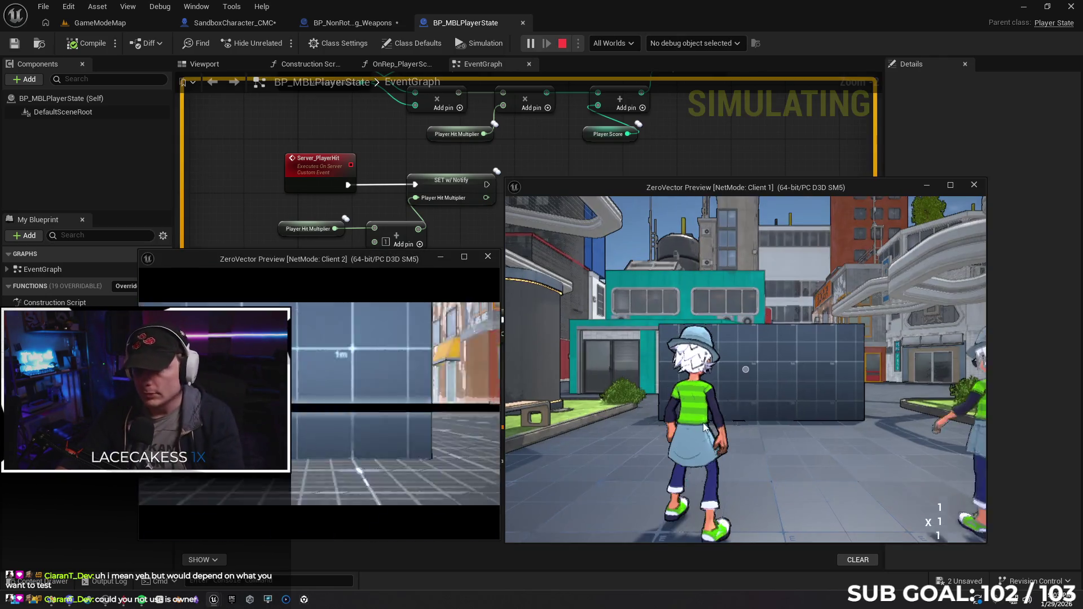
click(694, 391)
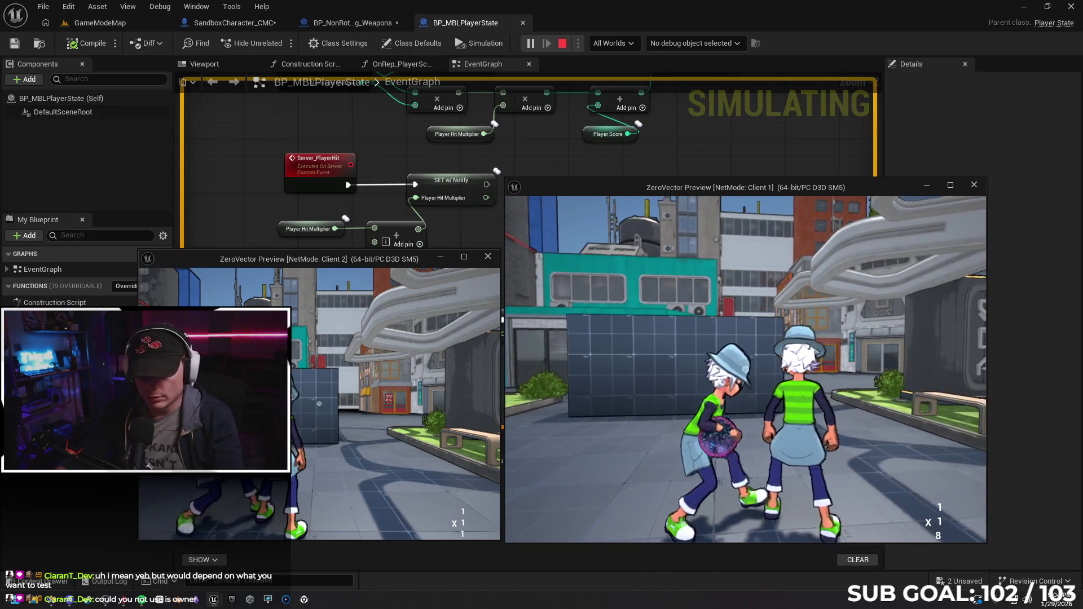
key(w)
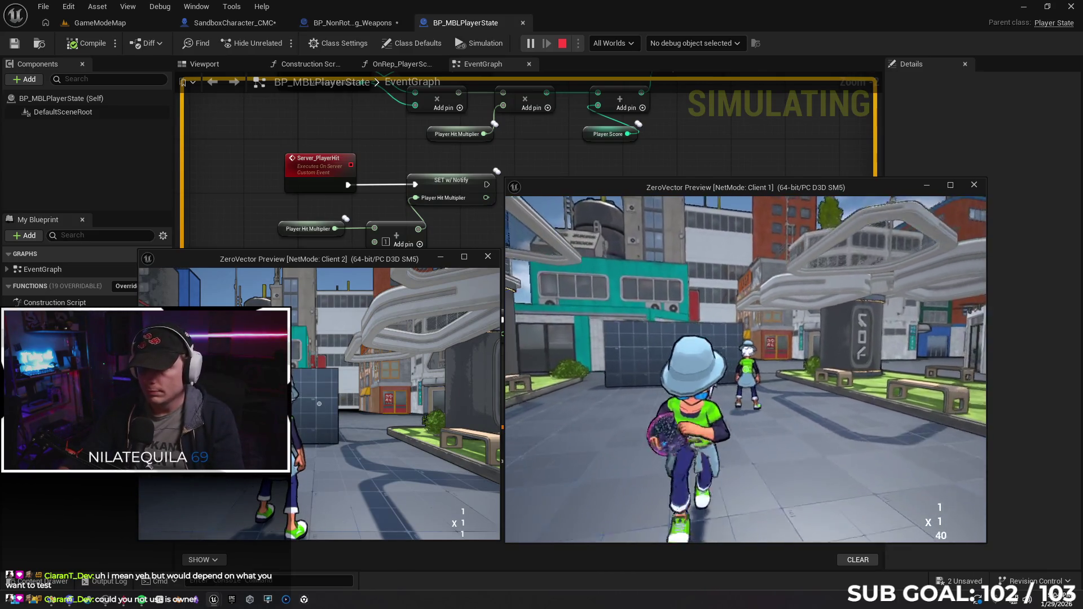
click(745, 373)
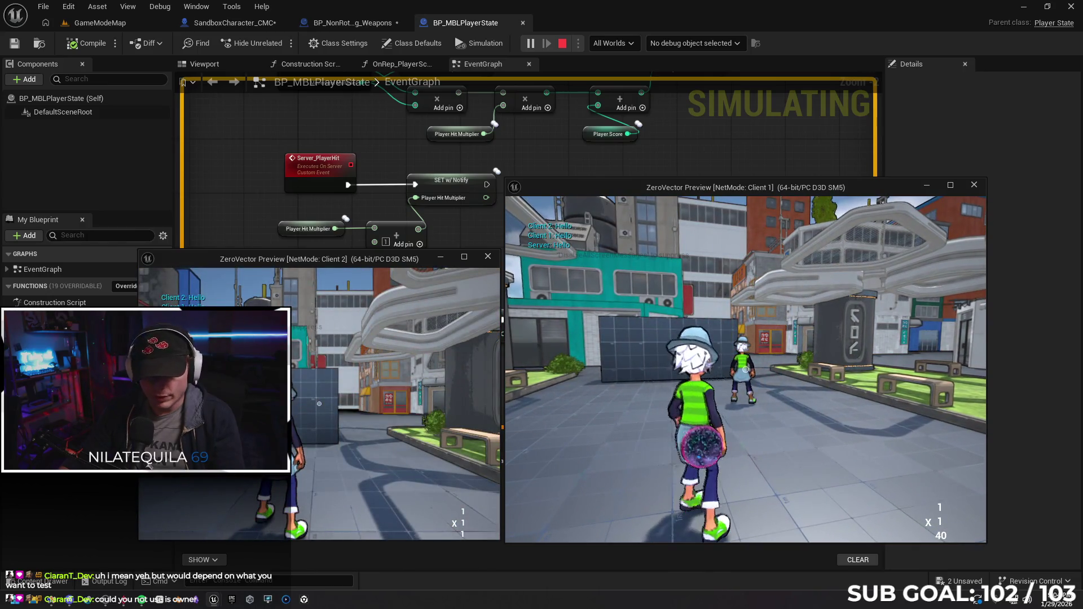
key(super)
key(super)
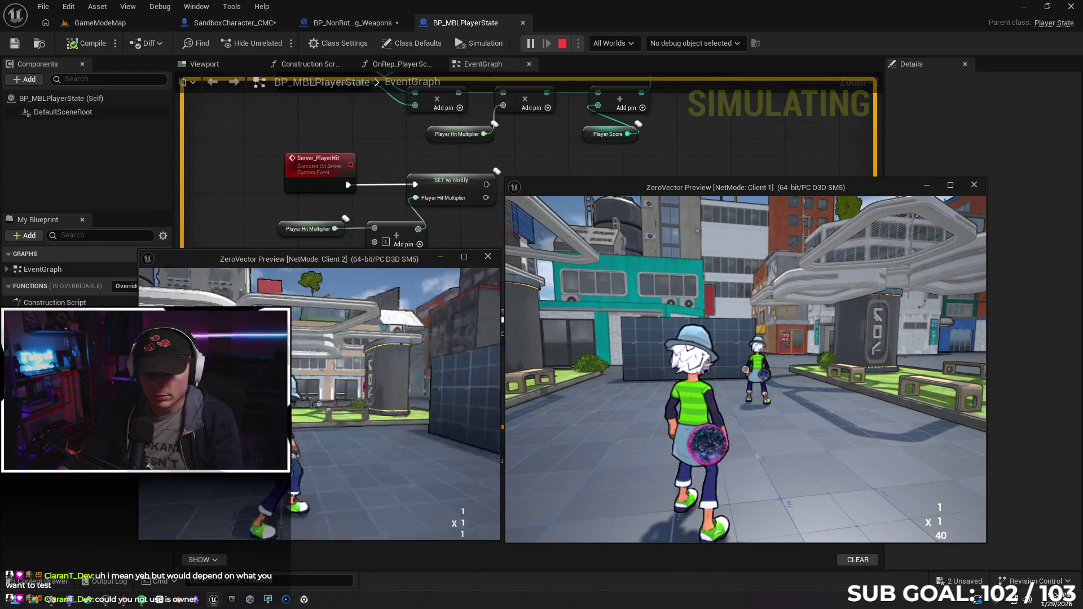
click(745, 373)
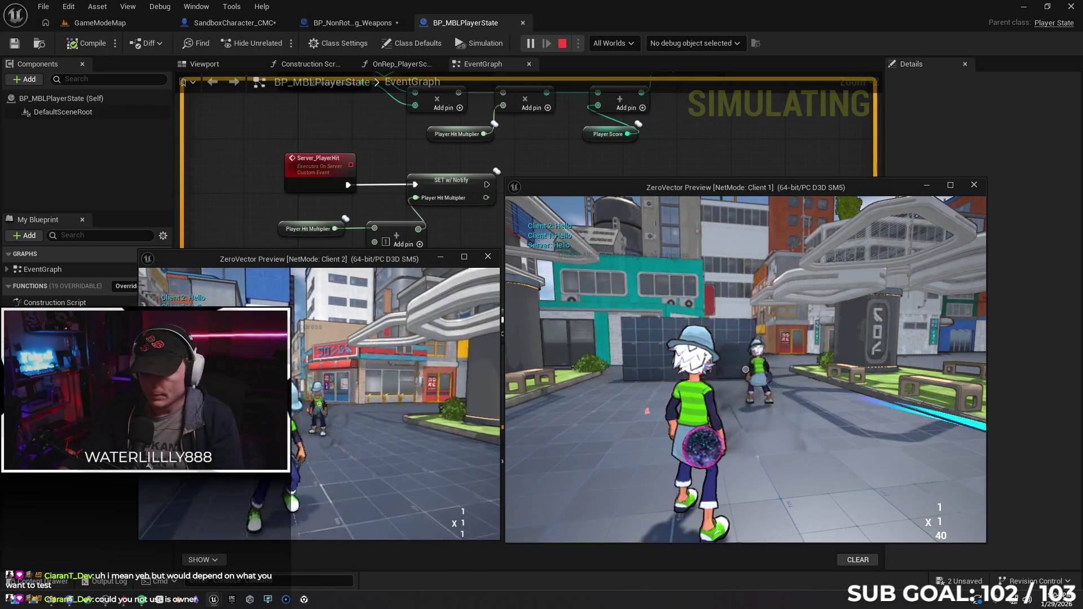
key(Escape)
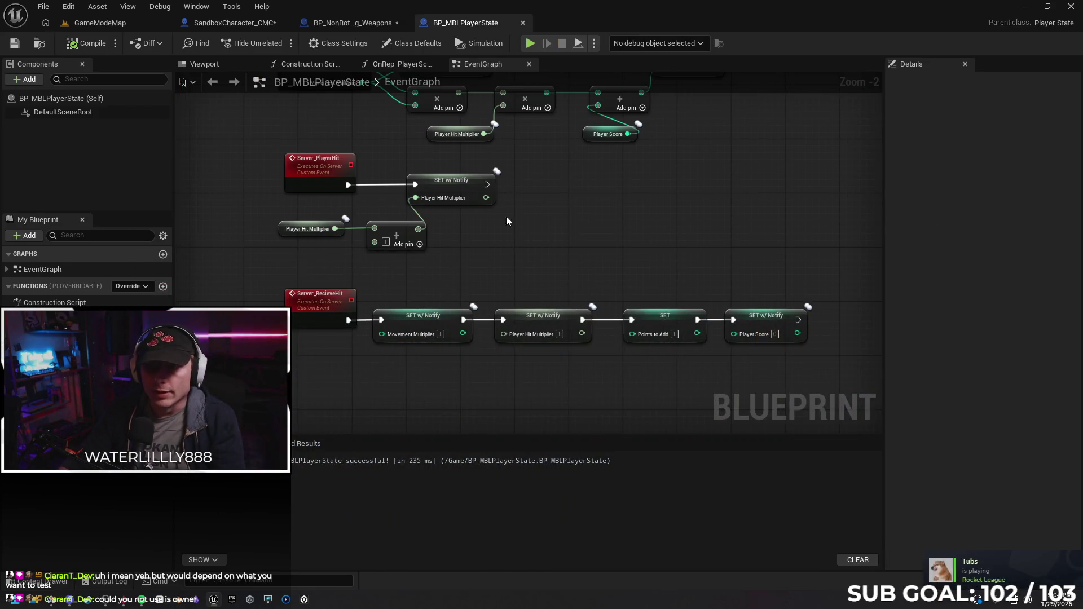
In Trace Hit Player, unlink Event Instigator and delete the Hit Actor and Get Player Controller nodes.
click(352, 24)
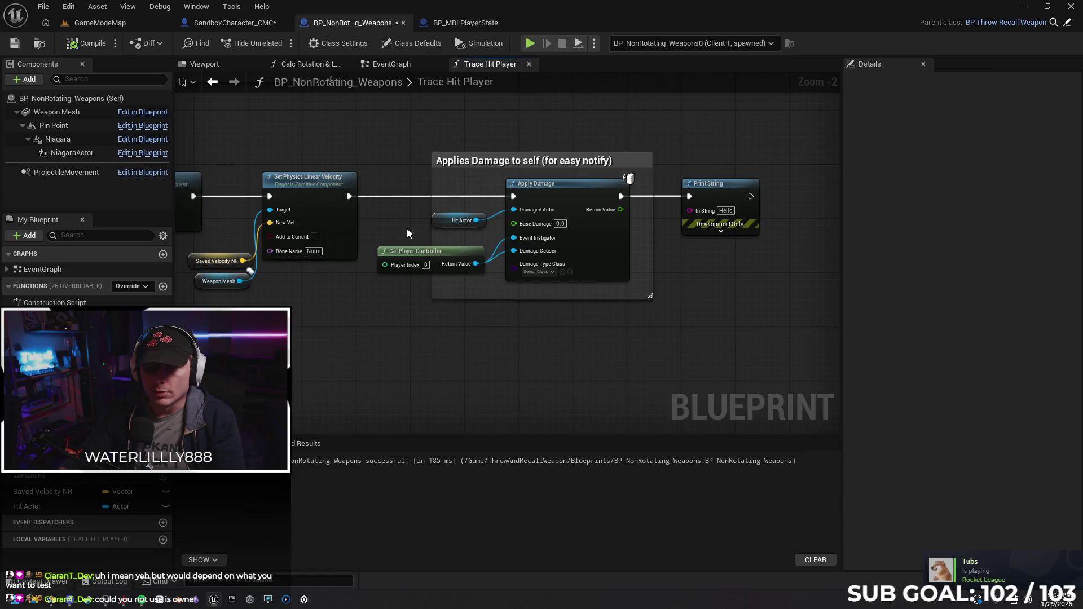
alt+click(497, 249)
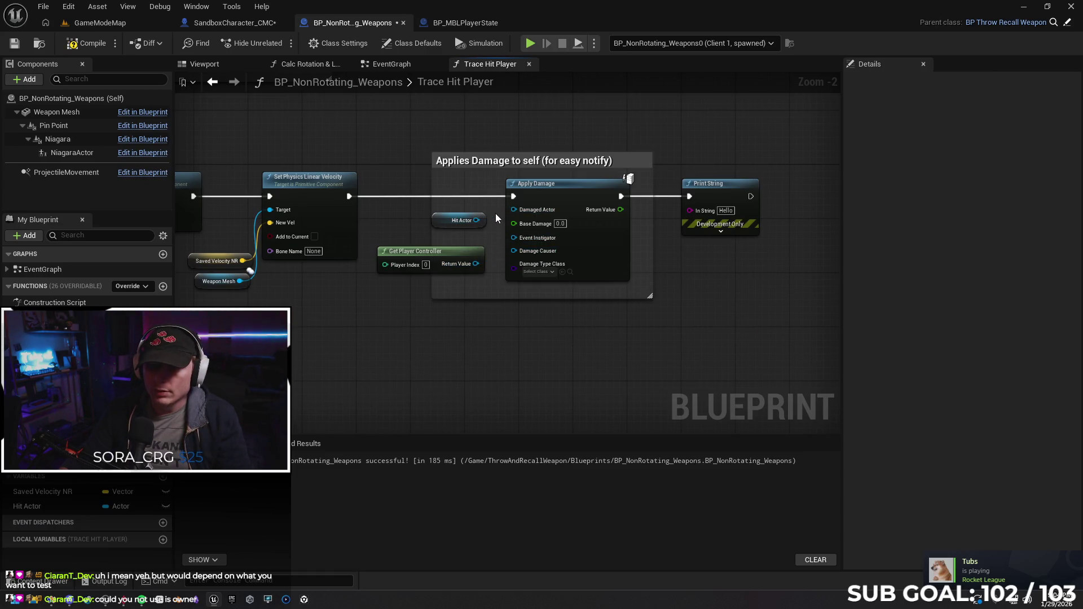
click(443, 224)
key(Delete)
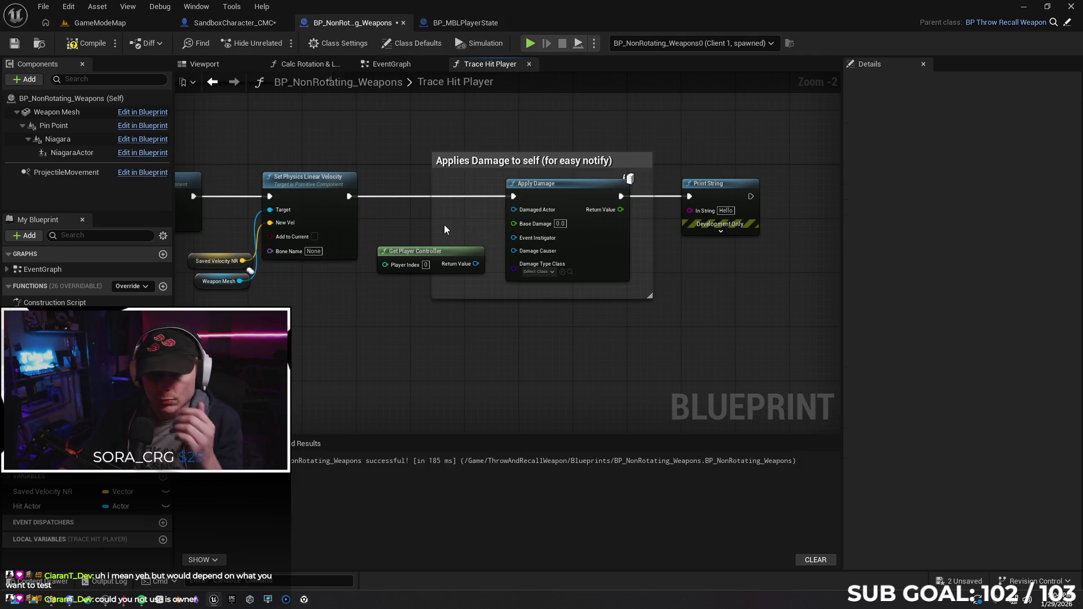
click(415, 252)
key(Delete)
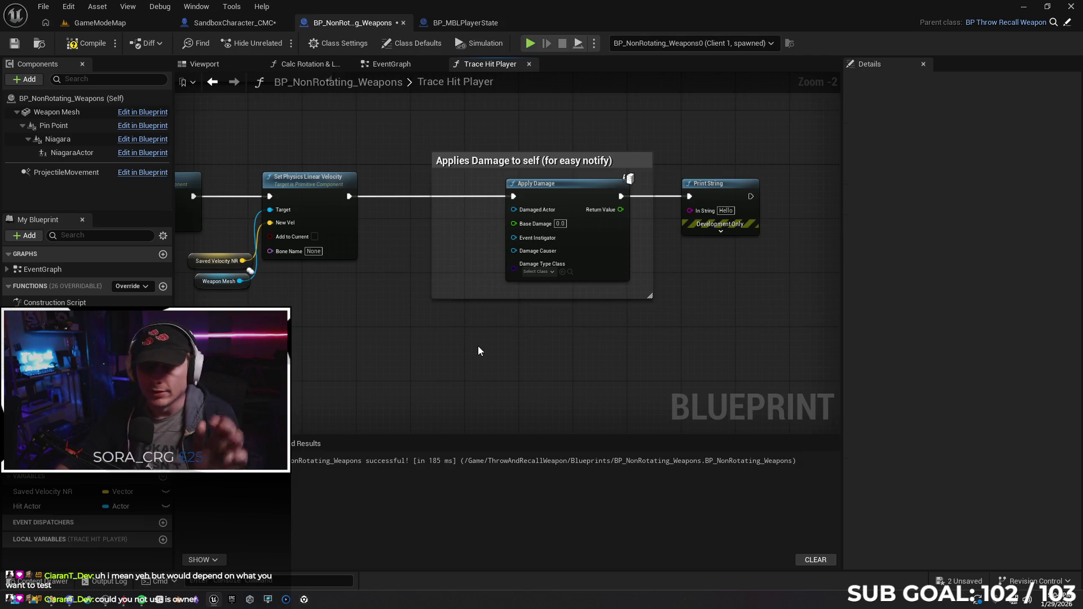
click(486, 23)
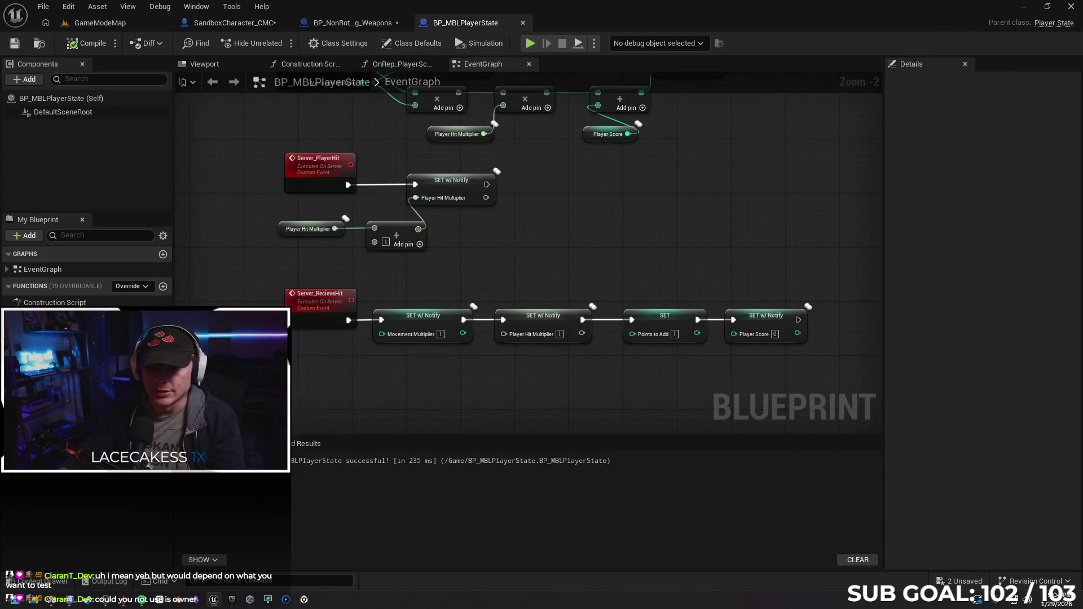
click(352, 23)
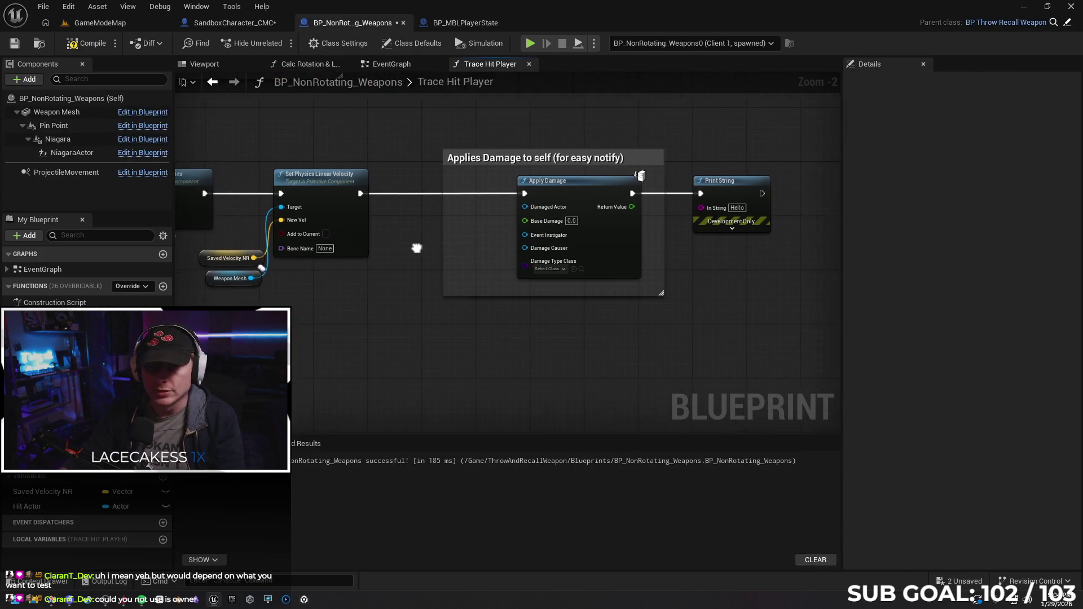
drag(363, 216, 415, 245)
In SandboxCharacter_CMC, replace the Instigated By wire with Get Player State's Return Value on the cast.
click(222, 23)
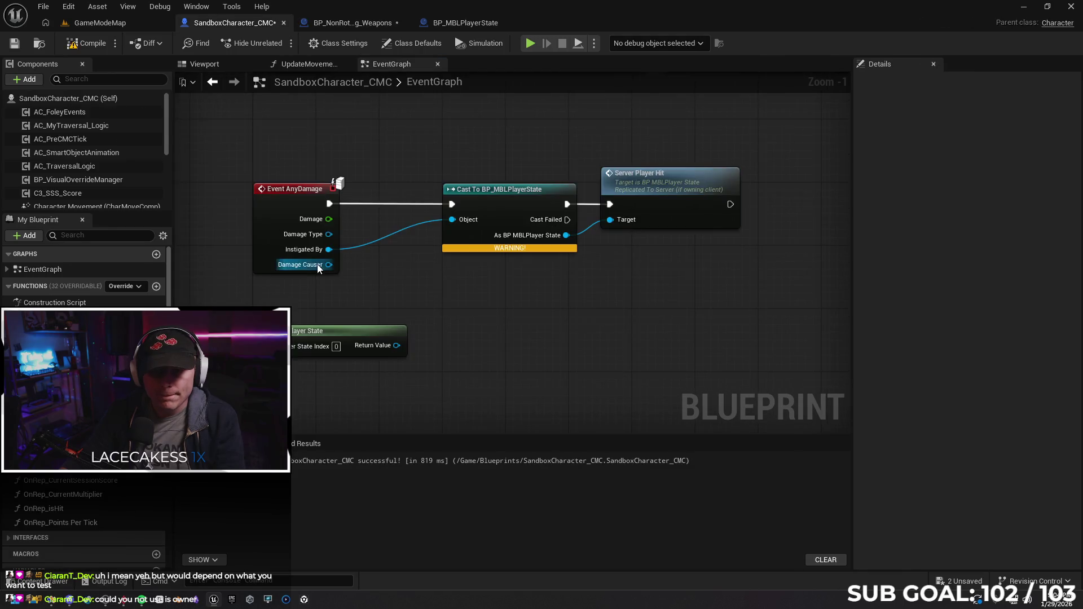
alt+click(371, 245)
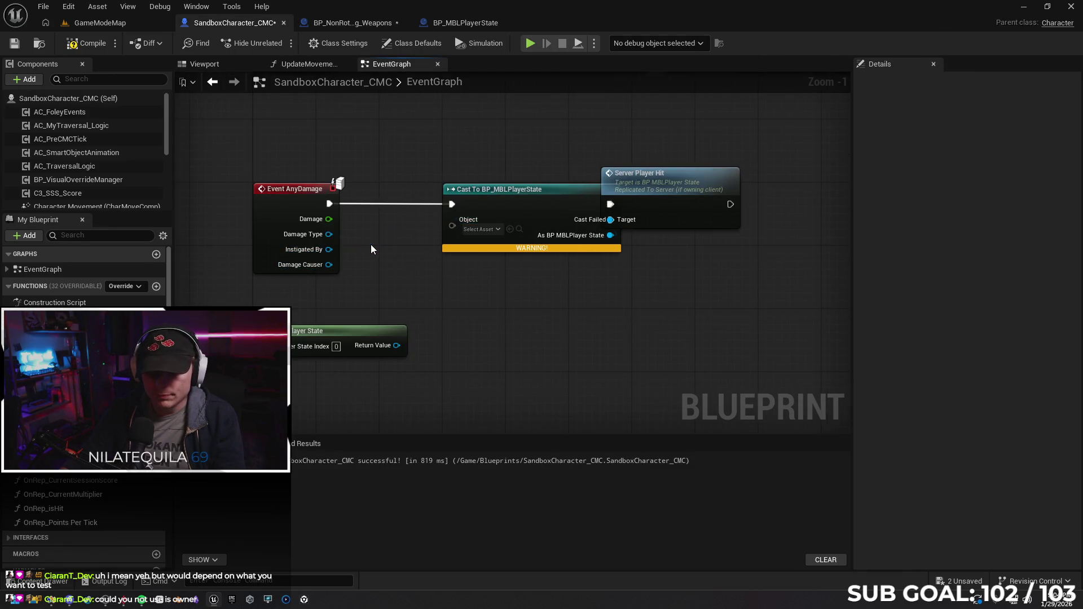
drag(488, 268, 466, 267)
drag(377, 344, 430, 223)
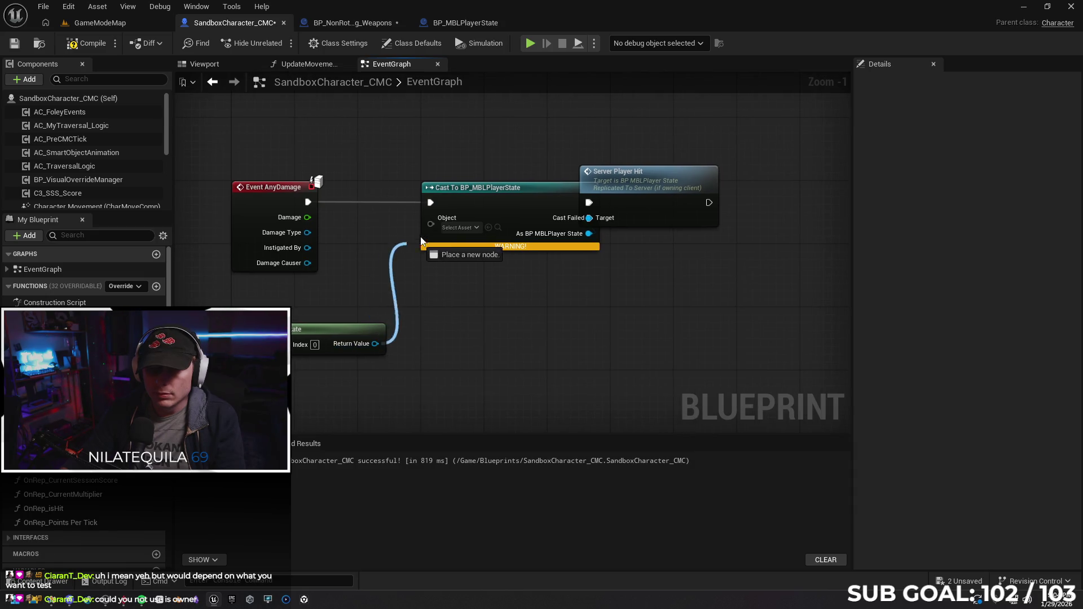
click(348, 23)
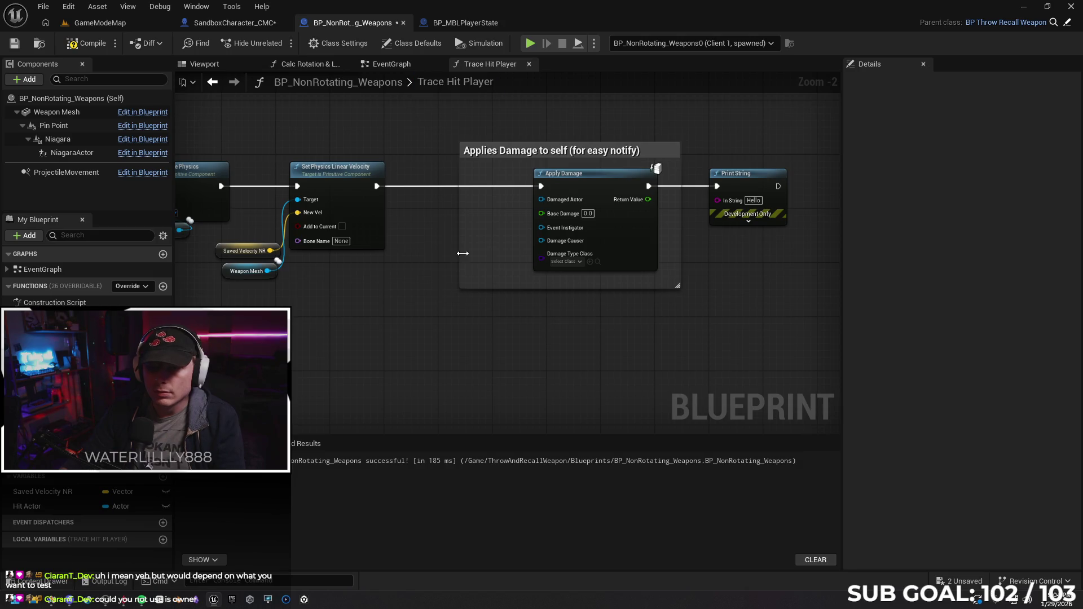
Add a Get Owner node feeding Apply Damage's Damage Causer, then select the character's player-state node.
drag(542, 240, 479, 285)
text(owner)
click(521, 342)
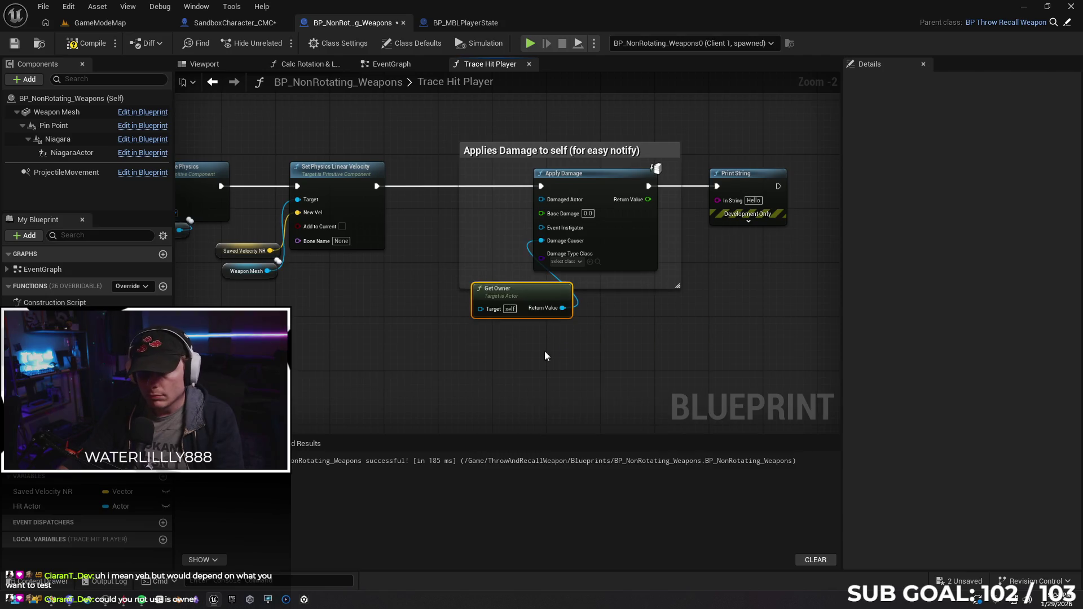
mouse_move(521, 292)
mouse_down()
mouse_move(440, 303)
mouse_move(466, 259)
mouse_up()
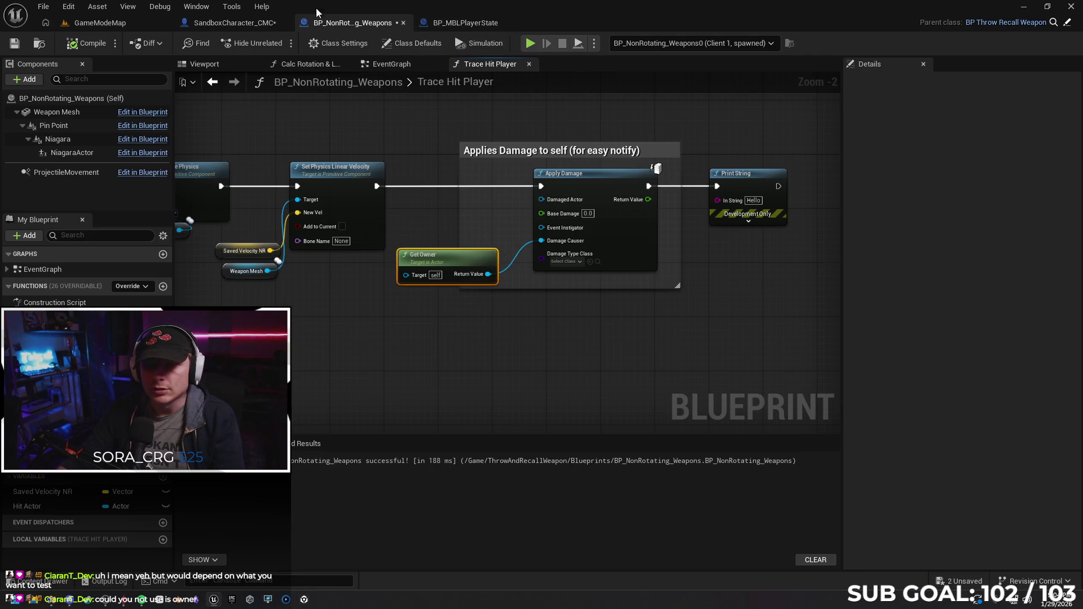
click(229, 23)
click(336, 343)
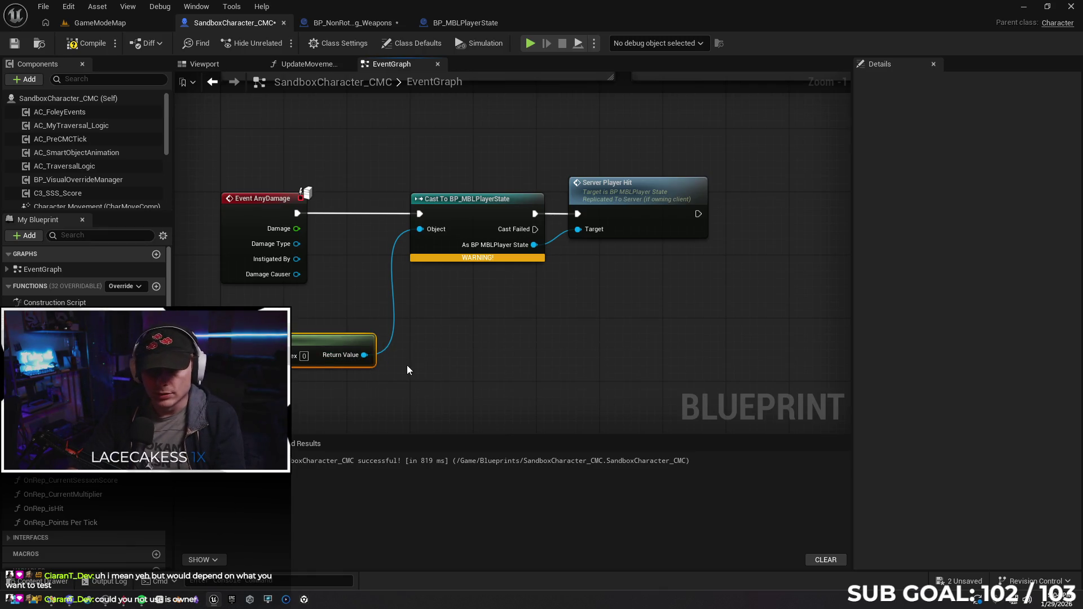
Delete the player-state lookup, wire Damage Causer into the cast's Object, and launch a two-client session.
key(Delete)
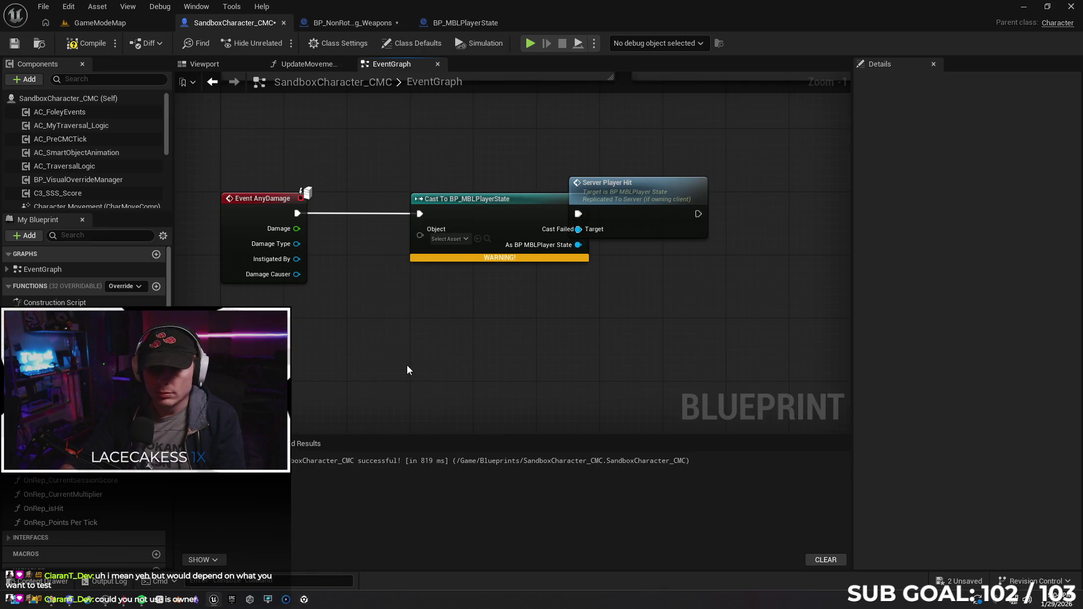
mouse_move(296, 275)
mouse_down()
mouse_move(415, 240)
mouse_move(420, 228)
mouse_up()
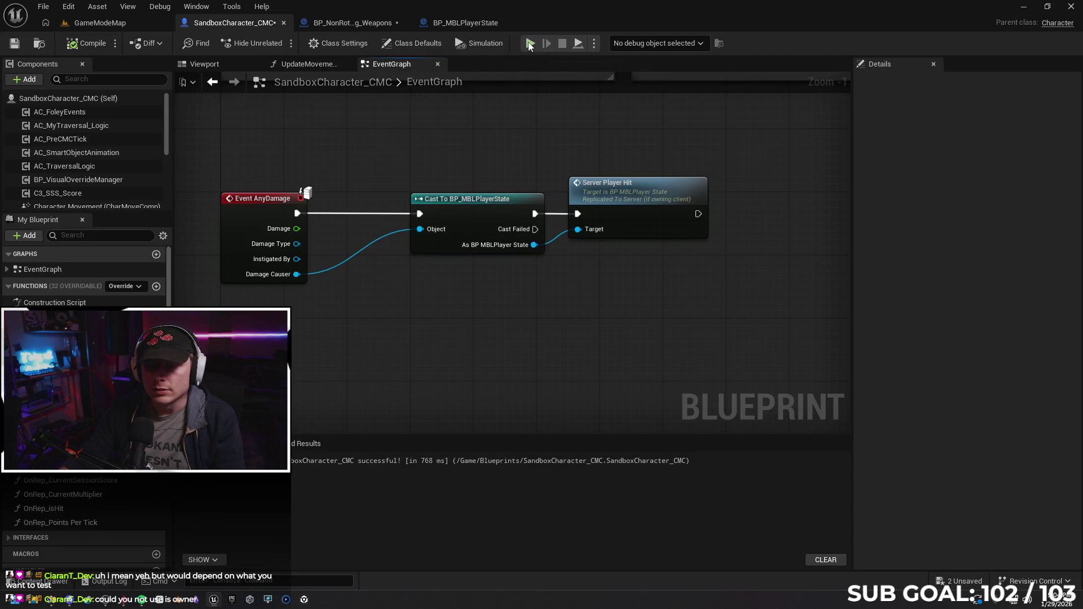
key(alt+p)
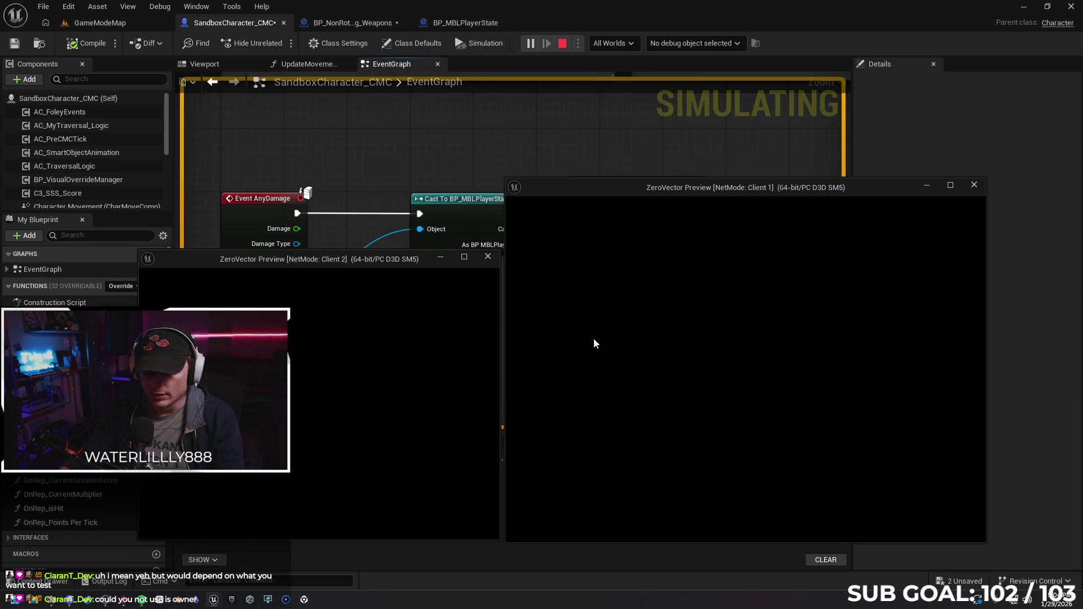
Move and throw the weapon at the other player from both clients, then end the play session.
click(659, 404)
key(w)
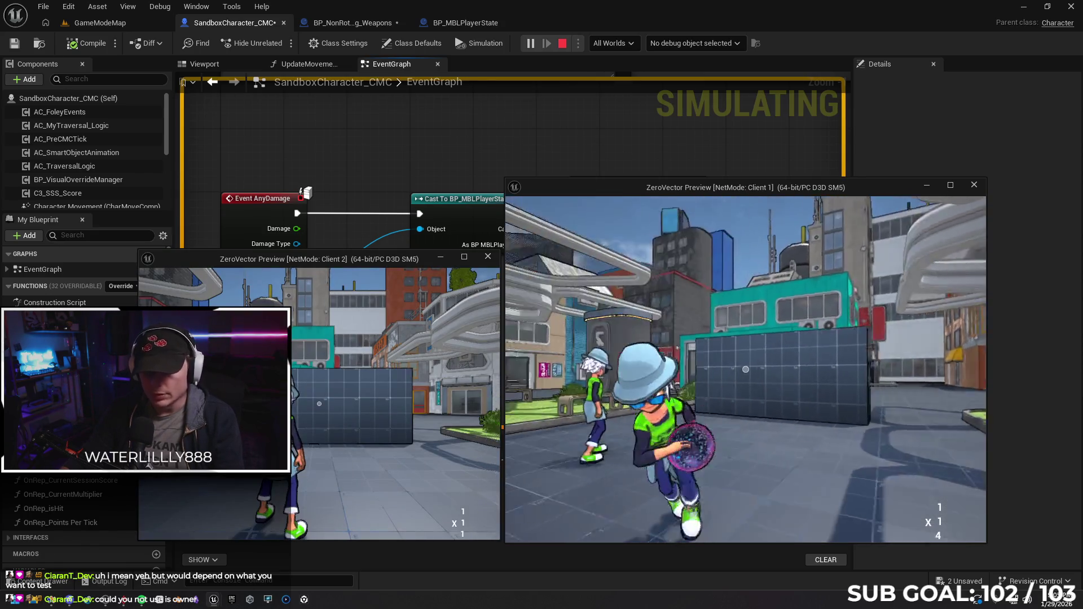
click(745, 369)
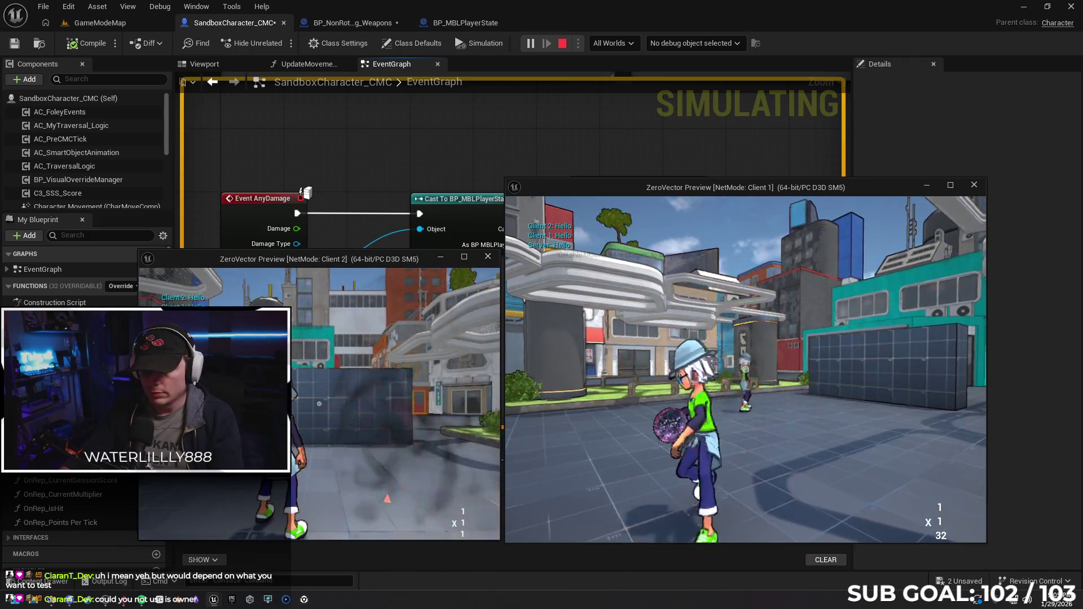
key(w)
key(super)
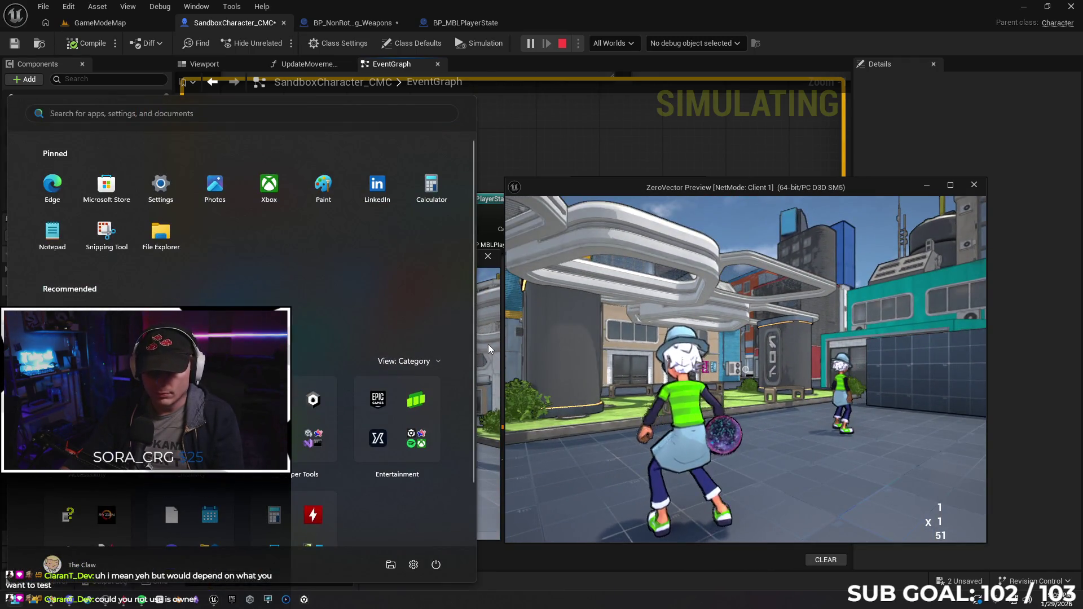
key(super)
click(746, 370)
drag(381, 397, 253, 398)
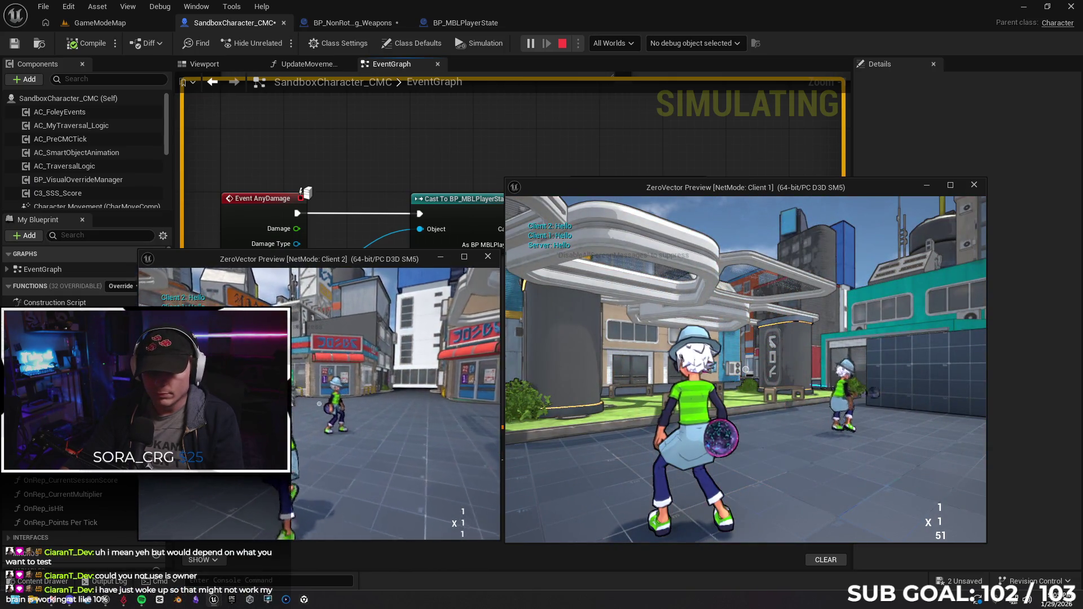
click(745, 369)
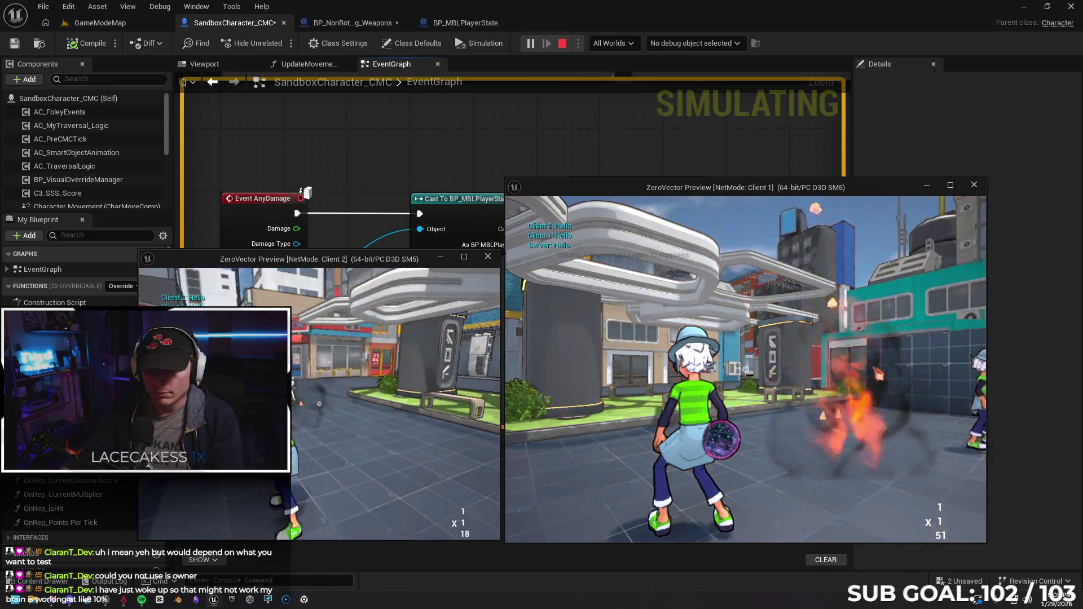
key(Escape)
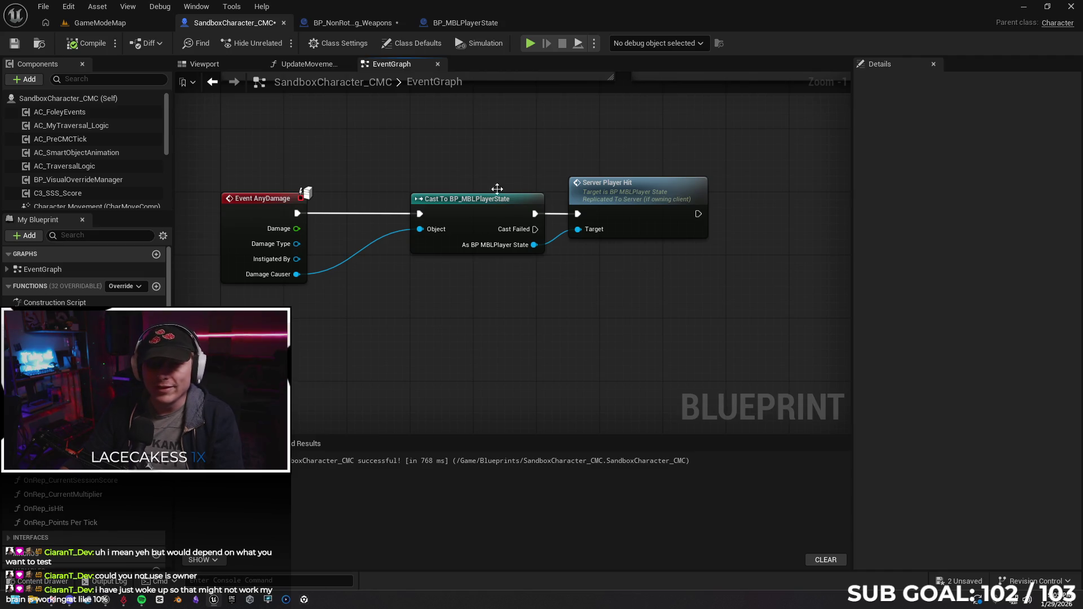
Save the thrown weapon Blueprint with Get Owner wired into Apply Damage's Damage Causer.
click(339, 23)
drag(479, 267, 485, 268)
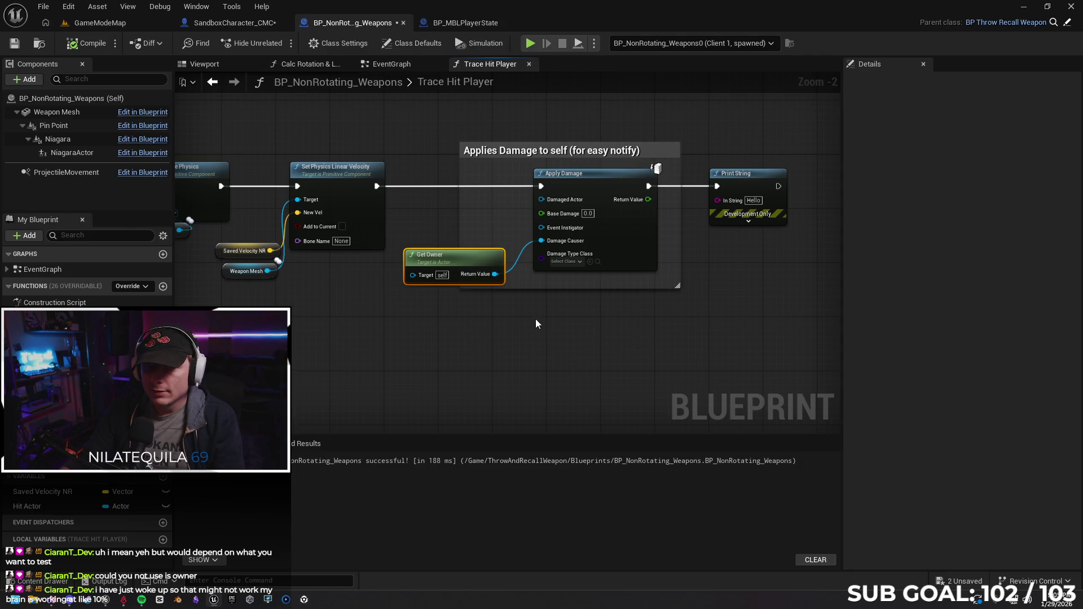
click(14, 44)
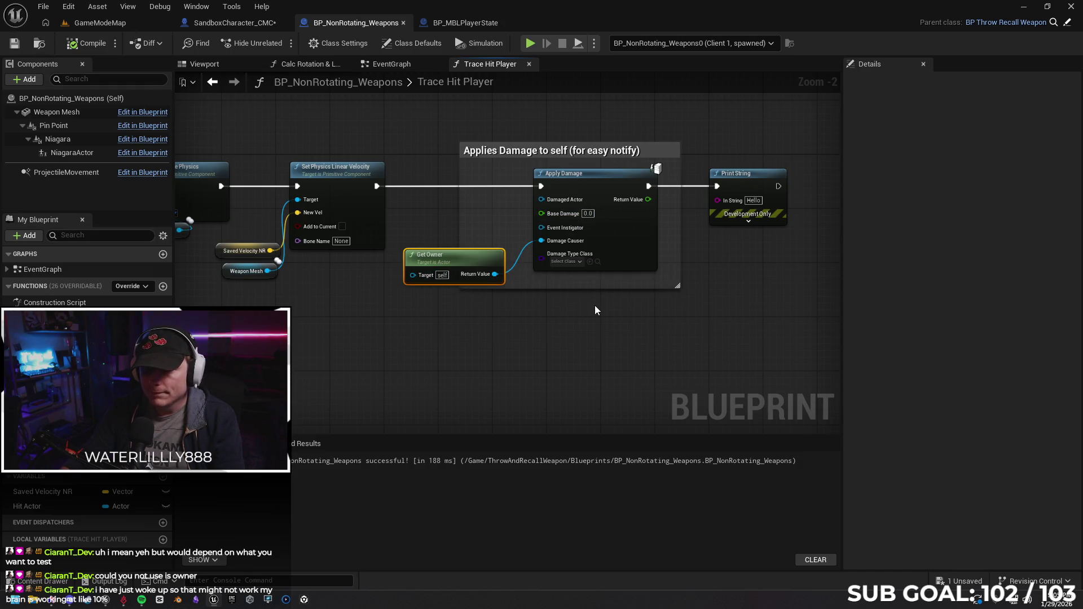
Review the Trace Hit Player damage and Print String nodes, then return to the character event graph.
drag(595, 310, 564, 319)
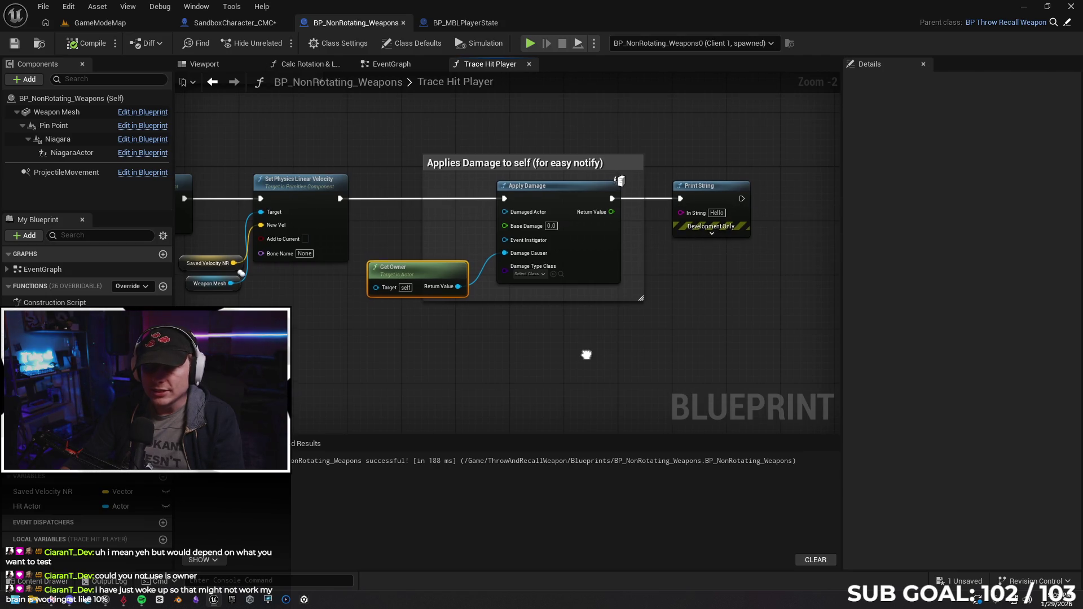
drag(593, 354, 578, 363)
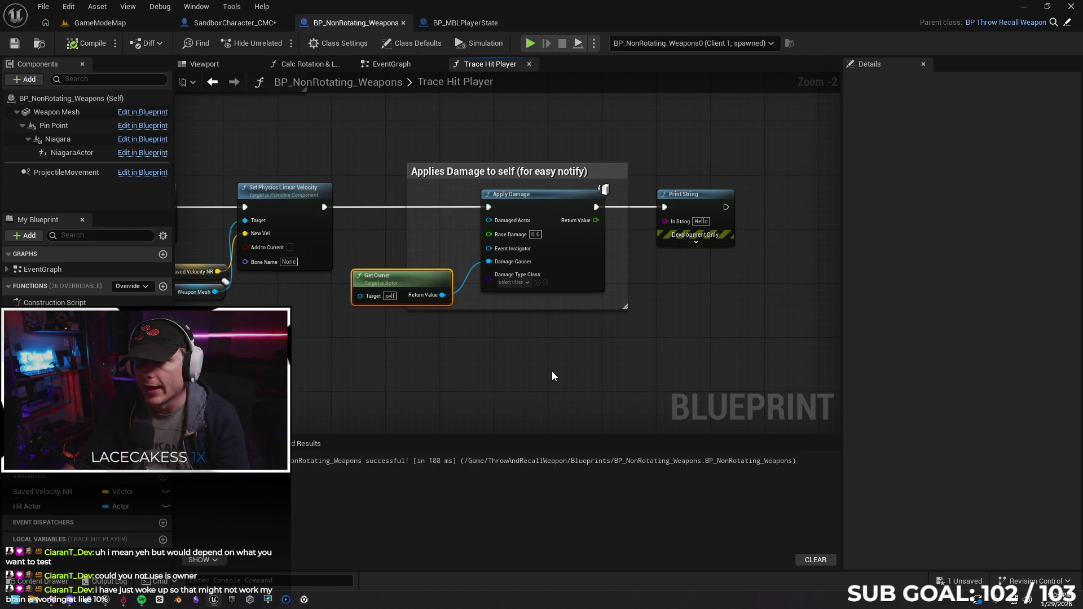
click(678, 205)
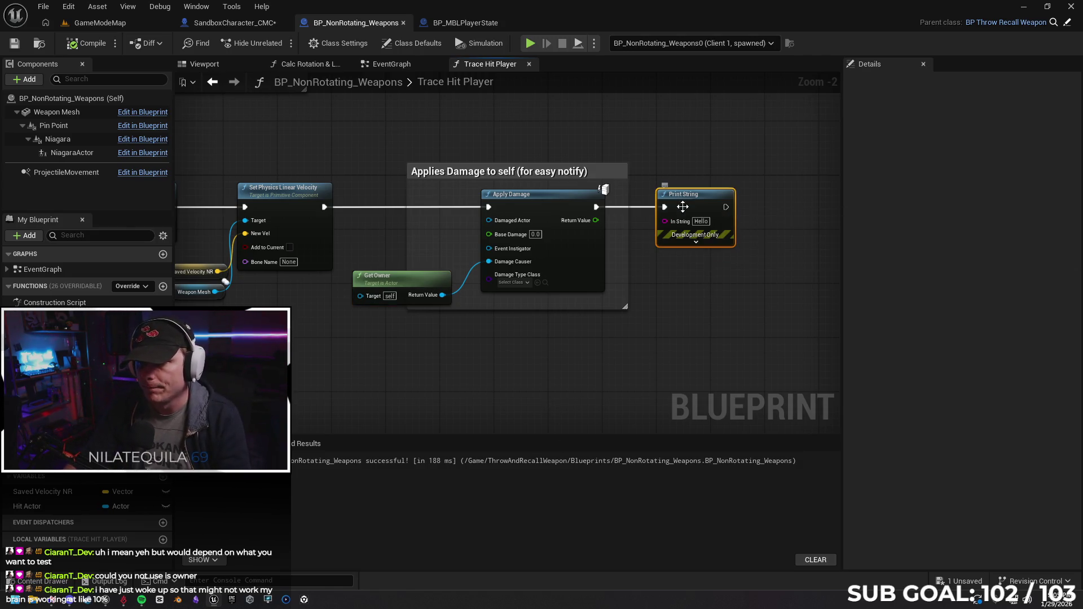
click(688, 305)
mouse_move(584, 354)
mouse_down()
mouse_move(576, 356)
mouse_move(581, 331)
mouse_up()
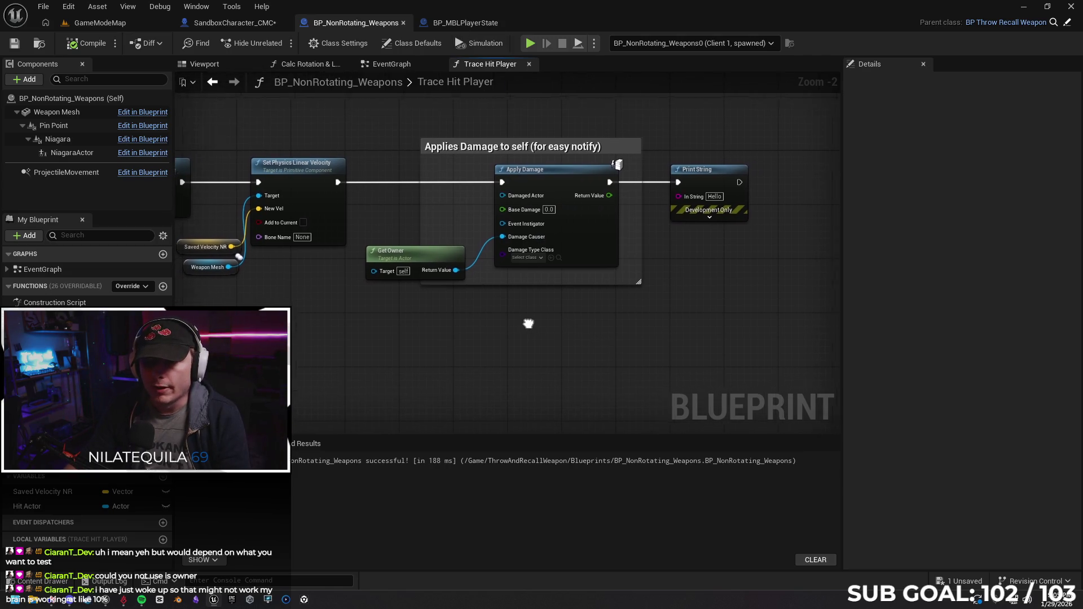
scroll(629, 323, up, 1)
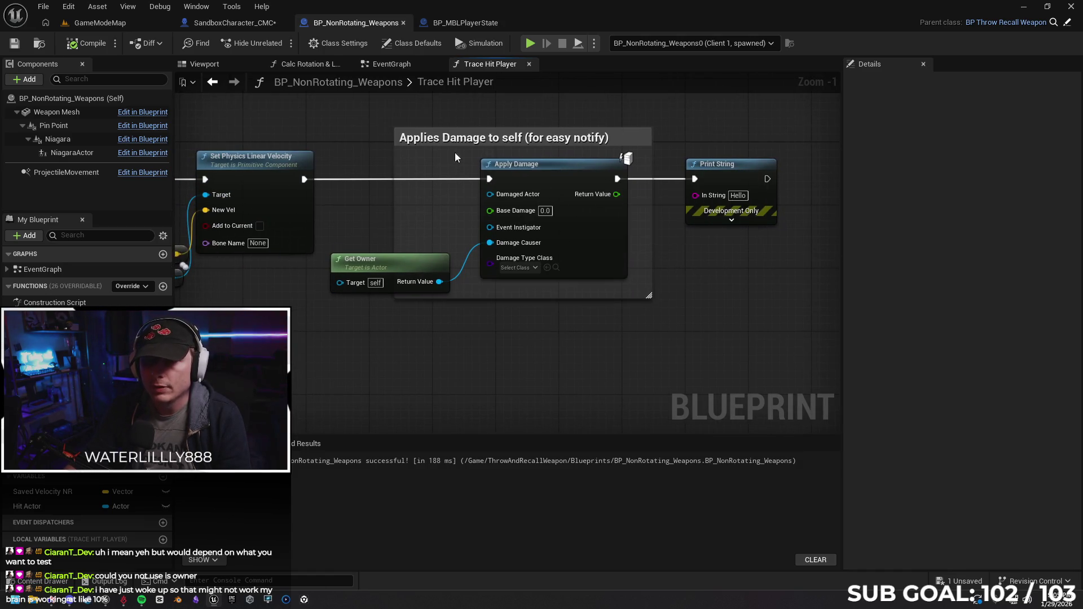
click(231, 22)
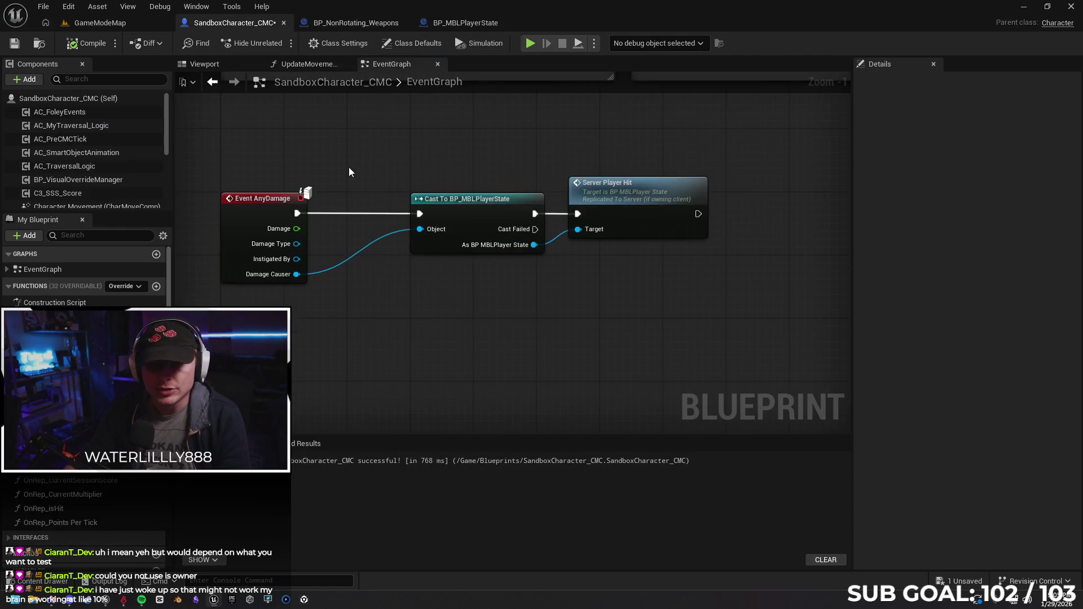
Replace Damage Causer with a Get Owner node as the BP_MBLPlayerState cast's Object input.
drag(318, 157, 347, 169)
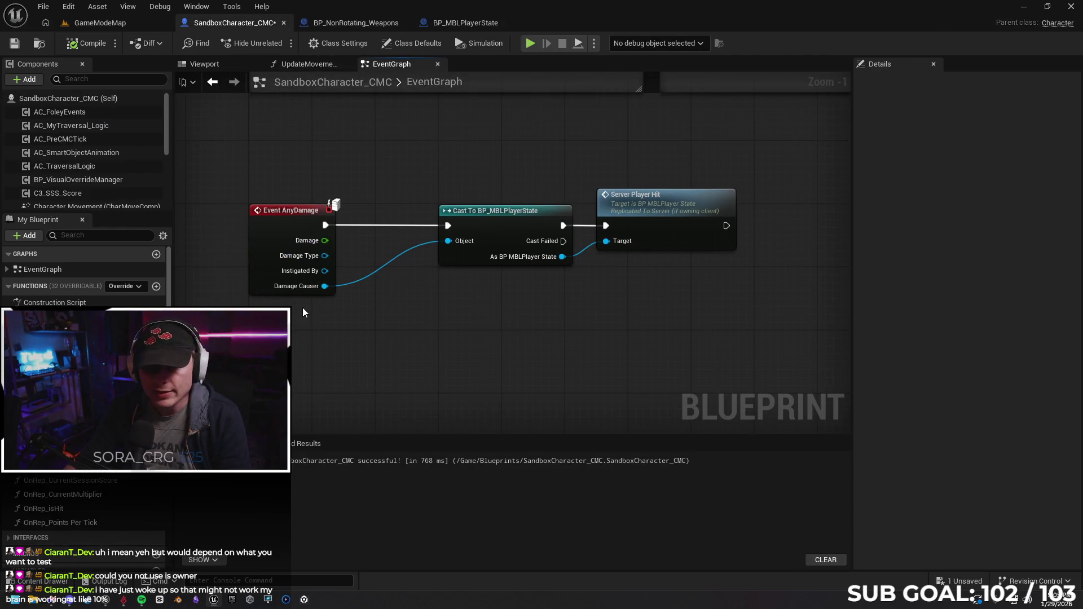
drag(504, 212, 483, 214)
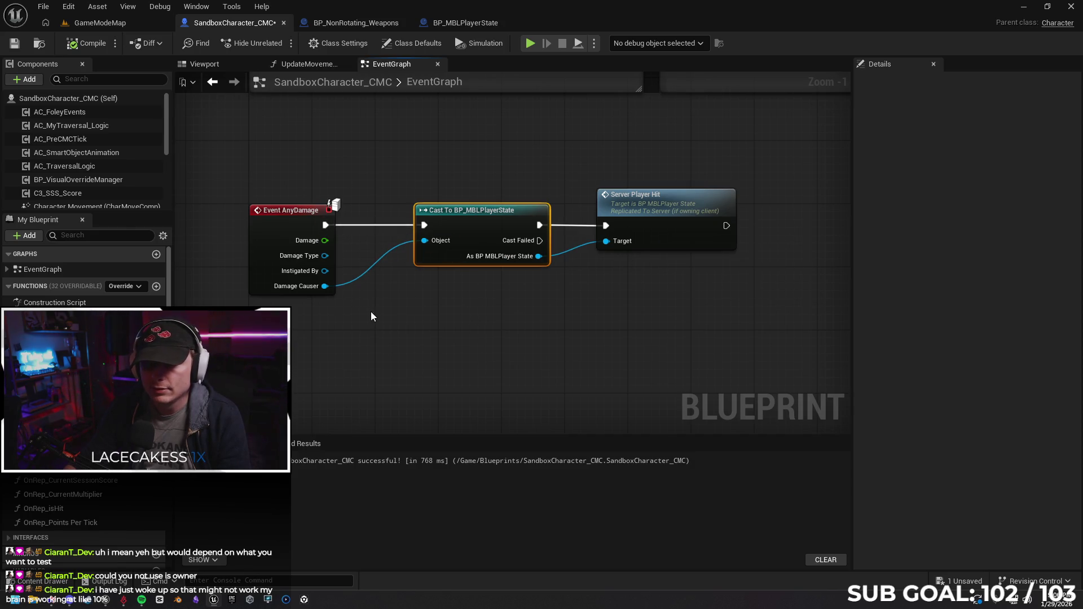
click(356, 280)
alt+click(356, 281)
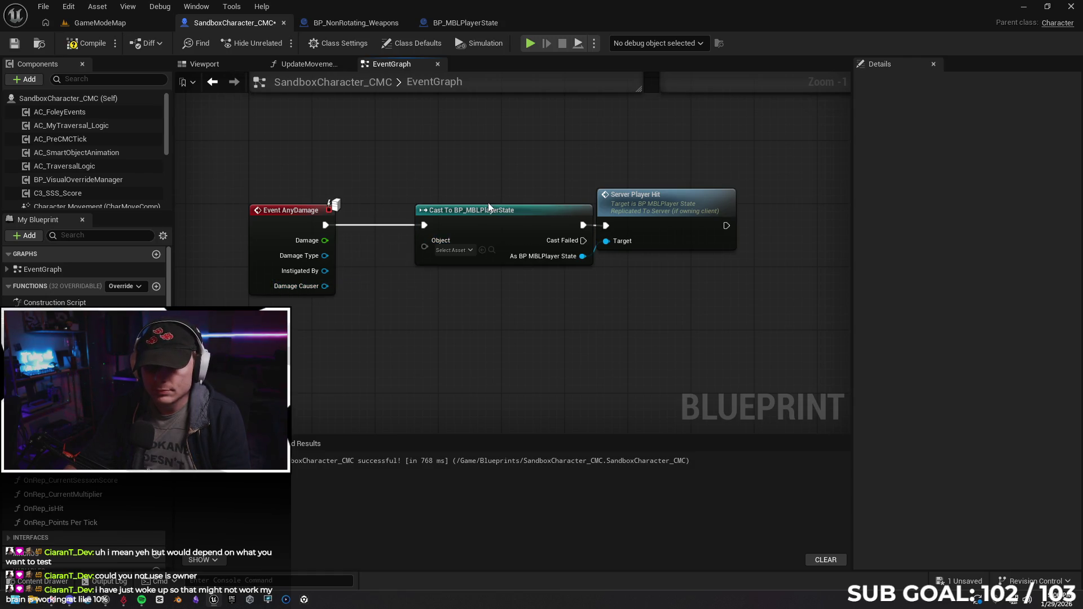
drag(425, 249, 355, 331)
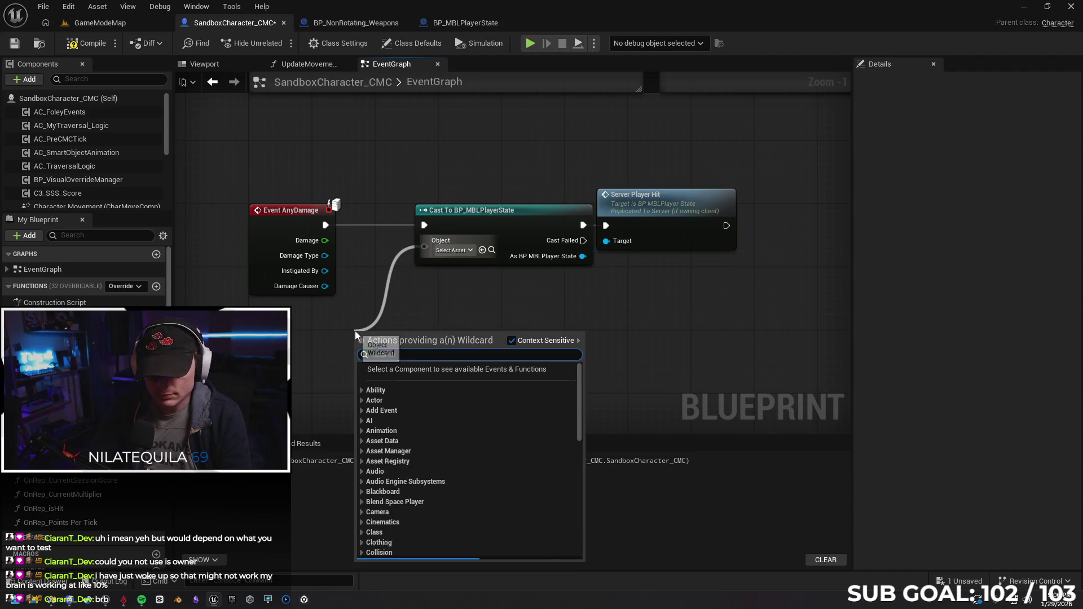
text(get owner)
key(Return)
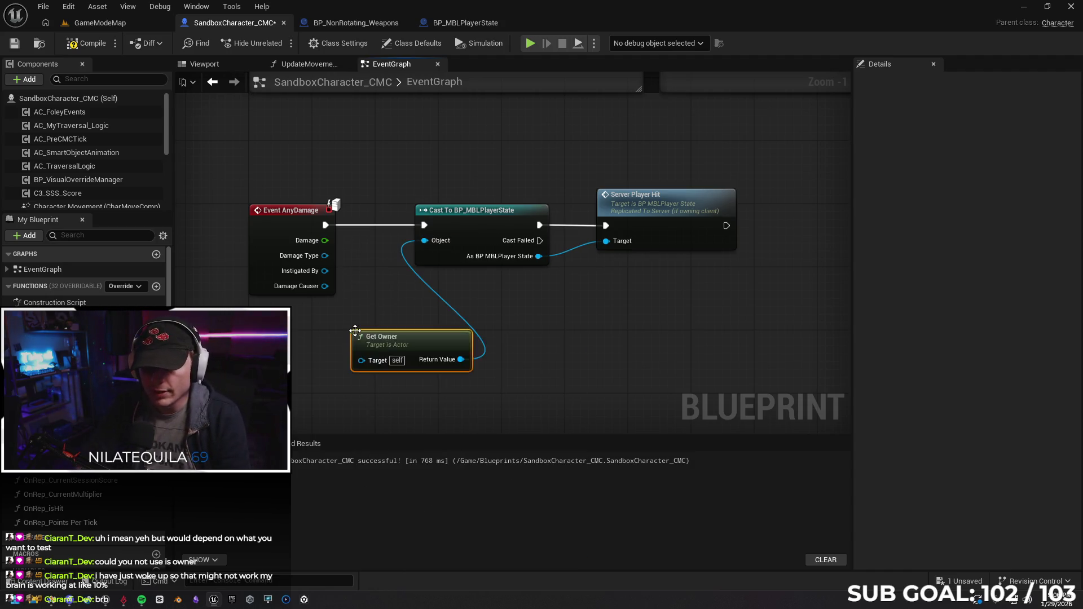
drag(435, 340, 331, 324)
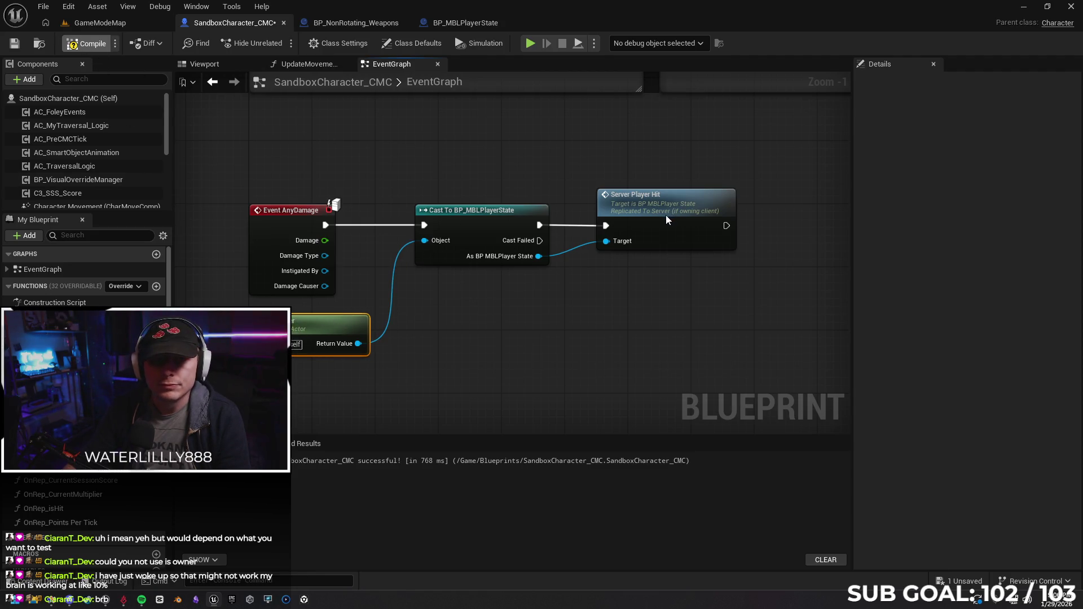
Check the player state and weapon Blueprints, then launch the two-client play session.
click(462, 23)
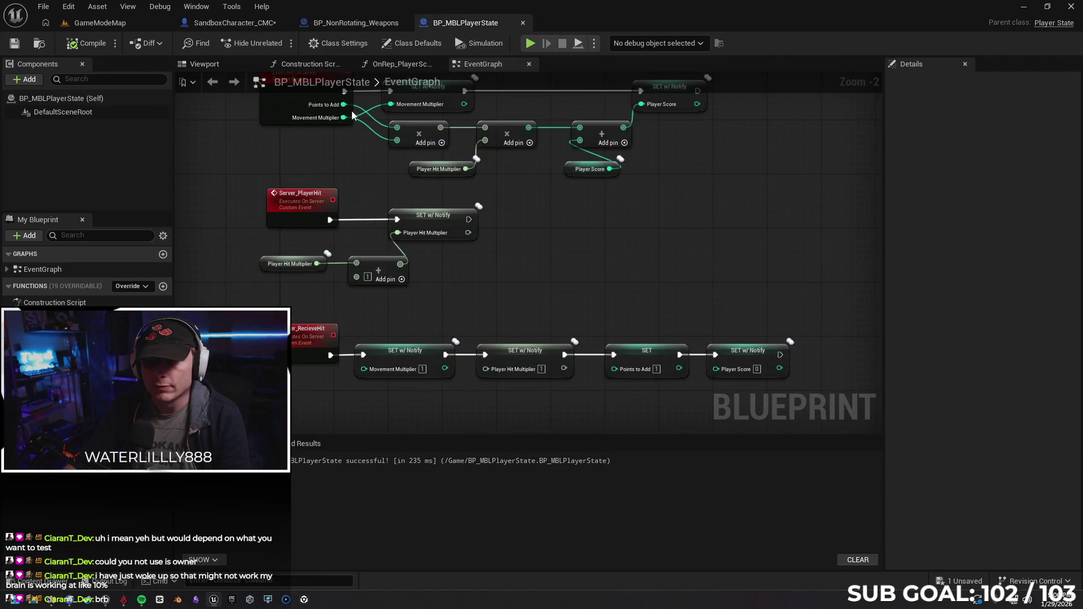
click(356, 23)
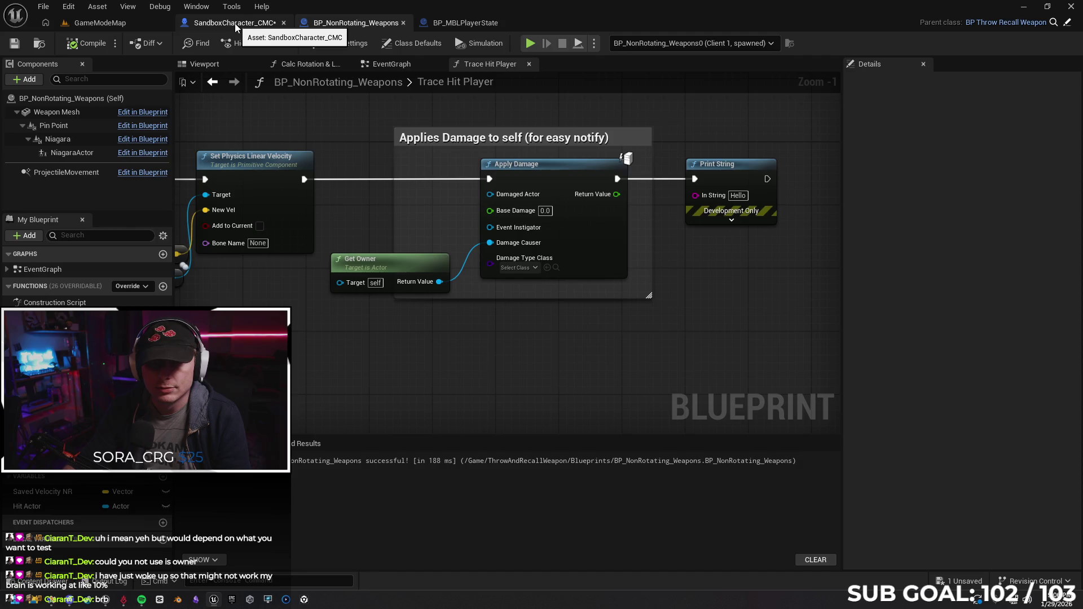
click(531, 45)
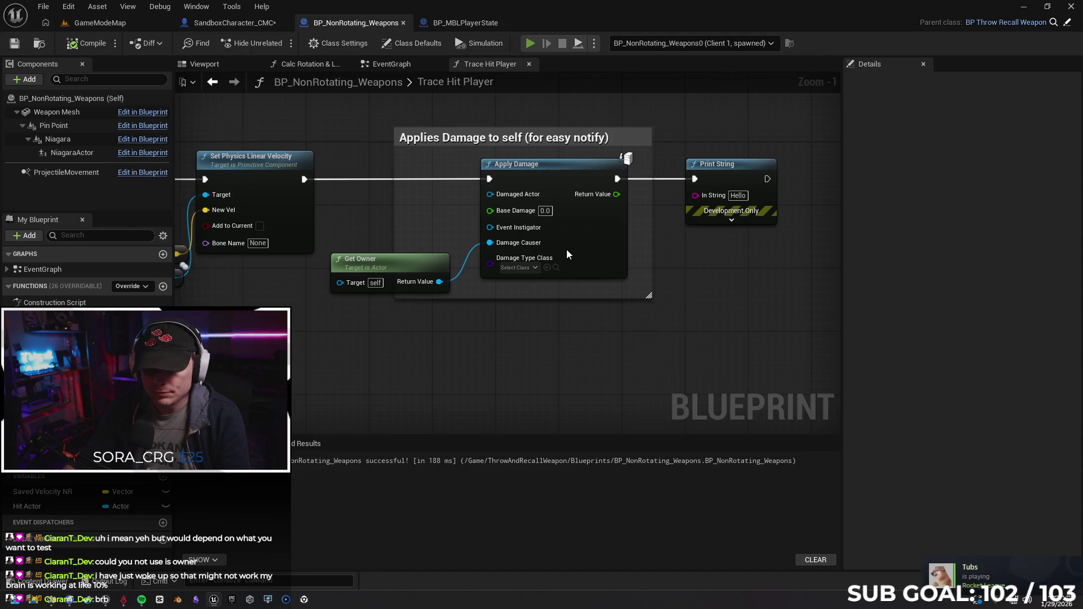
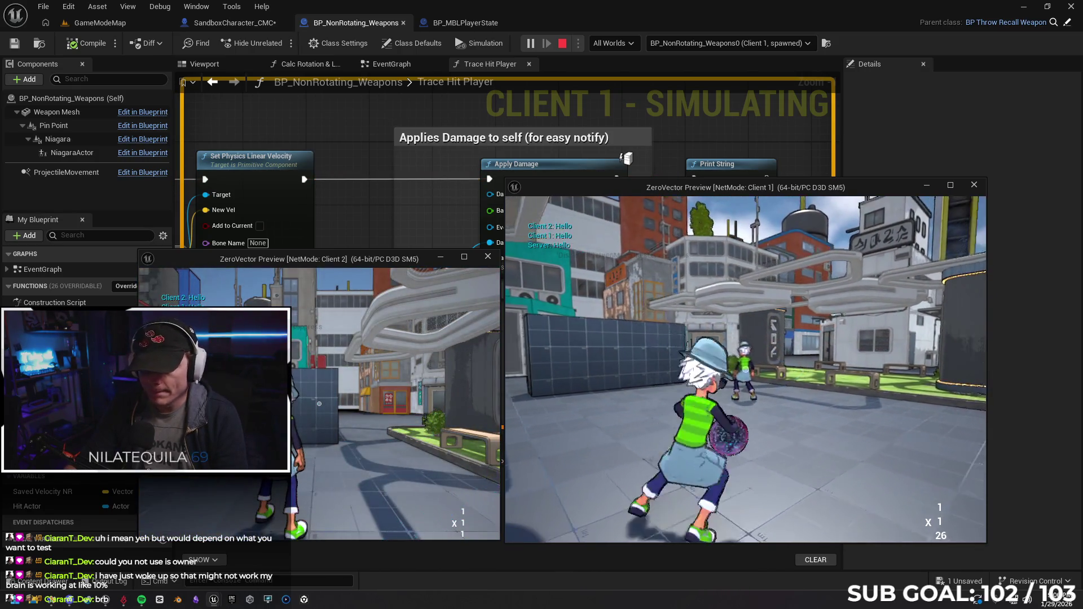
Stop the running playtest and recentre the weapon's Trace Hit Player graph.
key(super)
click(482, 349)
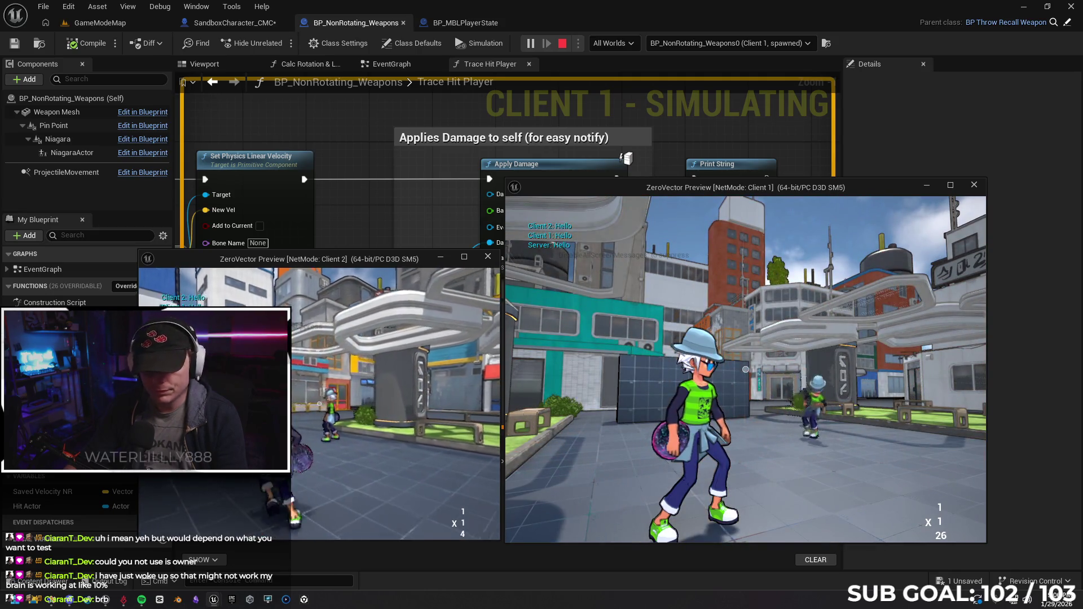
key(Escape)
mouse_move(660, 347)
mouse_down()
mouse_move(648, 333)
mouse_move(526, 354)
mouse_up()
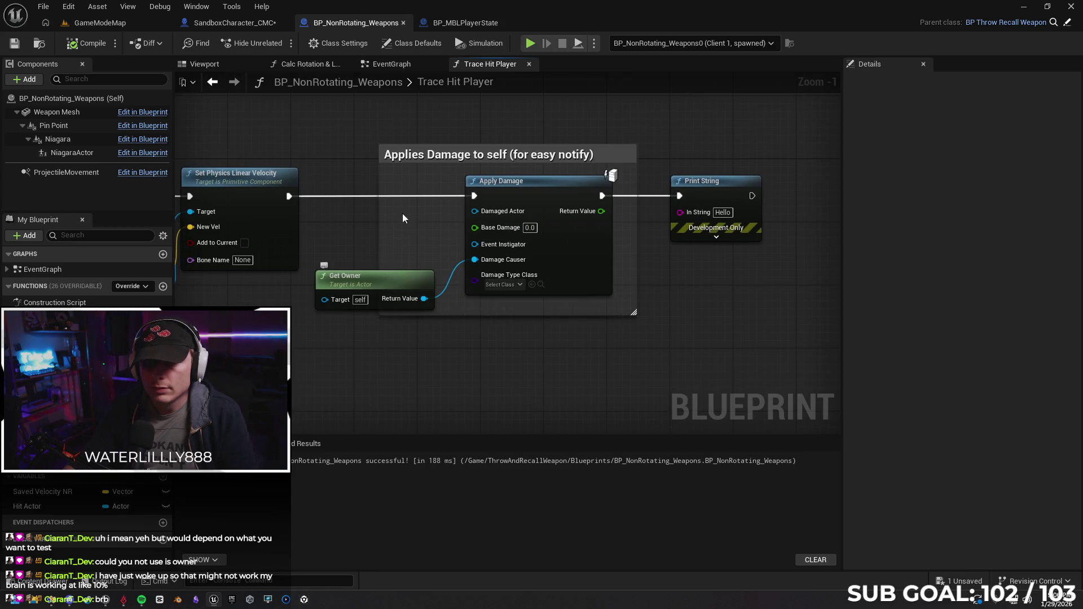
Add a Print String after the SET w/ Notify node in BP_MBLPlayerState's Server_PlayerHit, then go back to the weapon.
click(458, 23)
scroll(497, 295, up, 1)
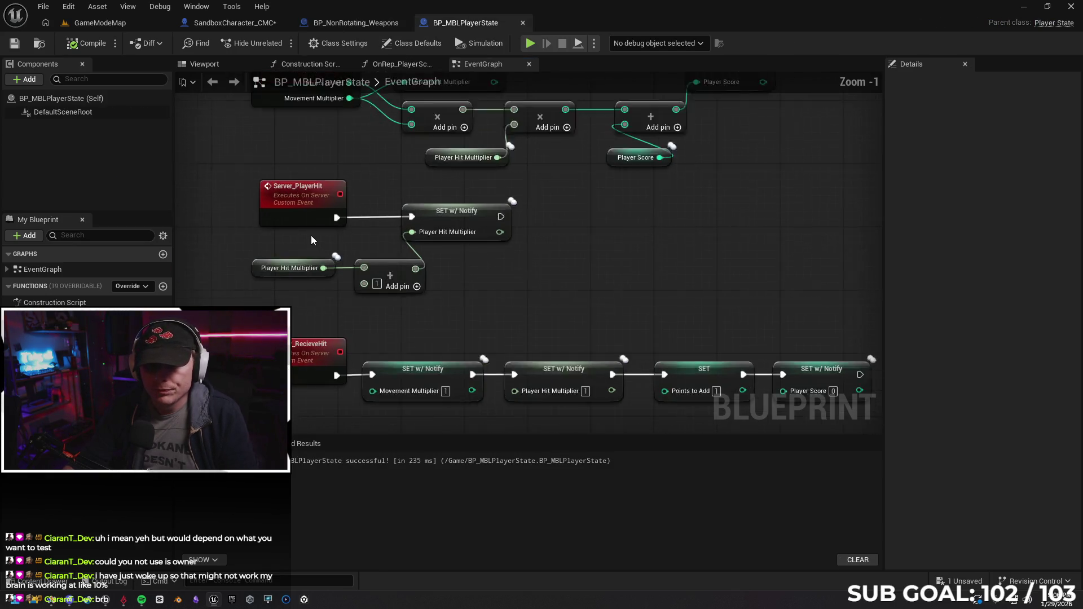
scroll(333, 240, up, 2)
mouse_move(593, 321)
mouse_down()
mouse_move(543, 352)
mouse_move(519, 342)
mouse_up()
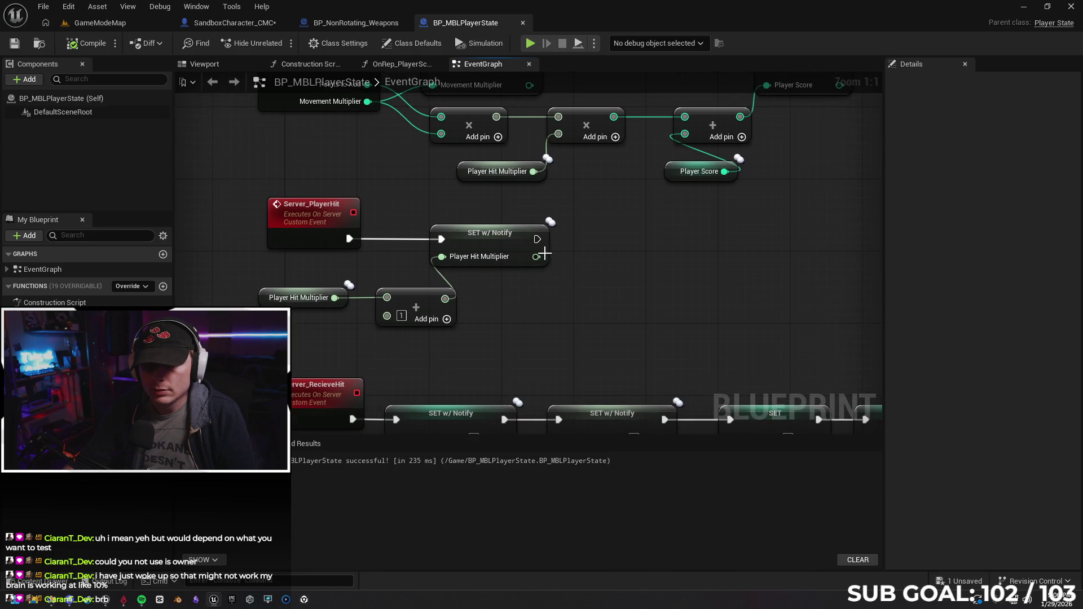
drag(537, 239, 622, 250)
text(print)
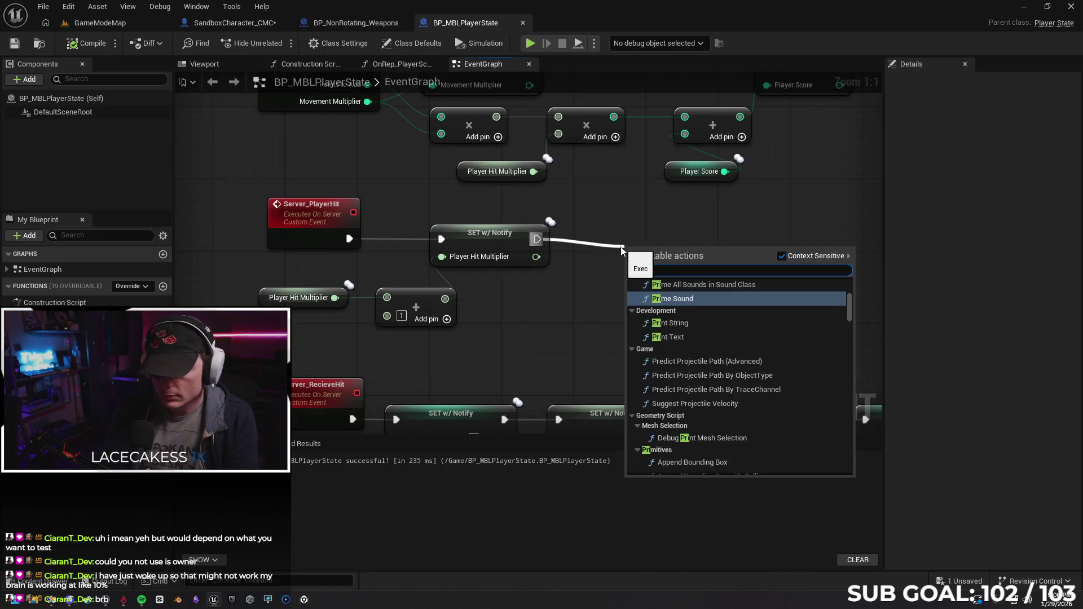
key(Return)
drag(675, 256, 663, 228)
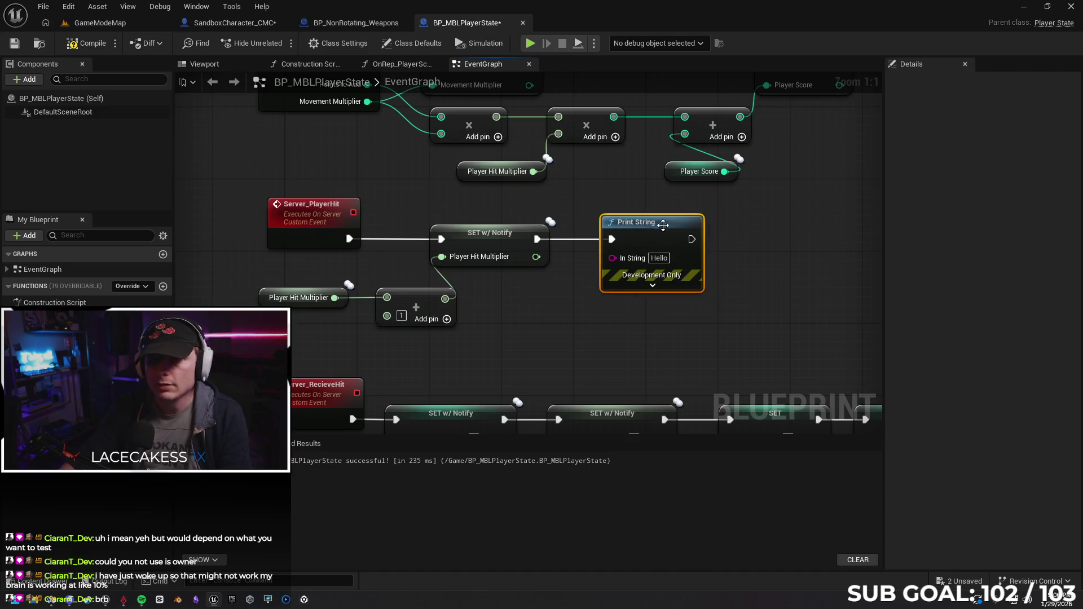
click(356, 22)
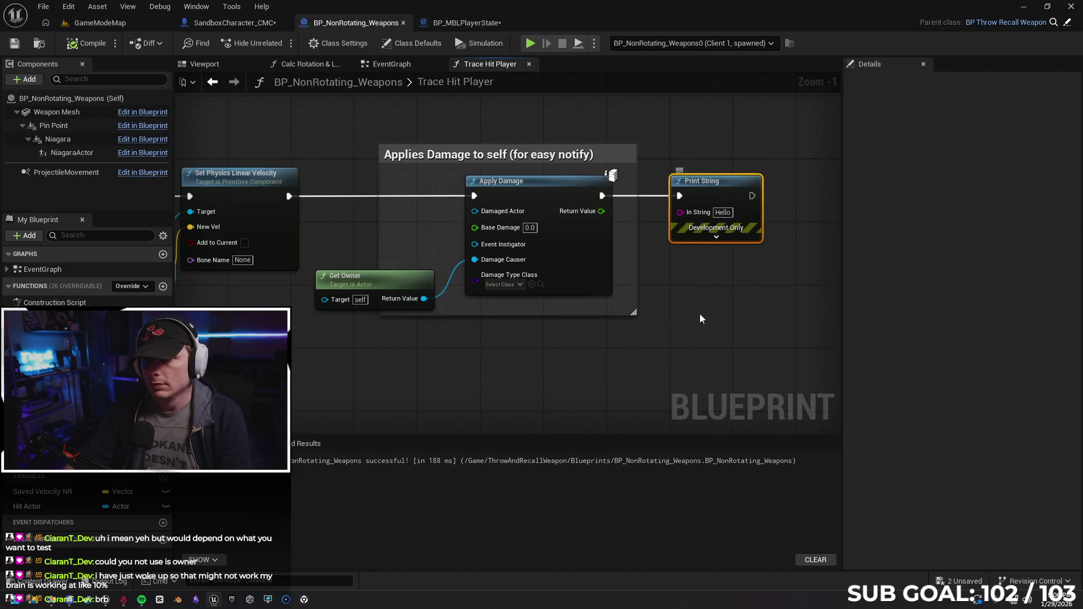
Delete the weapon's Print String, compile, and playtest a weapon hit across two clients.
key(Delete)
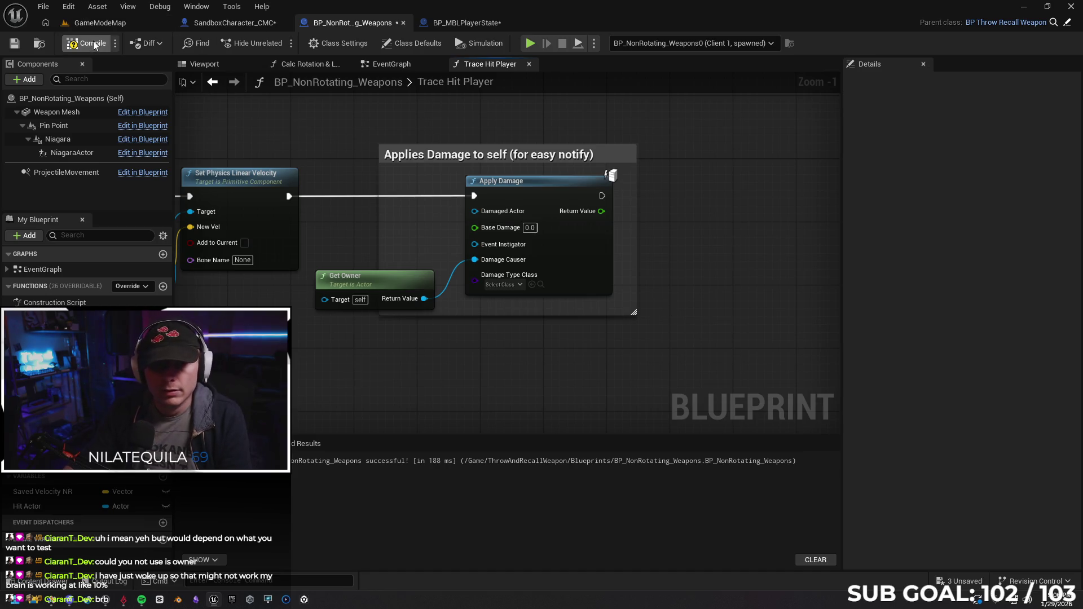
key(F7)
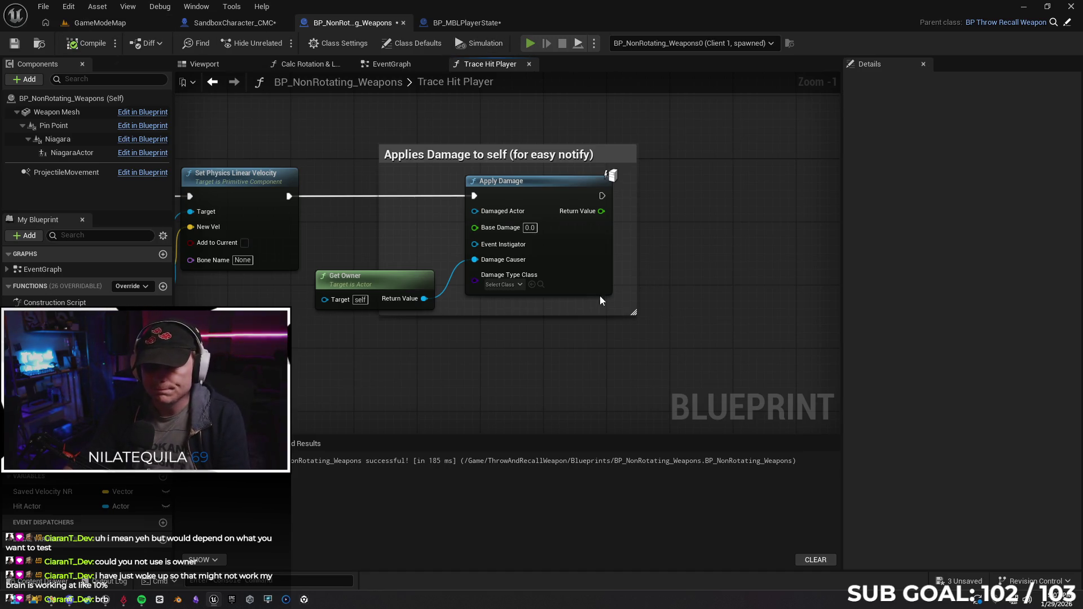
key(alt+p)
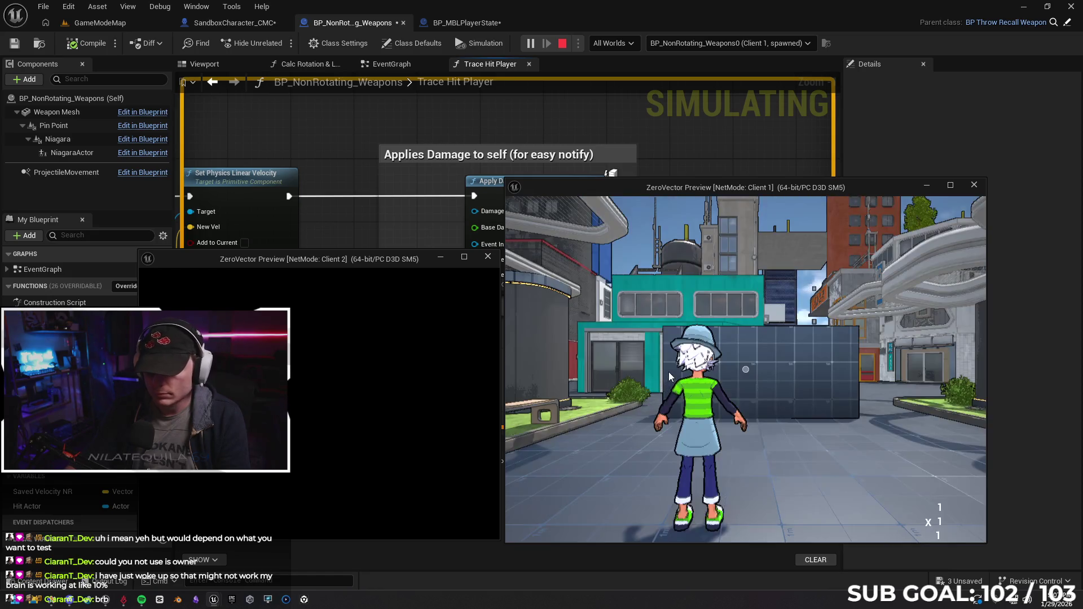
click(669, 372)
click(745, 369)
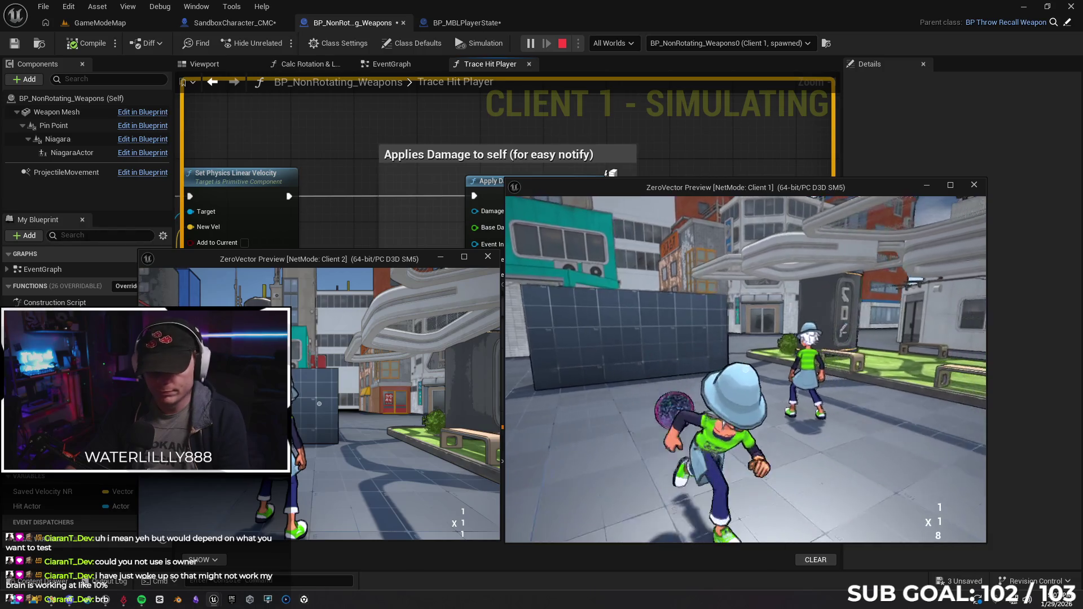
key(Escape)
Pan the weapon graph and switch to the BP_MBLPlayerState blueprint.
mouse_move(567, 342)
mouse_down()
mouse_move(607, 342)
mouse_move(548, 348)
mouse_up()
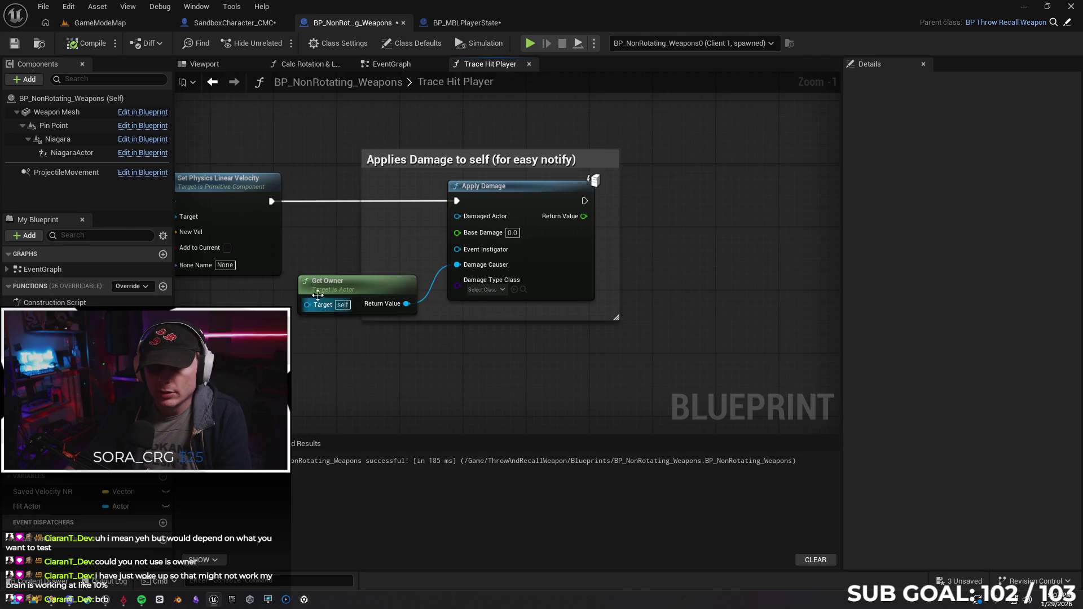
drag(364, 374, 437, 371)
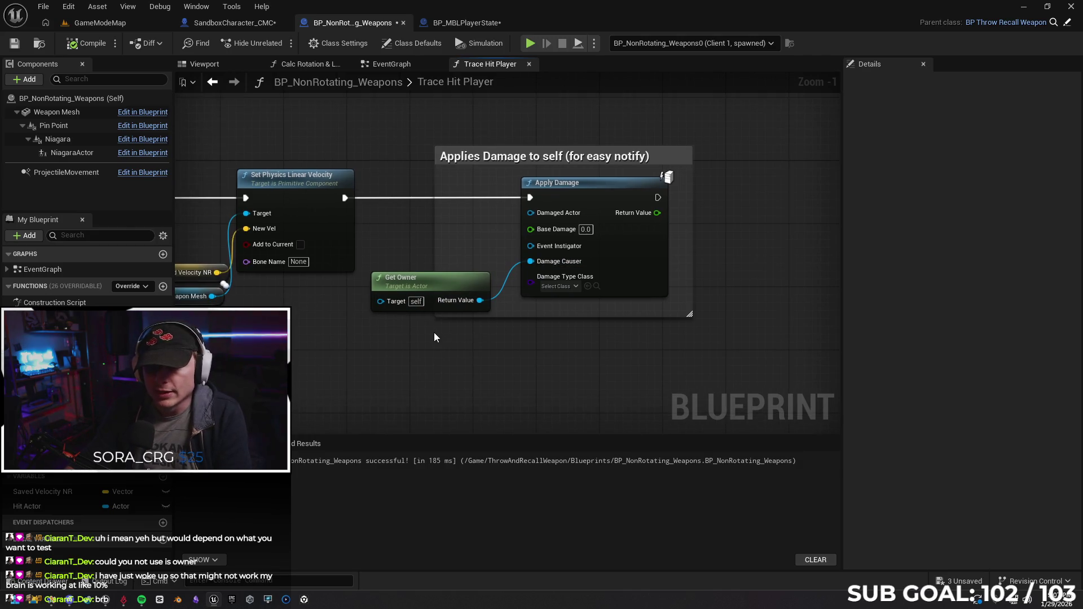
click(466, 22)
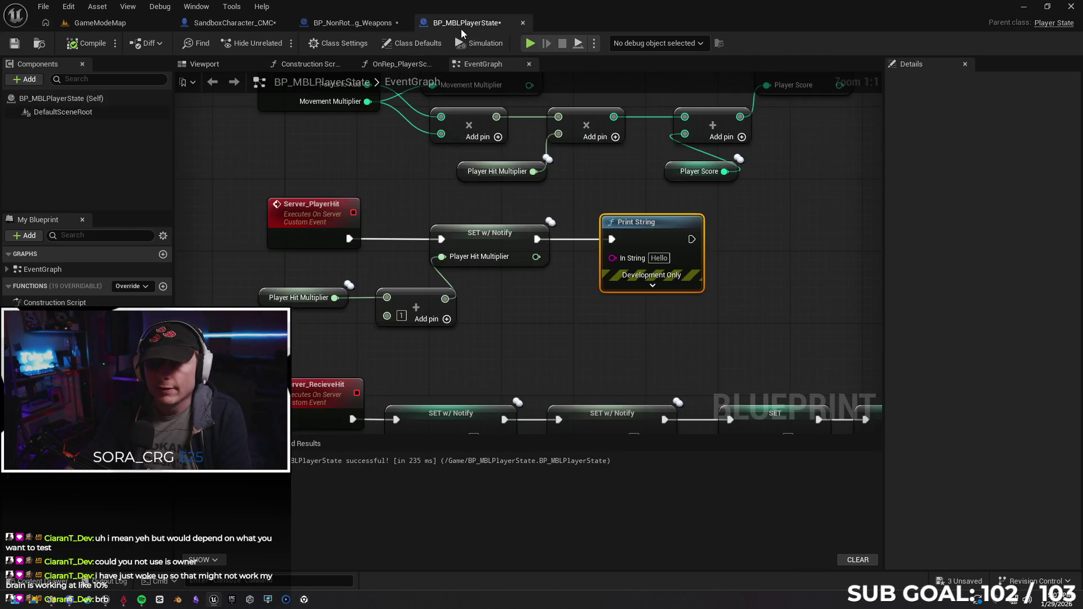
In SandboxCharacter_CMC, wire Damage Causer into Get Owner and its result into the player-state cast's Object.
click(229, 22)
scroll(484, 313, up, 1)
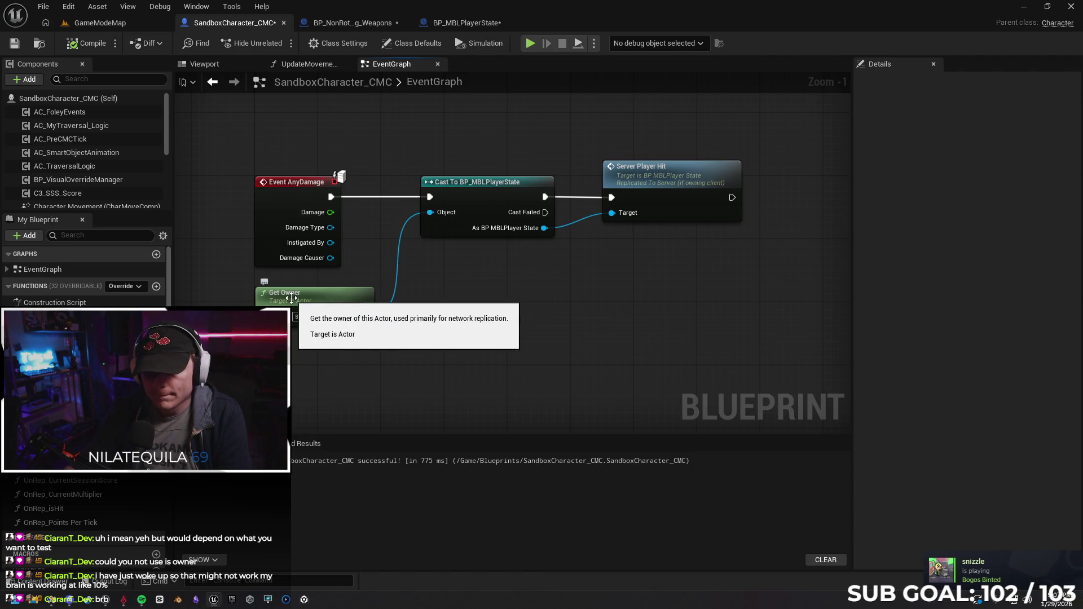
drag(290, 298, 402, 299)
drag(330, 258, 377, 316)
drag(330, 257, 373, 316)
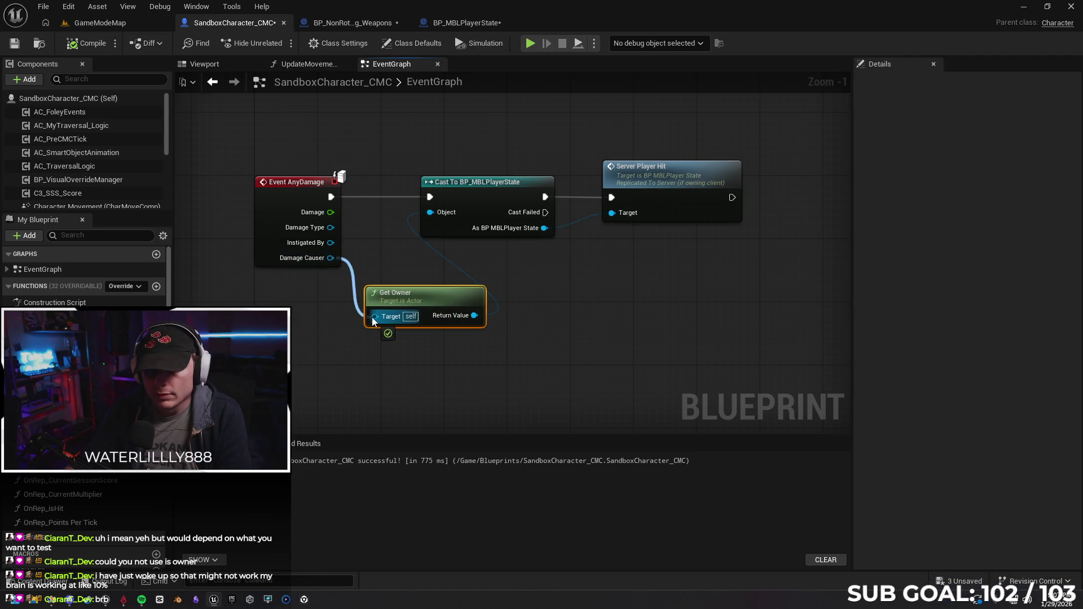
drag(474, 316, 429, 212)
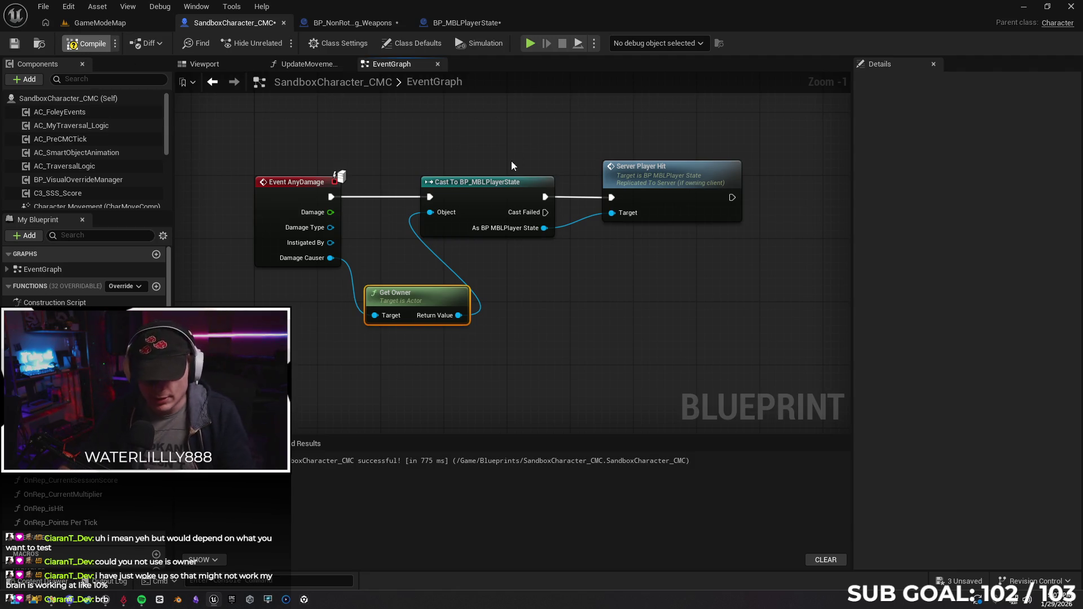
Compile the character and playtest a hit on the other player in the two-client session.
key(F7)
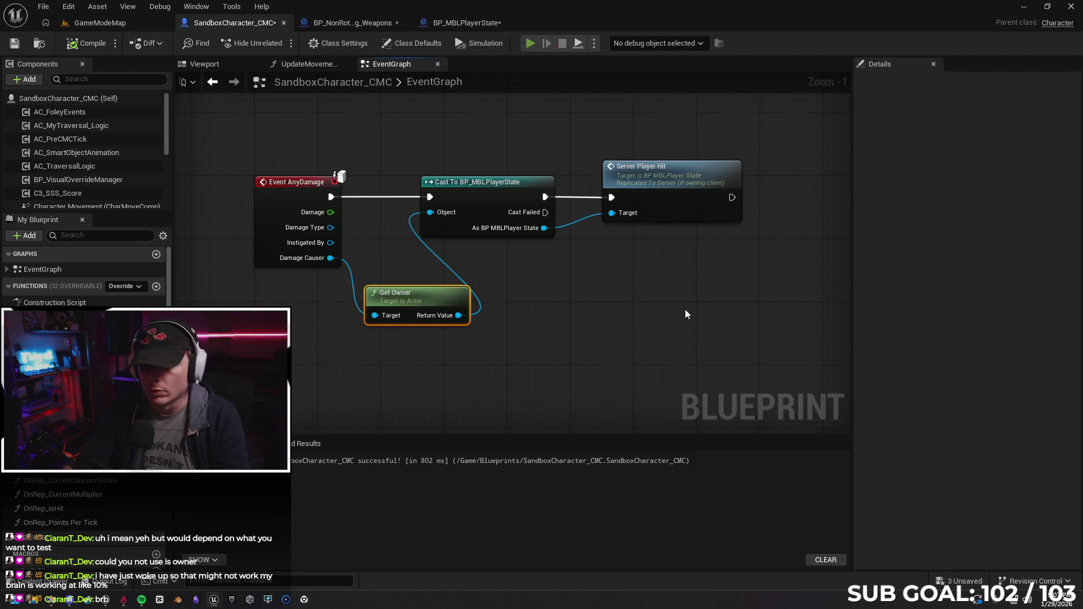
key(alt+p)
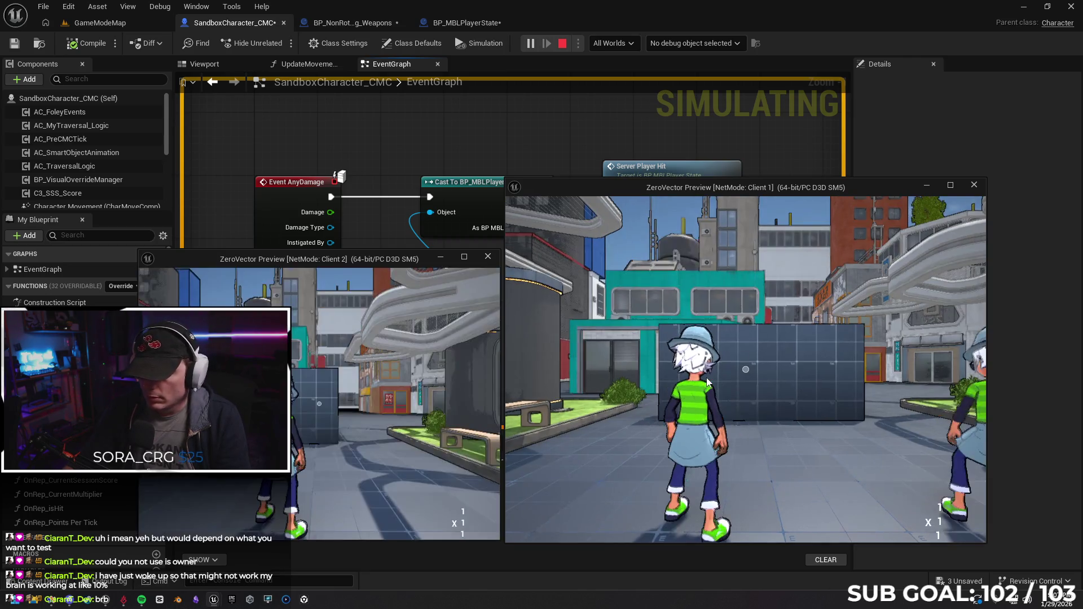
click(745, 364)
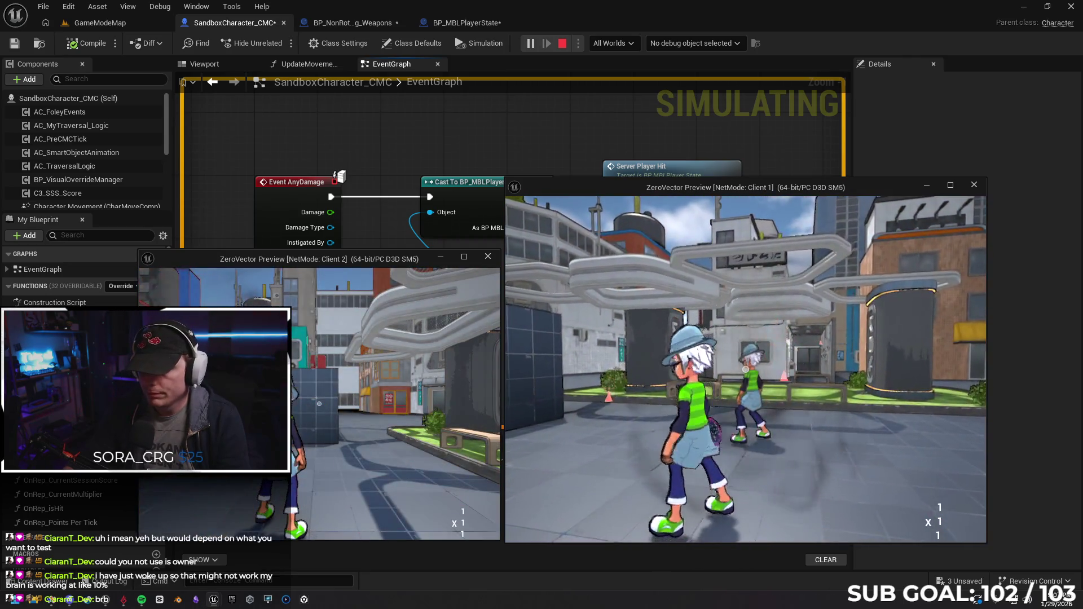
key(Escape)
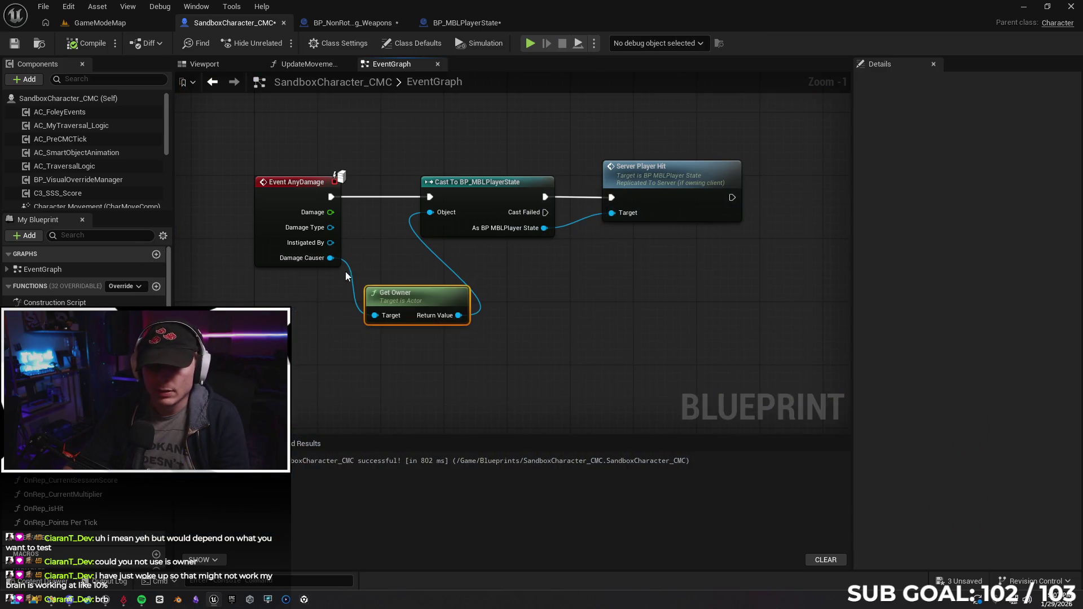
Break the Damage Causer link and delete the Get Owner node.
alt+click(352, 276)
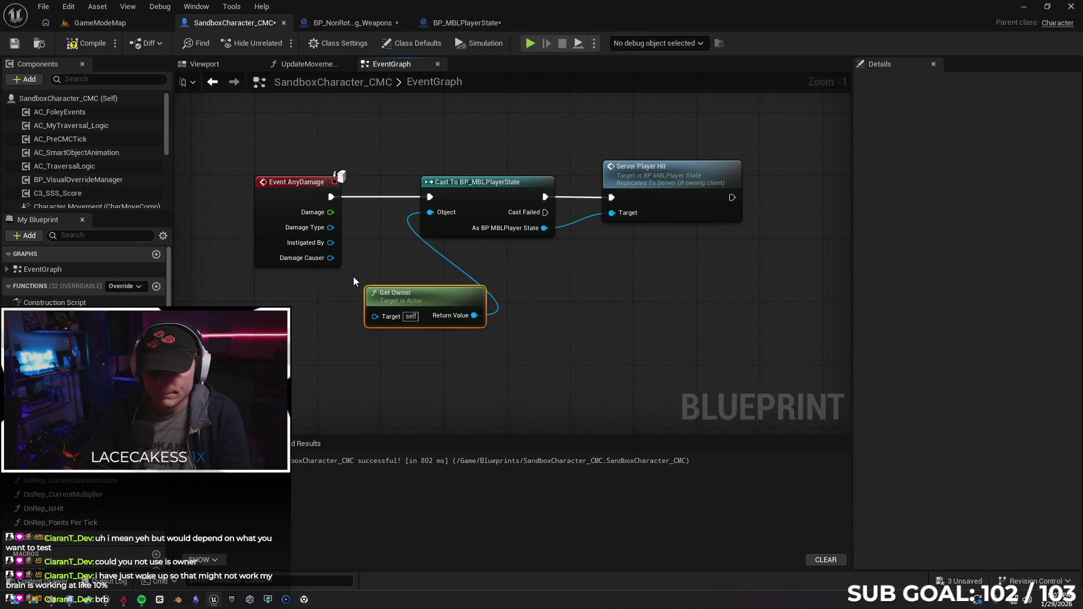
drag(421, 304, 314, 300)
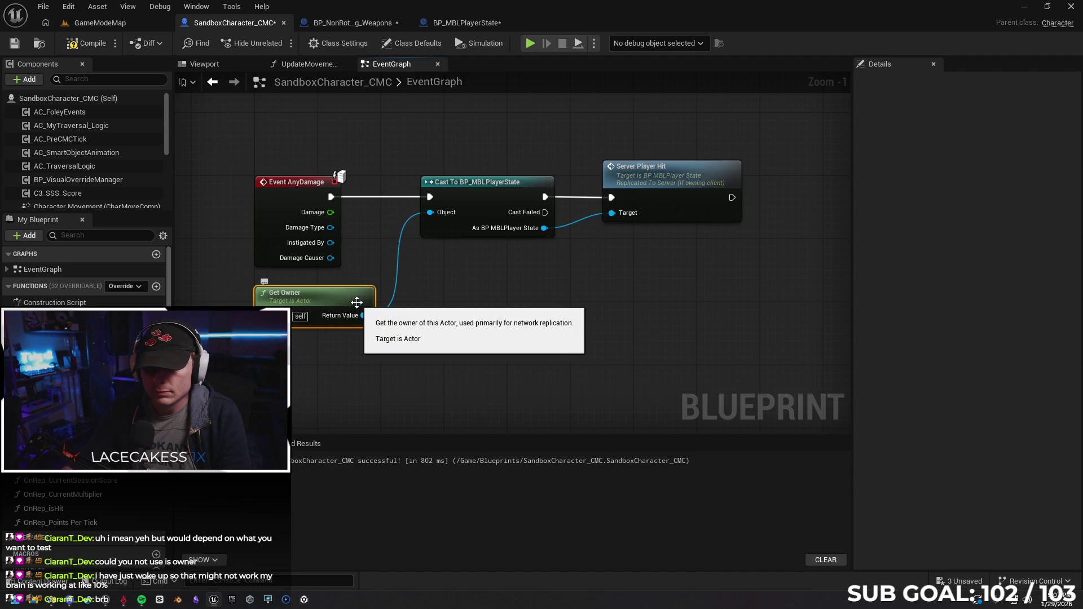
key(Delete)
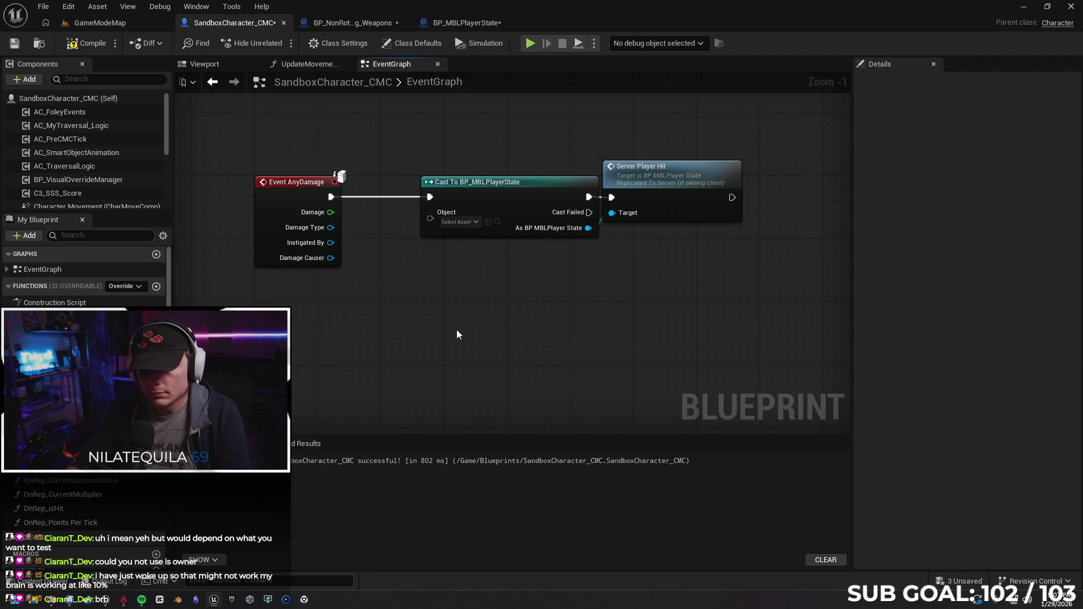
Feed a new Get Player State node into the cast's Object input and start a playtest.
drag(431, 214, 395, 293)
text(get player)
key(Return)
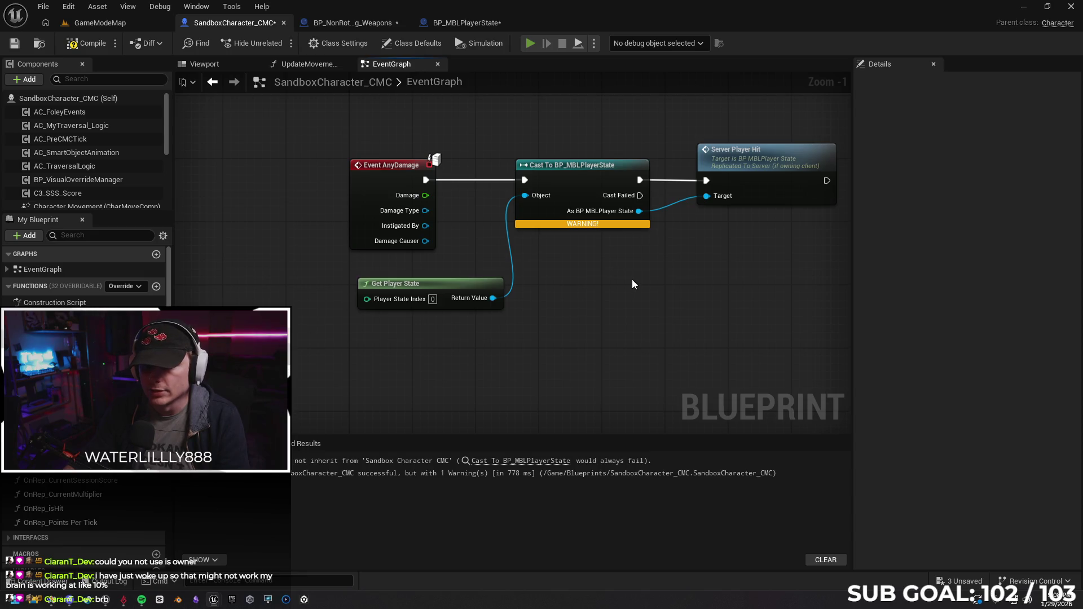
key(alt+p)
Throw the weapon repeatedly at the other player in Client 1 to raise the score, then stop play.
click(696, 388)
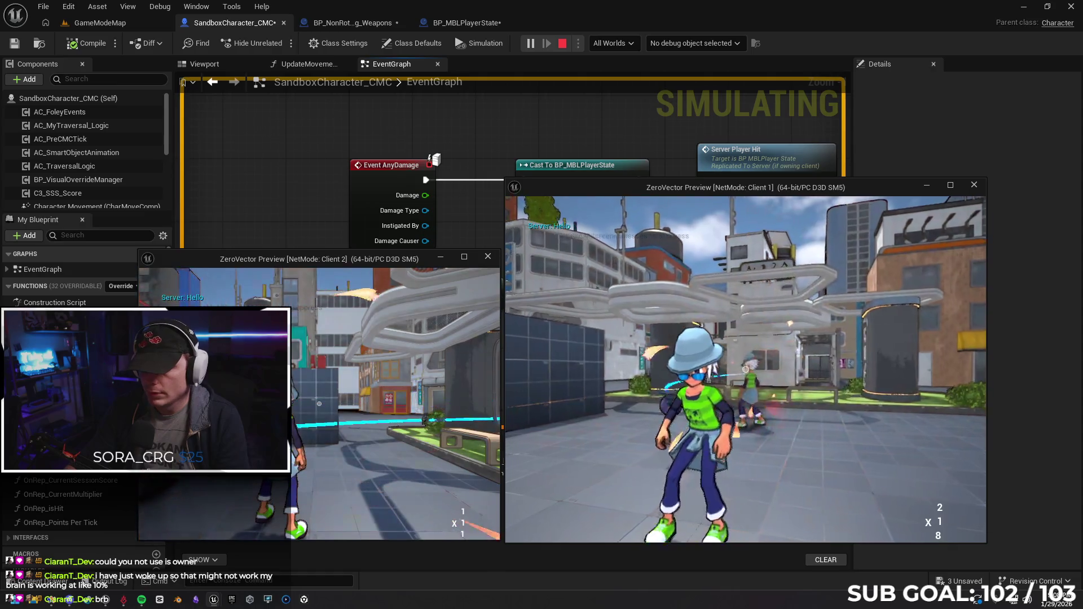
key(w)
click(745, 364)
key(w)
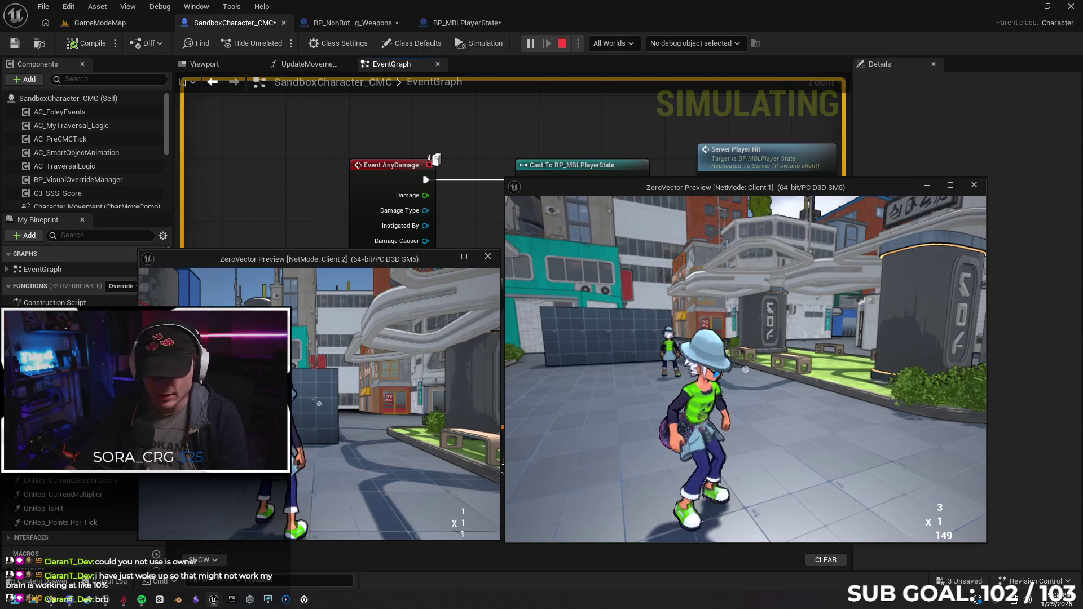
drag(322, 398, 423, 398)
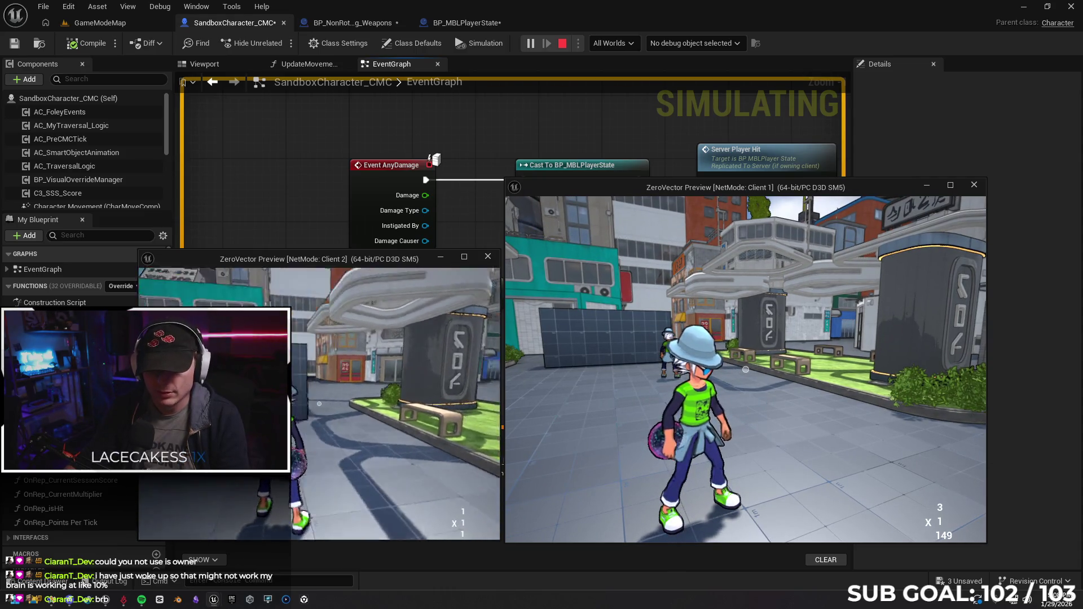
click(745, 364)
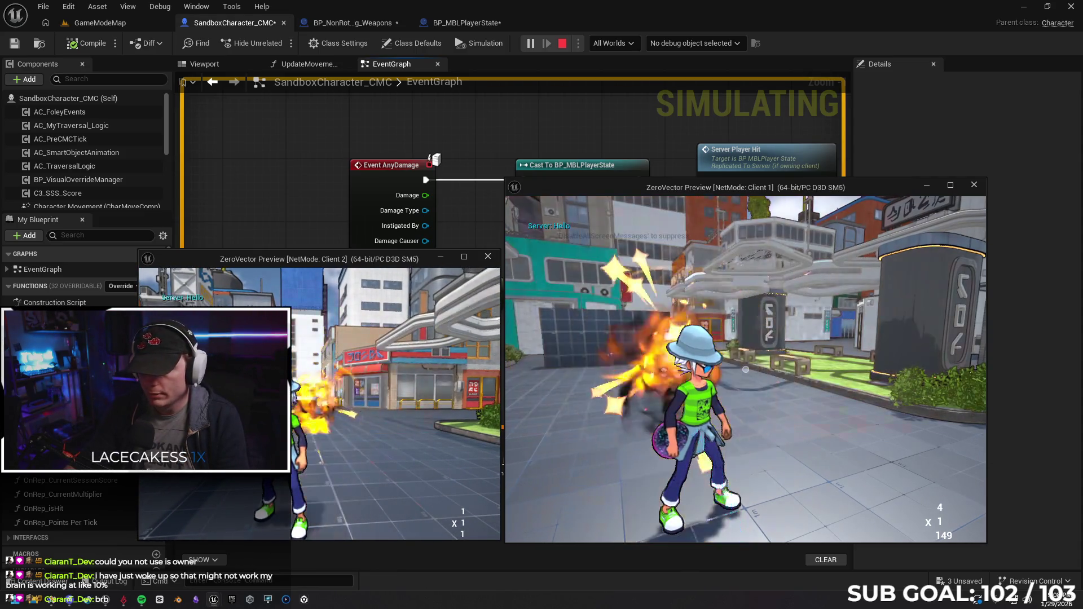
click(745, 364)
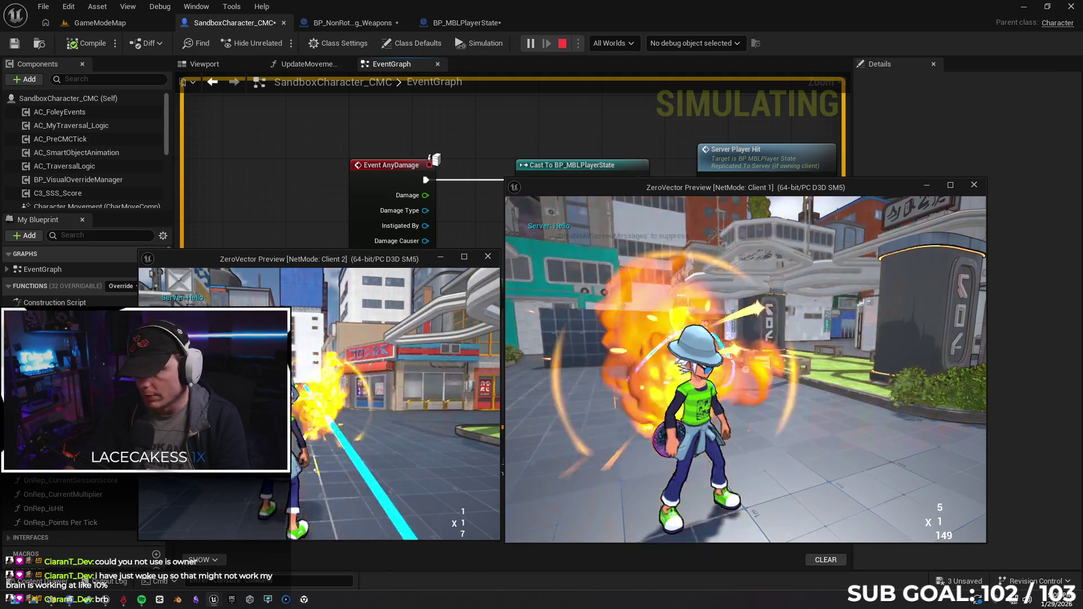
click(746, 369)
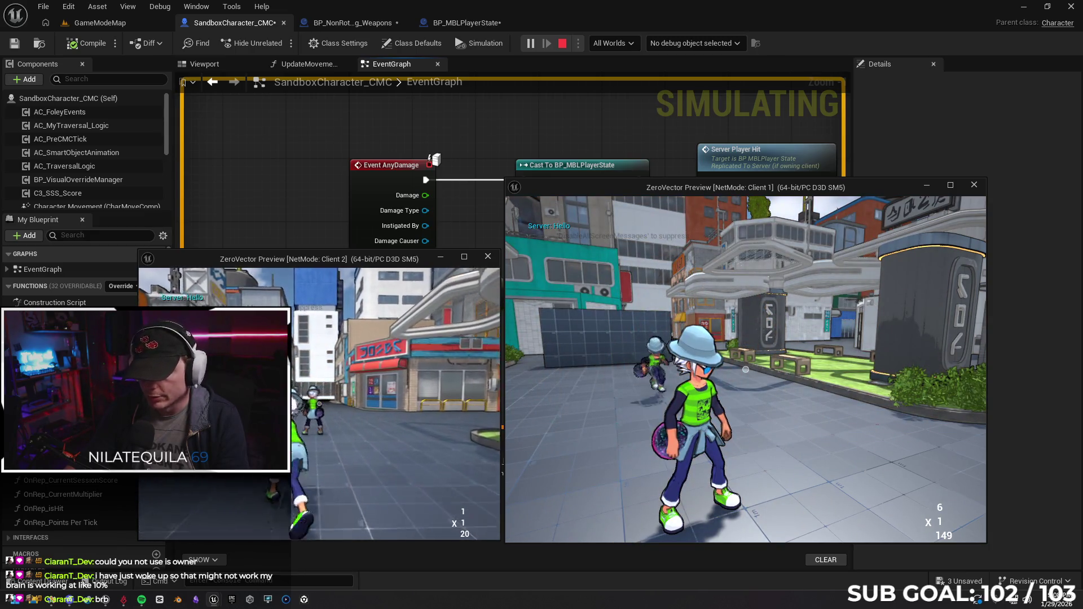
key(Escape)
drag(585, 324, 548, 324)
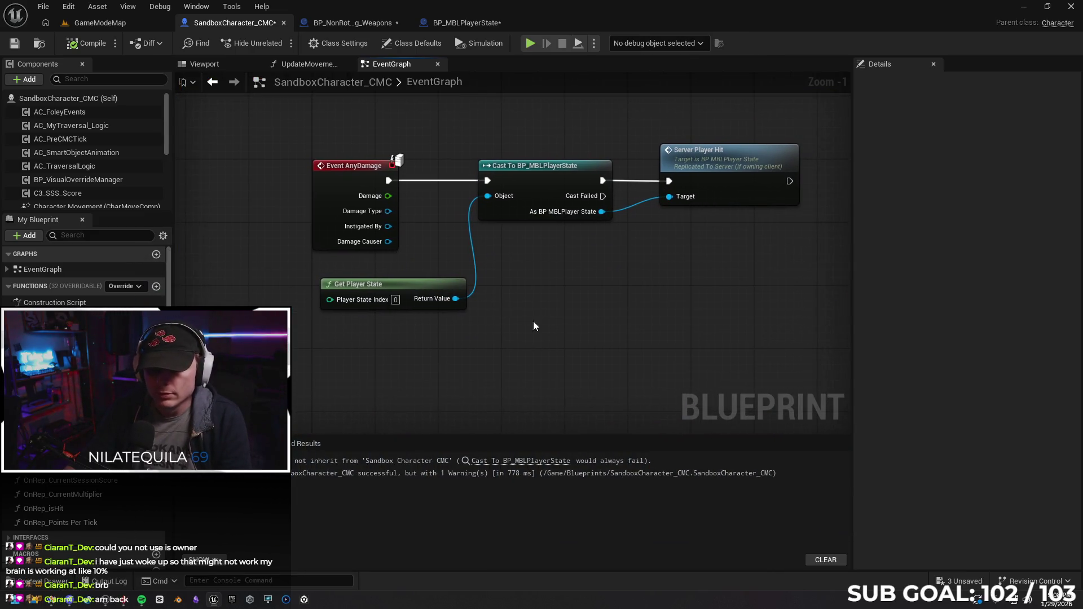
Try wiring Damage Causer straight into the cast's Object input, then abandon the connection.
click(387, 284)
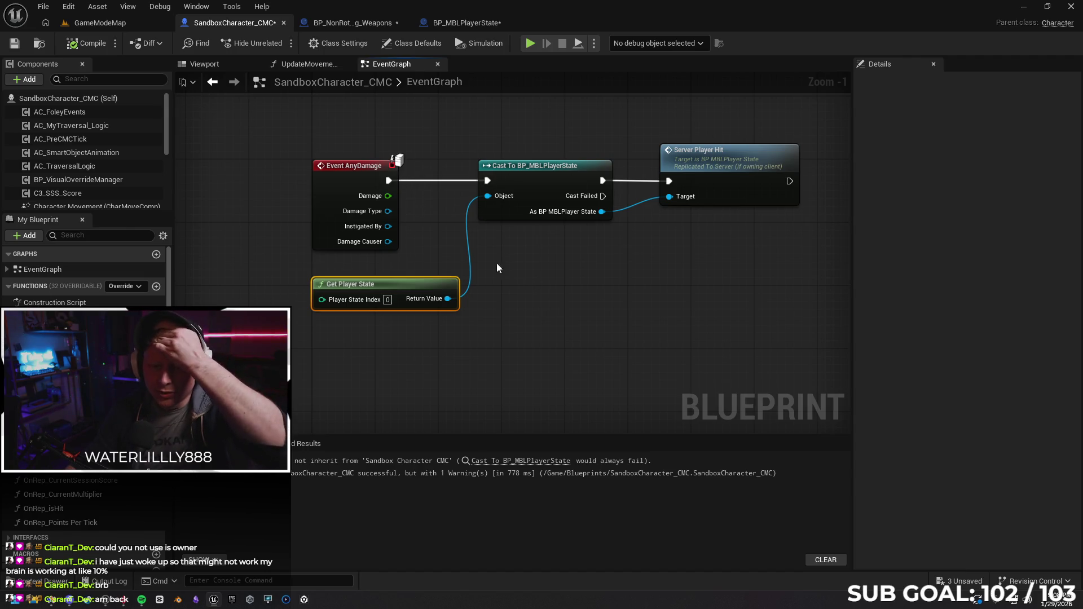
drag(389, 242, 353, 248)
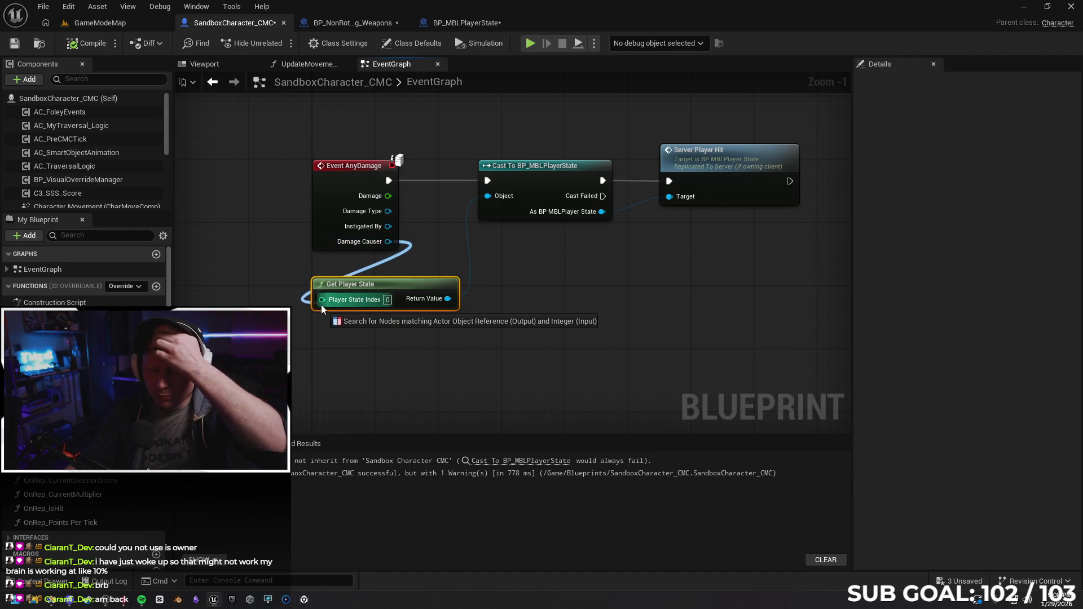
mouse_move(352, 249)
mouse_down()
mouse_move(508, 198)
mouse_move(394, 246)
mouse_up()
drag(588, 279, 574, 283)
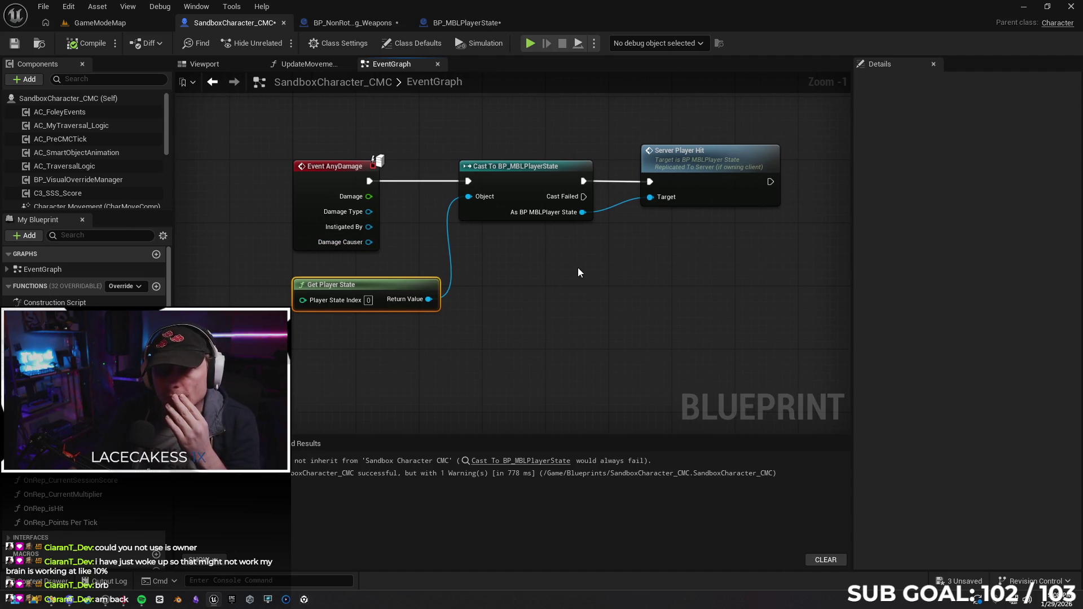
Pan around the damage graph and bring up the add-node menu on empty canvas.
drag(524, 275, 584, 287)
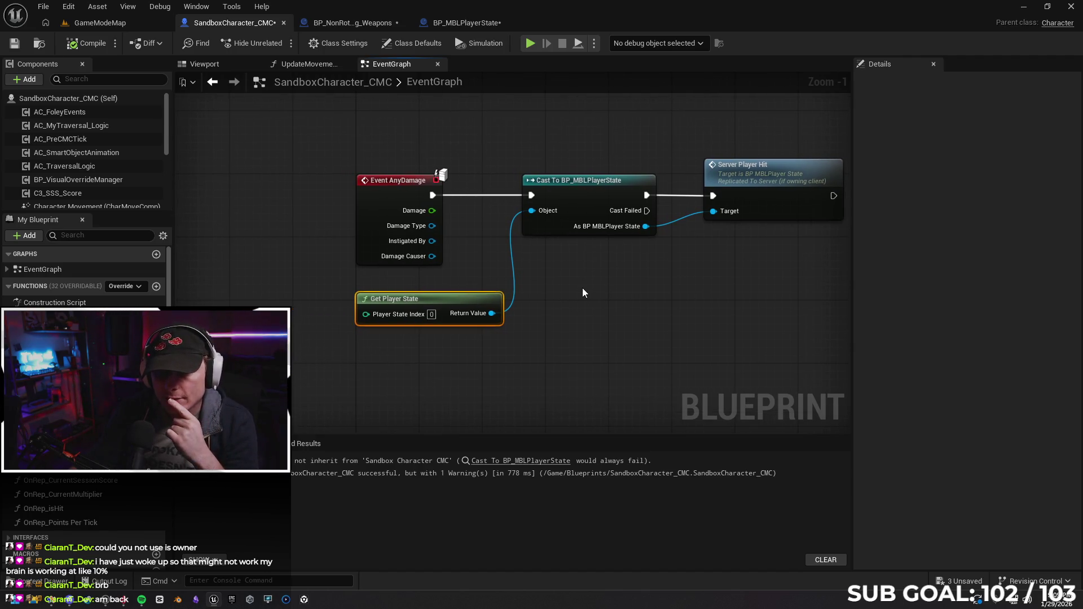
drag(587, 288, 526, 292)
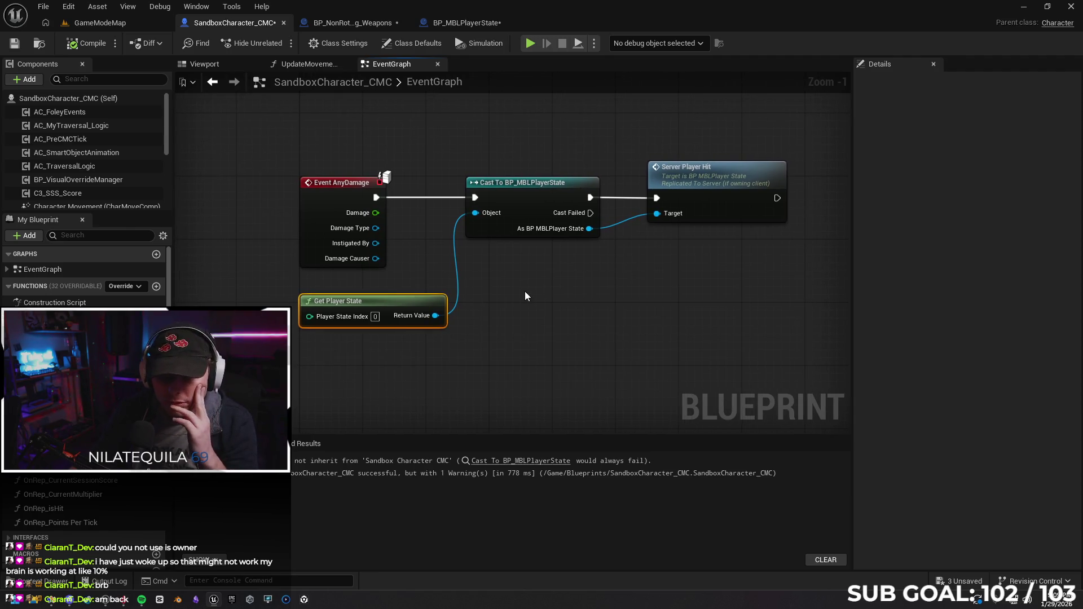
mouse_move(525, 292)
mouse_down()
mouse_move(500, 299)
mouse_move(468, 287)
mouse_up()
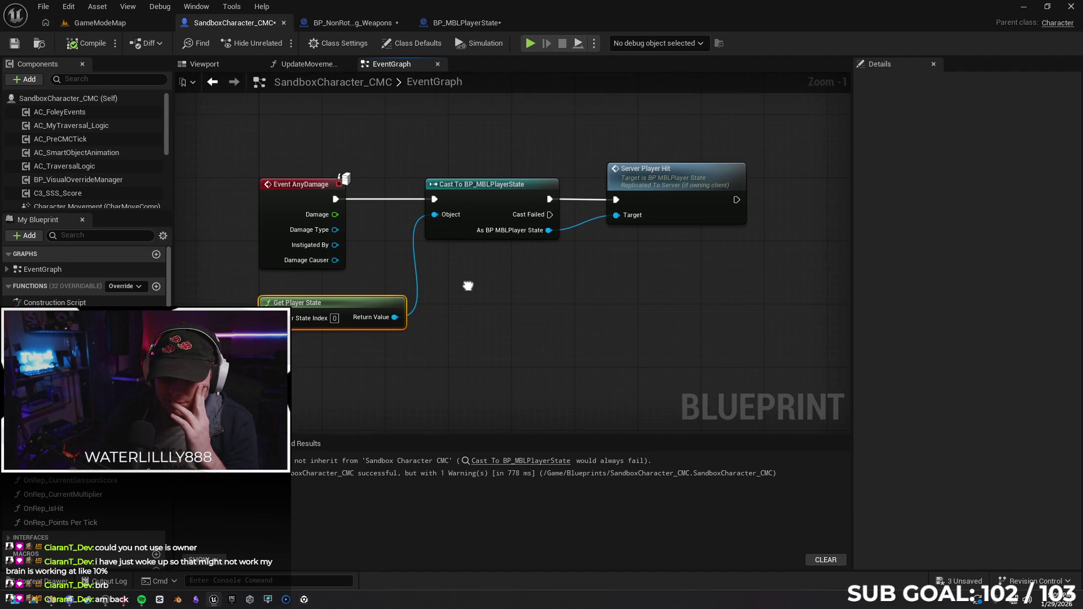
drag(467, 286, 590, 282)
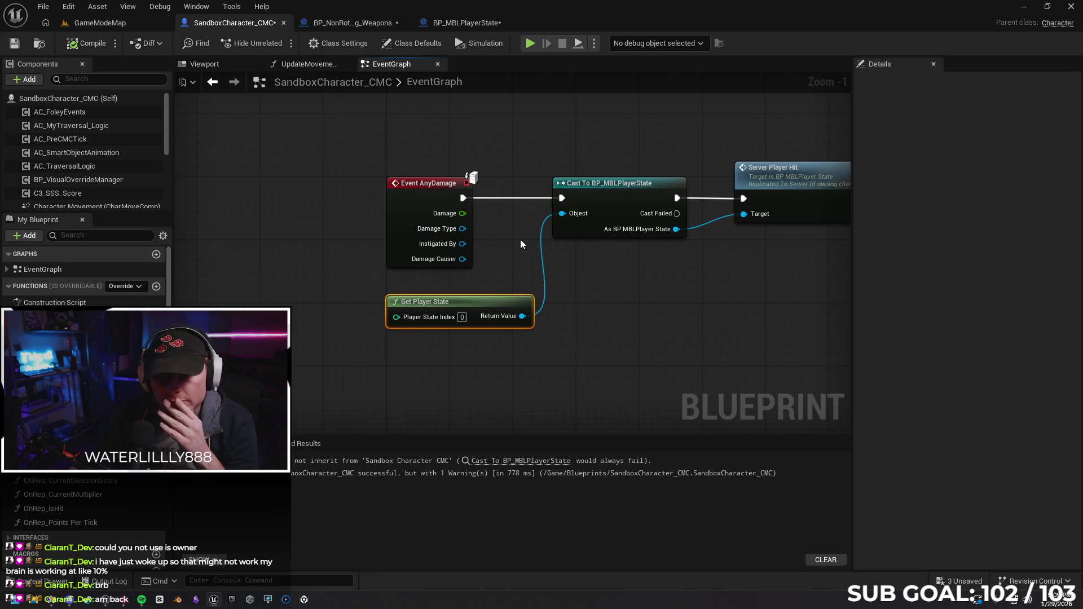
drag(521, 240, 517, 242)
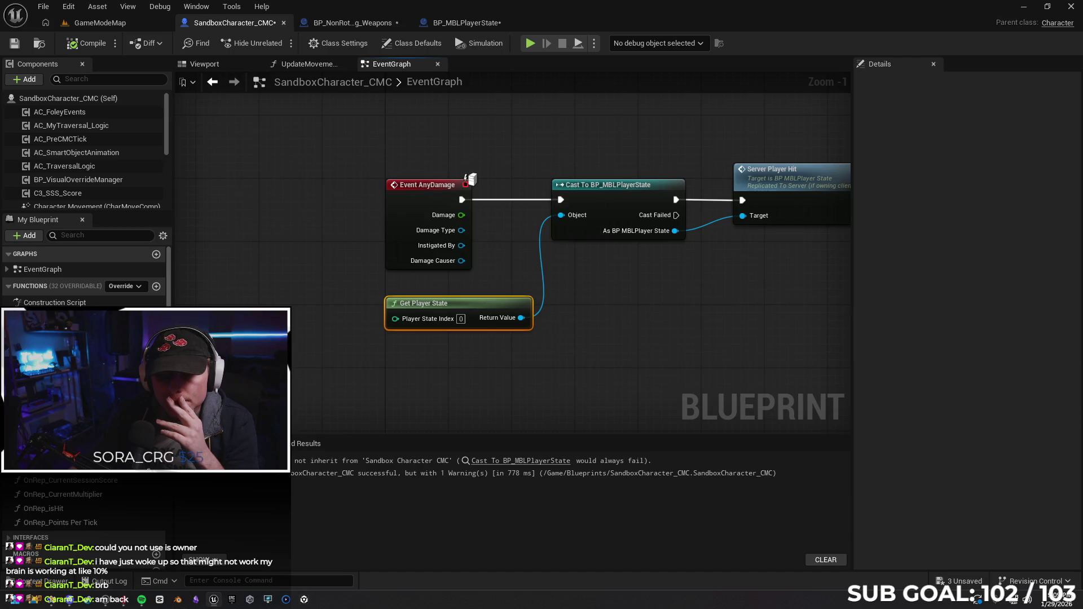
right_click(249, 317)
text(owner)
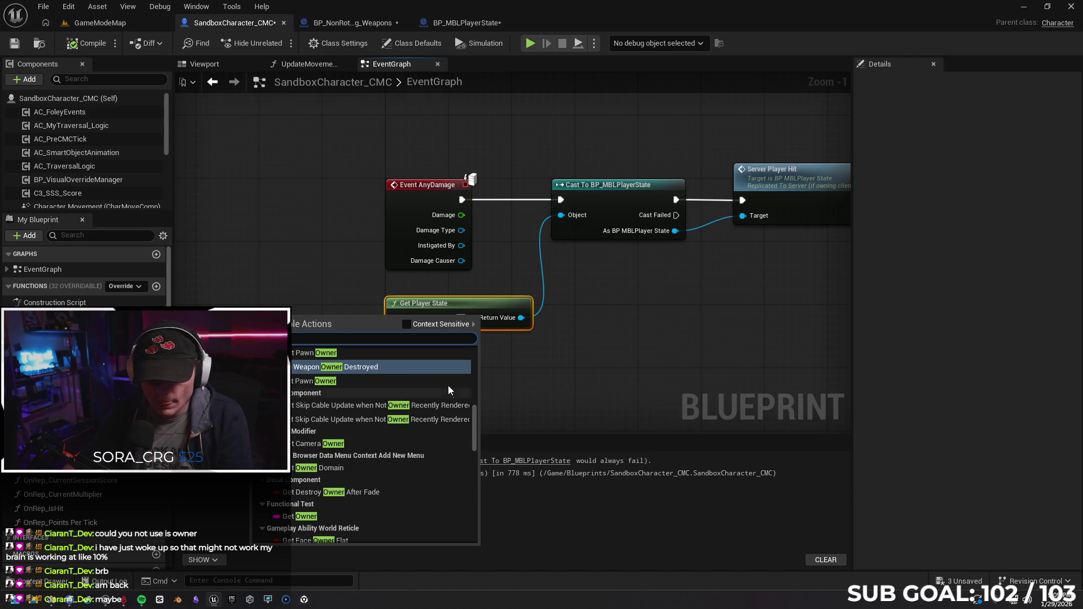
Place Get Owner below Event AnyDamage and create a Cast To BP_MBLPlayerController from its Return Value.
click(405, 324)
click(356, 352)
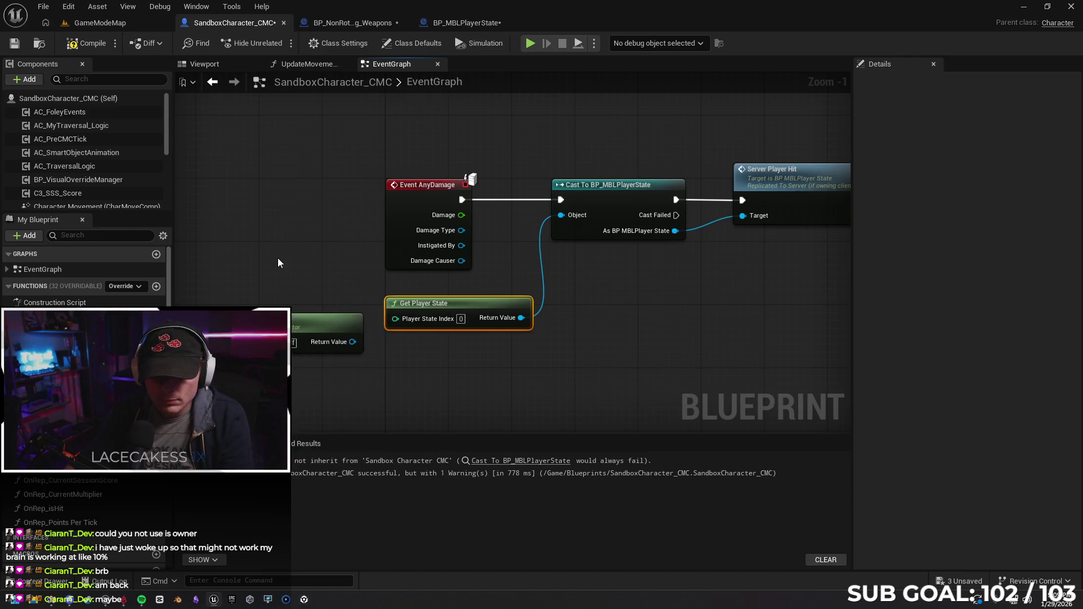
drag(278, 258, 388, 237)
mouse_move(413, 306)
mouse_down()
mouse_move(324, 308)
mouse_move(370, 239)
mouse_up()
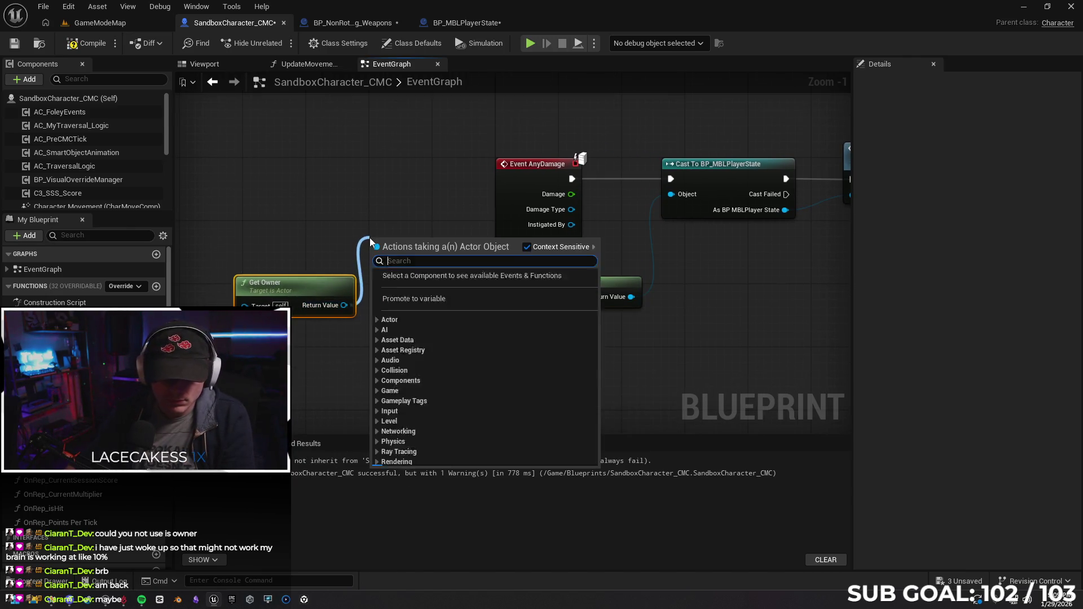
text(cast to)
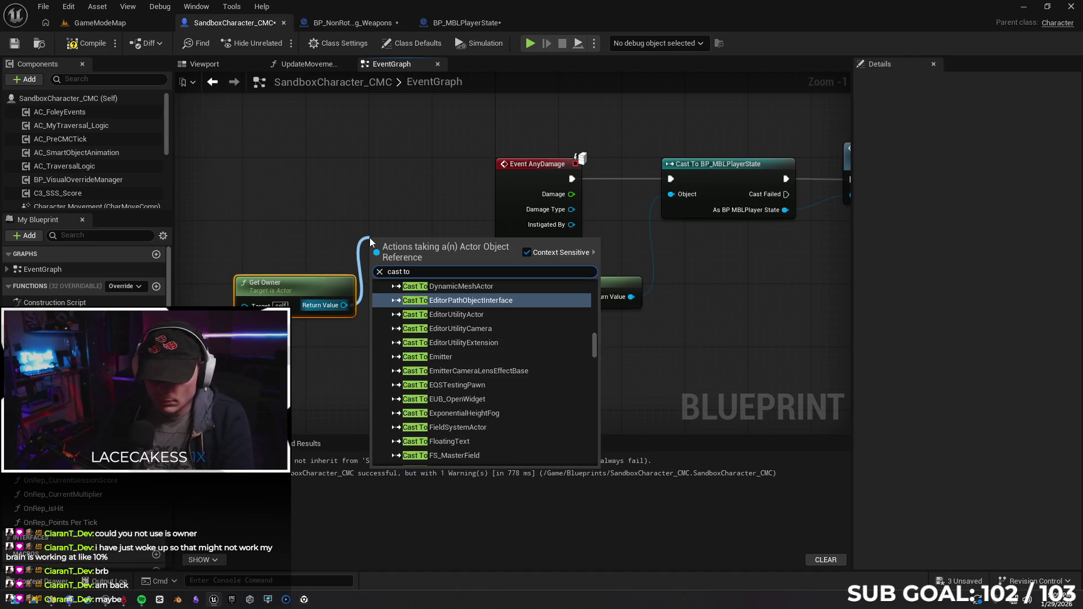
text( player)
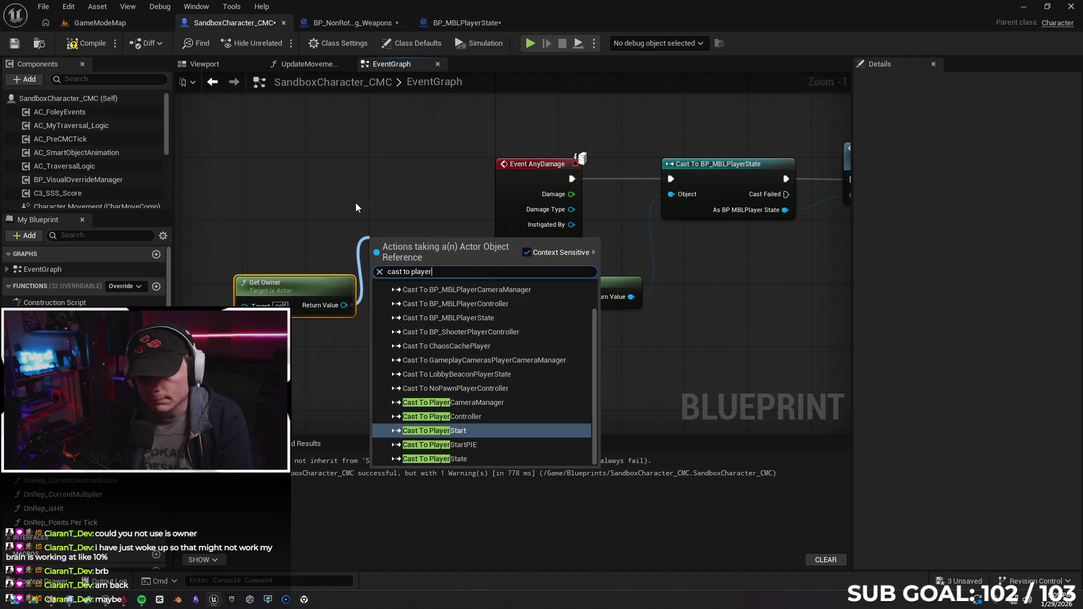
scroll(496, 381, up, 2)
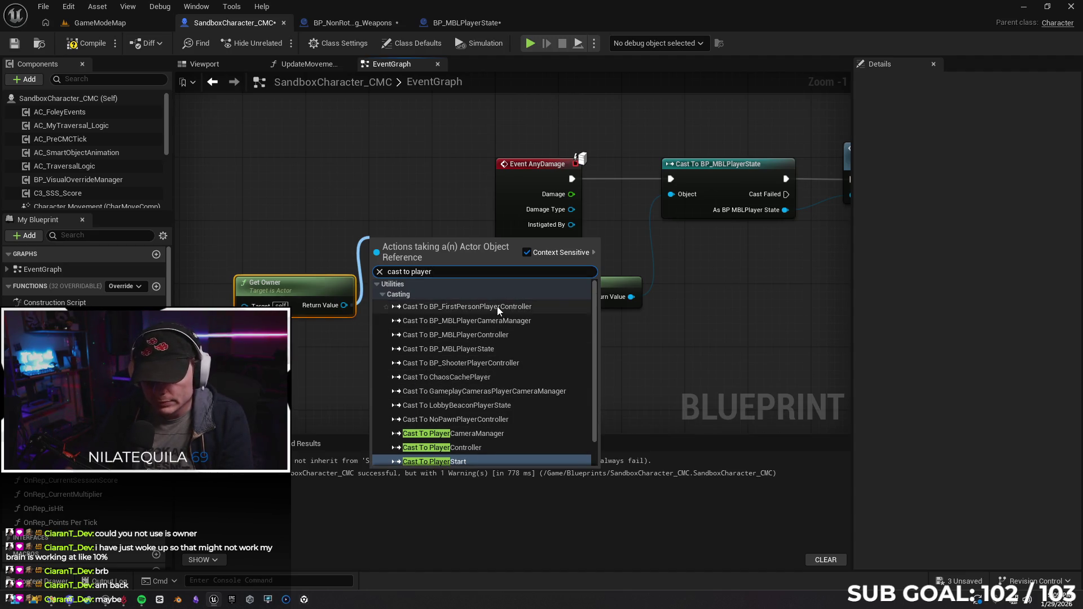
click(503, 336)
Line the controller cast up after Event AnyDamage ahead of the player-state cast and compile.
mouse_move(511, 170)
mouse_down()
mouse_move(265, 170)
mouse_move(379, 258)
mouse_up()
mouse_move(474, 243)
mouse_down()
mouse_move(467, 165)
mouse_move(671, 179)
mouse_up()
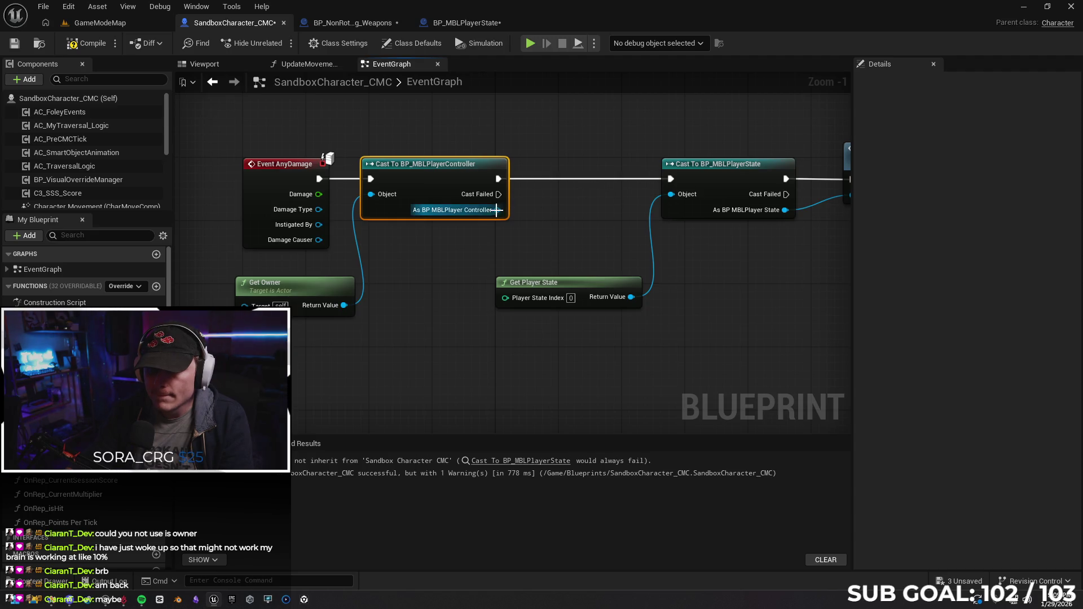
drag(498, 210, 506, 222)
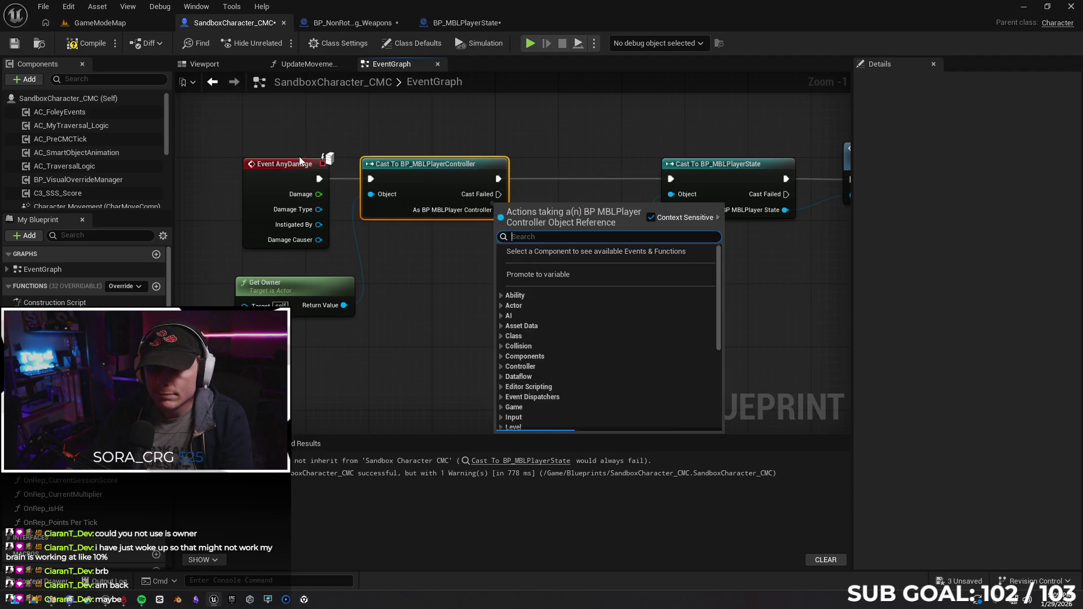
click(400, 274)
key(F7)
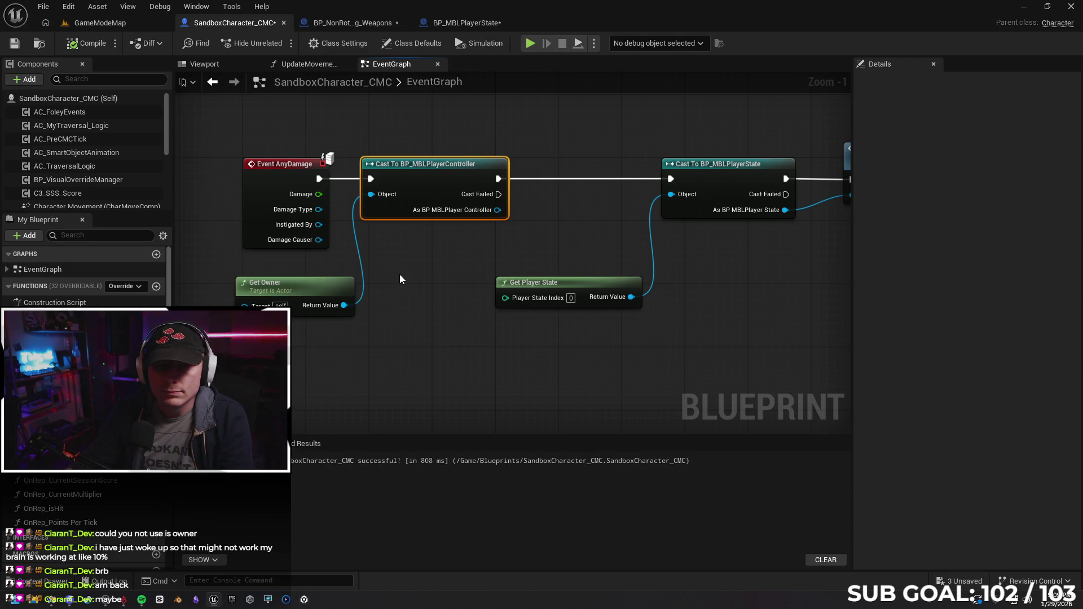
drag(443, 173, 515, 176)
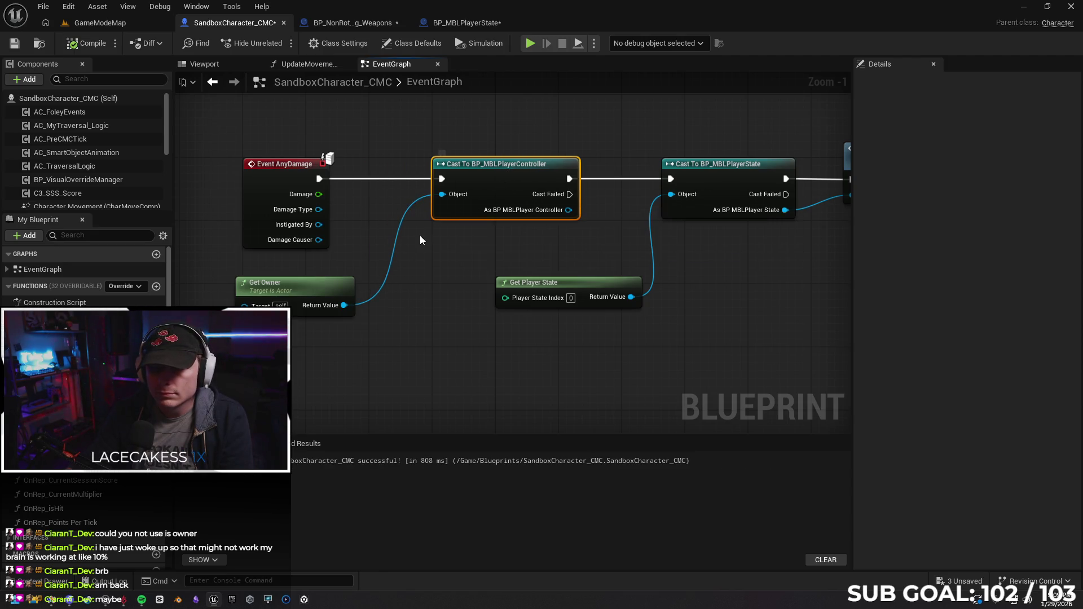
mouse_move(562, 228)
mouse_down()
mouse_move(327, 219)
mouse_move(545, 209)
mouse_up()
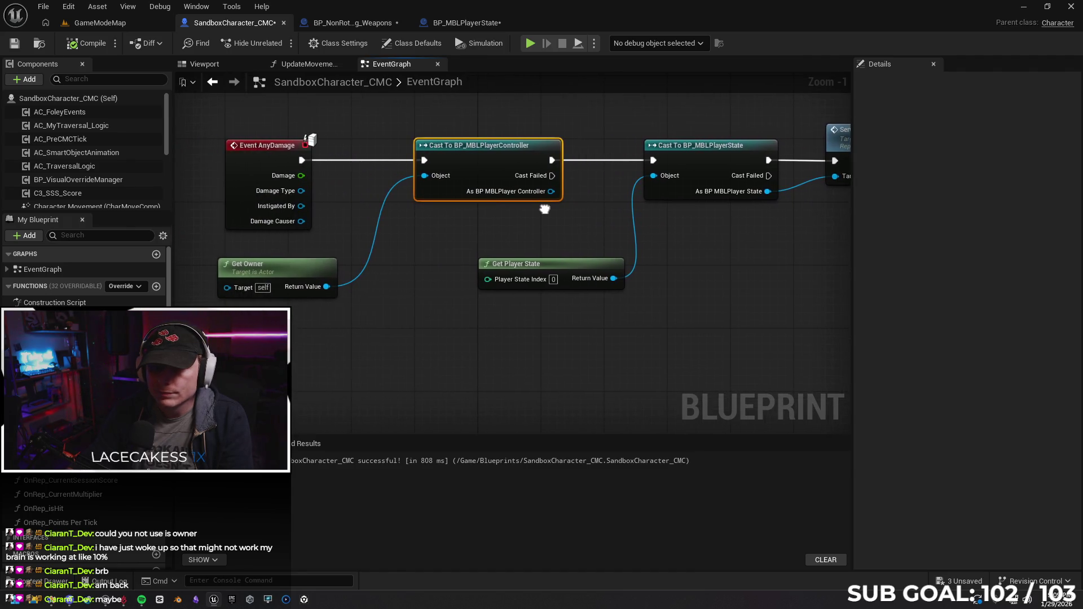
click(467, 22)
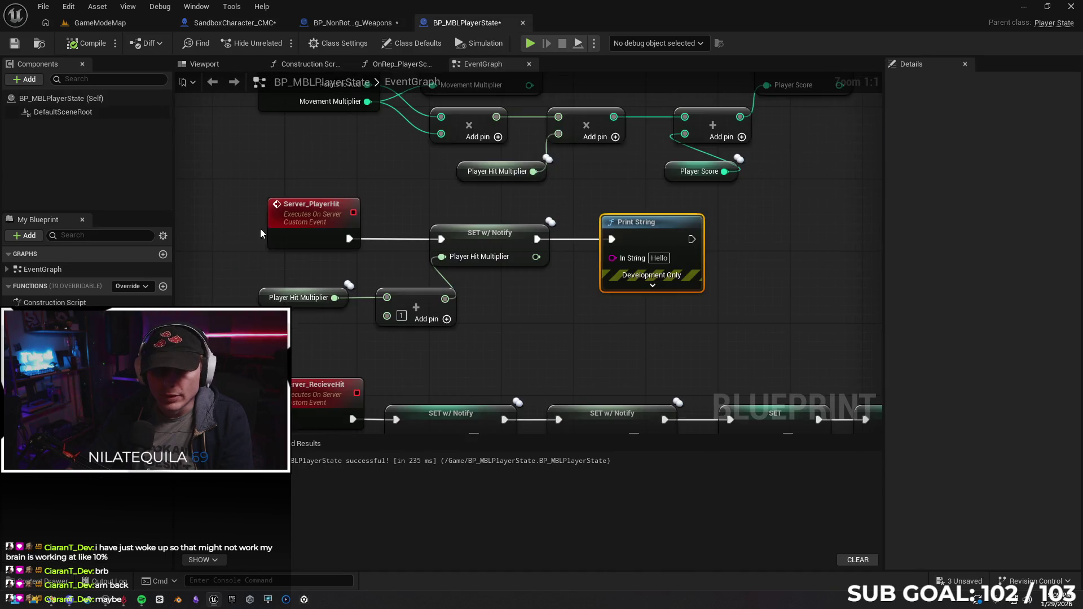
click(322, 222)
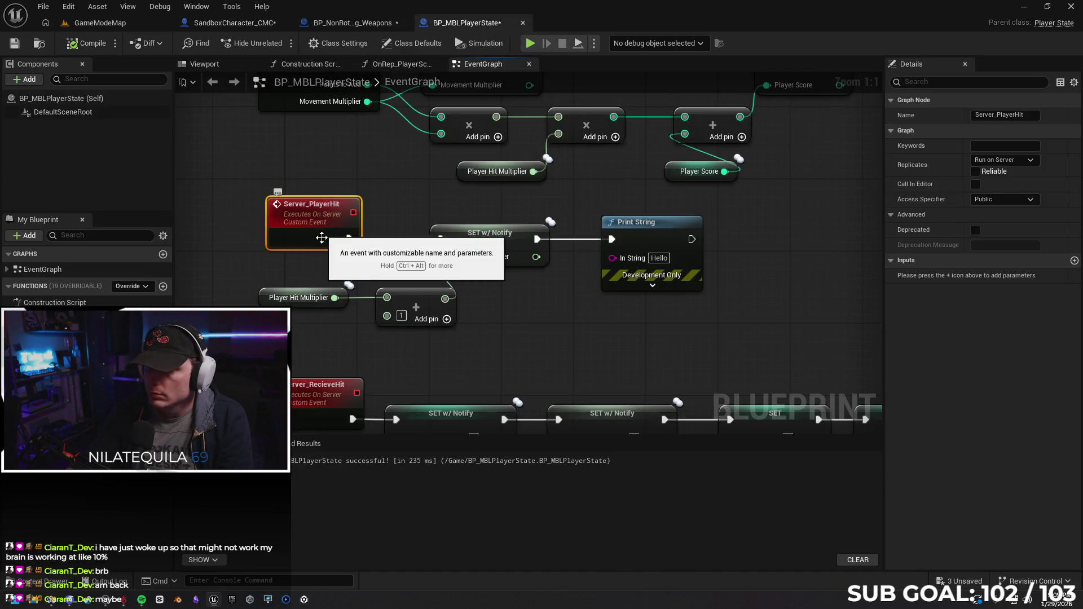
click(324, 391)
drag(324, 254, 335, 345)
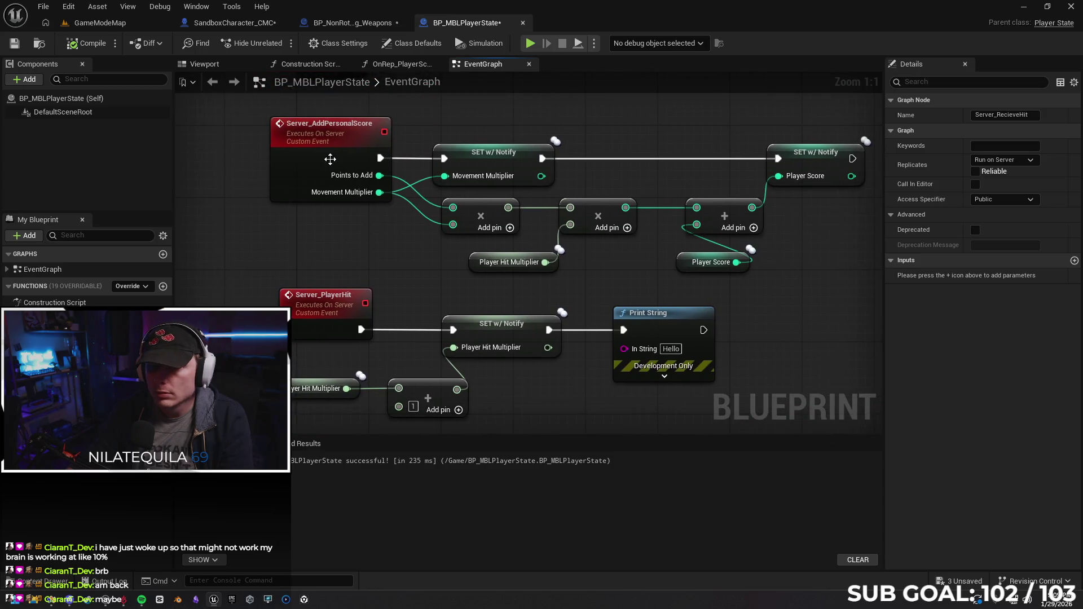
click(311, 172)
drag(272, 248, 272, 152)
click(352, 22)
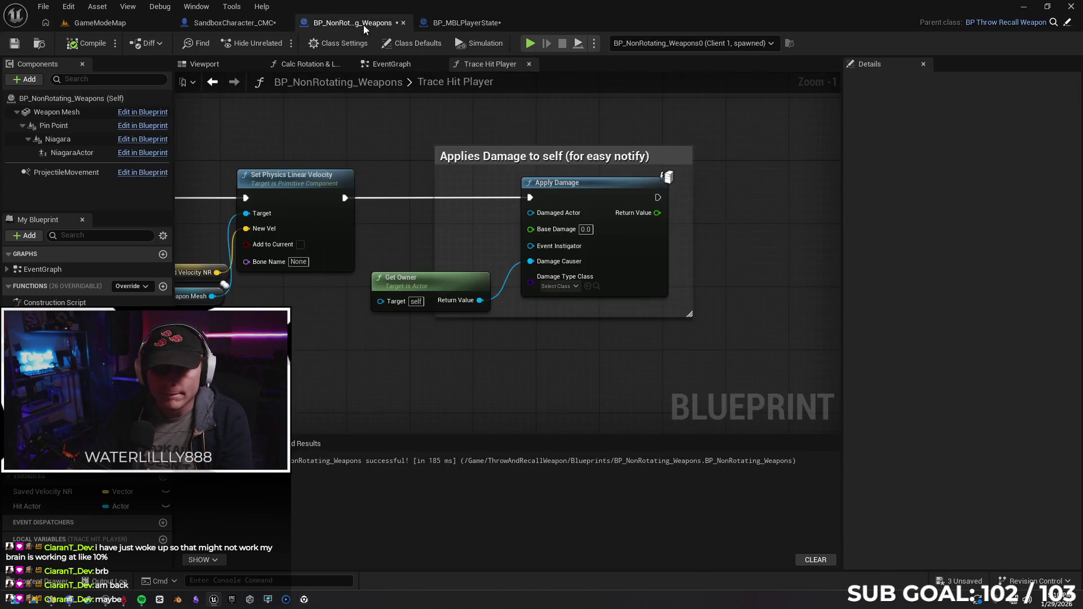
click(235, 22)
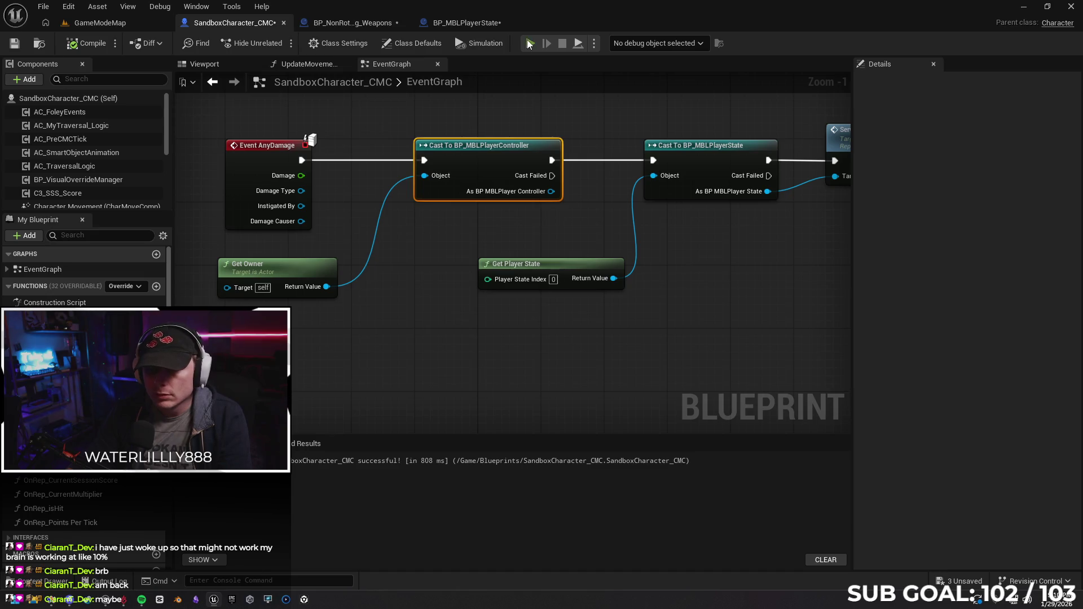
Run a two-client playtest, attack the other player twice, and stop the session.
key(alt+p)
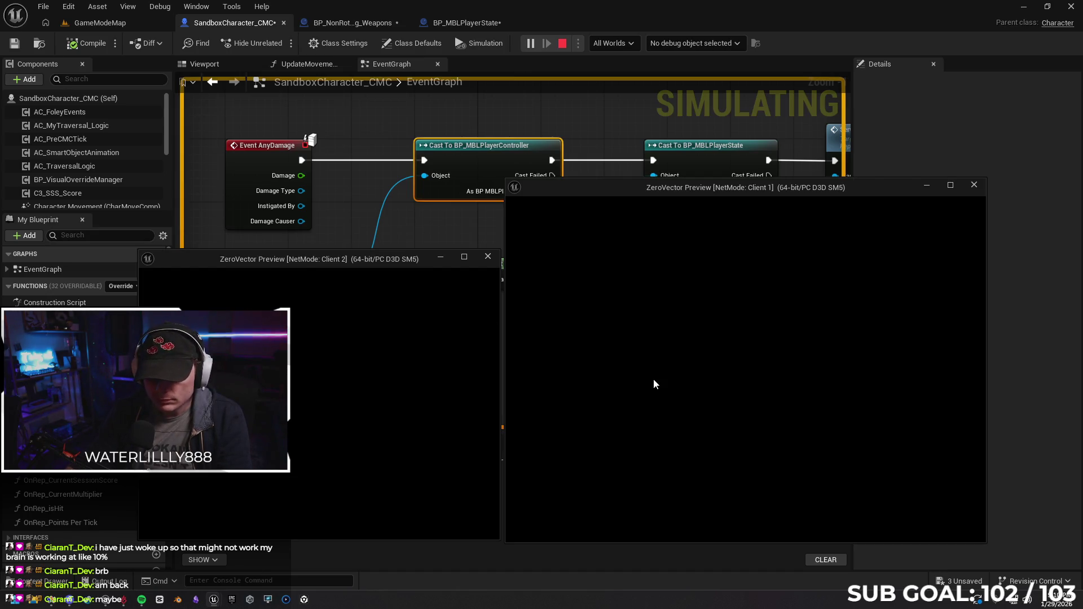
click(744, 369)
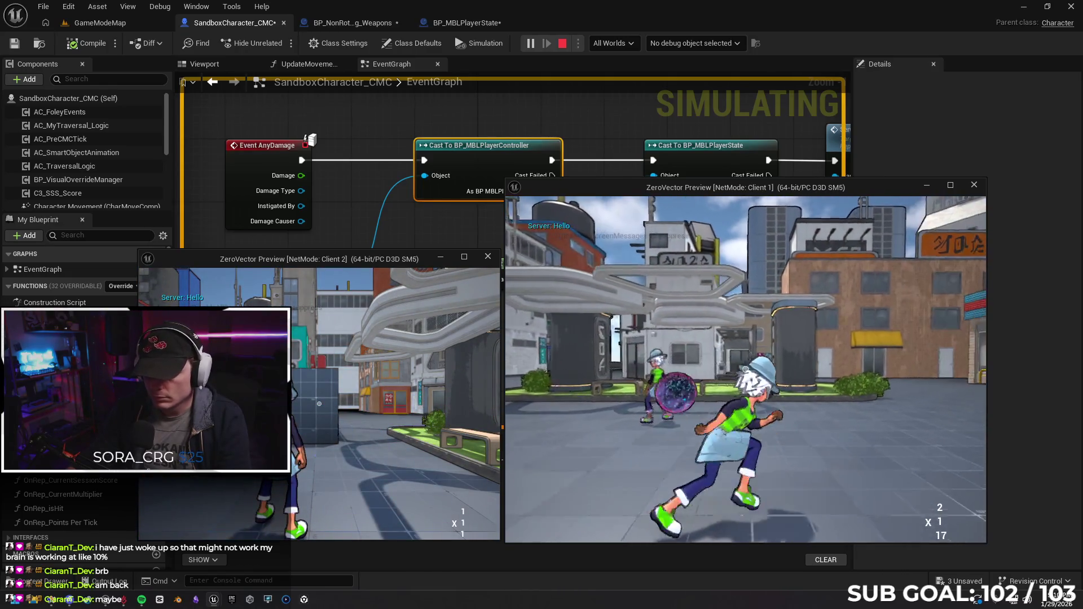
key(super)
key(super)
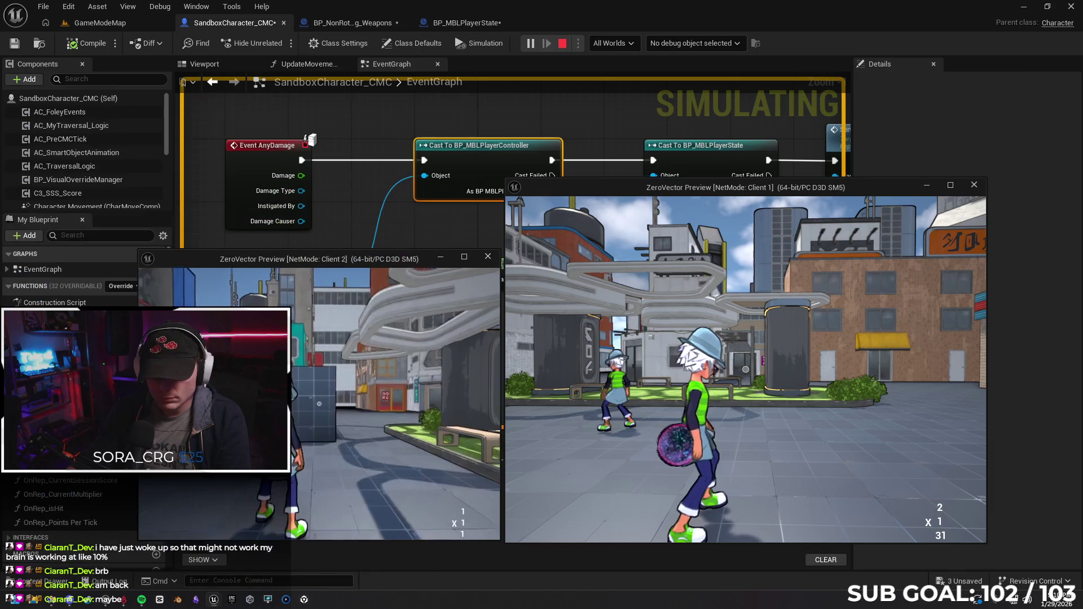
click(744, 369)
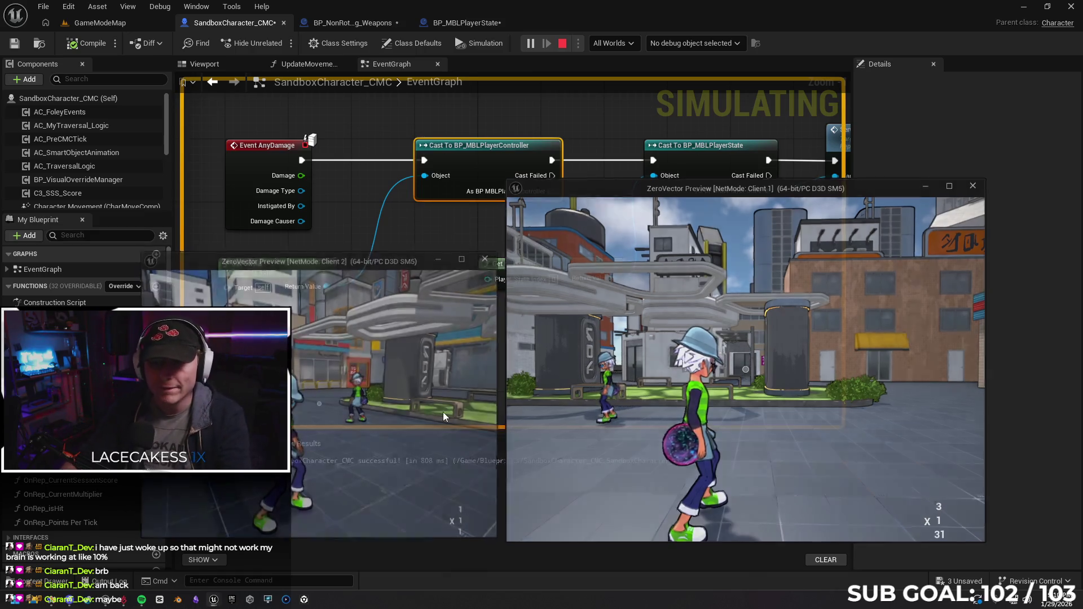
key(Escape)
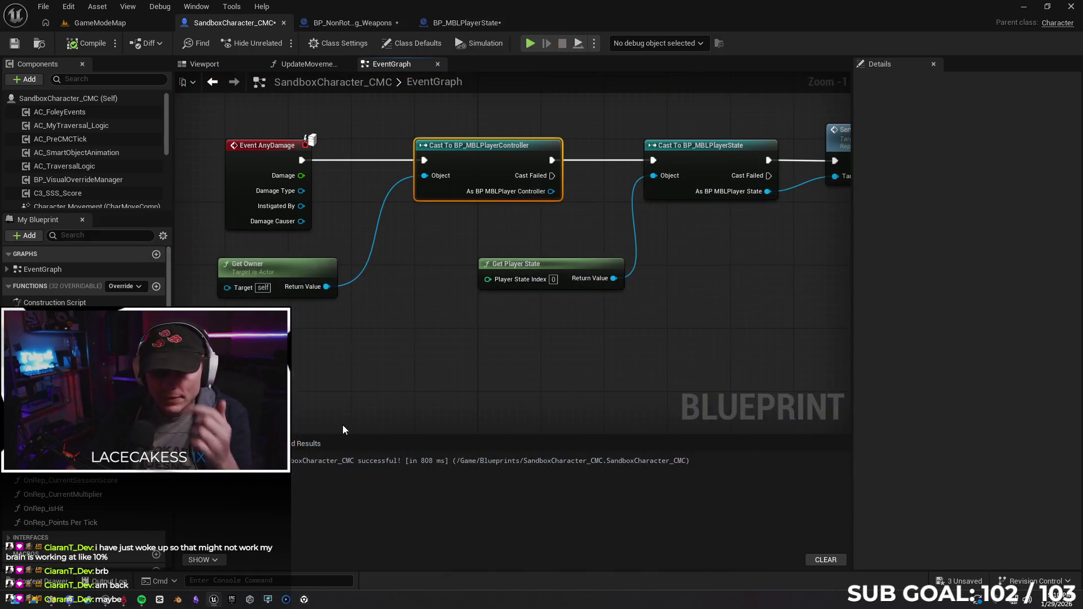
scroll(403, 336, up, 1)
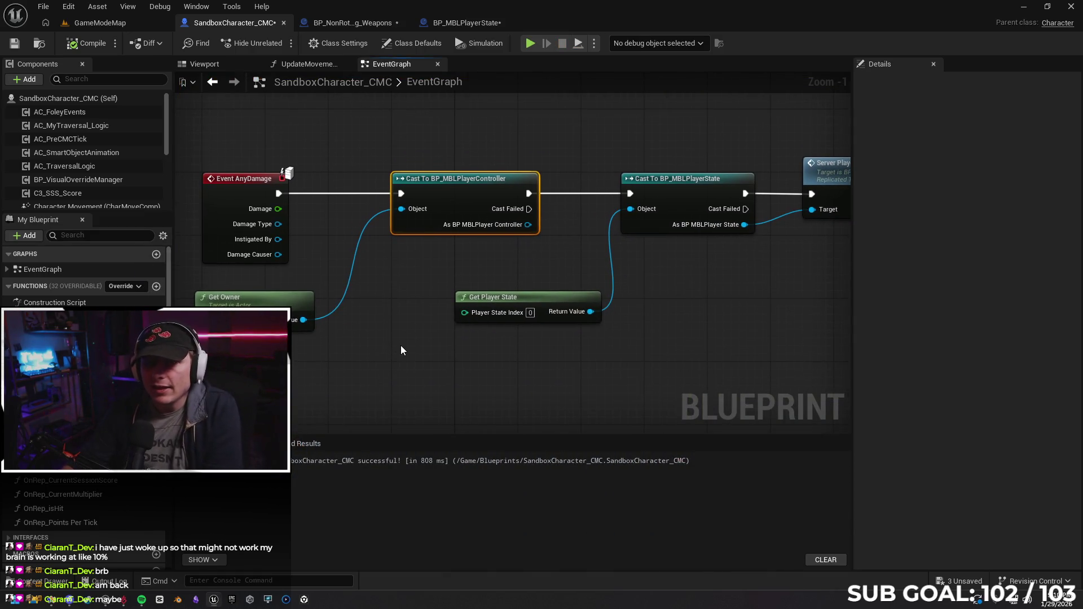
Switch to the BP_NonRotating_Weapons Trace Hit Player graph.
click(349, 24)
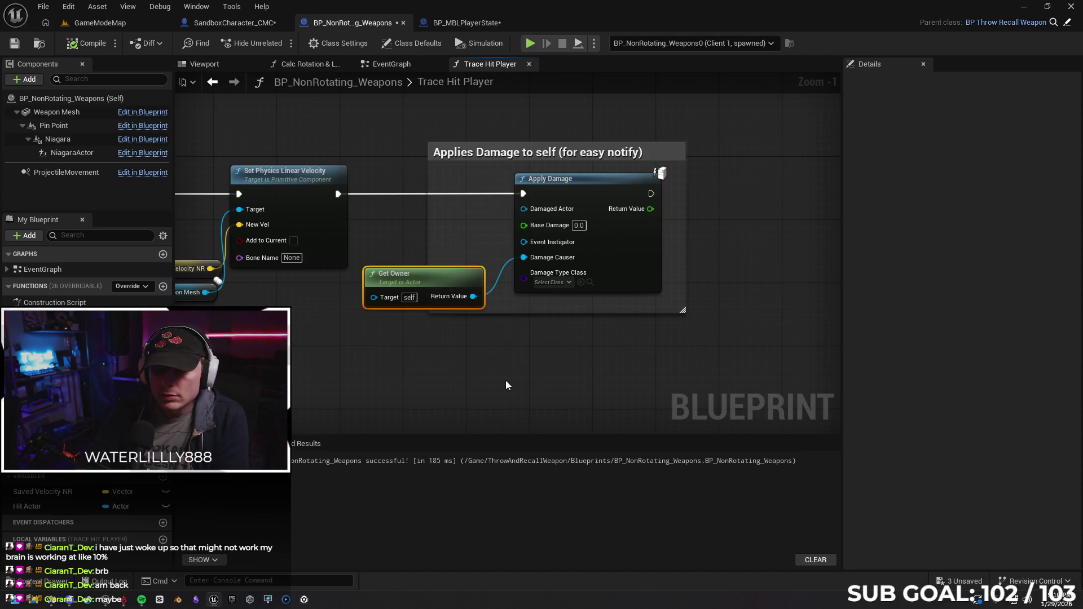
Replace the weapon's Get Owner with a Cast To BP_MBLPlayerController placed beside Apply Damage.
key(Delete)
right_click(328, 360)
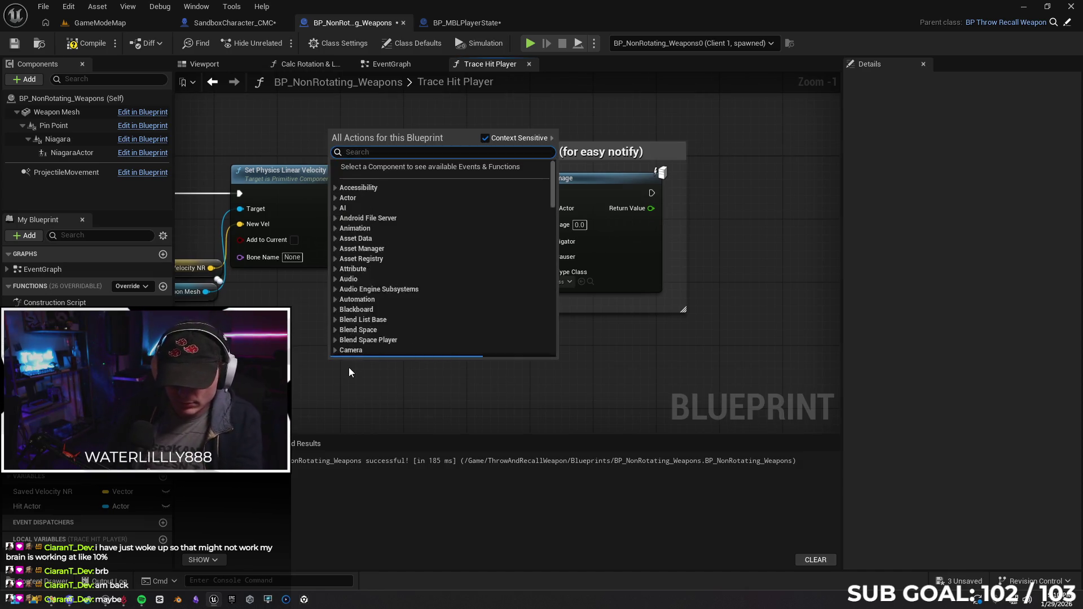
text(cast to pl)
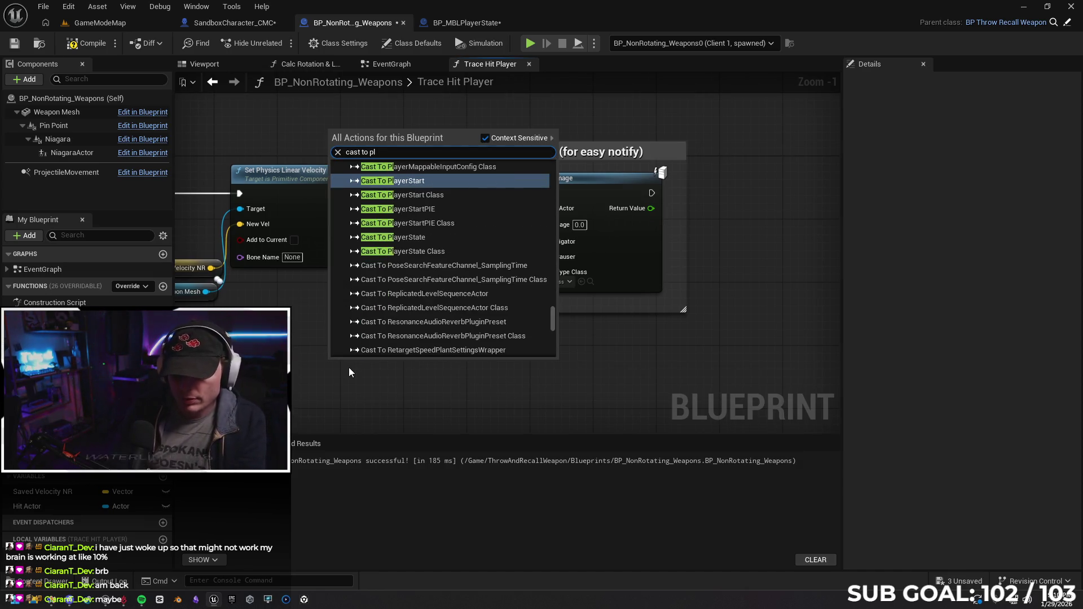
text(ayer con)
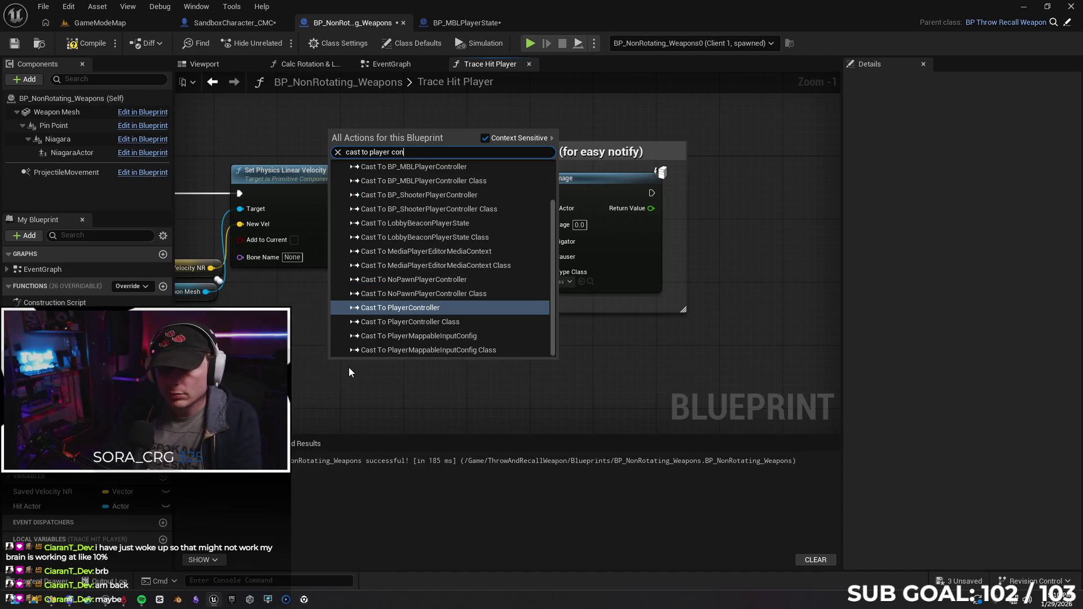
scroll(417, 224, up, 2)
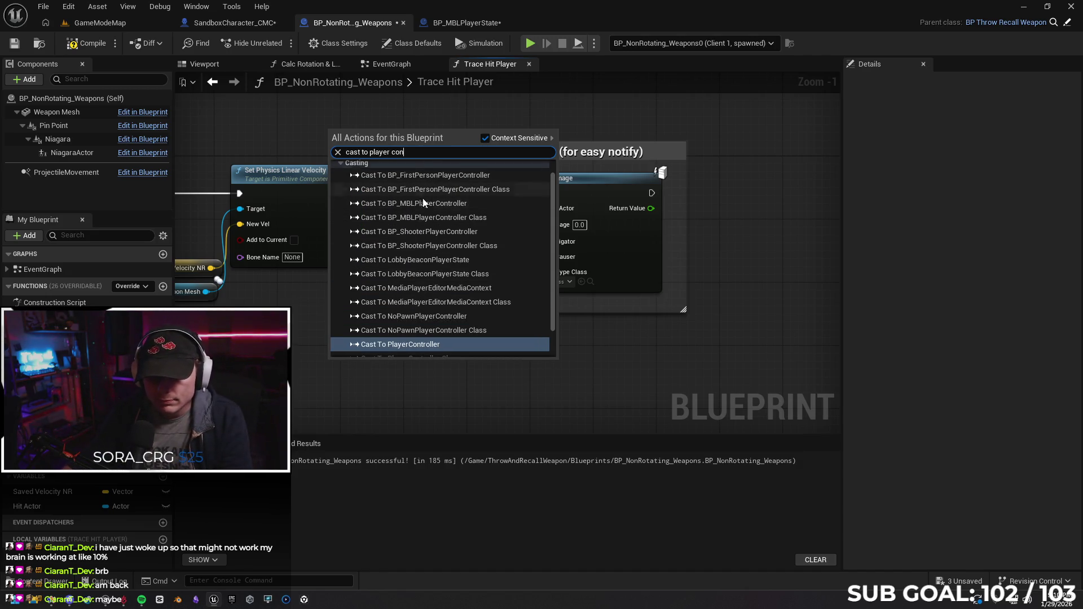
click(423, 202)
scroll(508, 254, up, 1)
drag(491, 325, 531, 202)
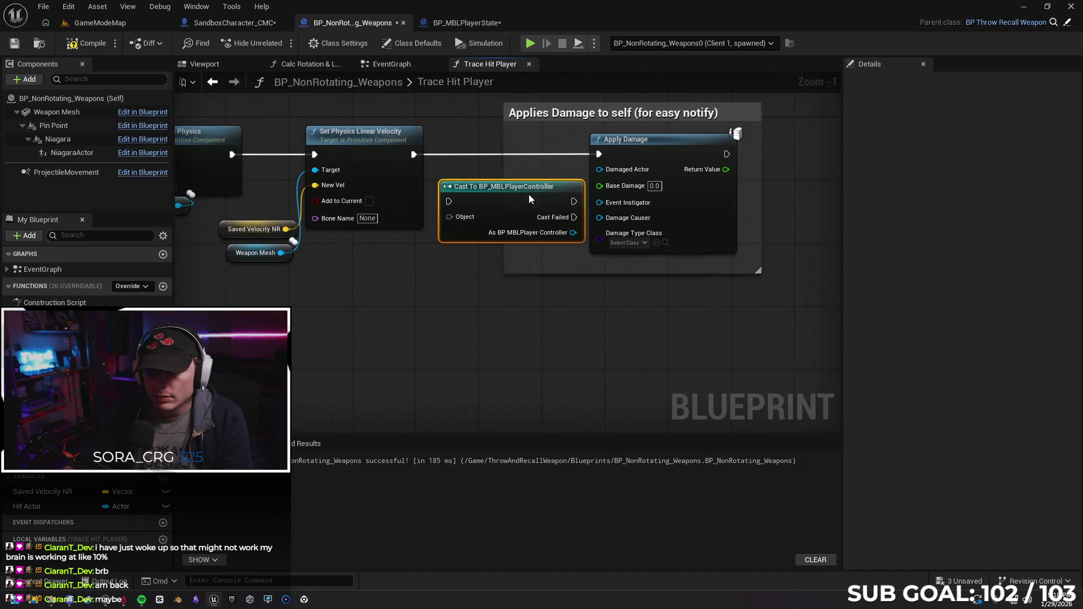
drag(640, 272, 560, 335)
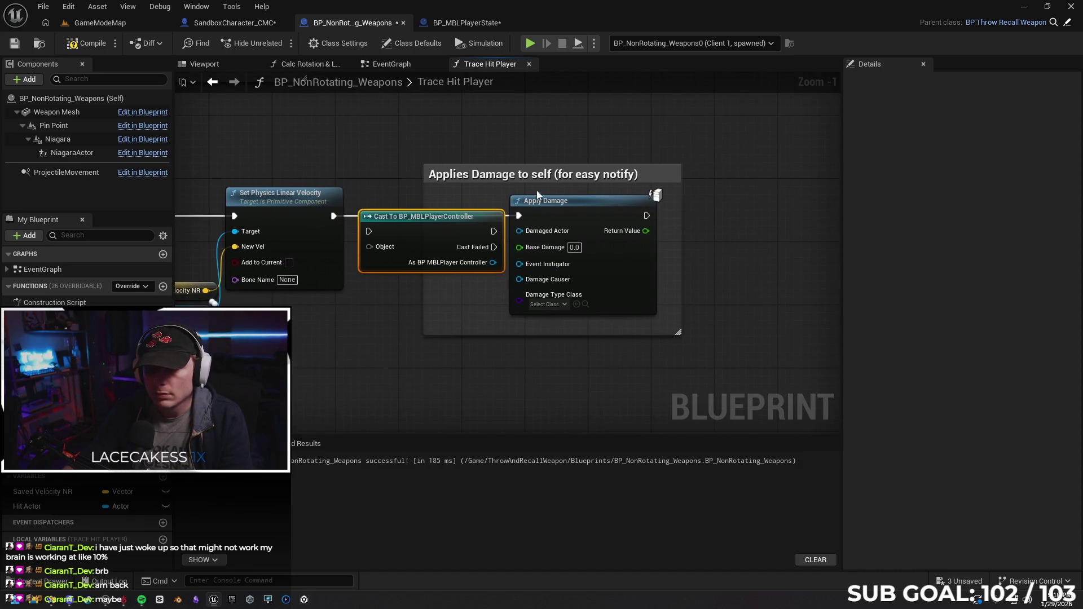
drag(537, 176, 653, 176)
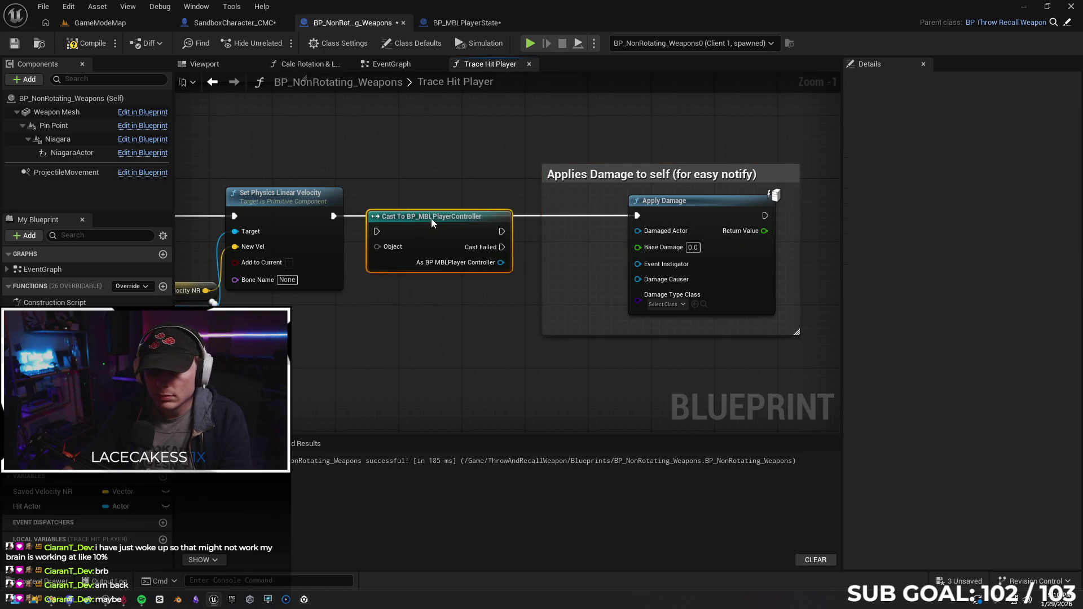
drag(428, 216, 466, 209)
Feed Get Owner into the cast's Object and wire its execution into Apply Damage.
drag(409, 239, 356, 335)
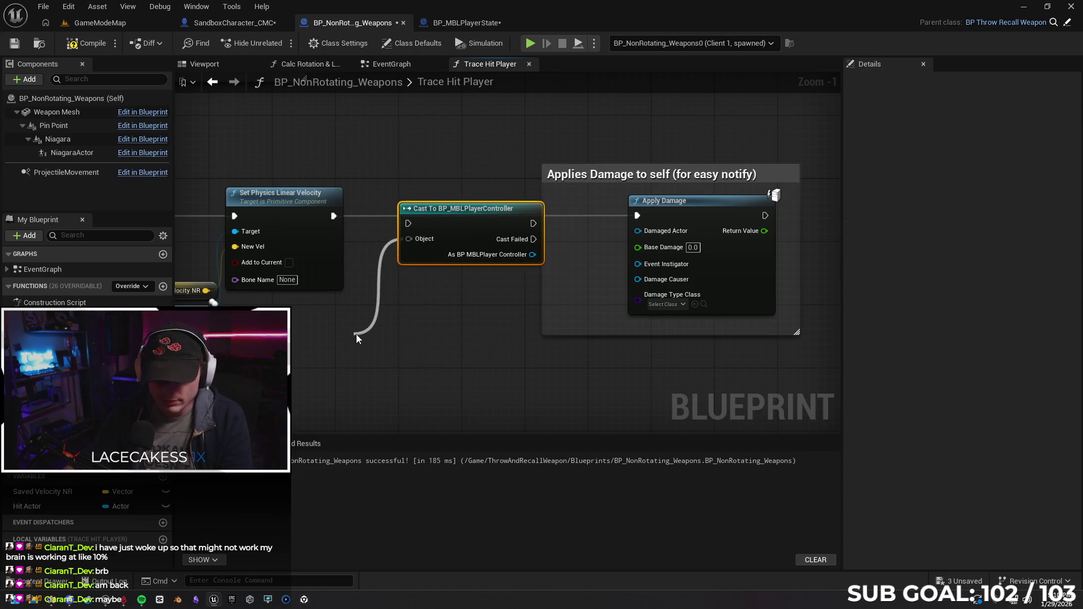
text(owner)
key(Return)
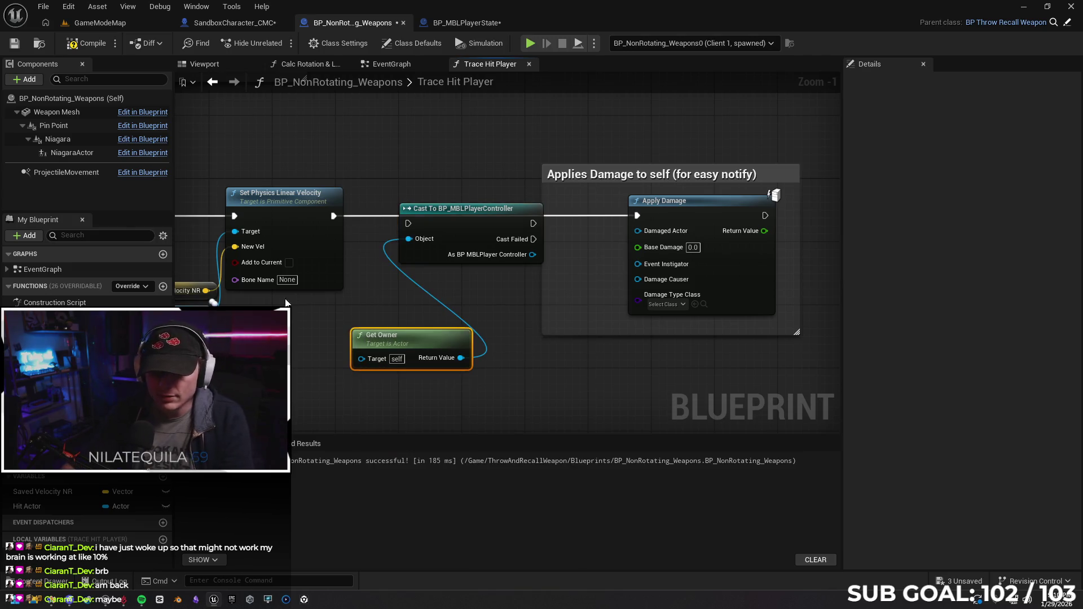
drag(463, 212, 442, 205)
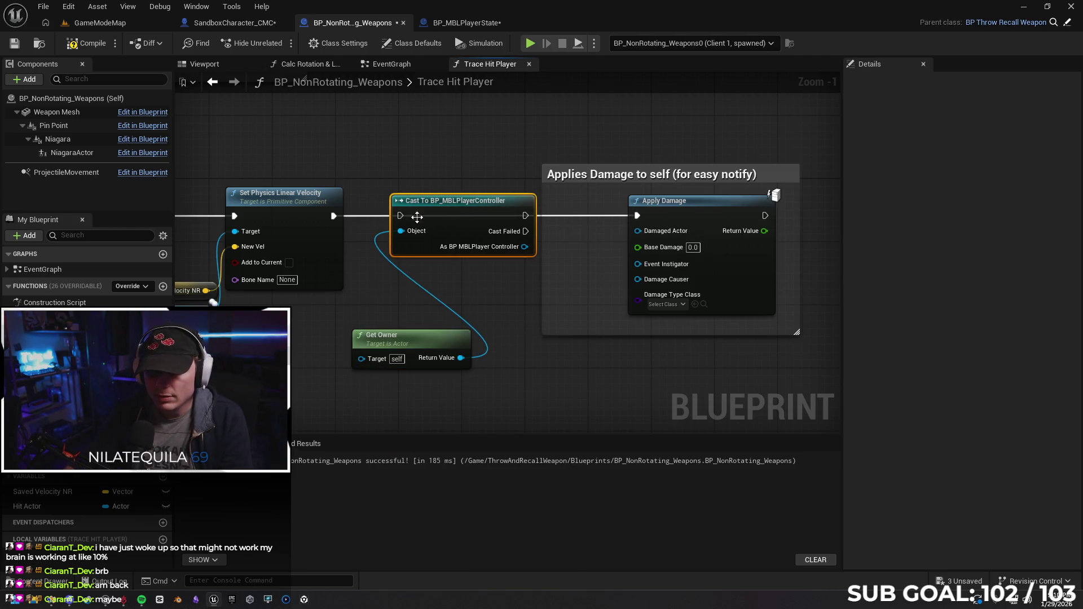
drag(526, 216, 639, 280)
click(638, 216)
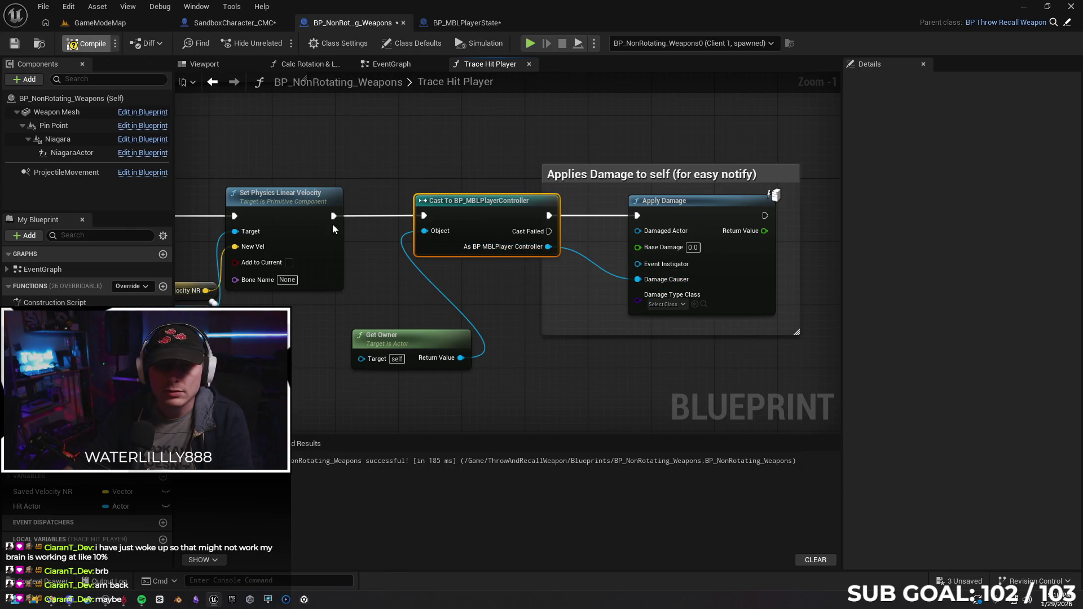
Check the BP_MBLPlayerState and weapon graphs, then switch to the SandboxCharacter_CMC event graph.
click(464, 23)
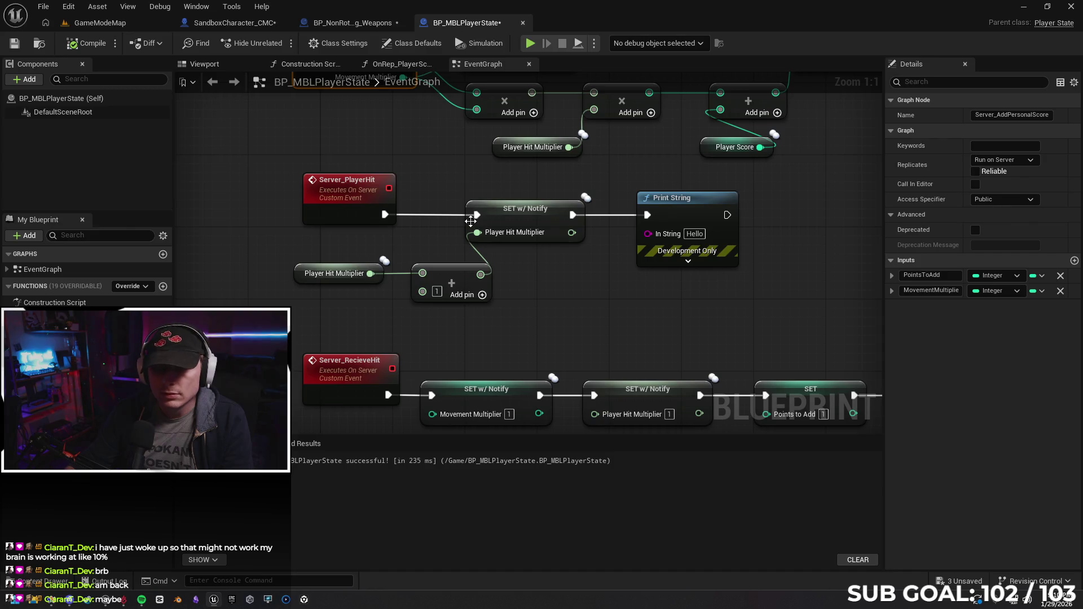
scroll(589, 318, down, 2)
click(348, 23)
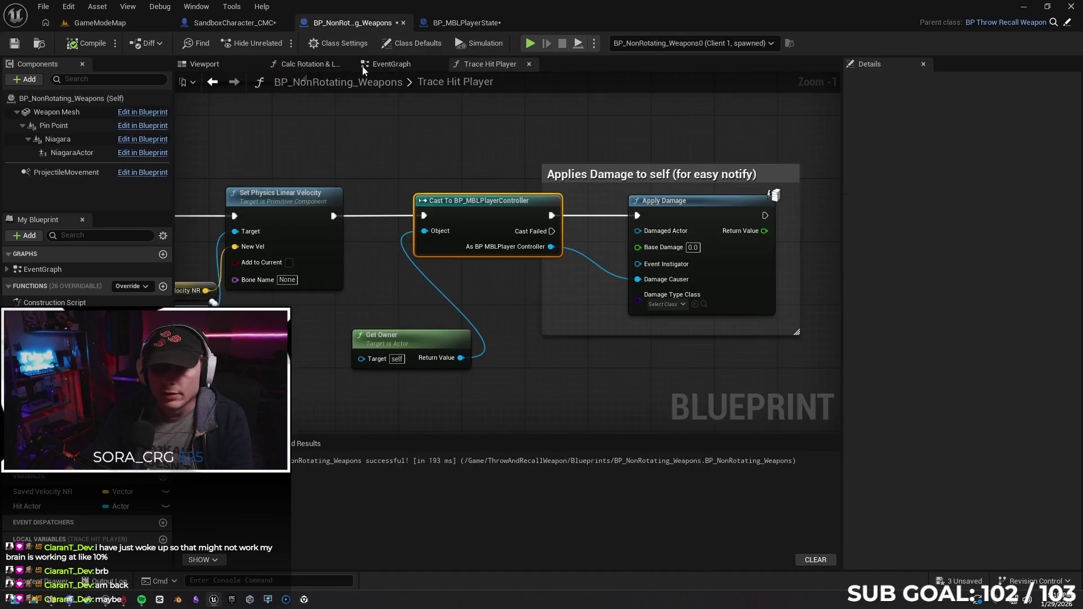
click(230, 24)
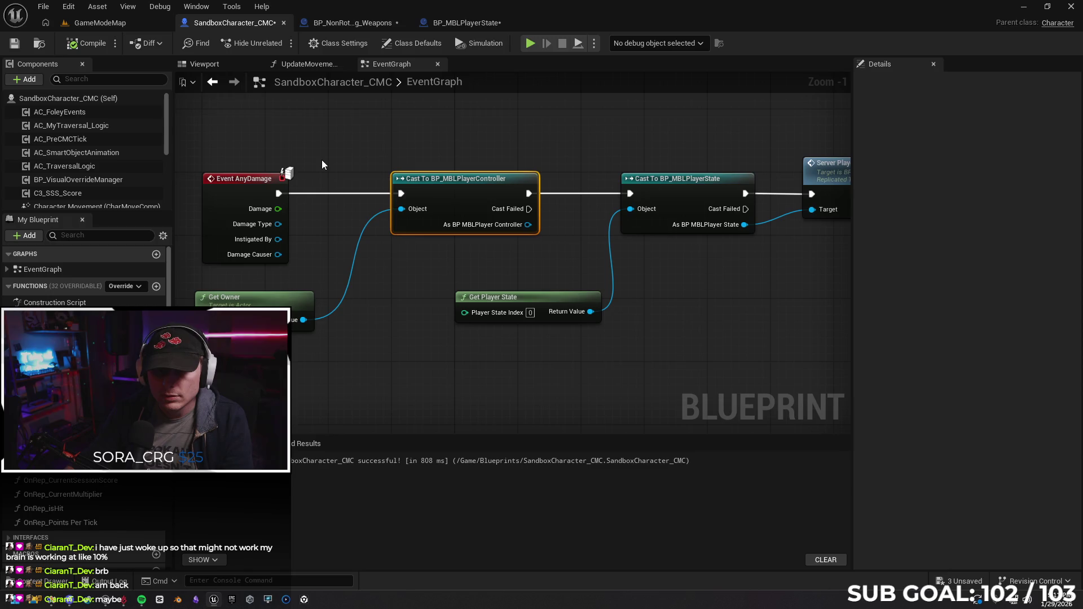
Wire AnyDamage's Damage Causer into Get Owner's Target and start a two-client playtest.
drag(423, 292, 473, 301)
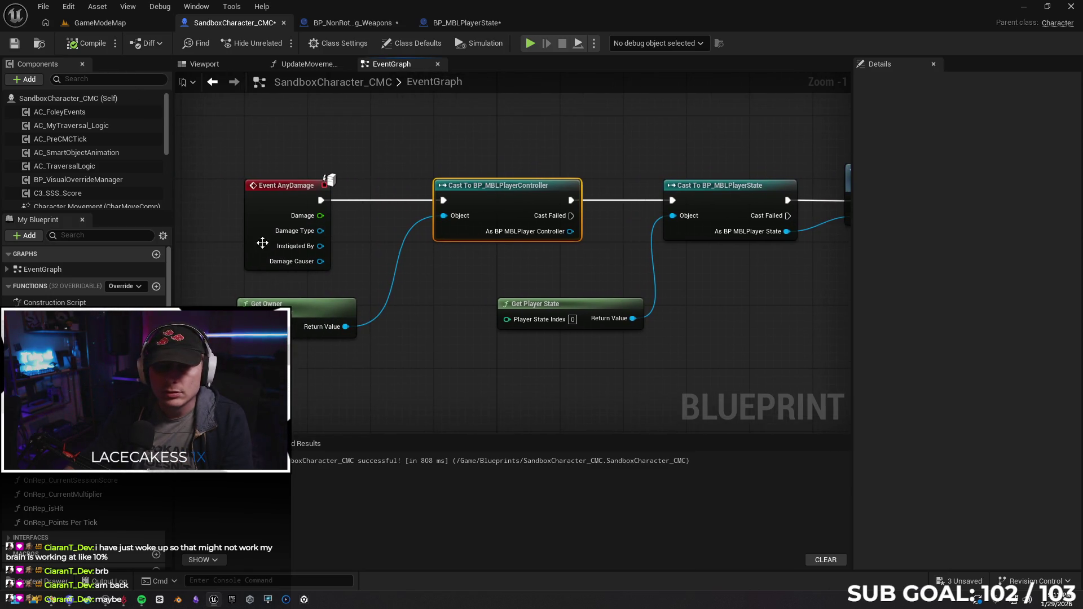
drag(320, 260, 249, 317)
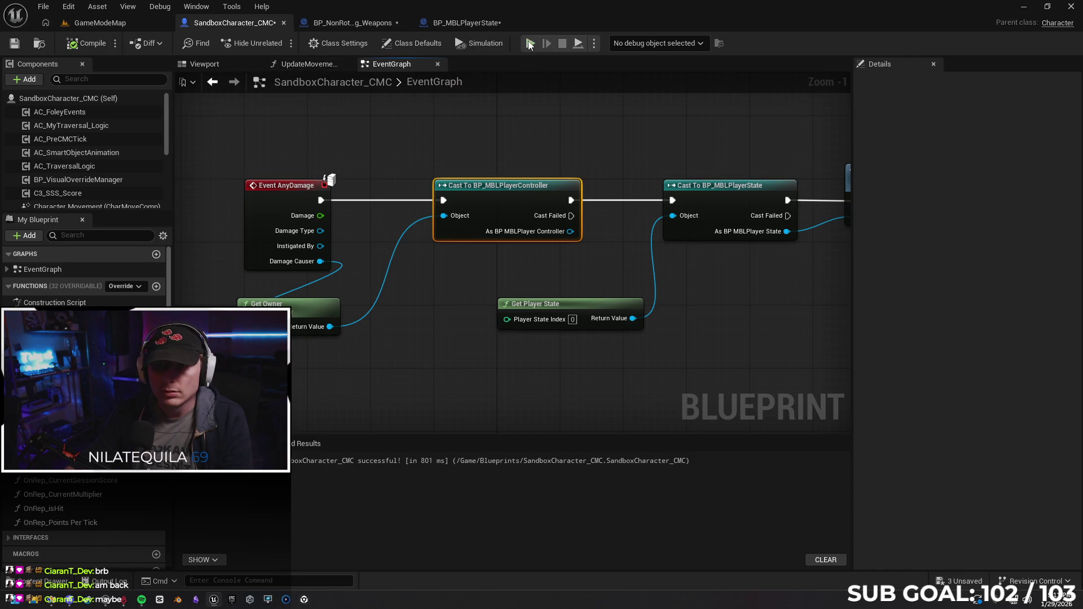
key(alt+p)
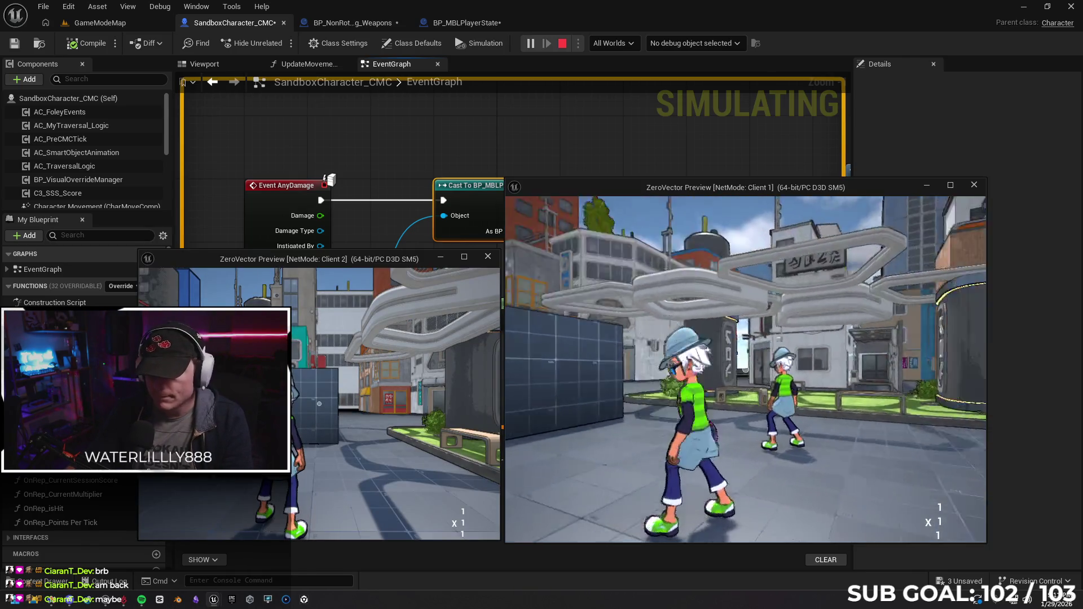
Run around and attack the other player in the playtest, then end the session.
click(680, 404)
key(w)
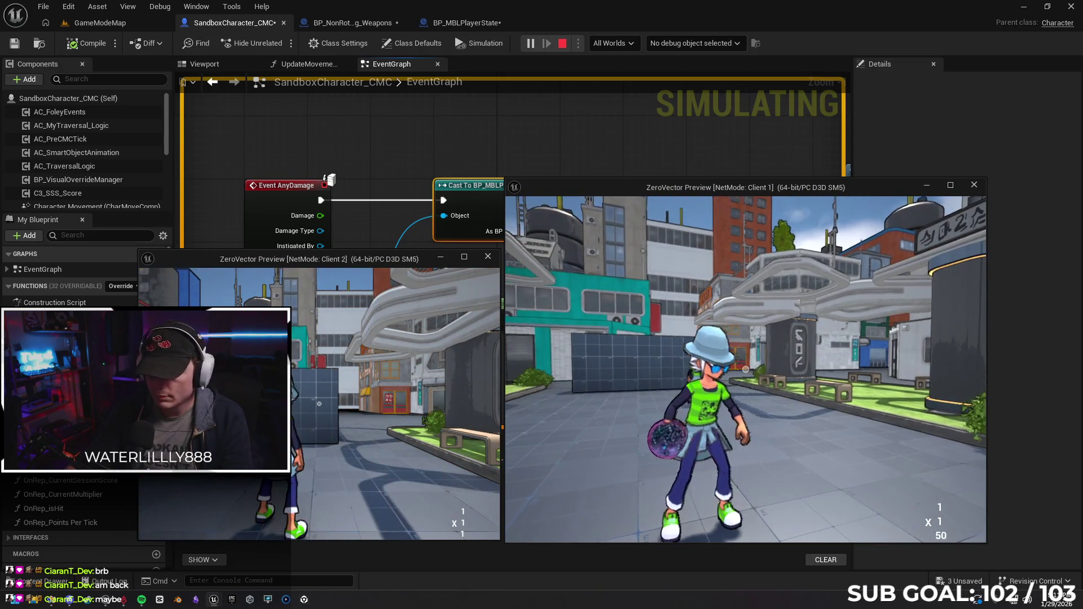
key(super)
key(super)
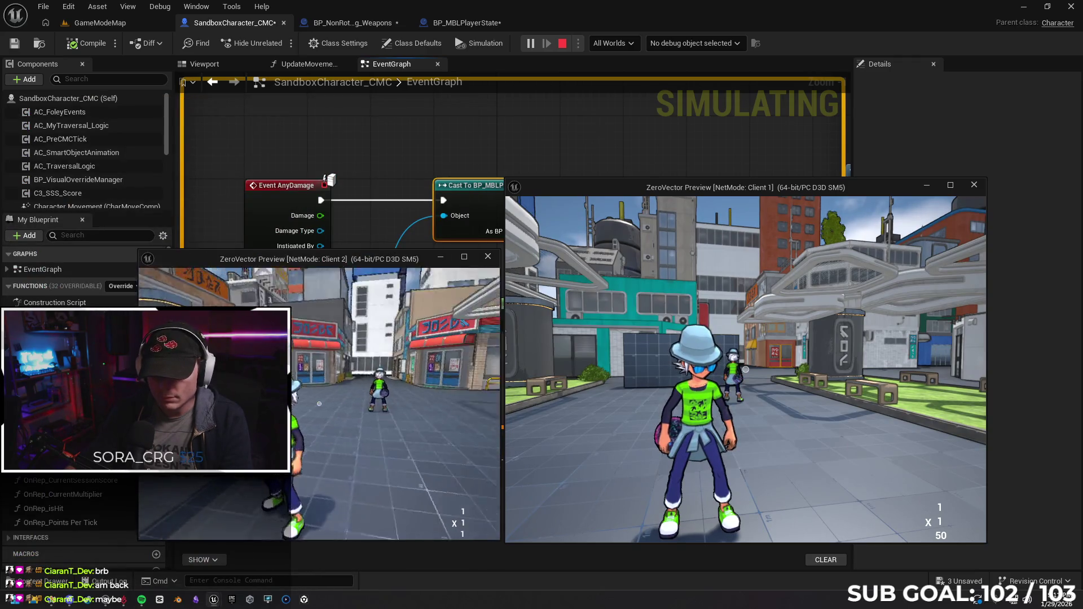
click(381, 407)
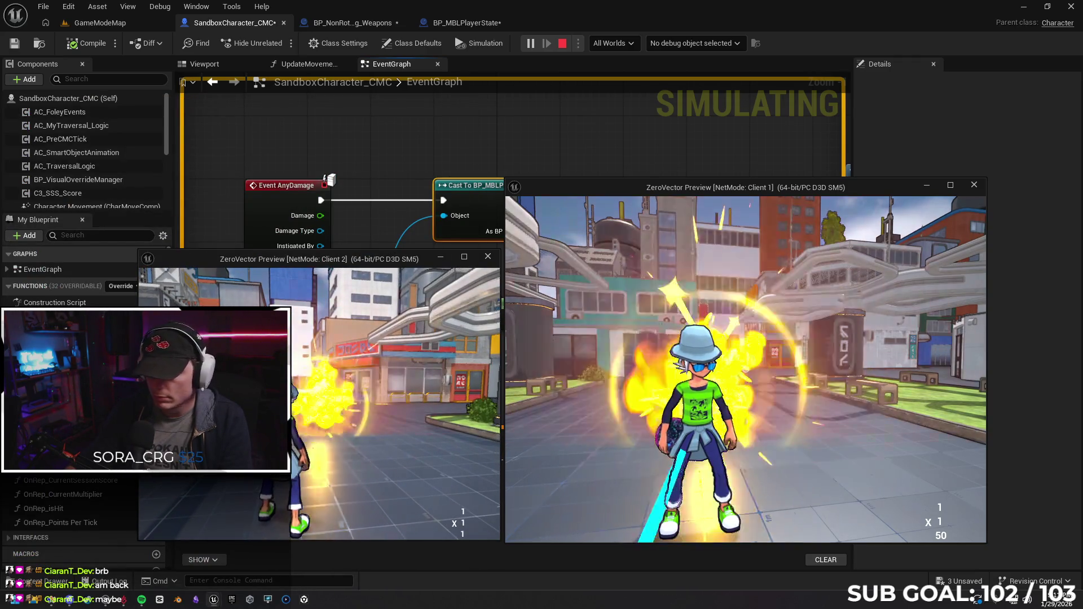
key(Escape)
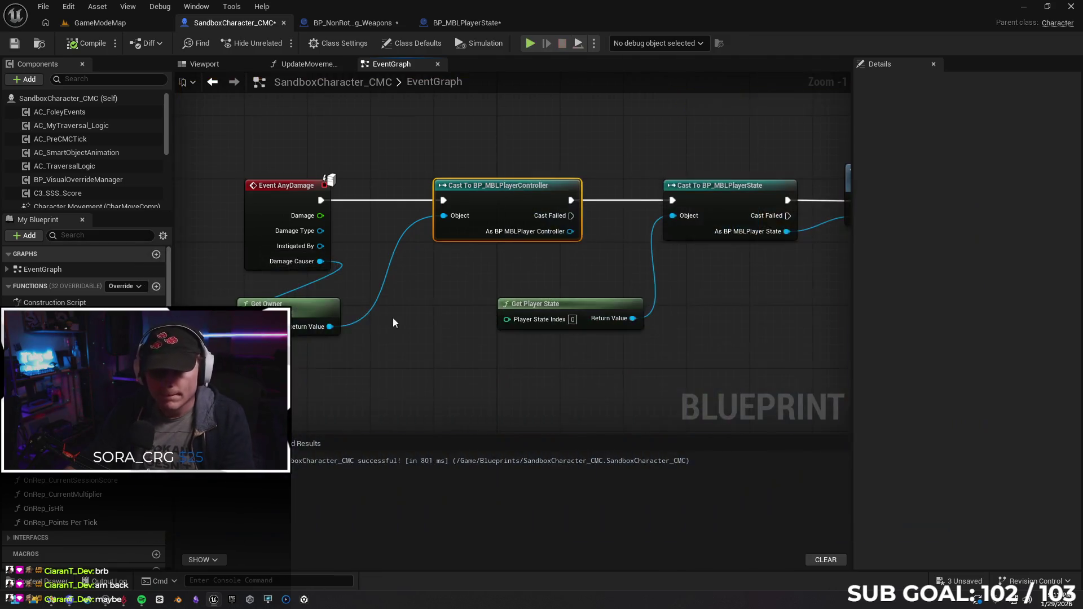
Disconnect Damage Causer from Get Owner and rerun the playtest with attacks, then stop it.
alt+click(310, 282)
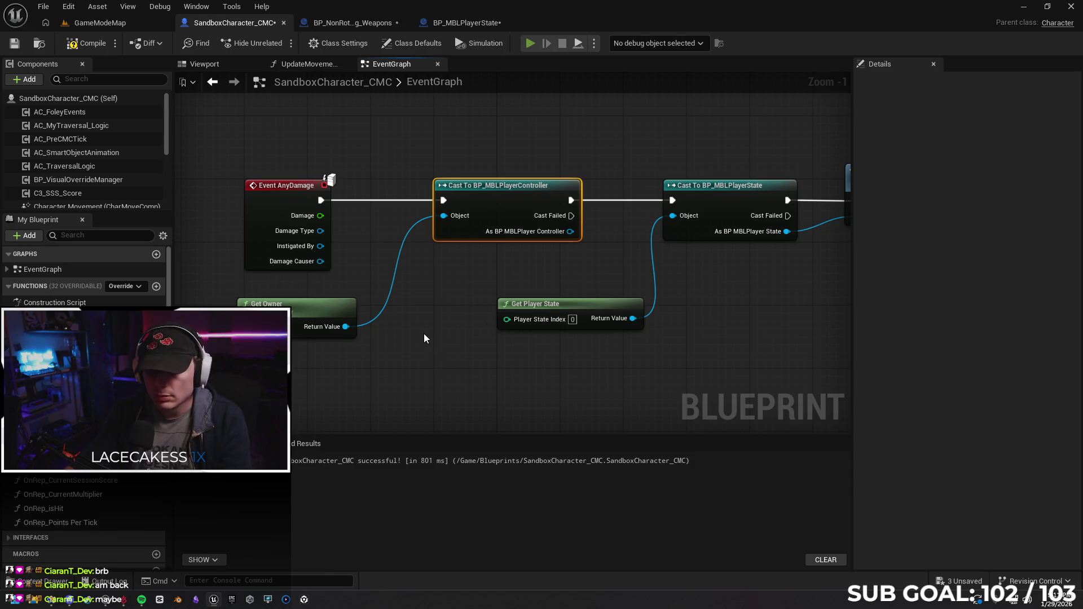
key(alt+p)
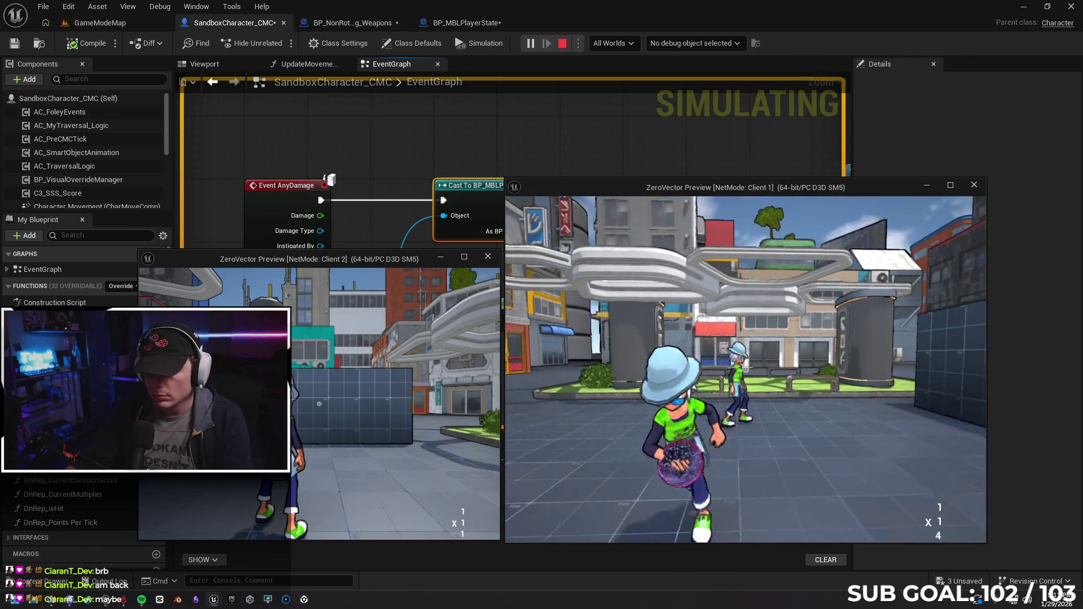
click(746, 370)
key(w)
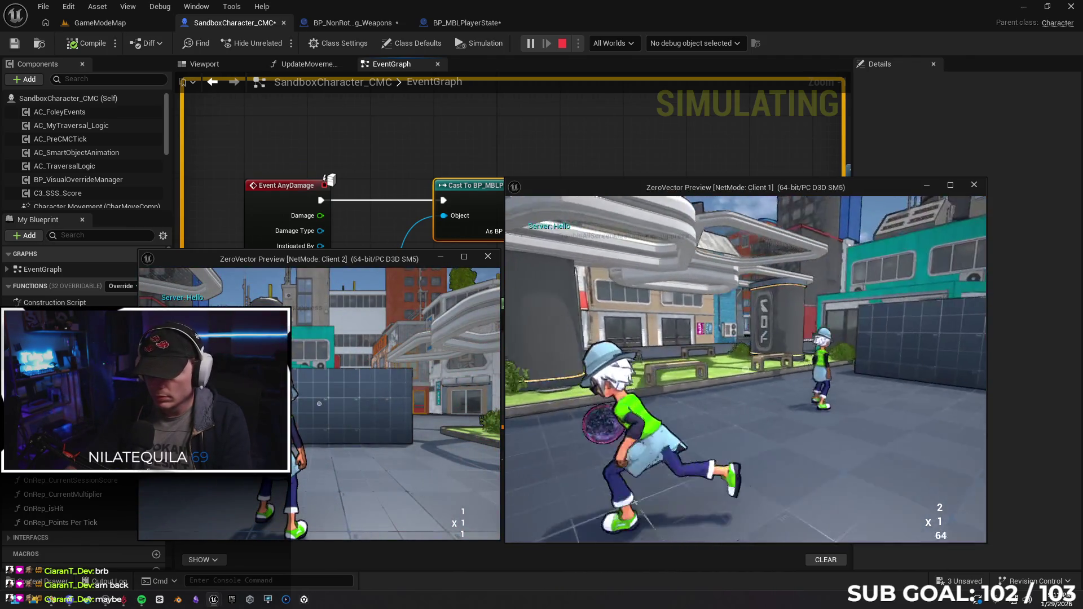
key(super)
key(super)
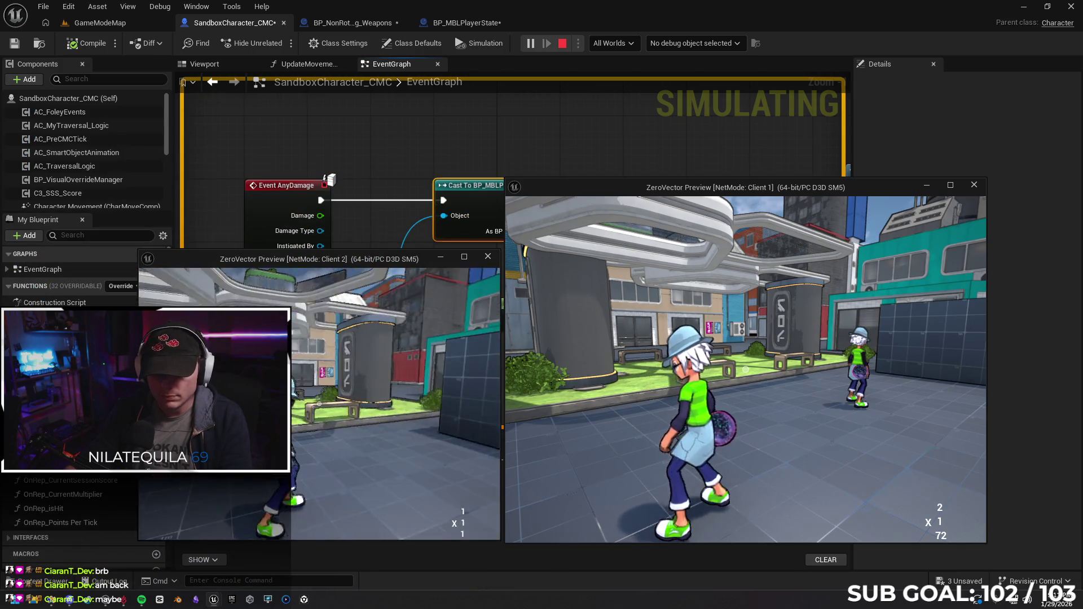
click(744, 369)
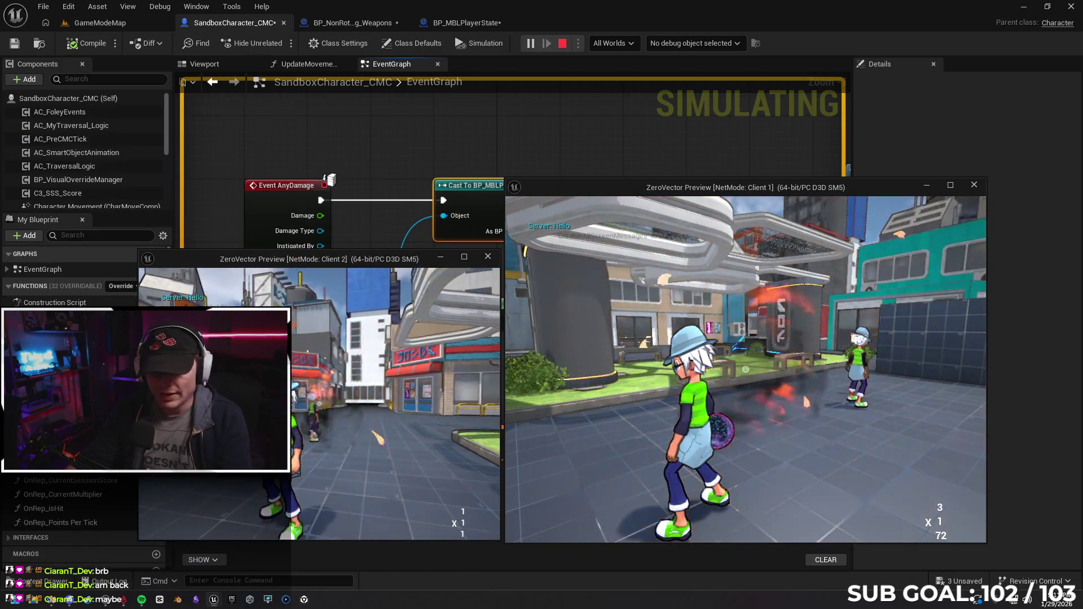
key(Escape)
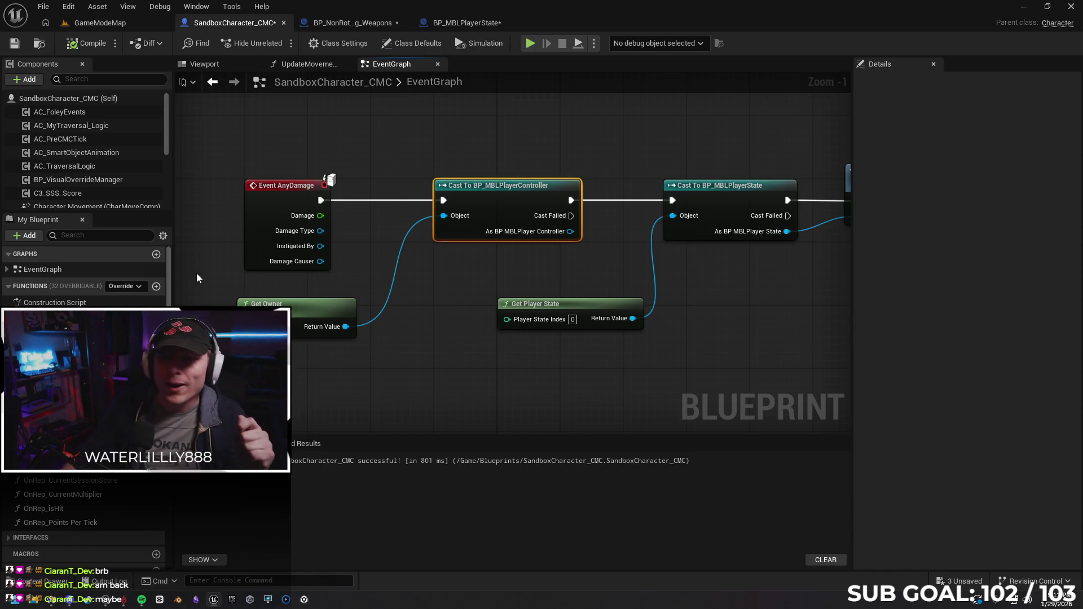
click(353, 22)
scroll(380, 282, up, 1)
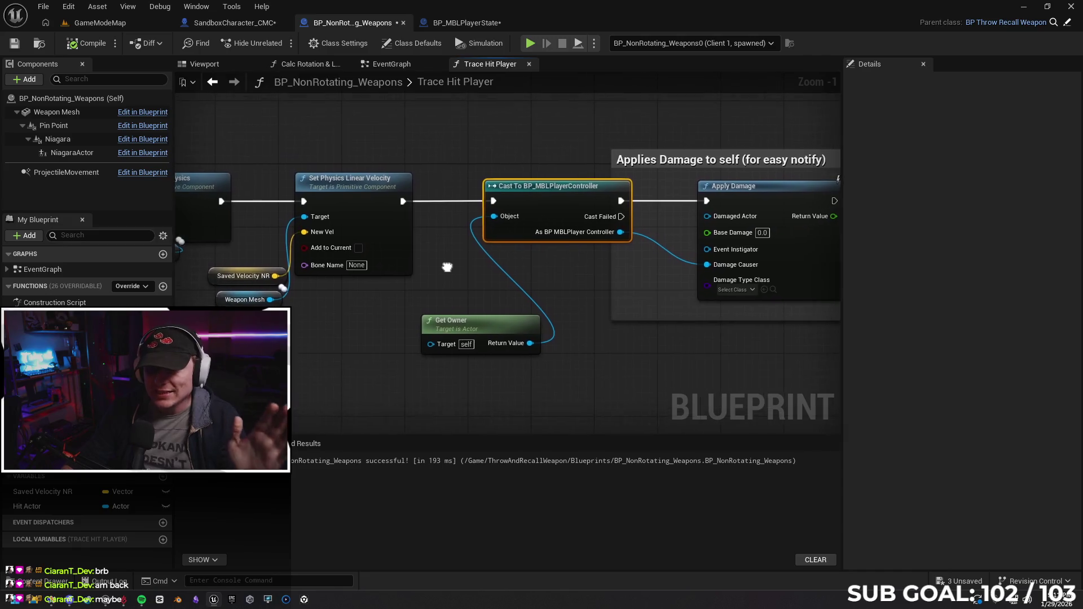
scroll(544, 301, down, 1)
Add a Cast To Pawn node beside Get Owner and feed Get Owner's return value into it.
drag(486, 335, 475, 325)
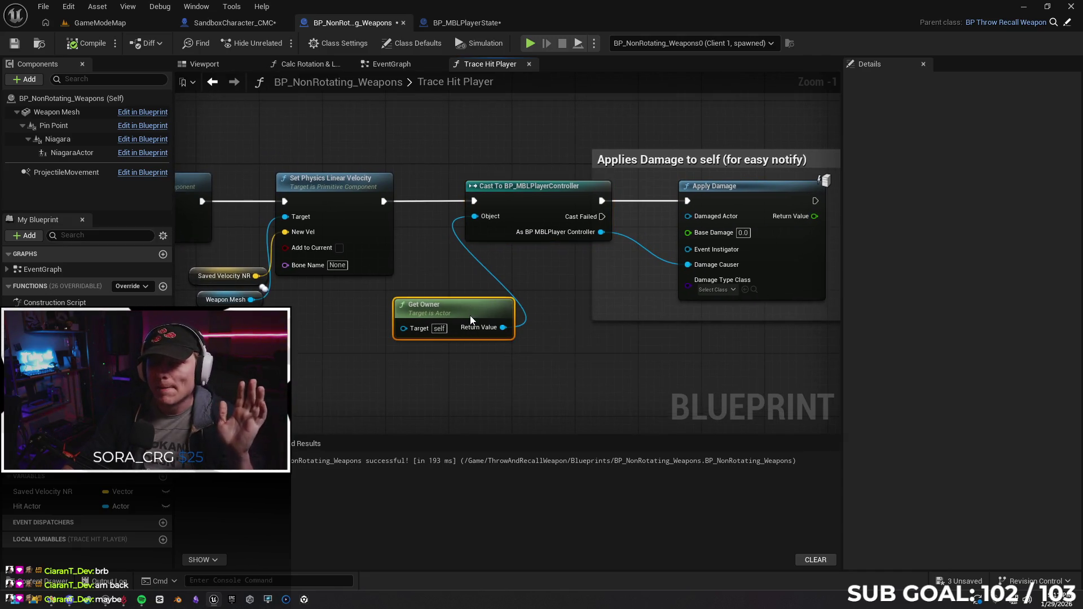
scroll(474, 326, down, 1)
right_click(447, 365)
text(cast to player)
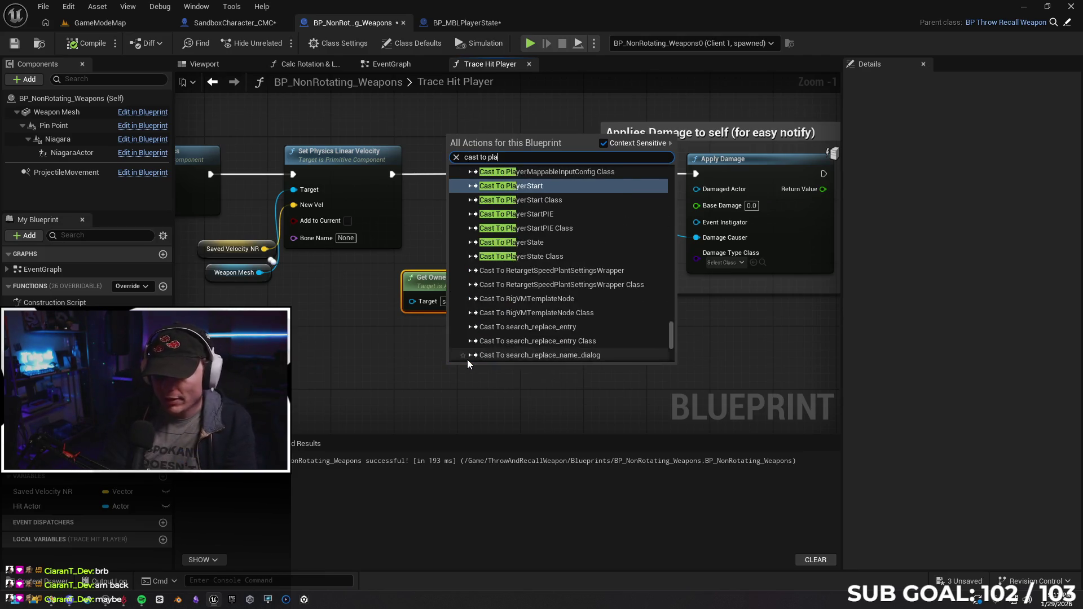
scroll(604, 236, up, 5)
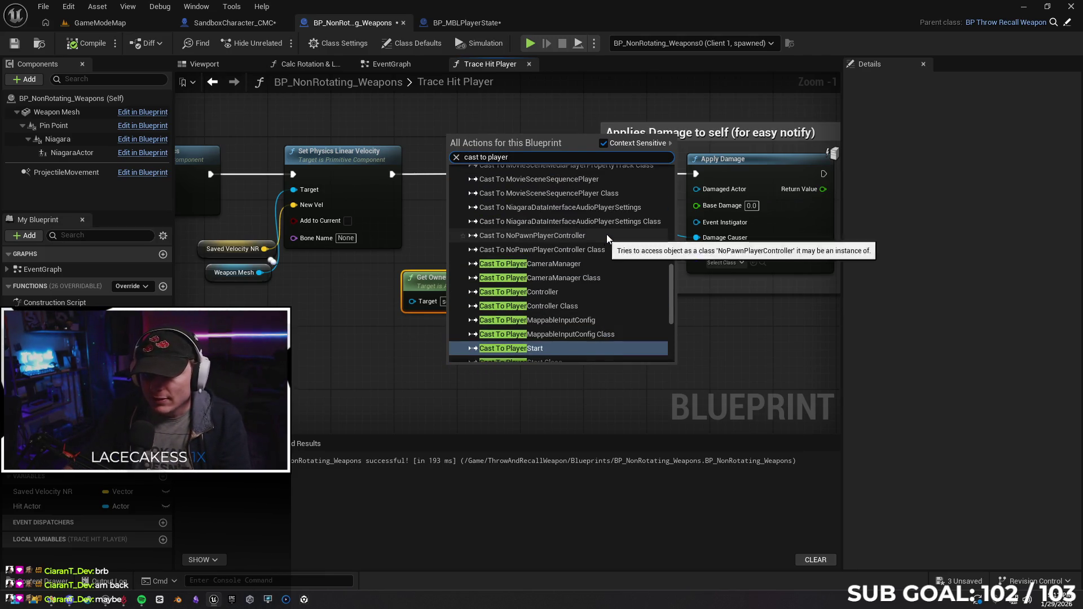
scroll(609, 240, up, 5)
scroll(605, 223, up, 4)
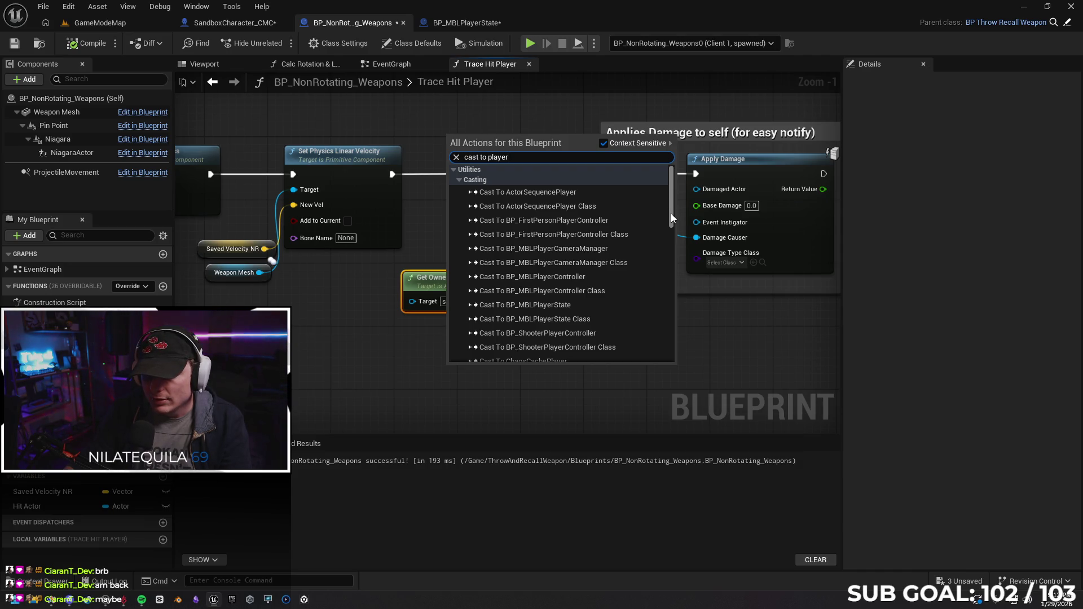
scroll(618, 262, down, 3)
scroll(618, 237, down, 3)
scroll(622, 228, down, 3)
scroll(633, 229, down, 3)
scroll(628, 232, down, 3)
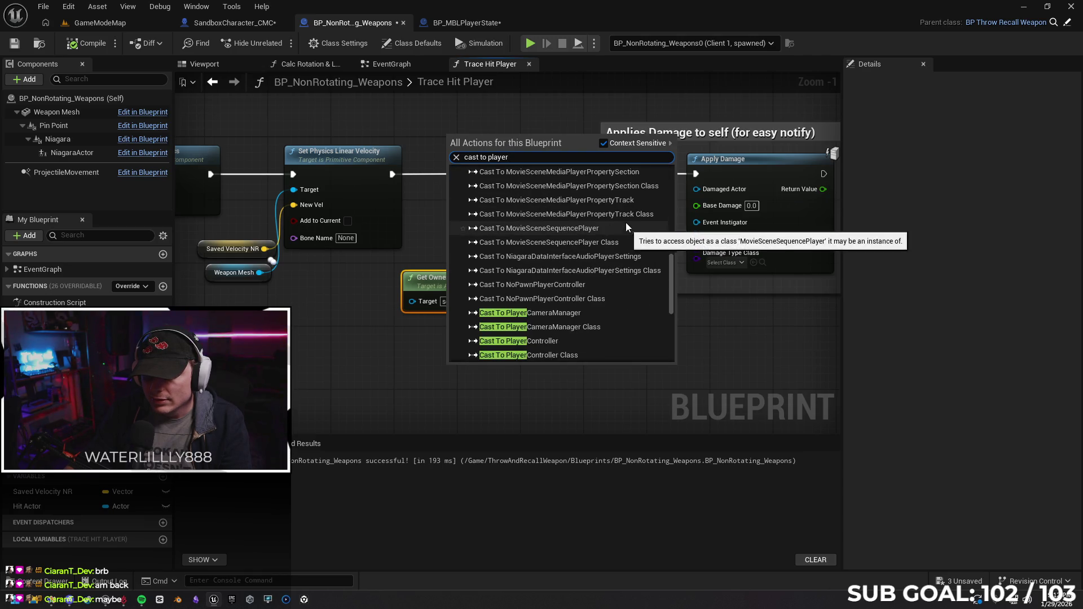
scroll(619, 209, down, 3)
scroll(617, 217, down, 3)
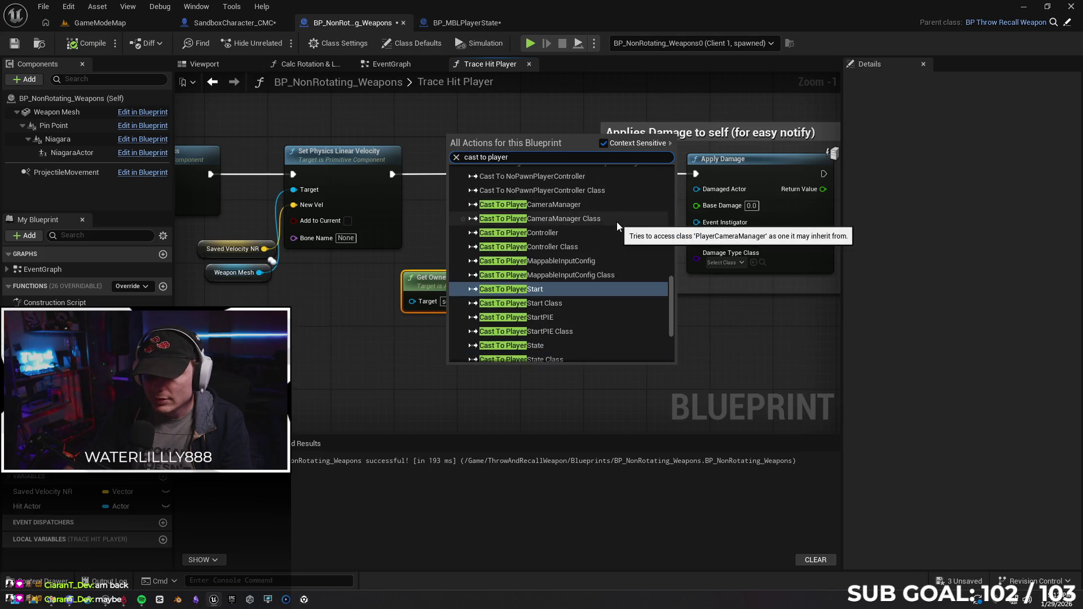
key(BackSpace)
key(BackSpace)
key(BackSpace)
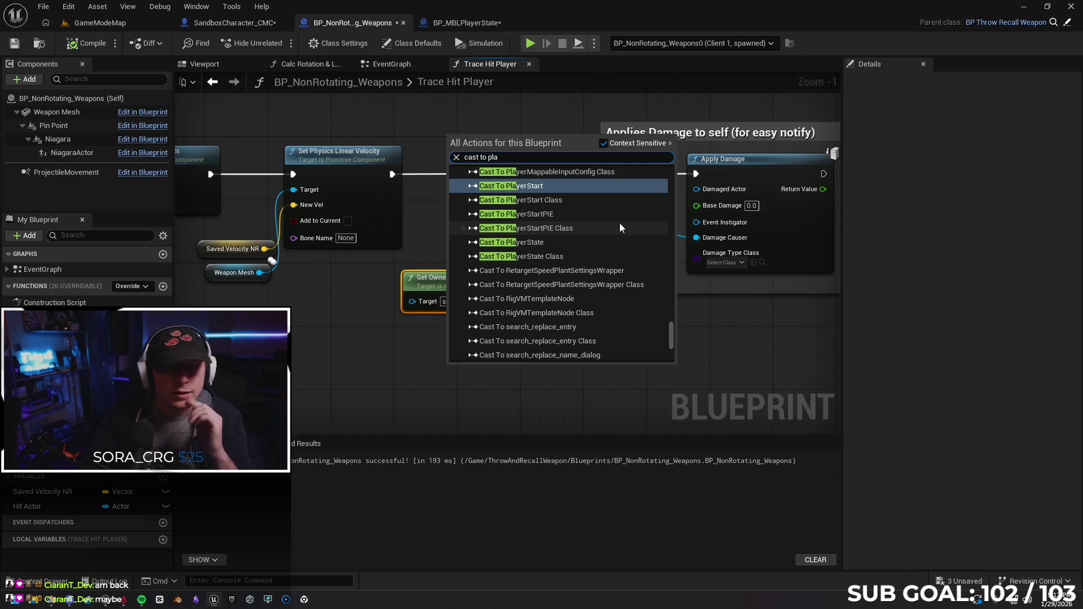
key(BackSpace)
key(BackSpace)
key(BackSpace)
text(o)
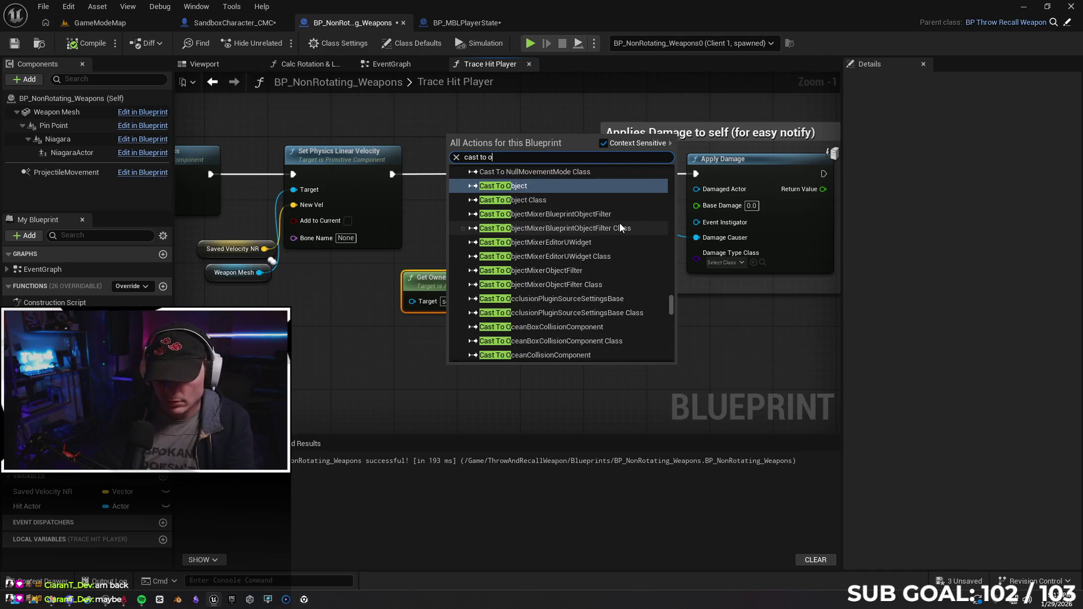
key(BackSpace)
text(p)
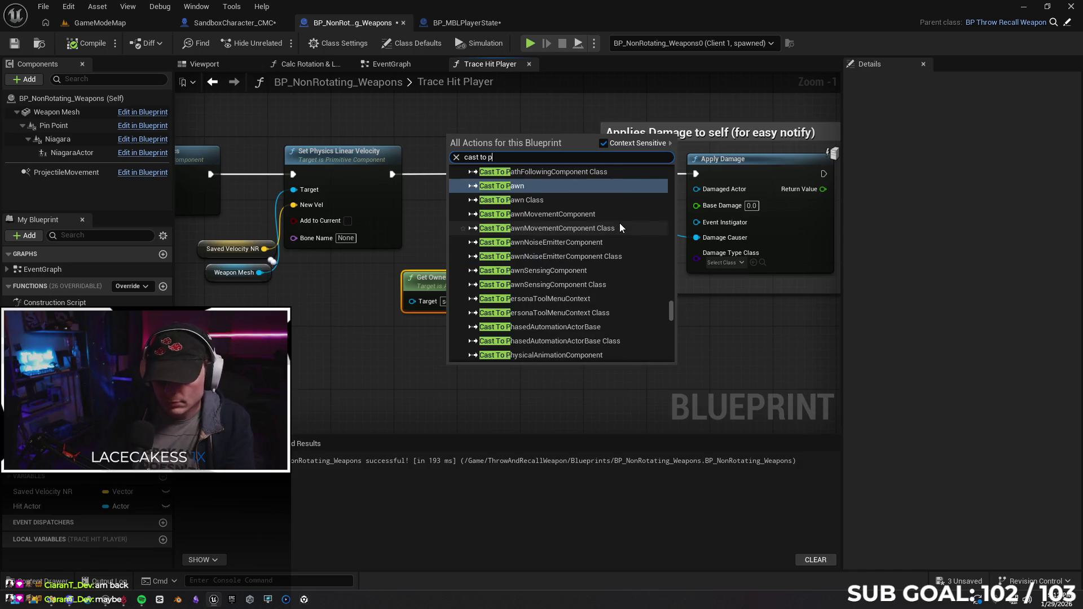
text(awn)
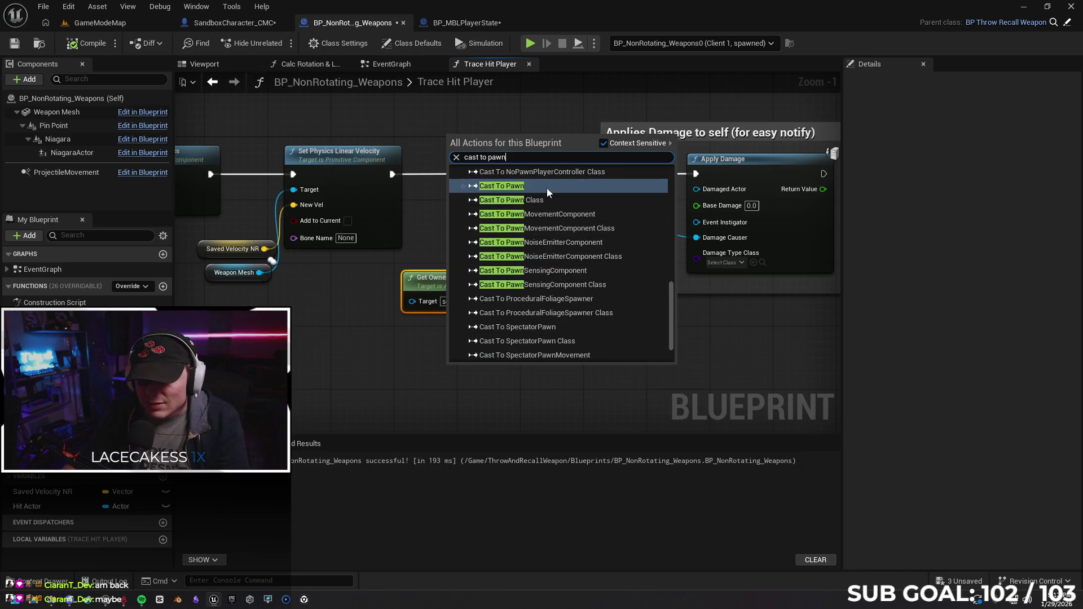
click(547, 188)
drag(508, 369, 589, 280)
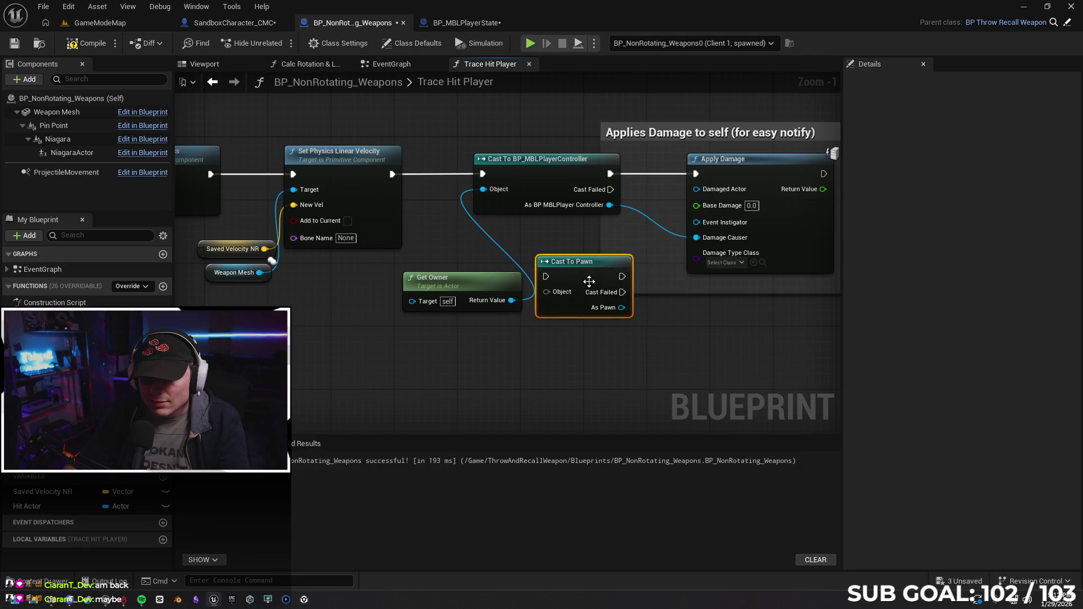
drag(512, 300, 546, 292)
Delete the BP_MBLPlayerController cast, route exec through Cast To Pawn and As Pawn into Damage Causer.
click(550, 180)
key(Delete)
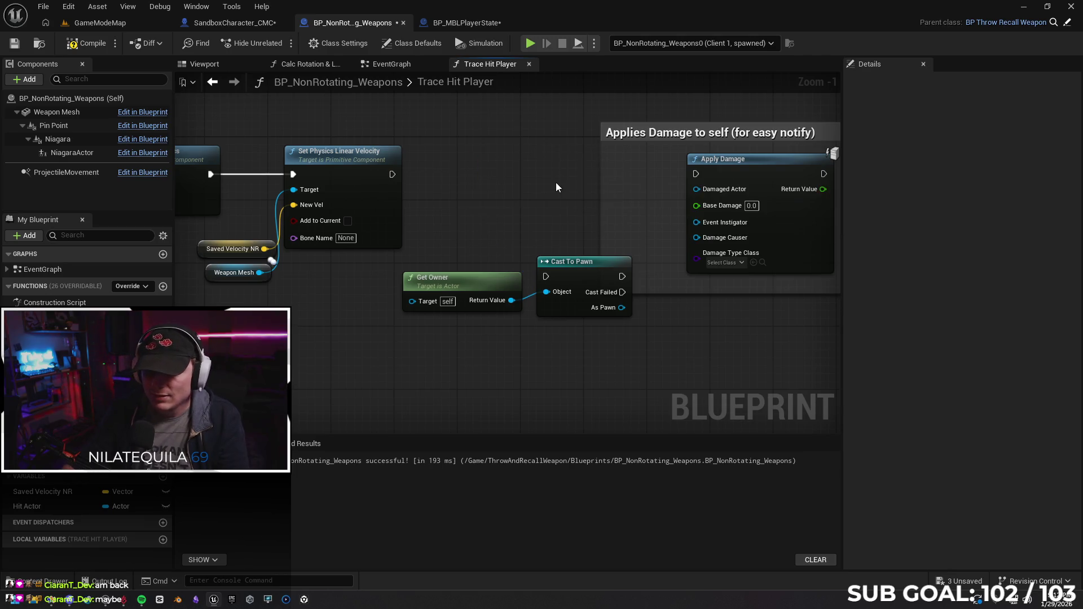
drag(584, 274, 529, 181)
drag(393, 174, 490, 182)
drag(566, 182, 696, 174)
mouse_move(546, 177)
mouse_down()
mouse_move(553, 165)
mouse_move(543, 161)
mouse_up()
drag(567, 205, 696, 237)
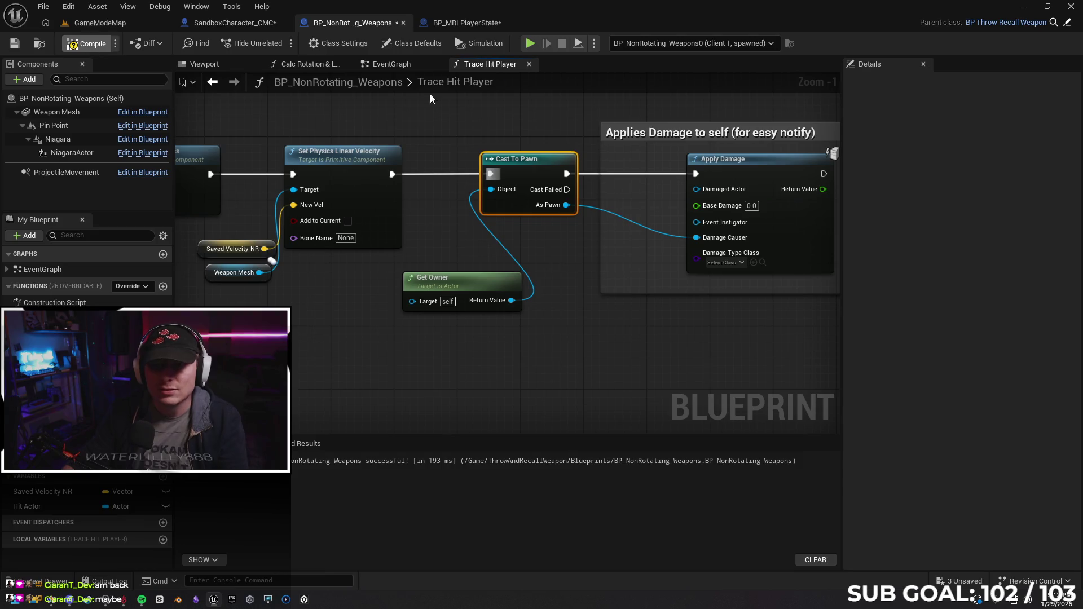
click(462, 23)
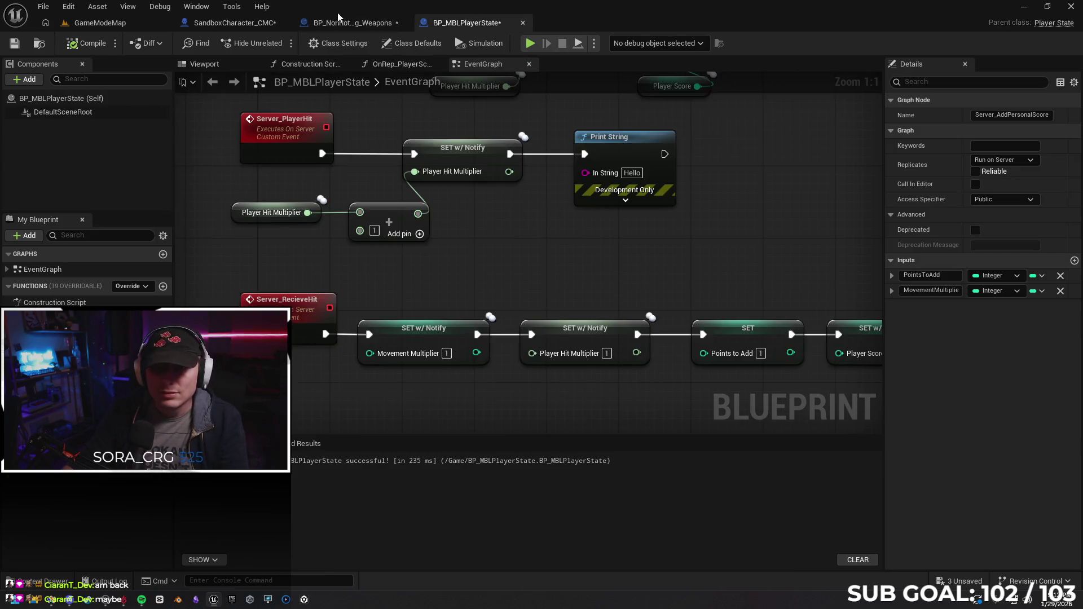
Glance at the weapon's Trace Hit Player graph, then return to the character's AnyDamage graph.
click(348, 23)
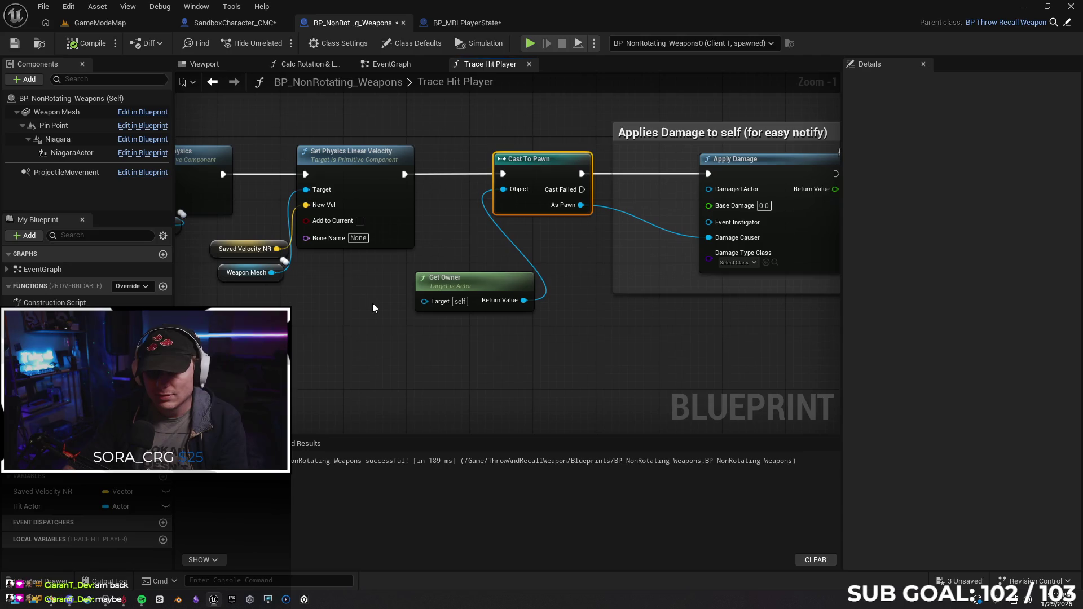
right_click(551, 366)
drag(609, 368, 592, 353)
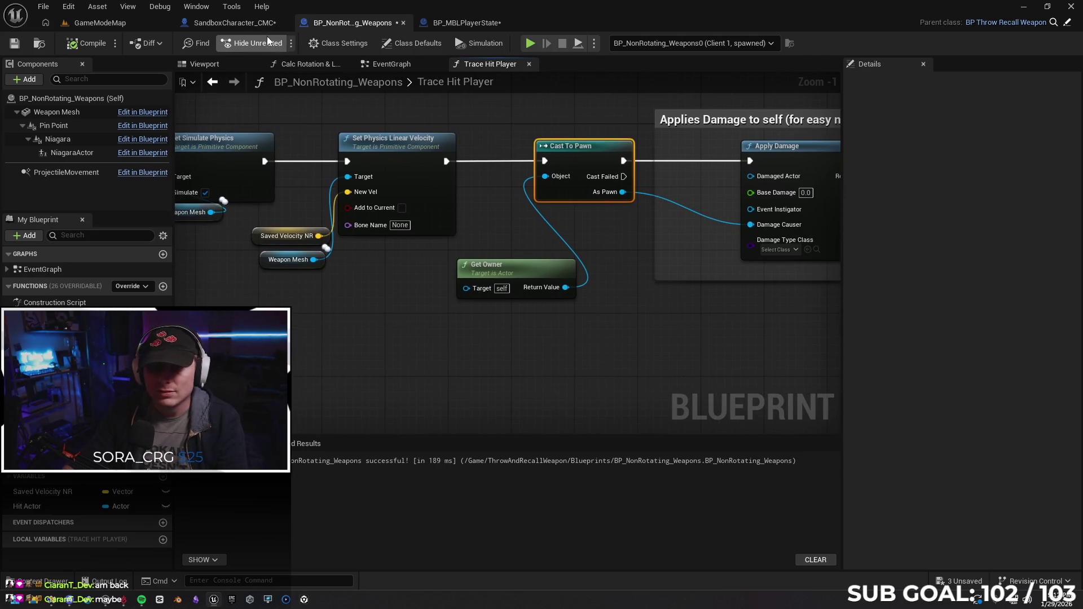
click(245, 26)
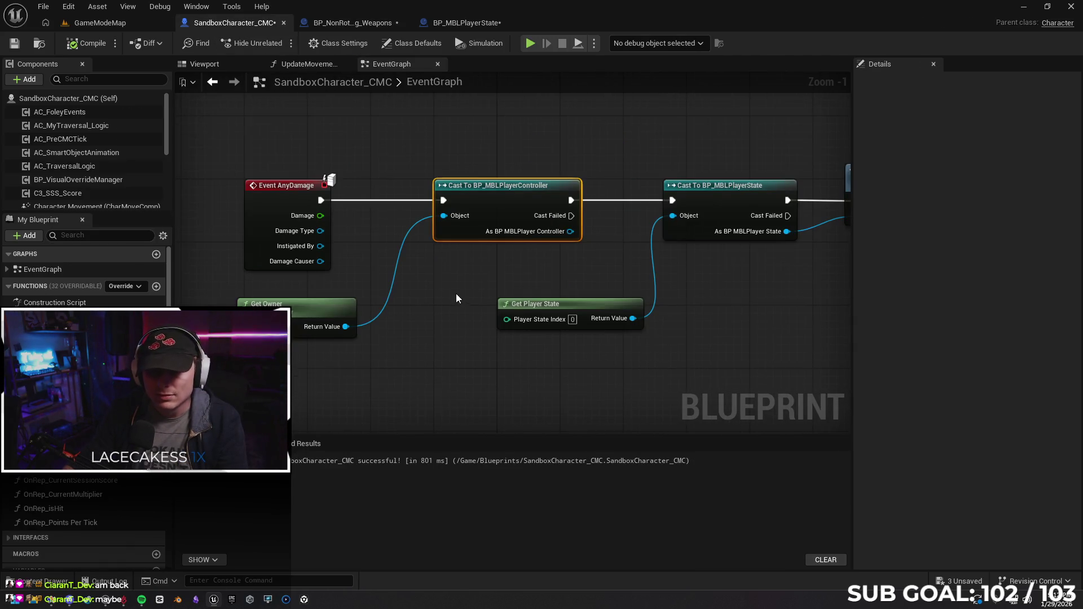
drag(456, 294, 433, 284)
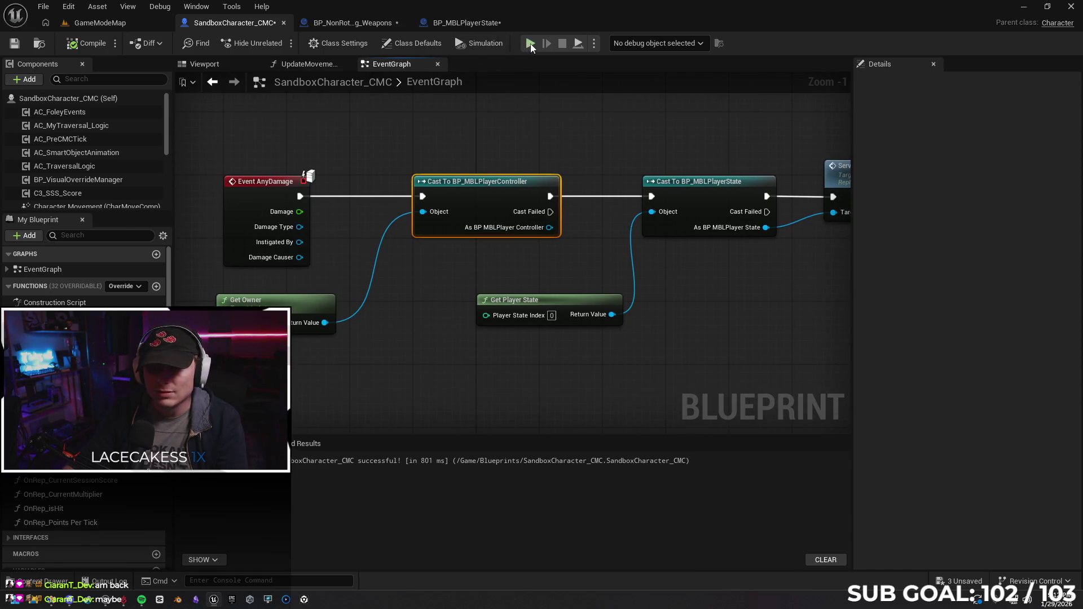
Run a brief two-client playtest and stop it.
key(alt+p)
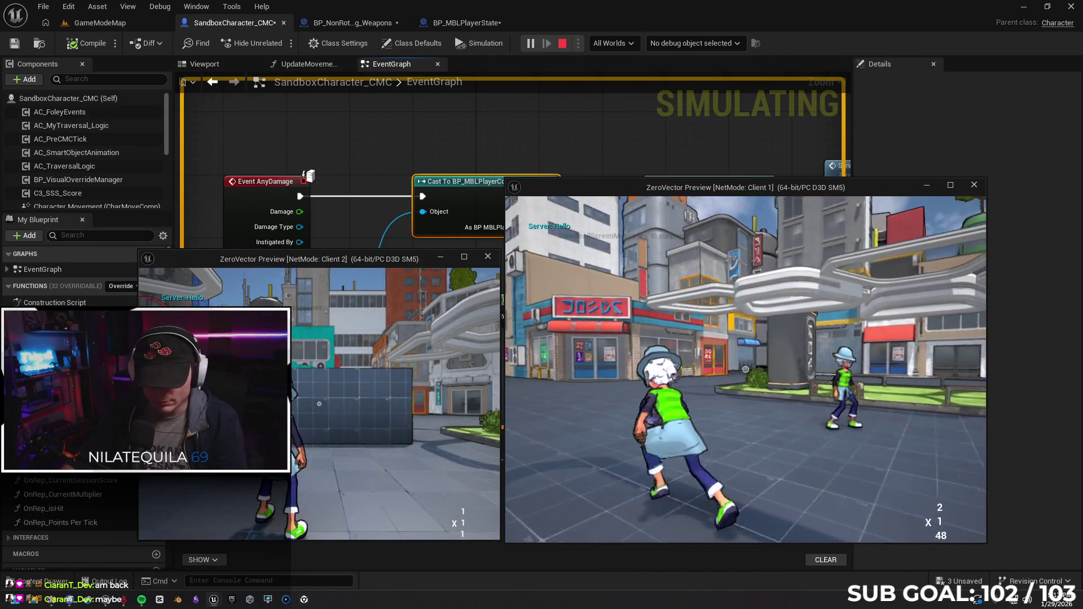
key(super)
key(super)
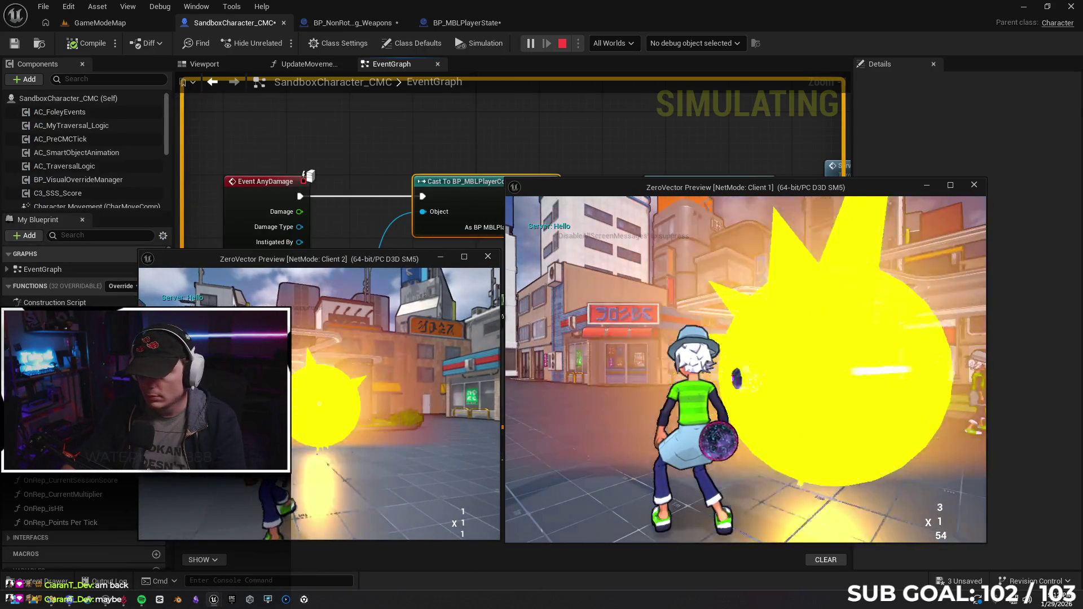
key(Escape)
Wire Damage Causer into Get Owner's Target and playtest weapon throws in both clients, then stop.
drag(298, 258, 232, 309)
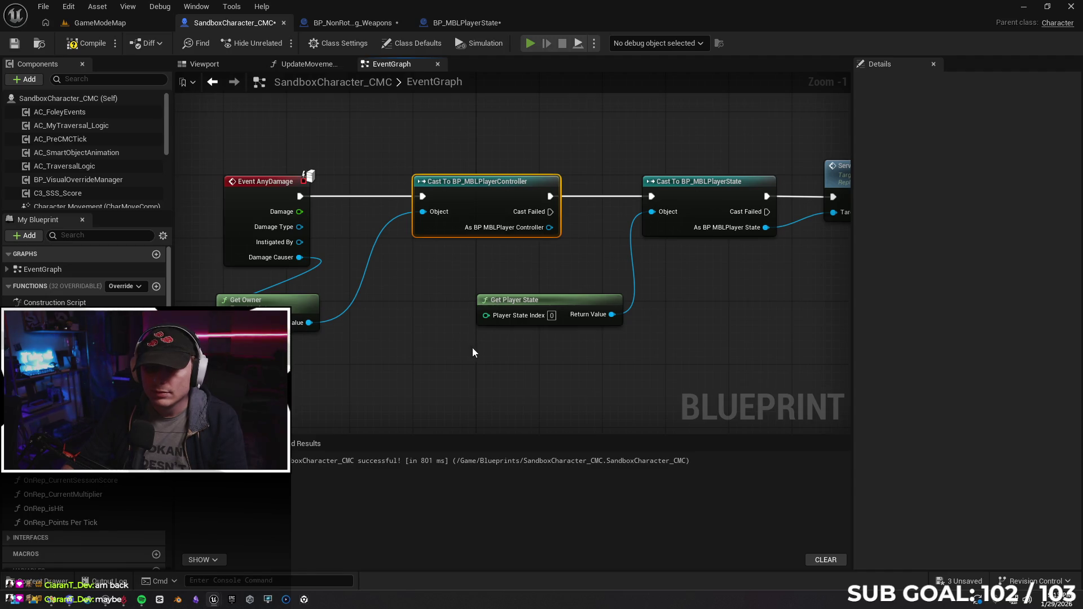
key(alt+p)
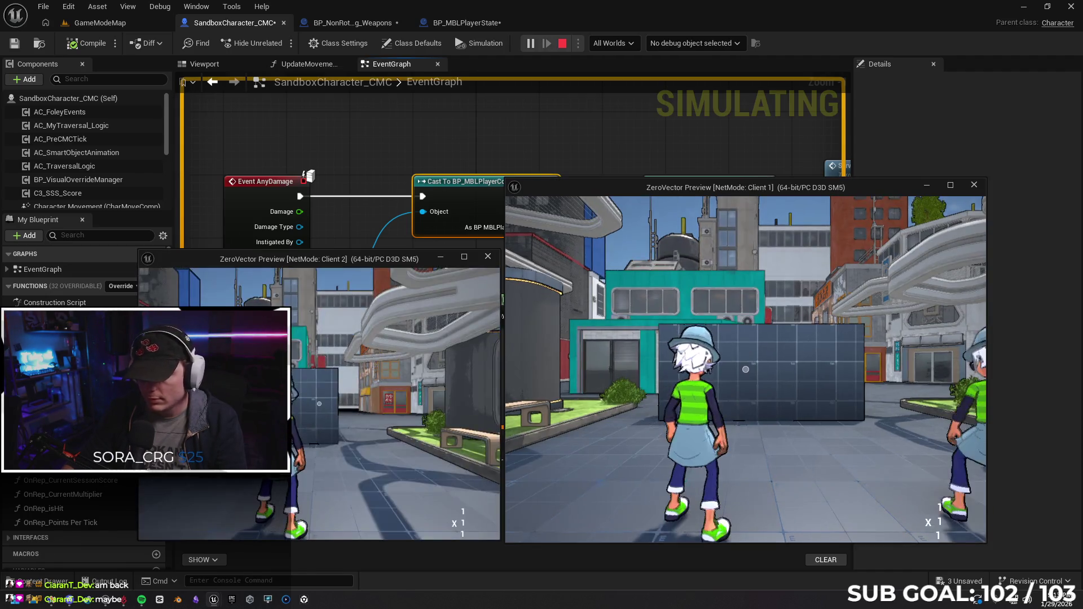
click(746, 364)
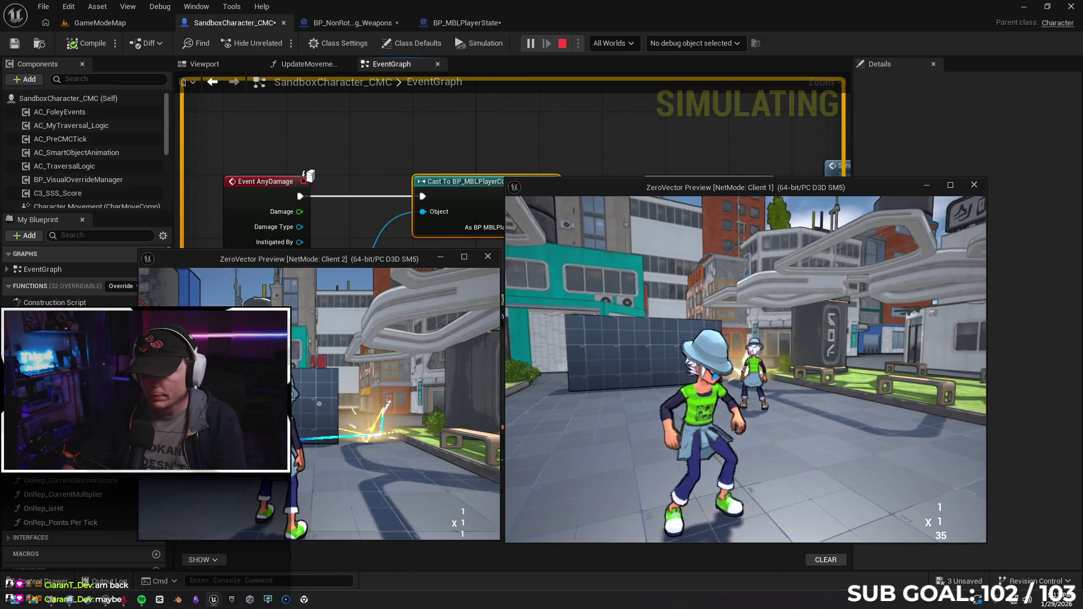
click(745, 364)
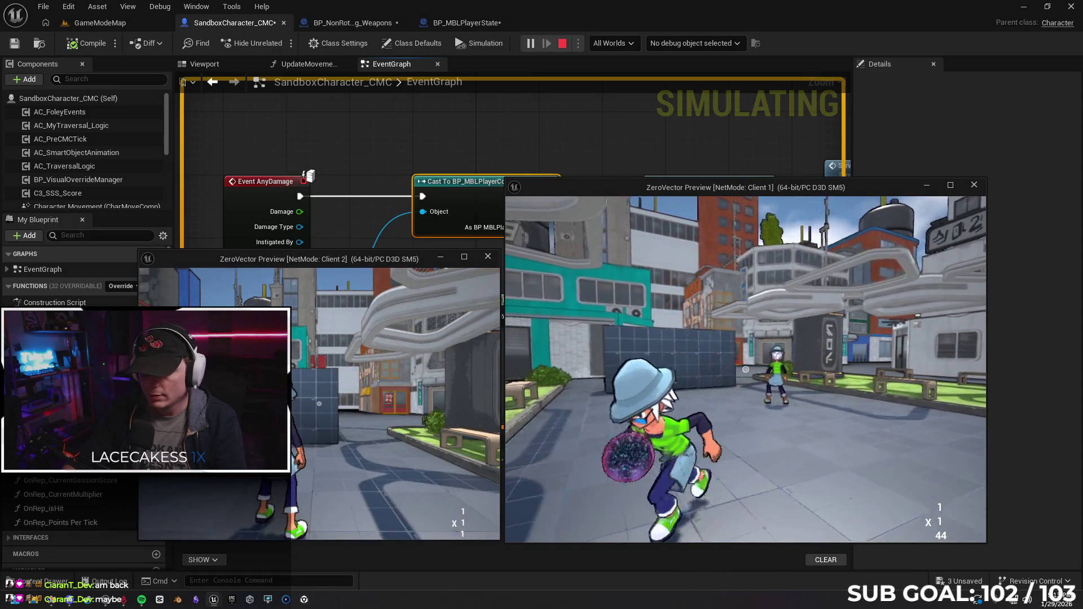
key(super)
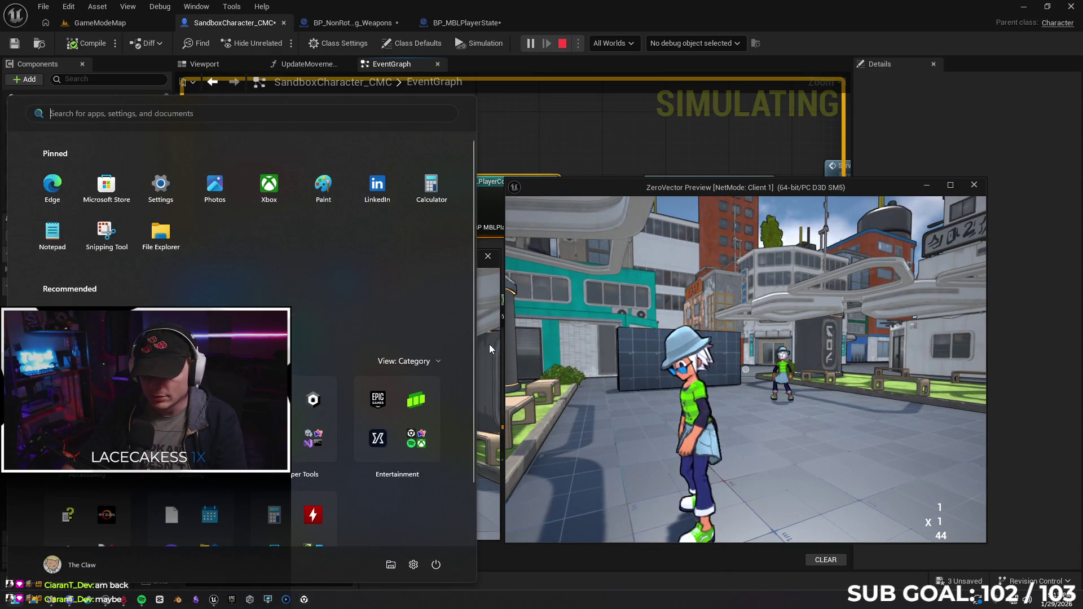
click(489, 345)
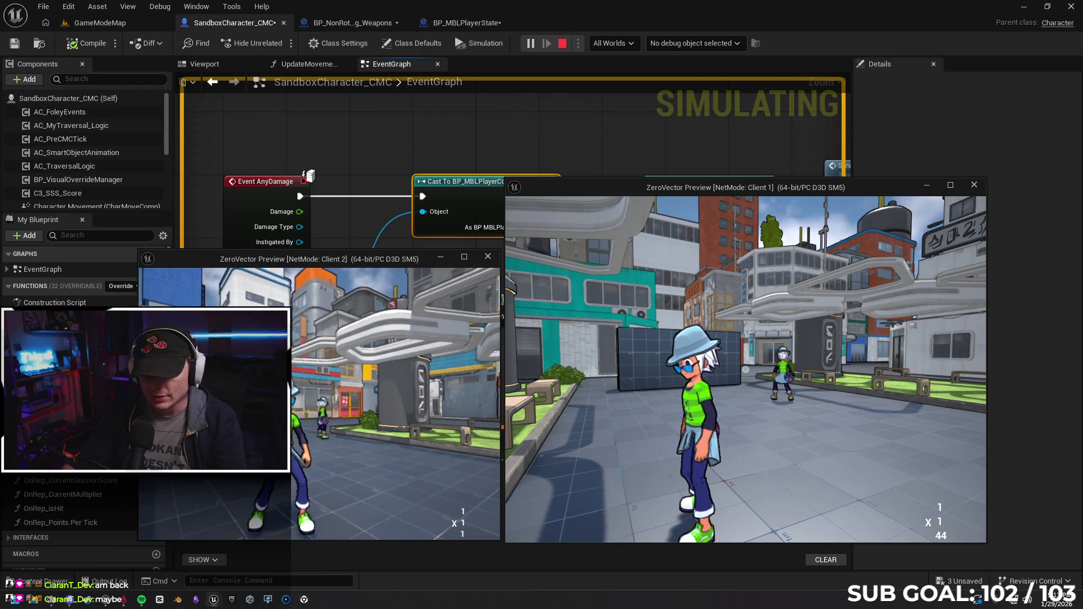
click(745, 364)
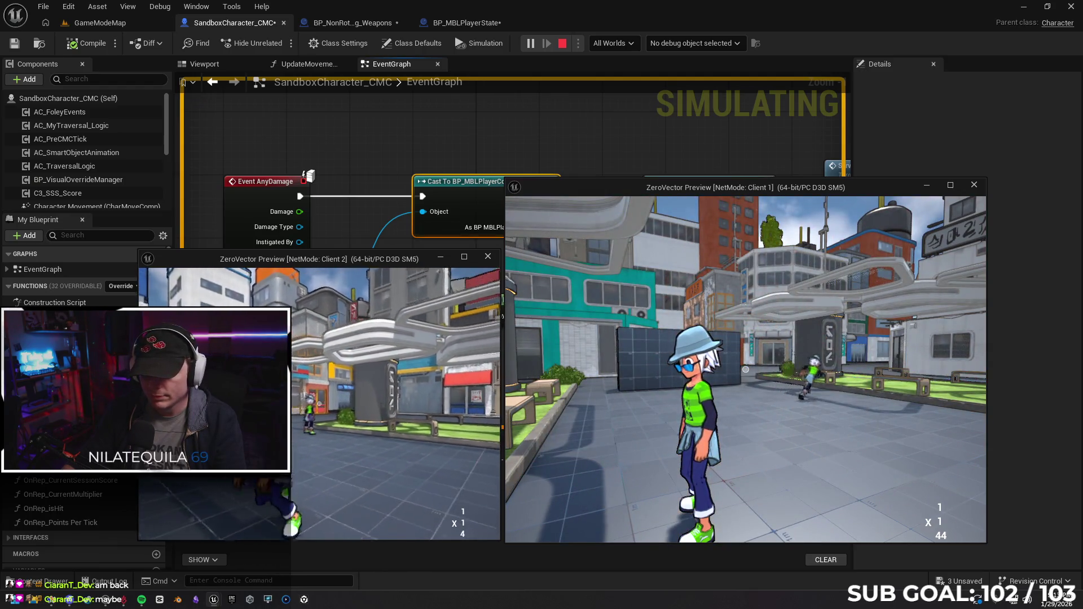
click(745, 365)
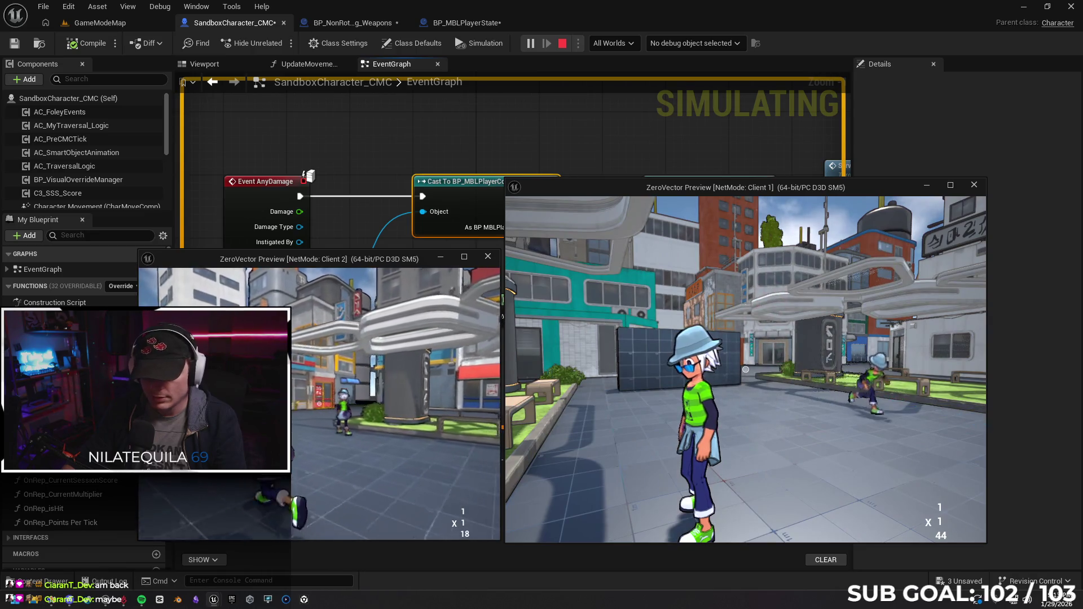
key(Escape)
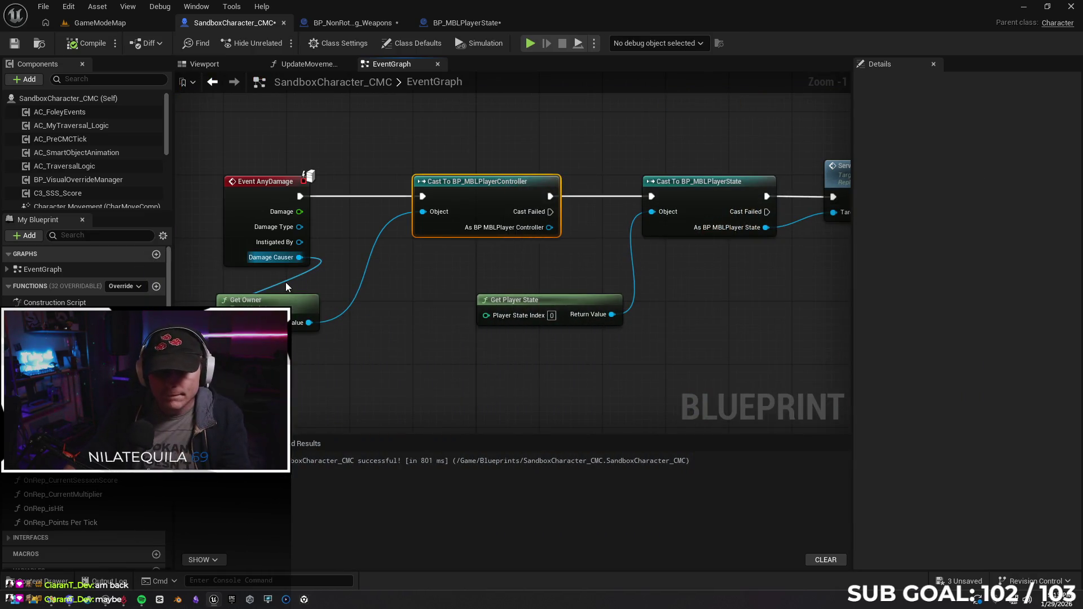
Feed Damage Causer directly into the player-controller cast's Object pin and start a playtest.
alt+click(286, 282)
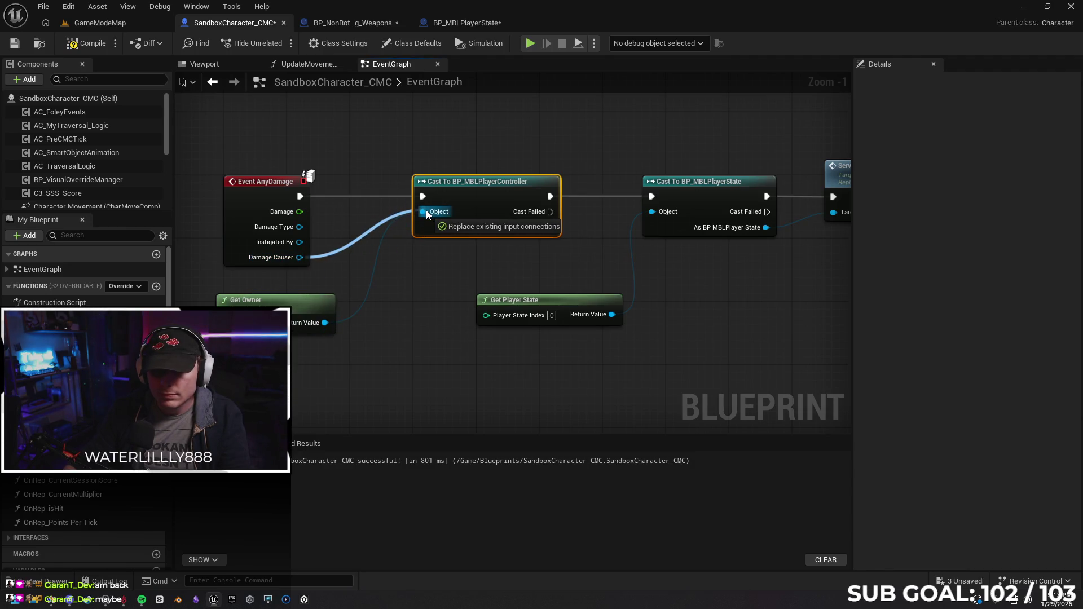
drag(299, 258, 423, 211)
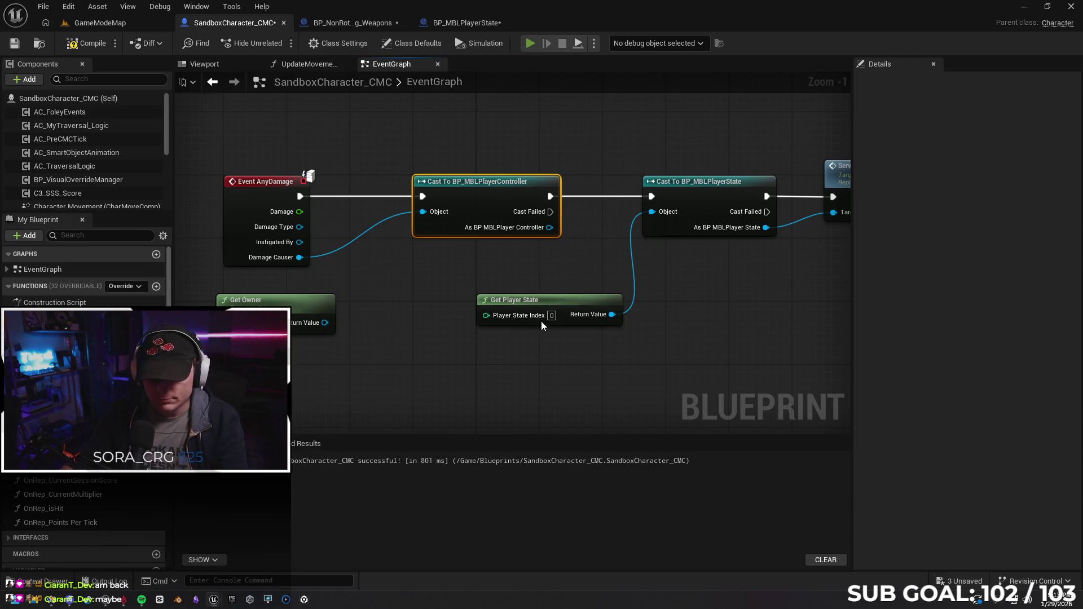
key(alt+p)
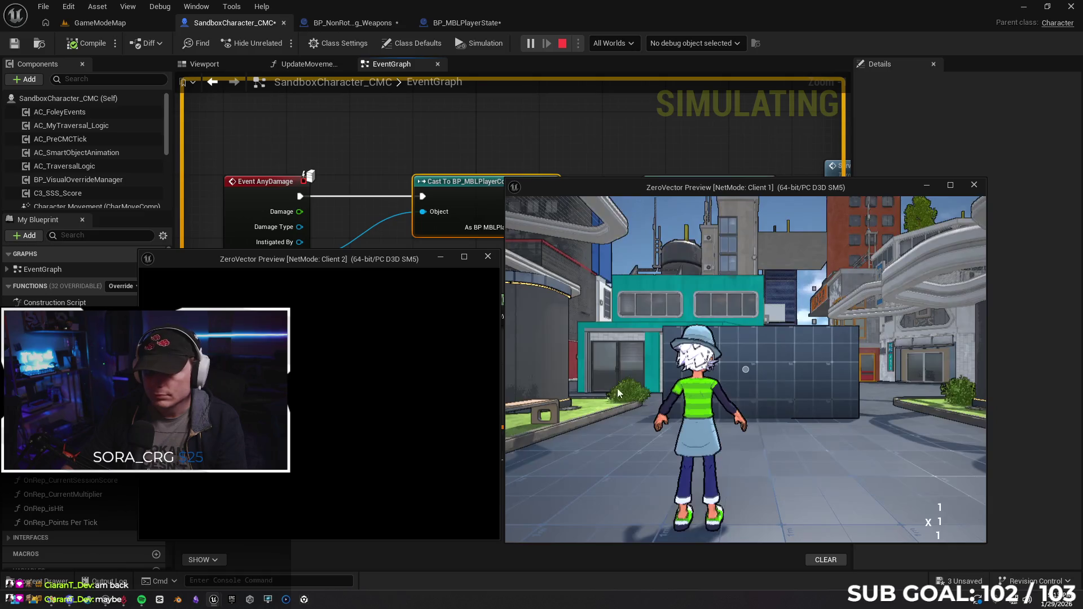
Attack the other player in Client 1, end the session, and unhook Damage Causer from the cast.
key(w)
click(745, 369)
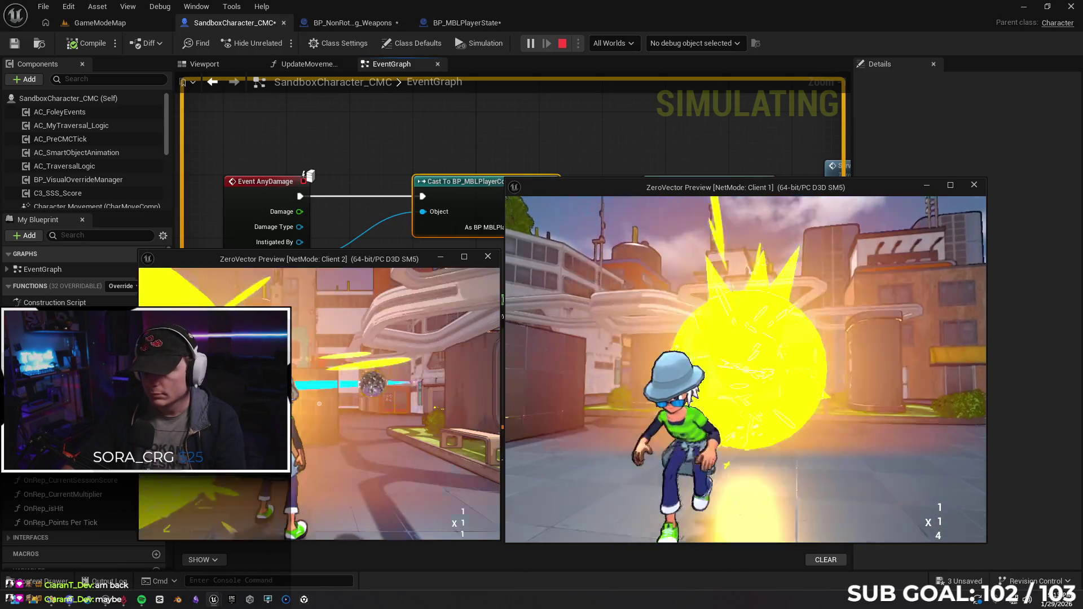
key(w)
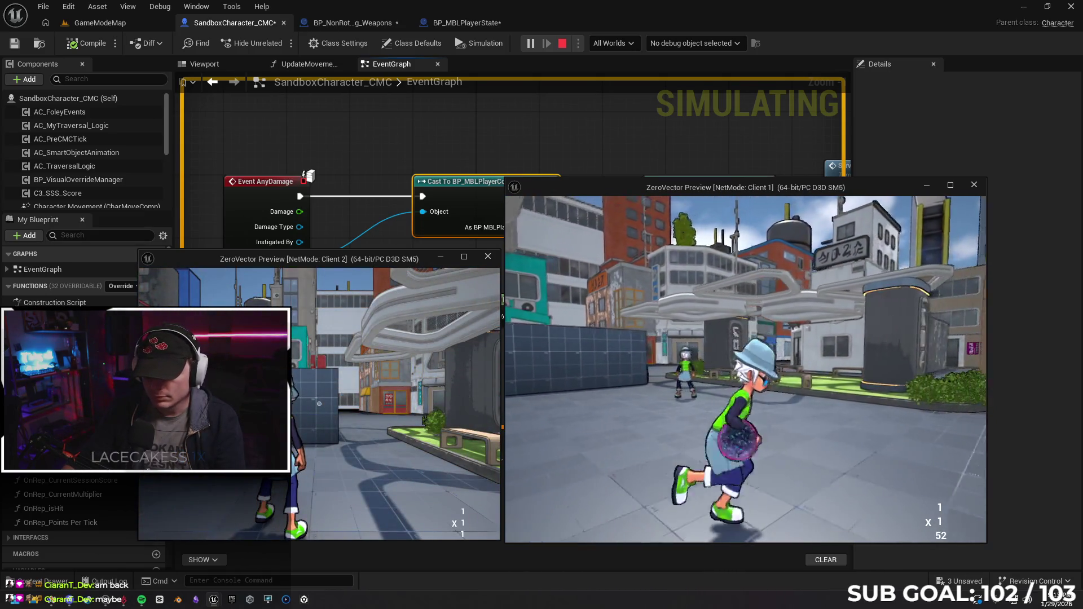
key(super)
key(super)
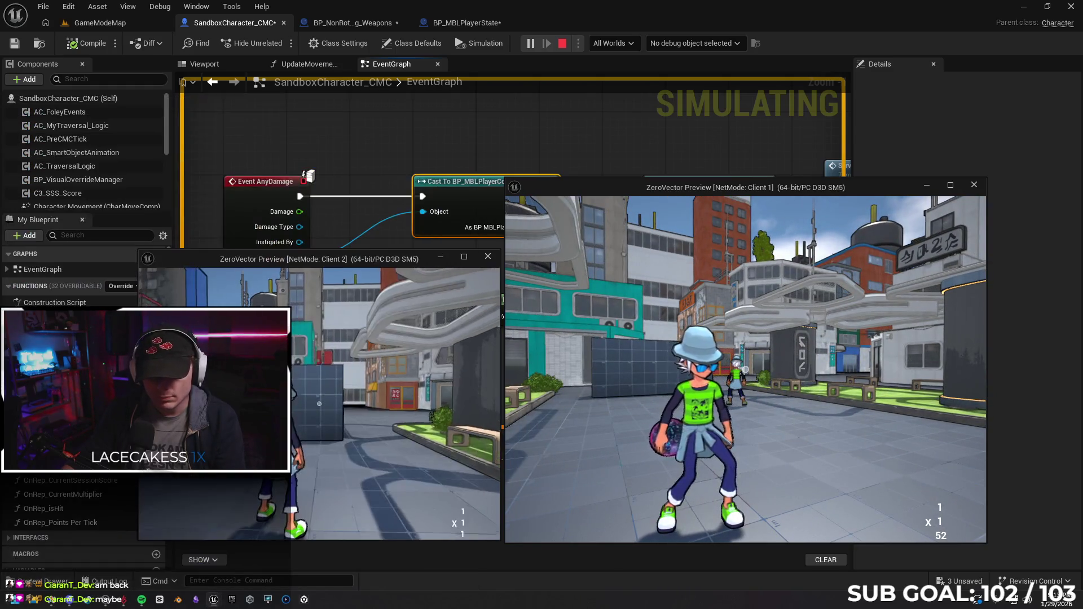
click(390, 381)
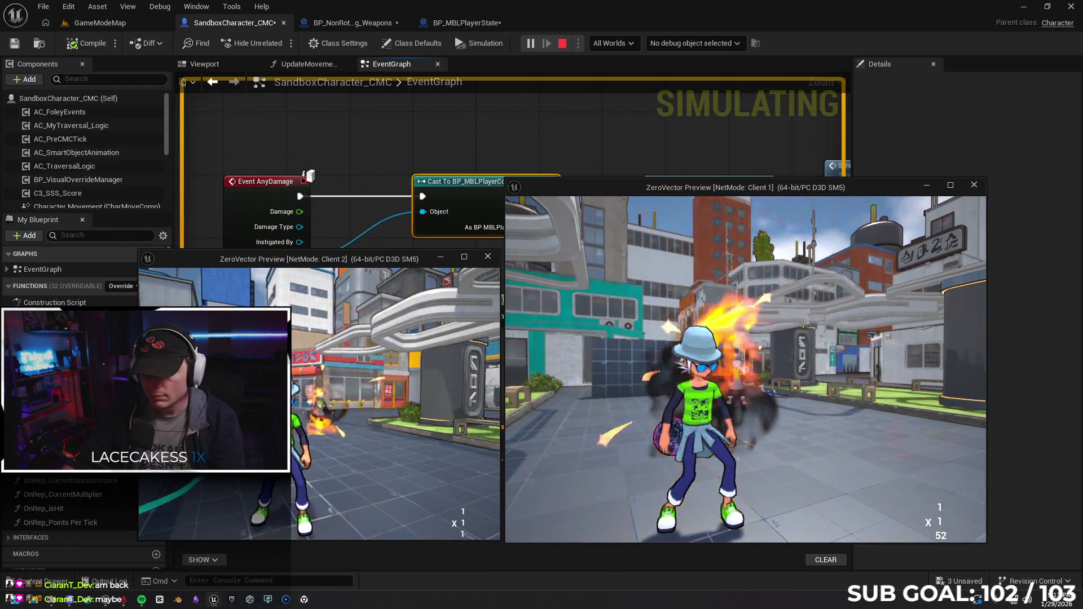
key(Escape)
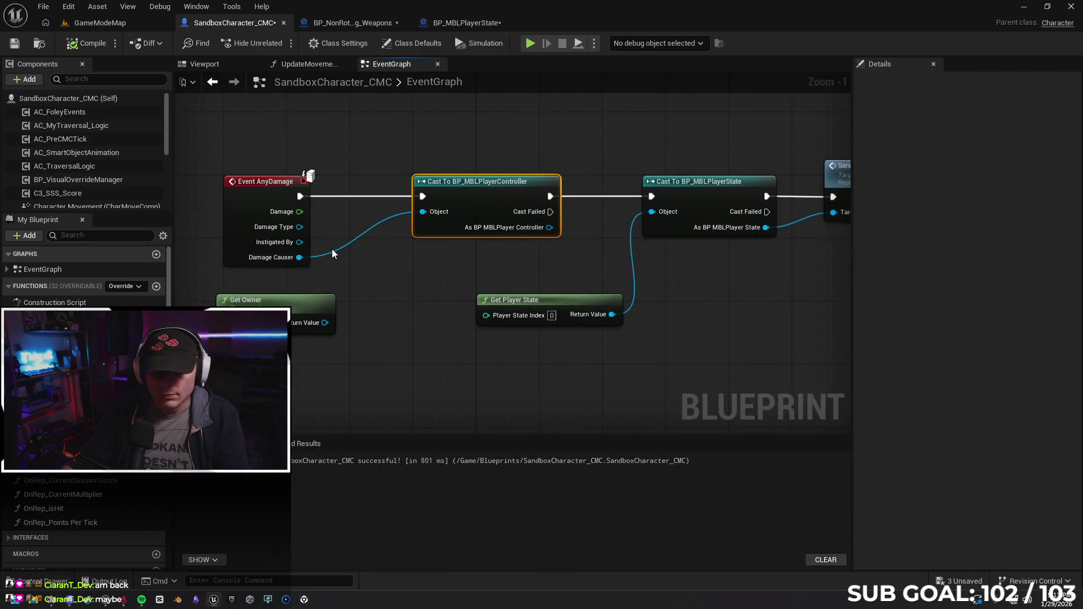
alt+click(332, 251)
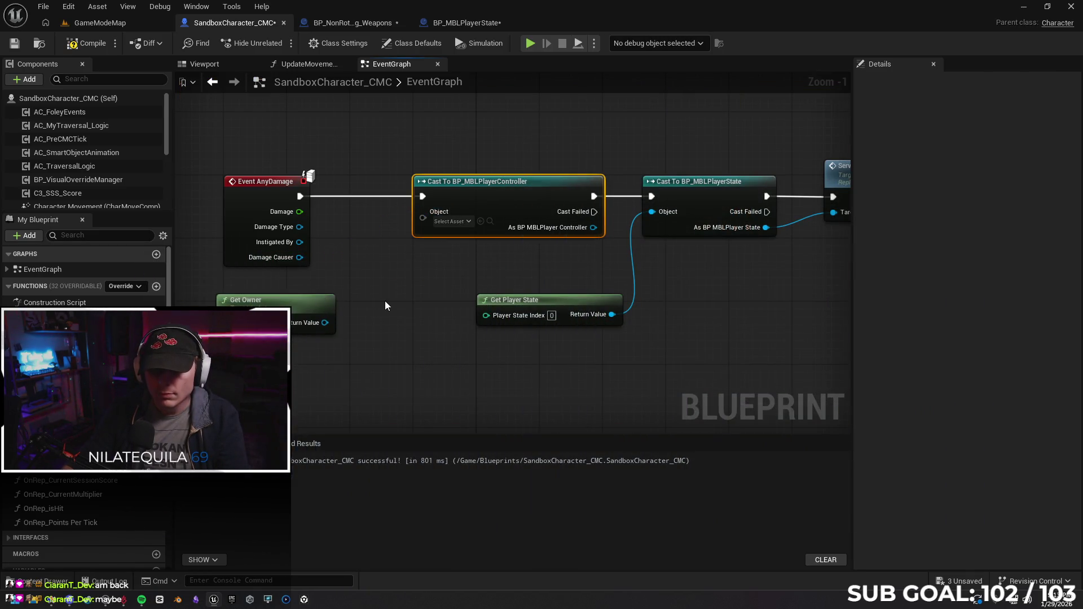
Replace Get Owner with a Get Player Controller node feeding the cast's Object input and recompile.
click(315, 302)
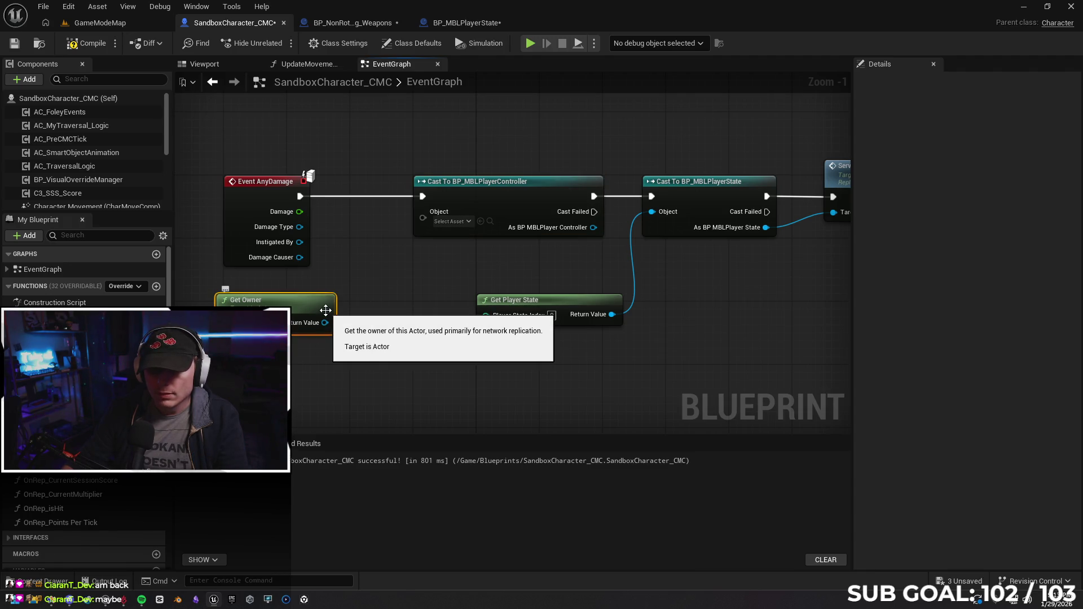
key(Delete)
drag(423, 221, 375, 280)
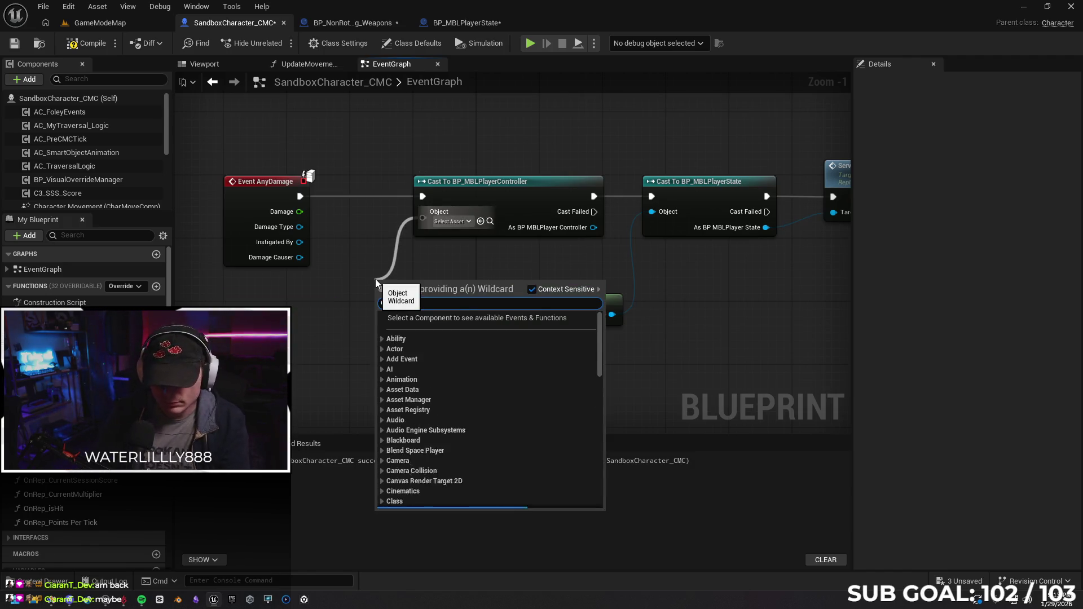
text(get)
text(la)
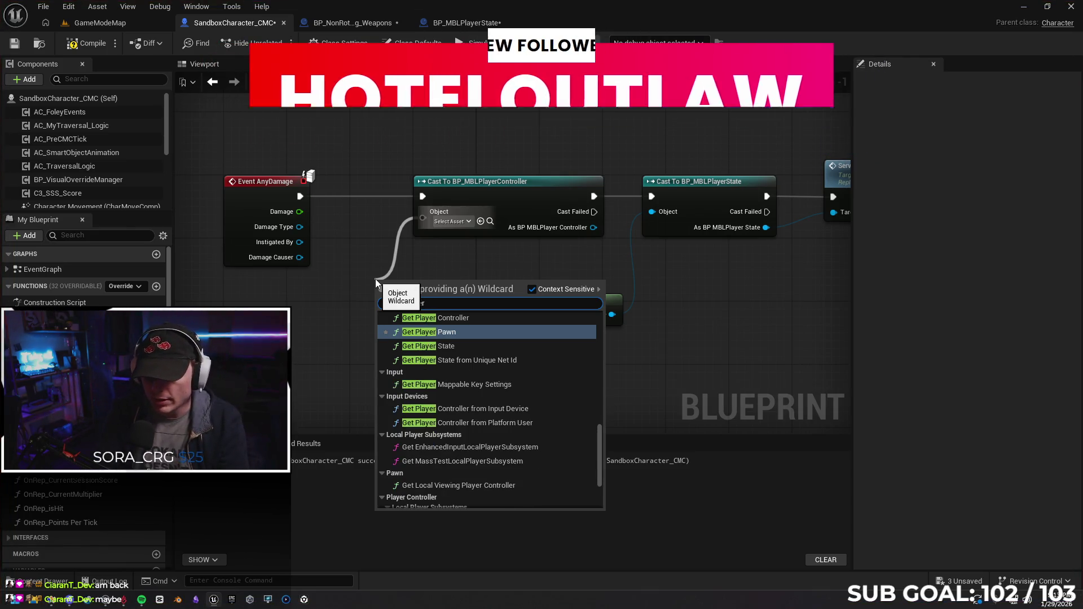
text(yer)
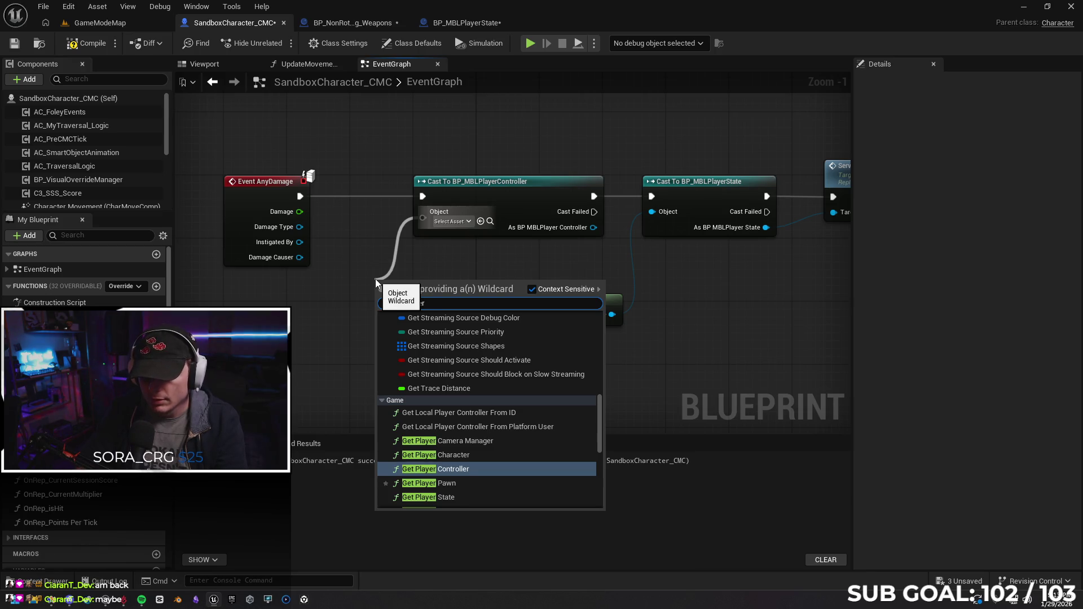
key(Return)
drag(434, 285, 300, 293)
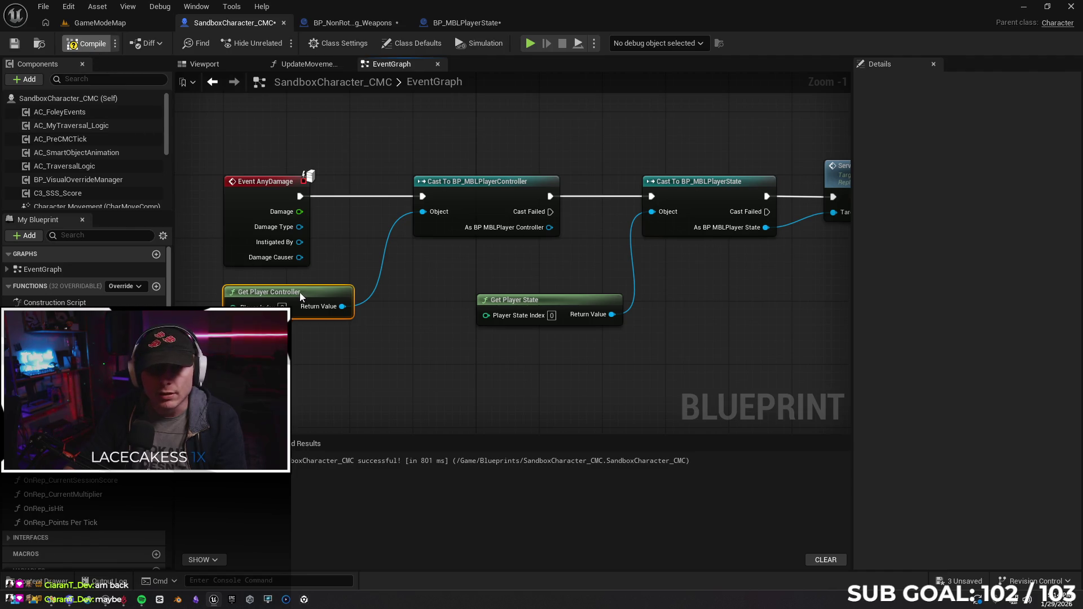
key(F7)
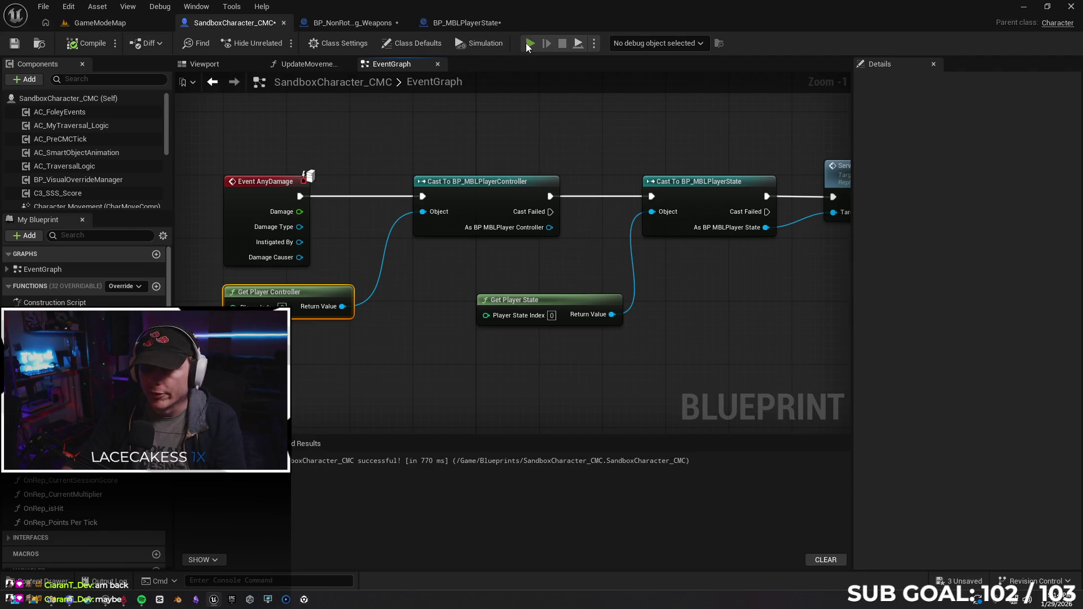
key(alt+p)
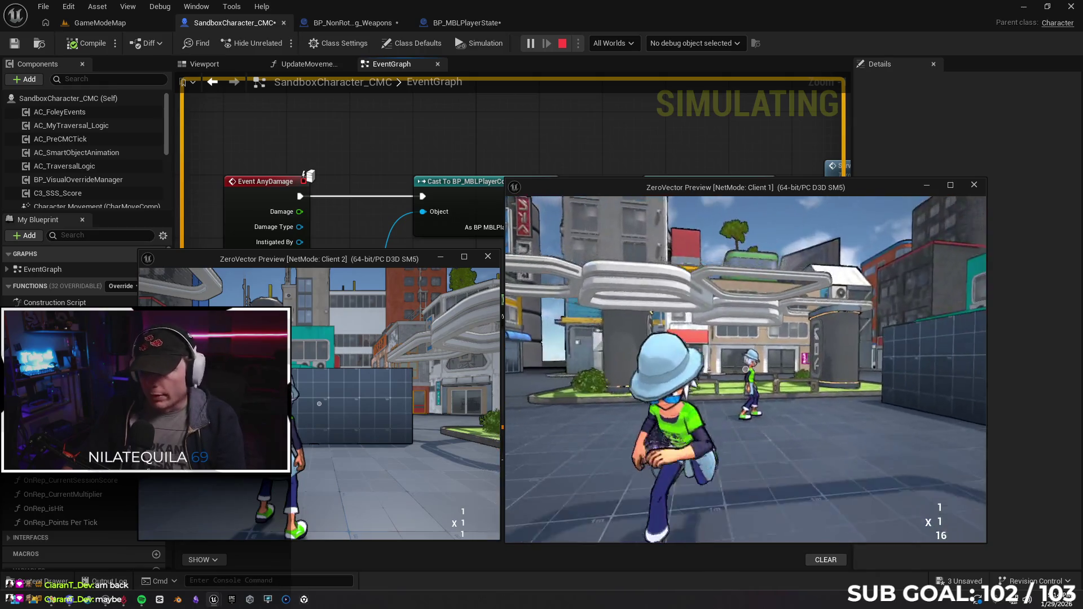
key(super)
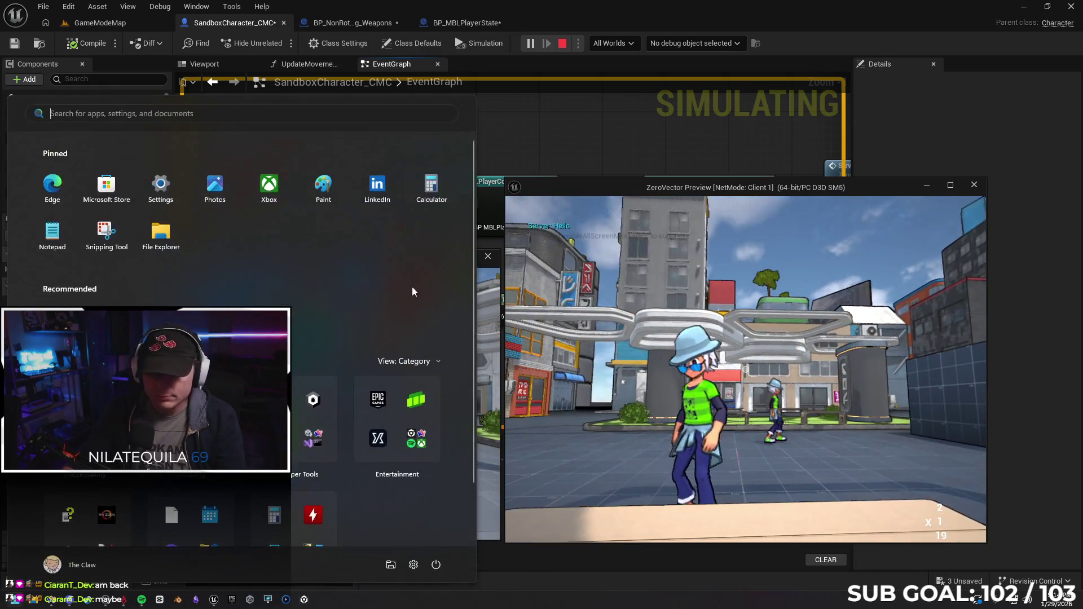
key(super)
drag(400, 368, 323, 398)
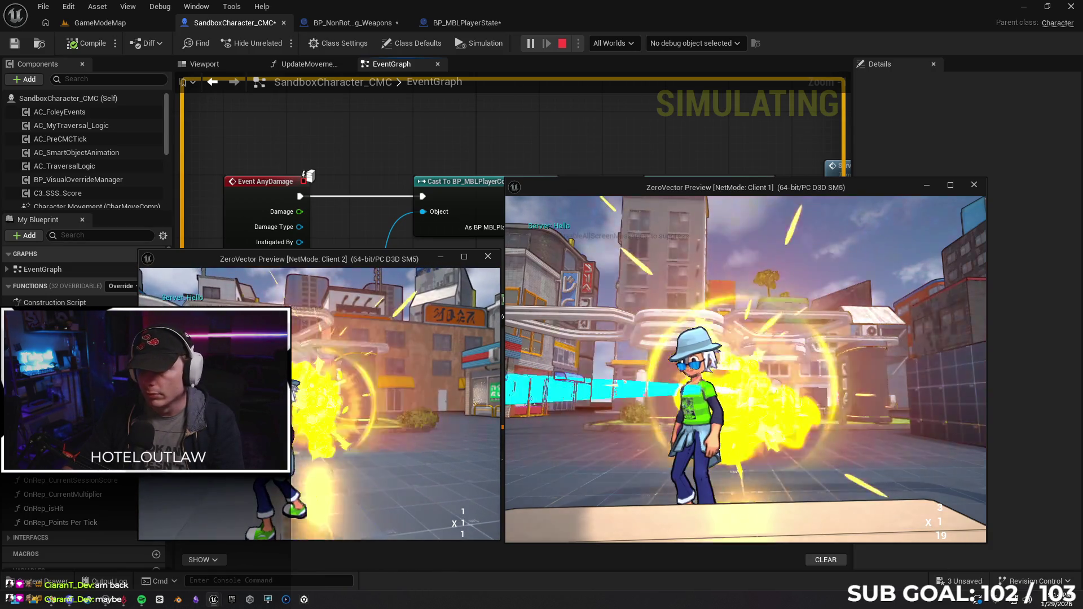
key(Escape)
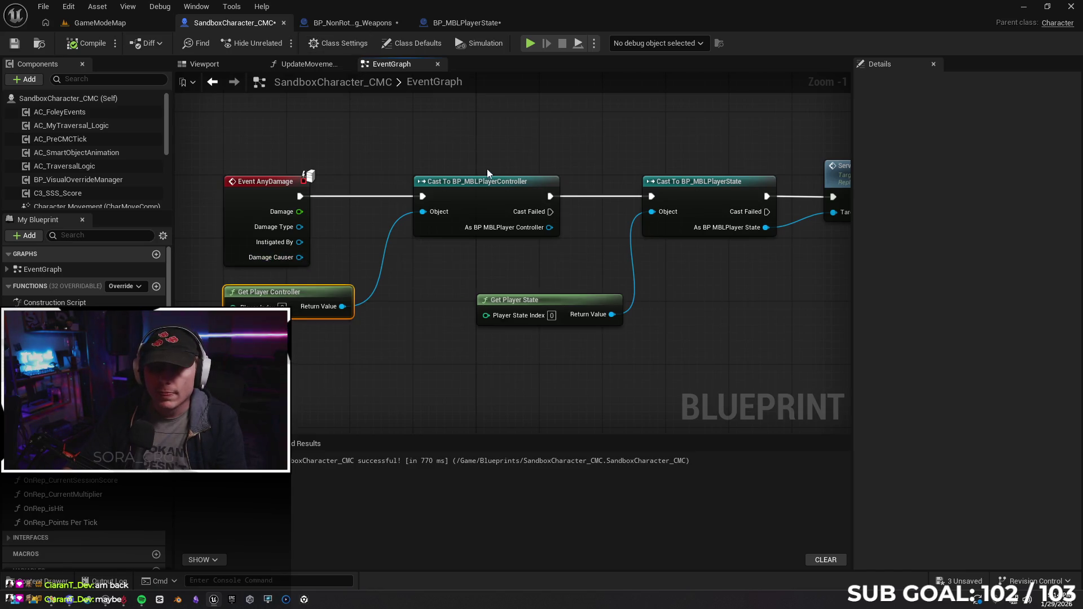
In the weapon's hit graph, delete the Cast To Pawn and Get Owner nodes.
click(343, 23)
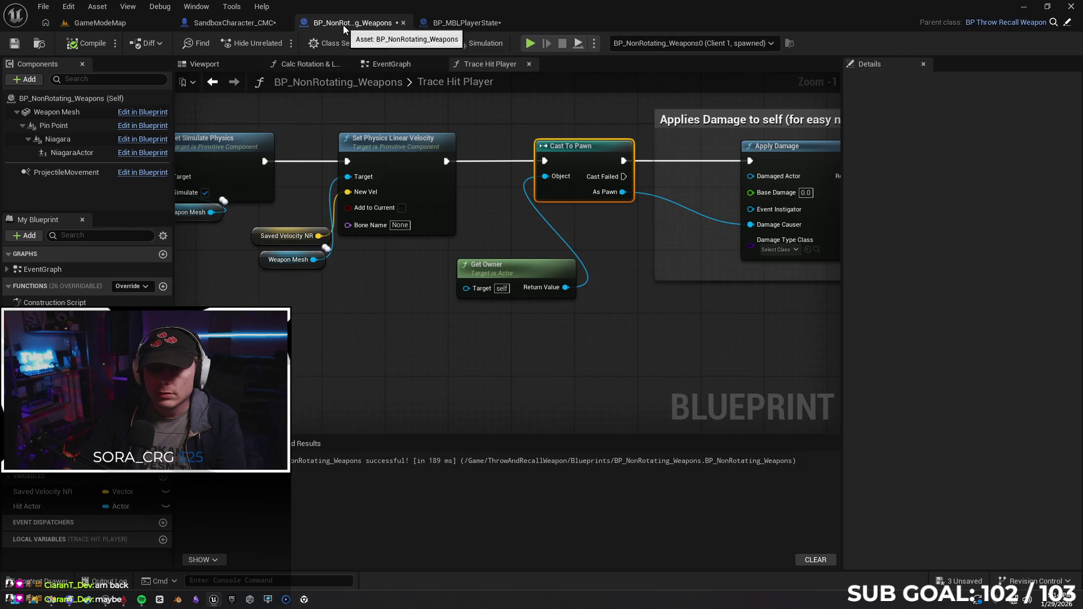
drag(557, 342, 569, 259)
drag(565, 183, 565, 181)
key(Delete)
Add a Cast To BP_MBLPlayerController after Set Physics Linear Velocity feeding Apply Damage's Damage Causer.
drag(447, 161, 510, 164)
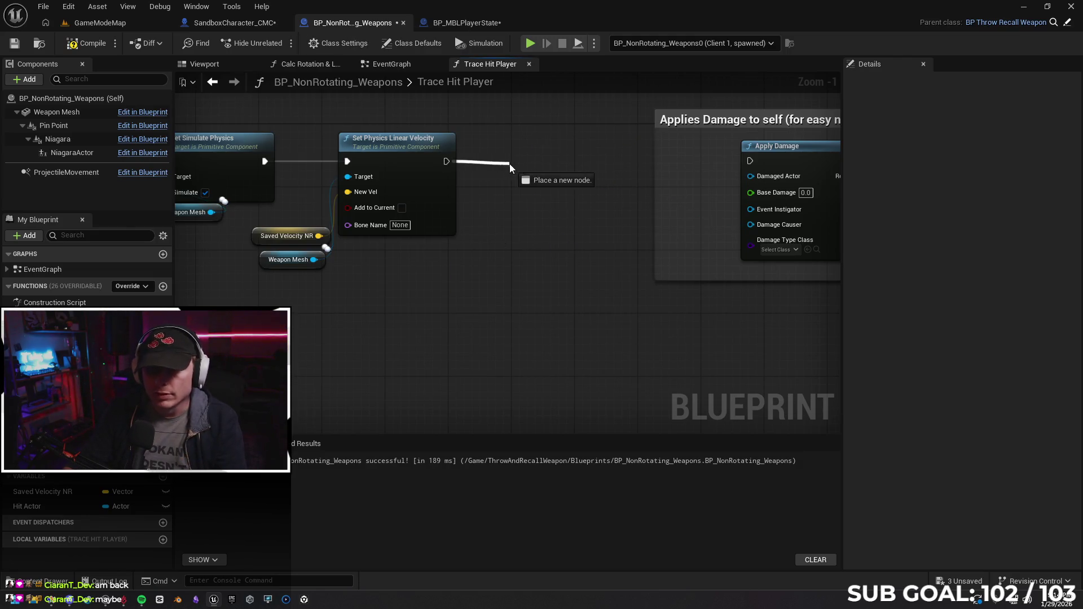
text(cast to player con)
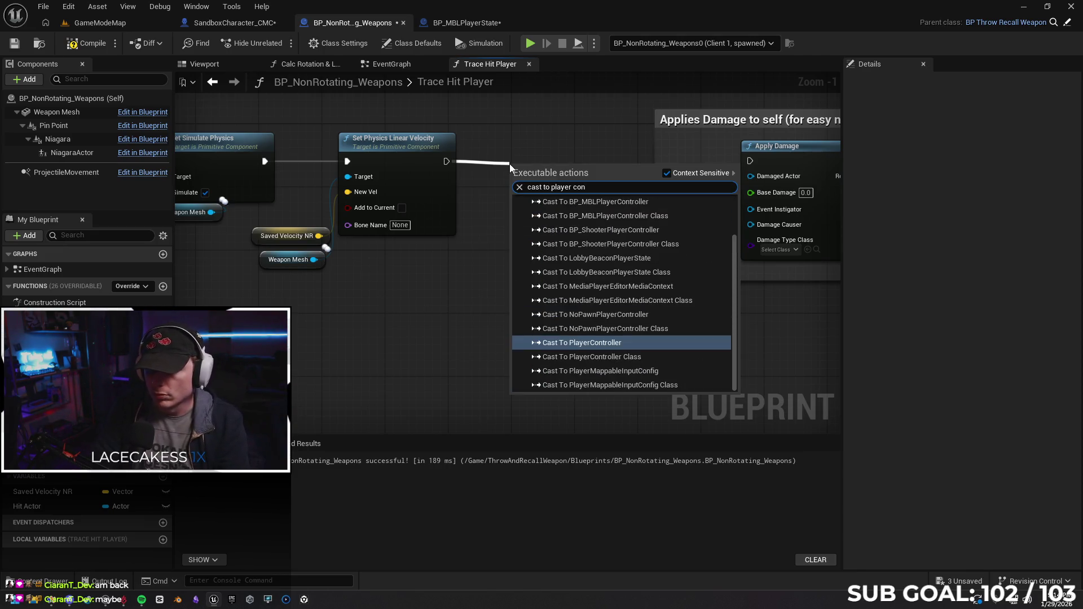
click(629, 201)
mouse_move(548, 208)
mouse_down()
mouse_move(611, 161)
mouse_move(750, 161)
mouse_up()
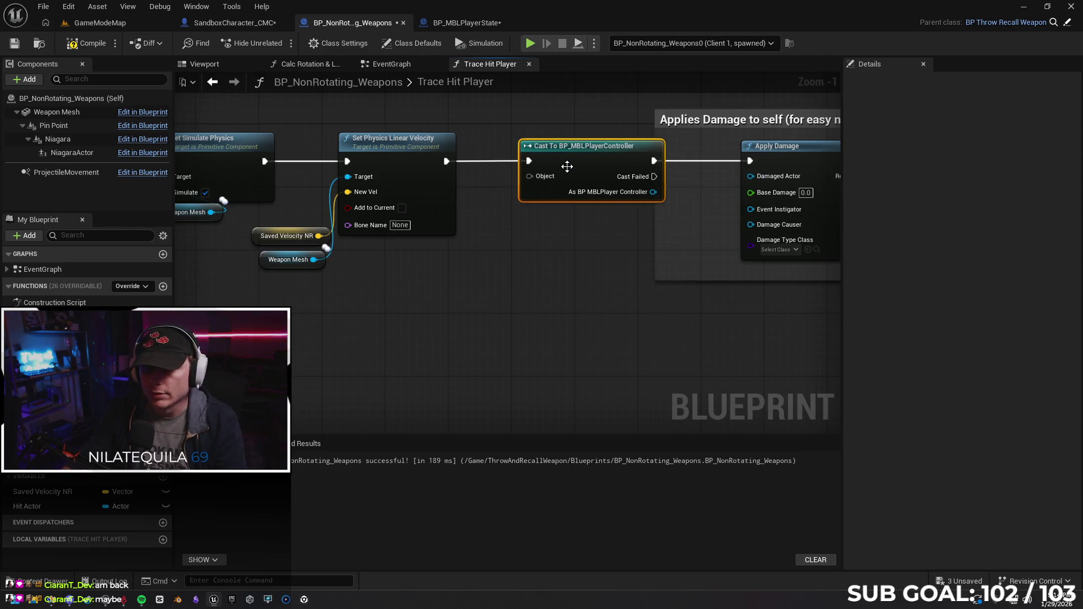
drag(653, 192, 750, 225)
click(467, 22)
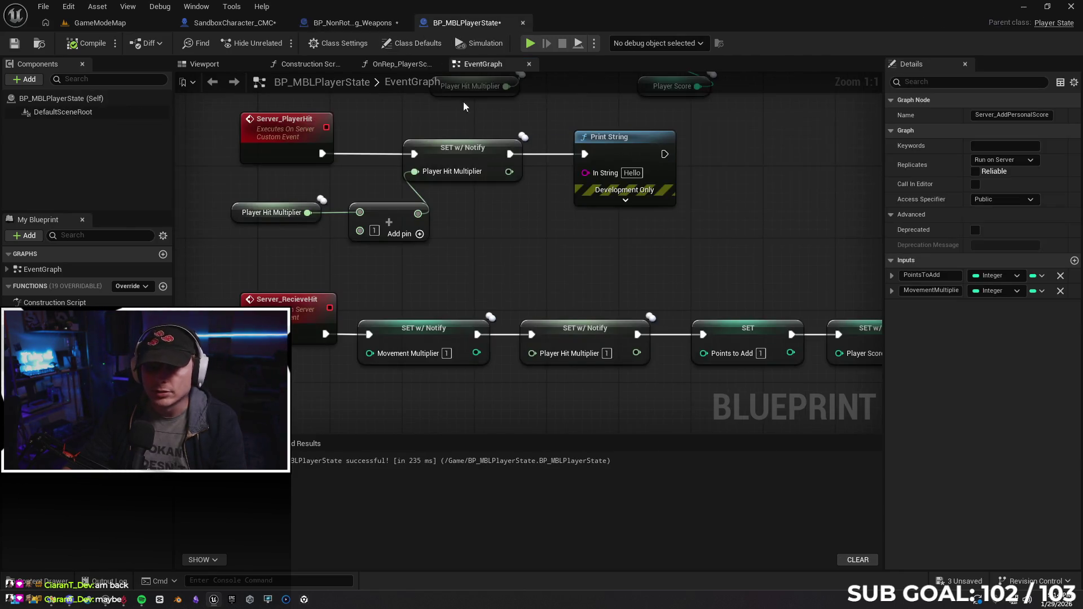
In the character graph, wire Damage Causer to the cast's Object input and delete Get Player Controller.
click(351, 22)
click(234, 22)
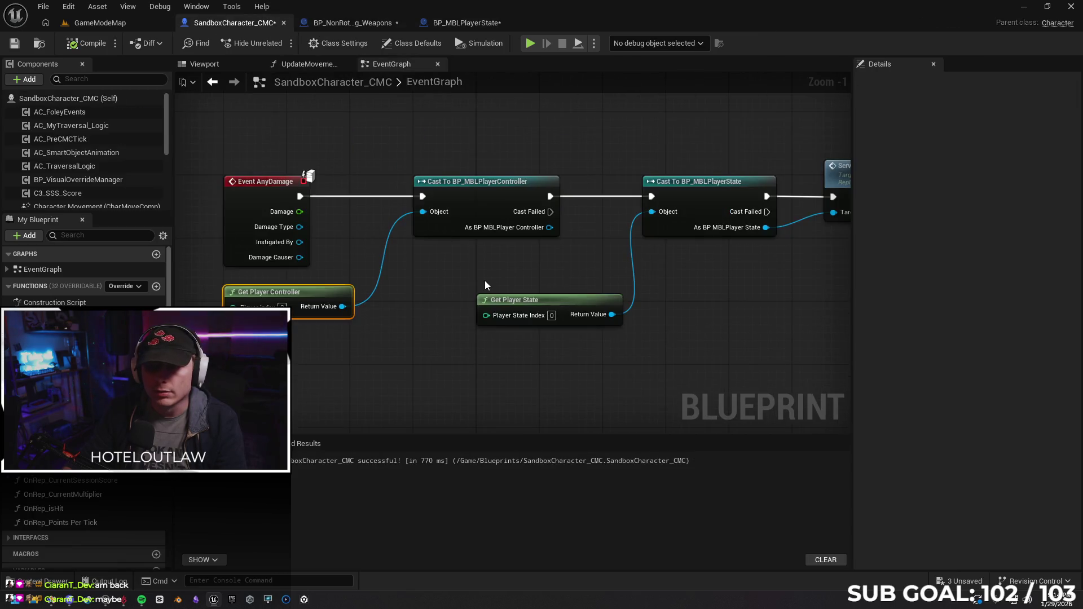
drag(433, 294, 483, 280)
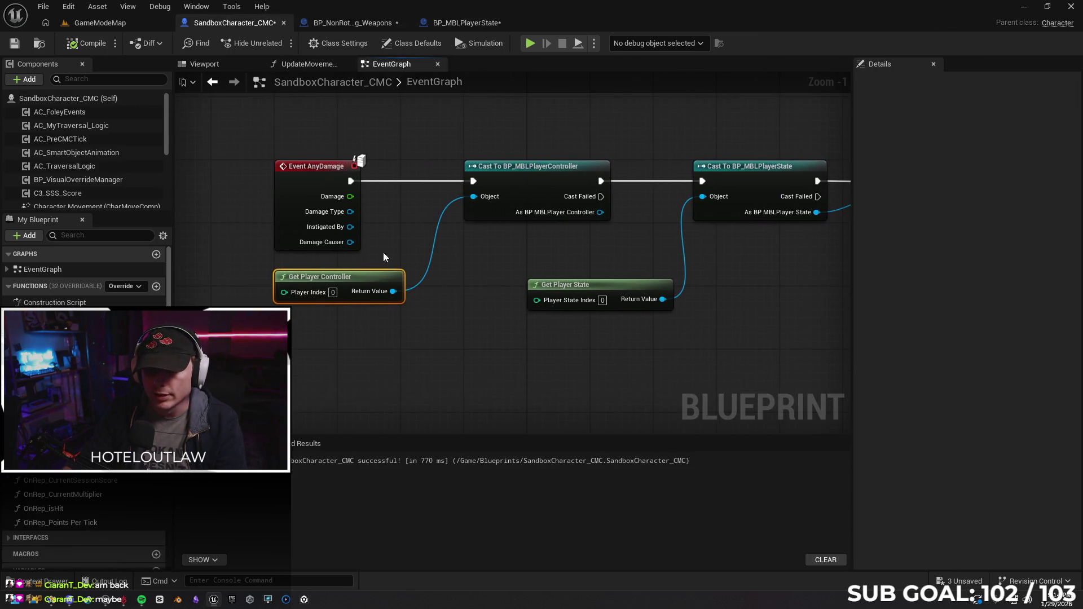
mouse_move(353, 242)
mouse_down()
mouse_move(398, 254)
mouse_move(474, 196)
mouse_up()
click(394, 227)
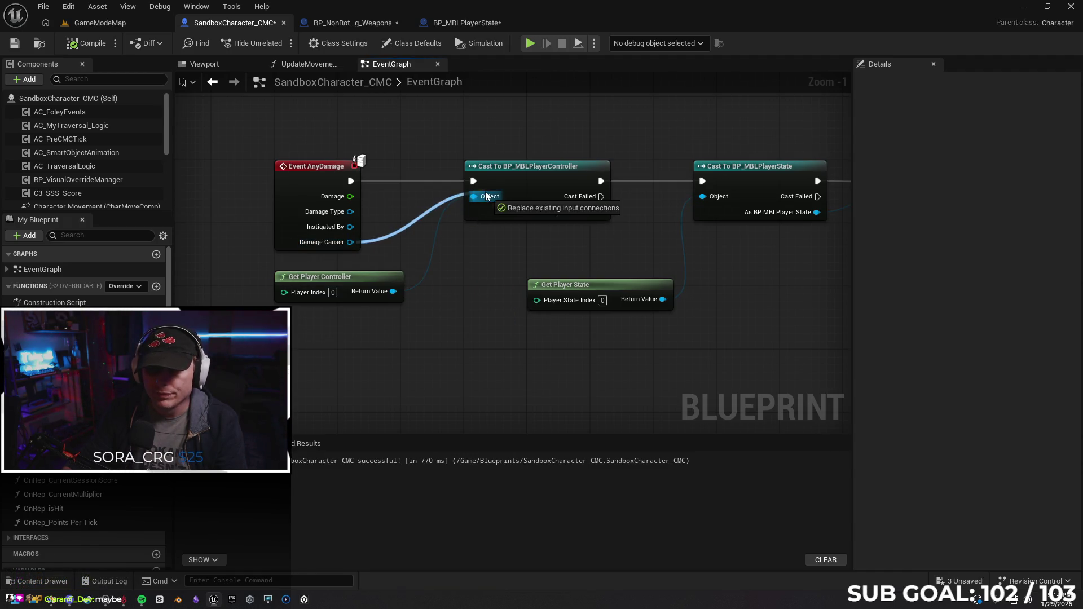
click(370, 277)
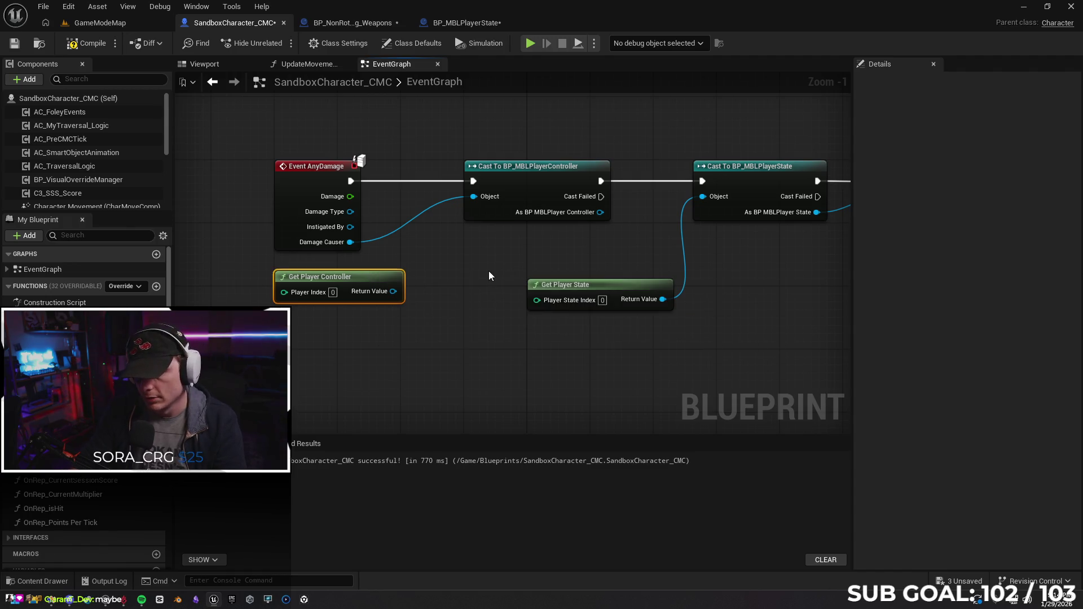
mouse_move(489, 272)
mouse_down()
mouse_move(372, 264)
mouse_move(434, 256)
mouse_up()
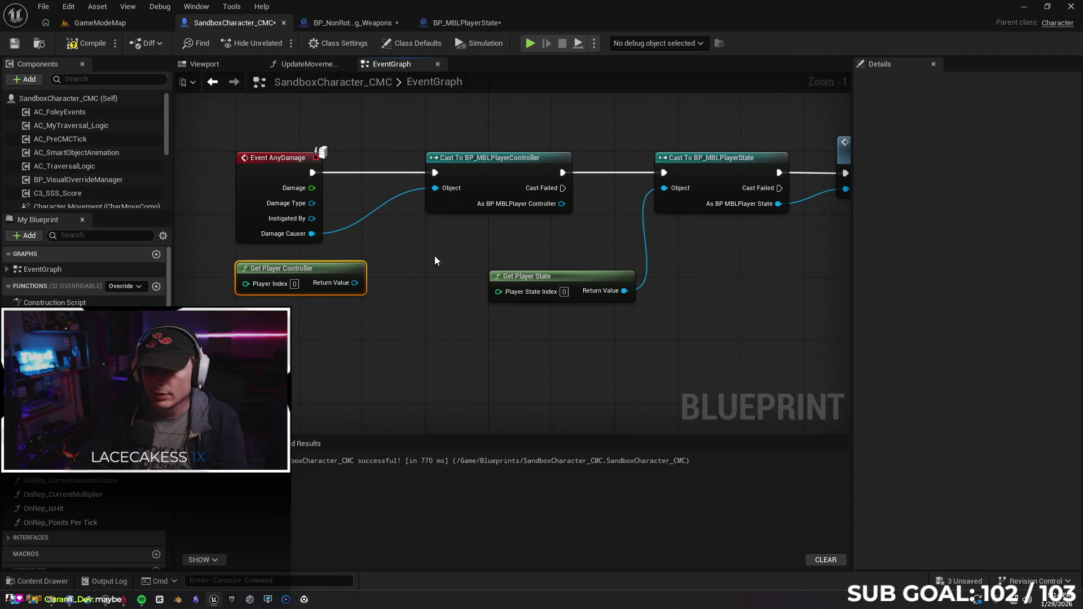
key(Delete)
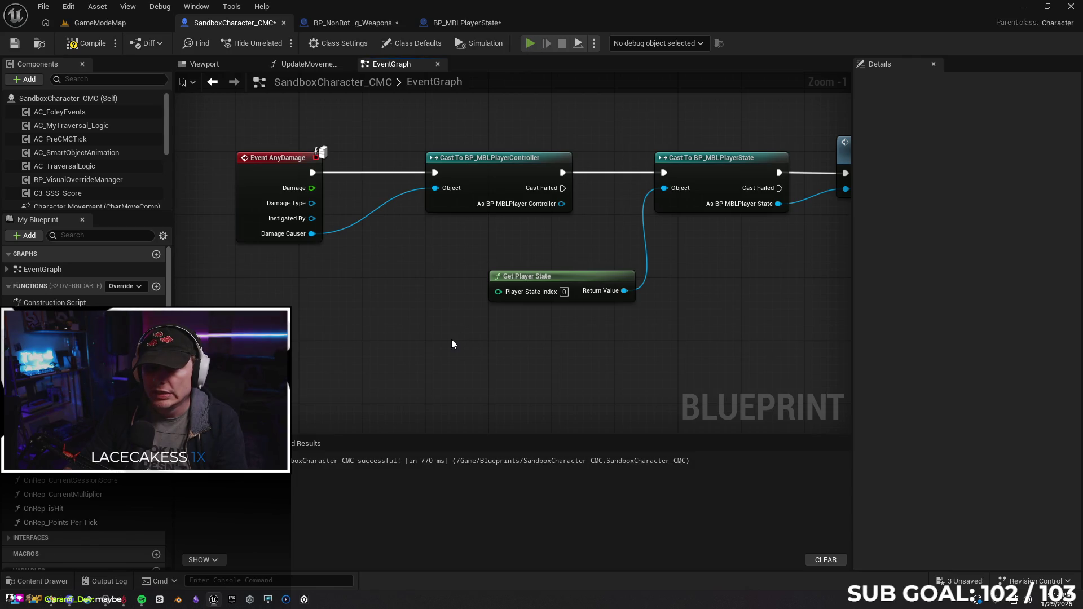
Attempt a playtest, review and close the compile-error log, then show the BP_MBLPlayerState graph.
key(alt+p)
click(691, 323)
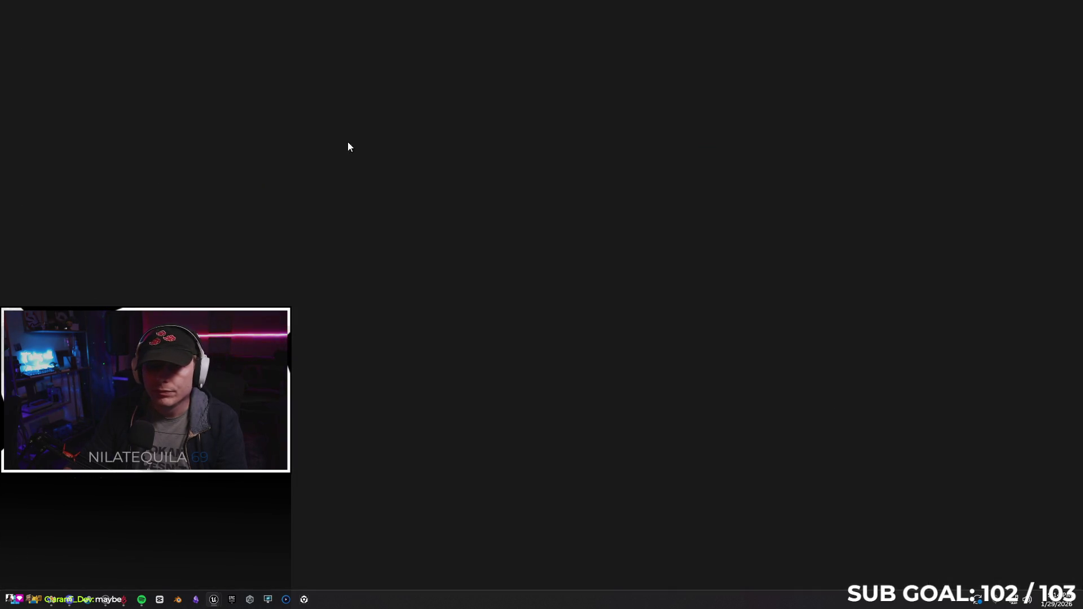
click(1071, 6)
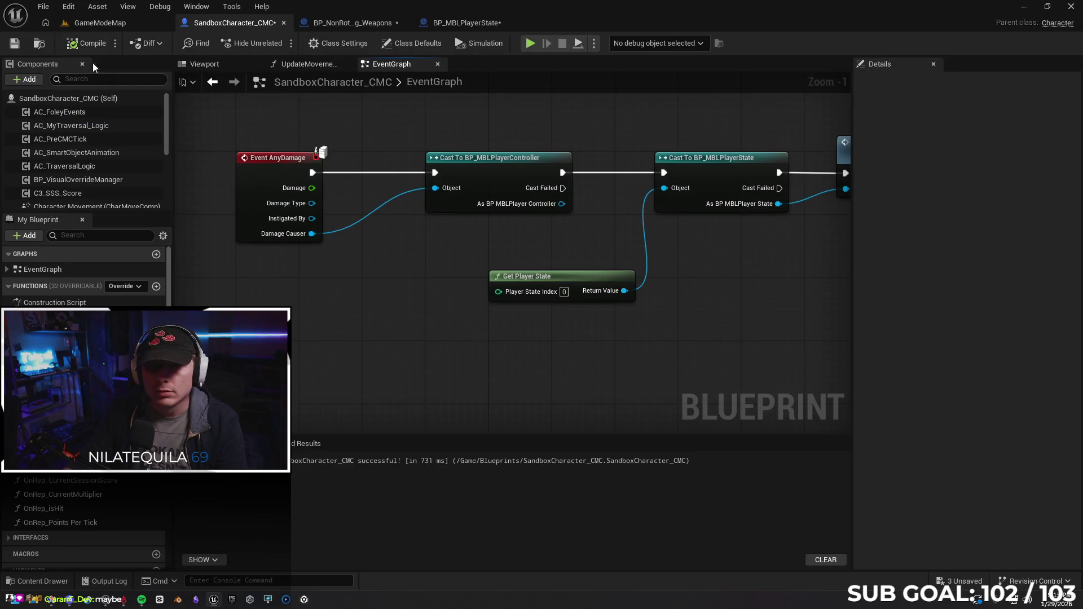
click(467, 23)
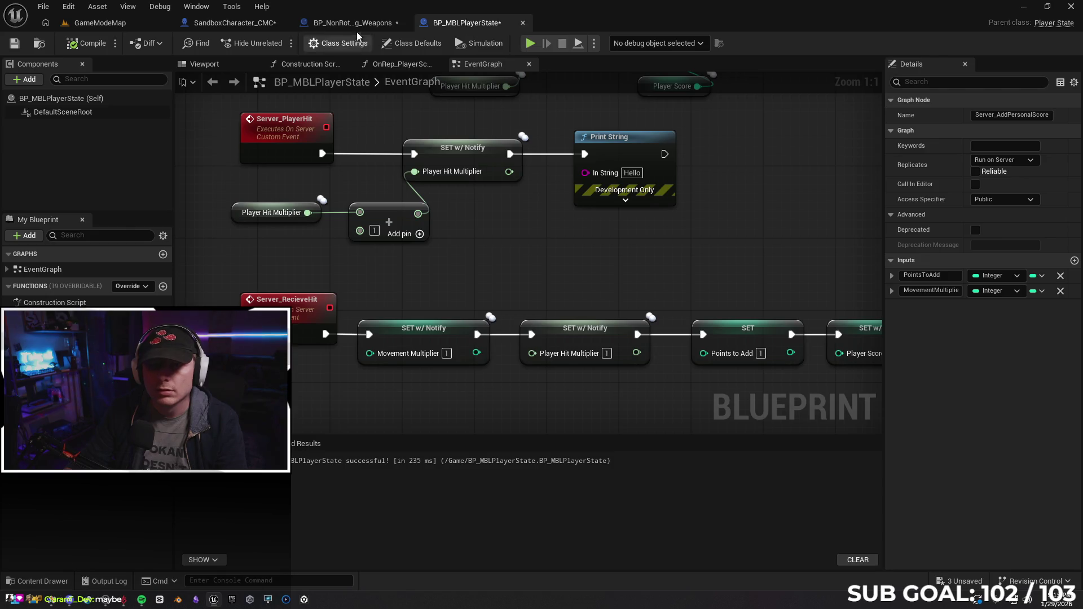
Feed a Get Player Controller node into the weapon cast's Object input and recompile the blueprint.
click(352, 23)
mouse_move(523, 170)
mouse_down()
mouse_move(497, 178)
mouse_move(492, 267)
mouse_up()
text(get pla)
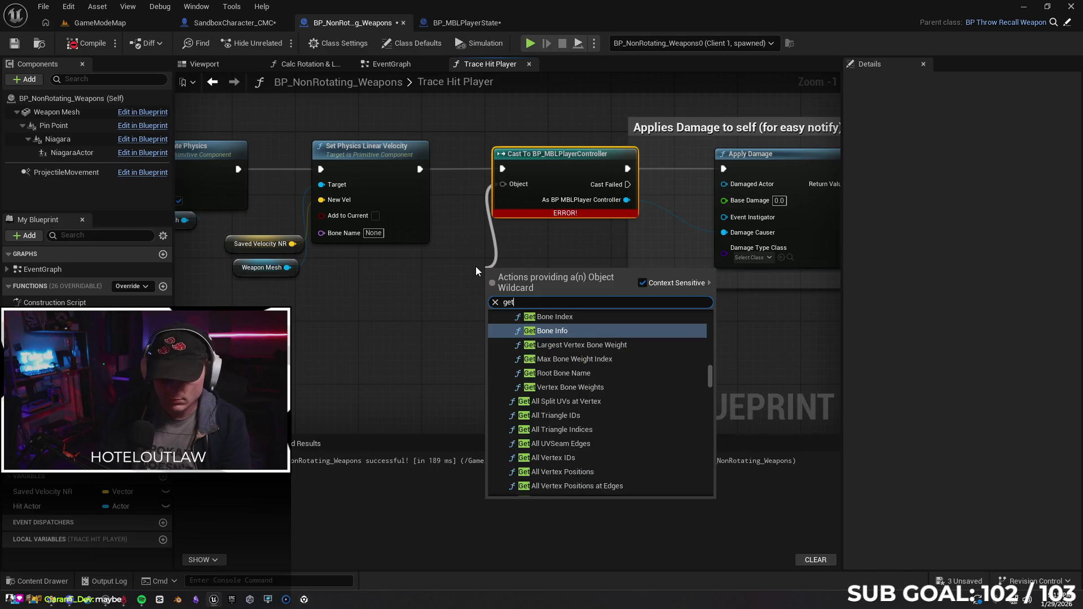
key(BackSpace)
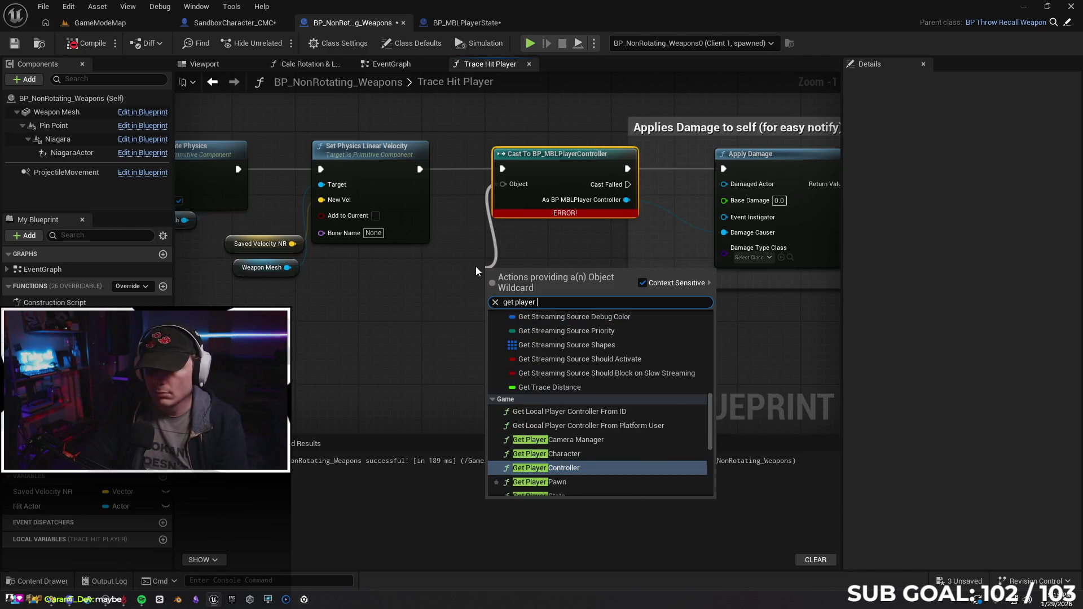
key(Escape)
key(Return)
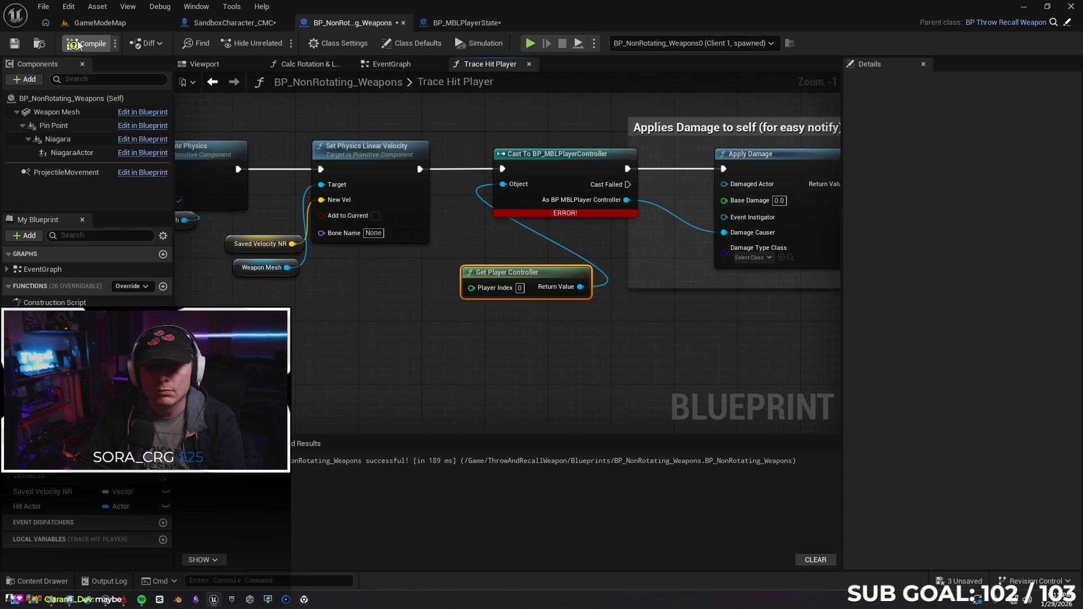
click(74, 44)
drag(508, 273, 413, 273)
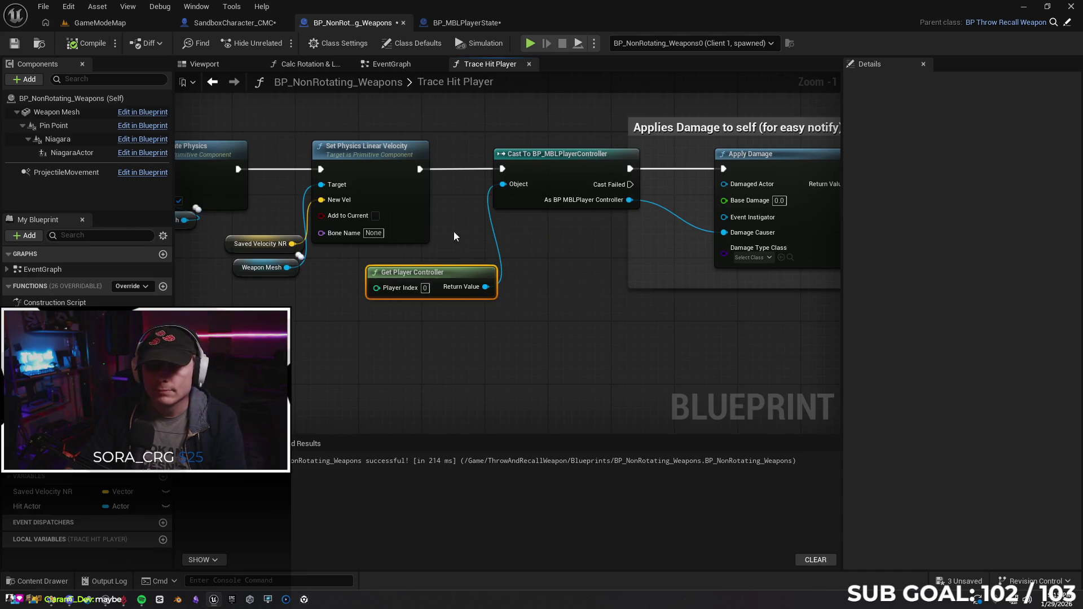
Compare the weapon and BP_MBLPlayerState graphs, then launch a two-client play test from SandboxCharacter_CMC.
click(467, 22)
click(356, 22)
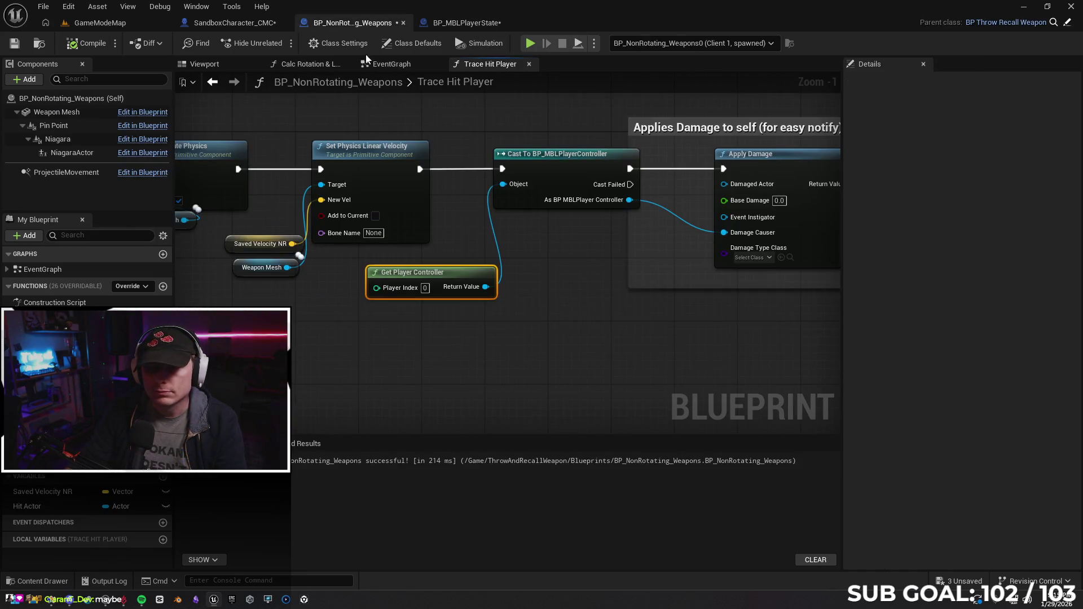
click(467, 22)
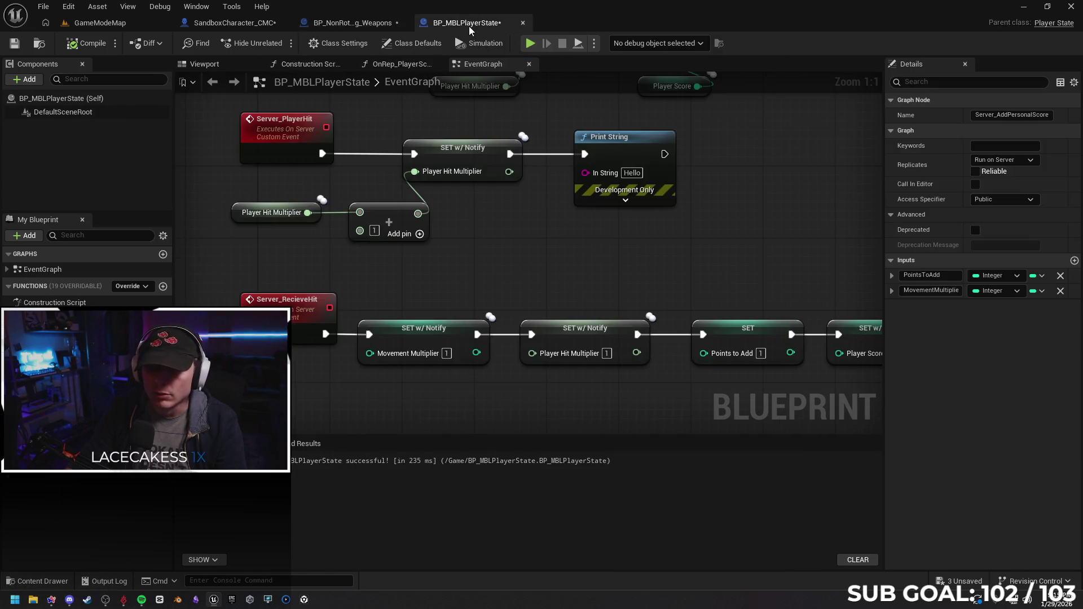
click(356, 24)
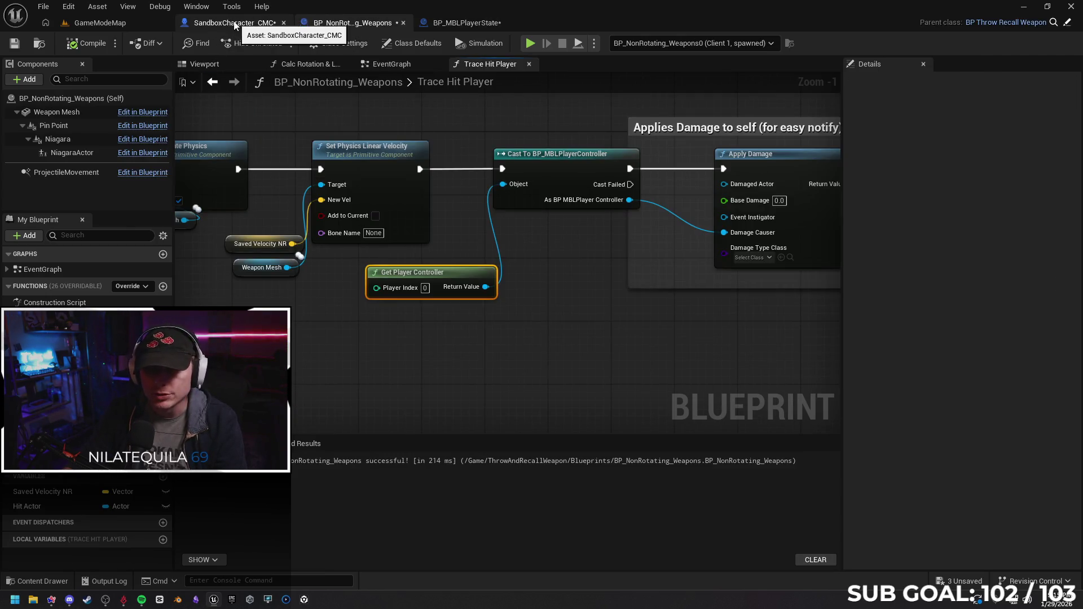
click(467, 23)
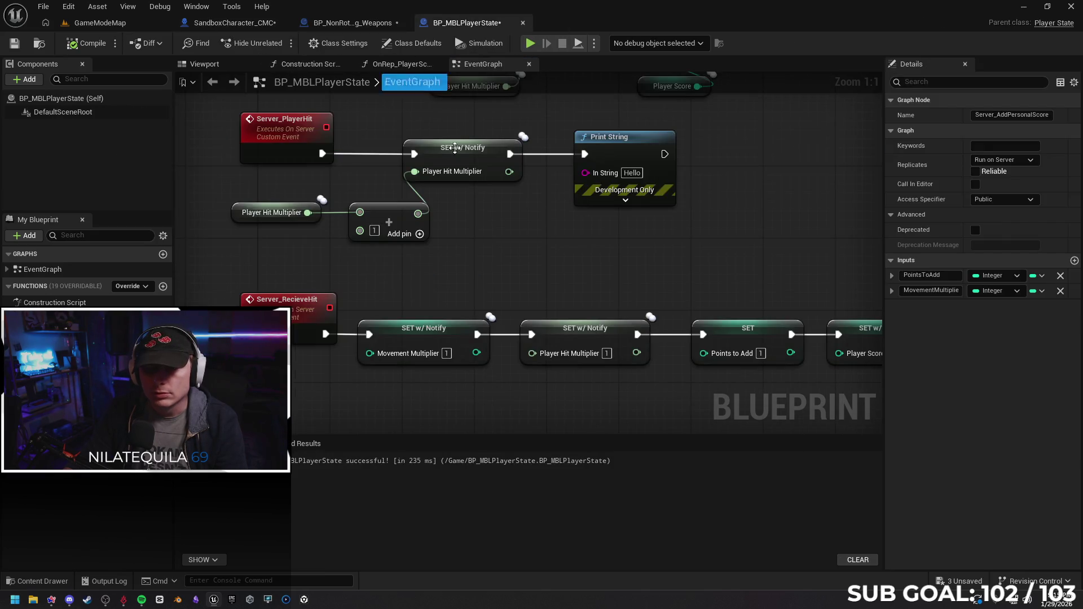
click(346, 24)
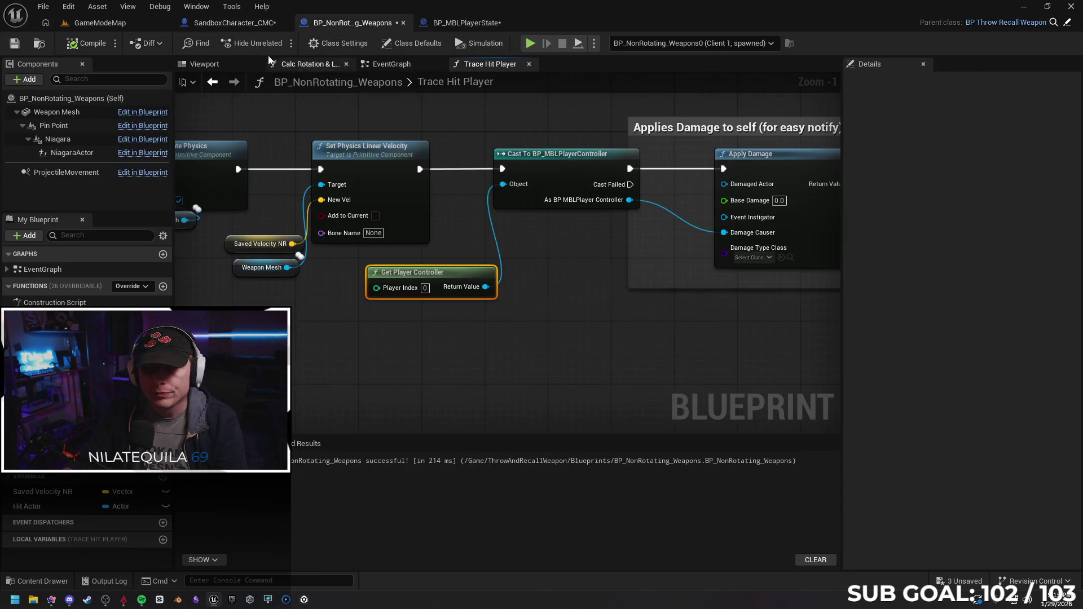
click(235, 22)
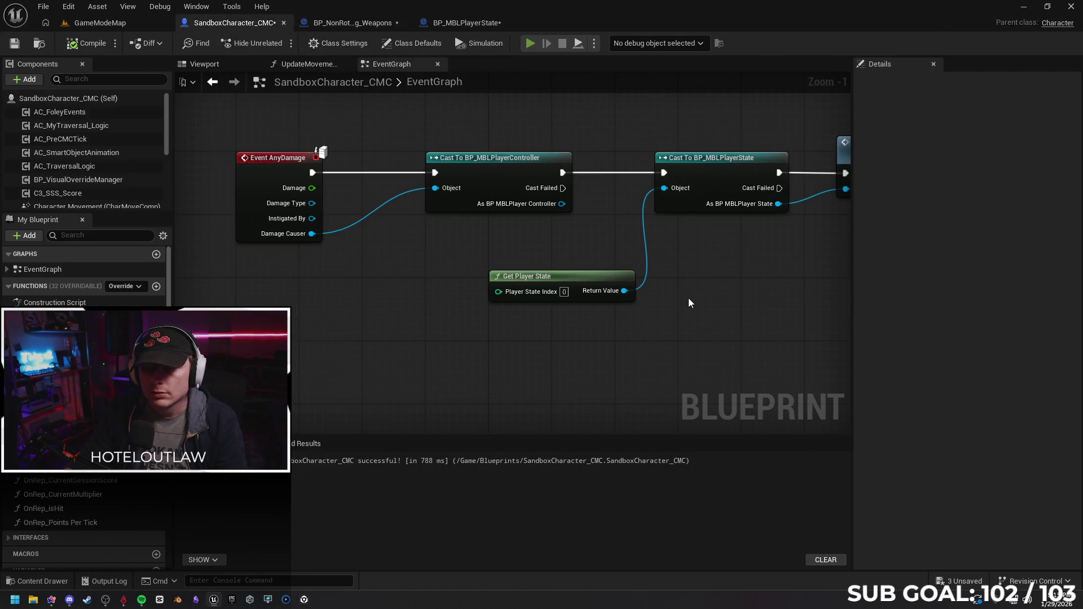
key(alt+p)
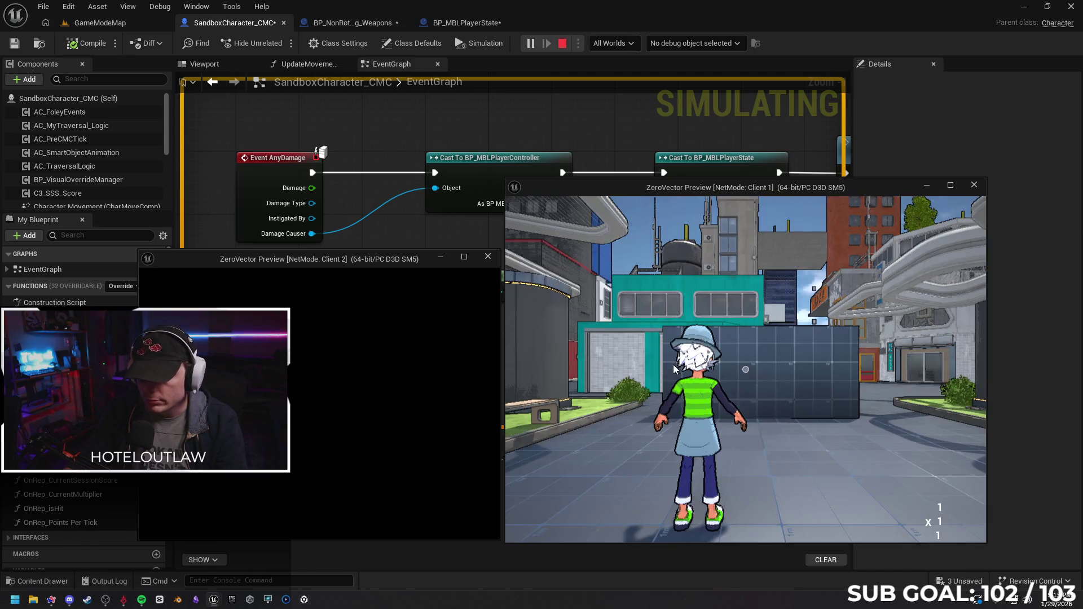
Attack in the client game to test damage, then stop the play test.
key(w)
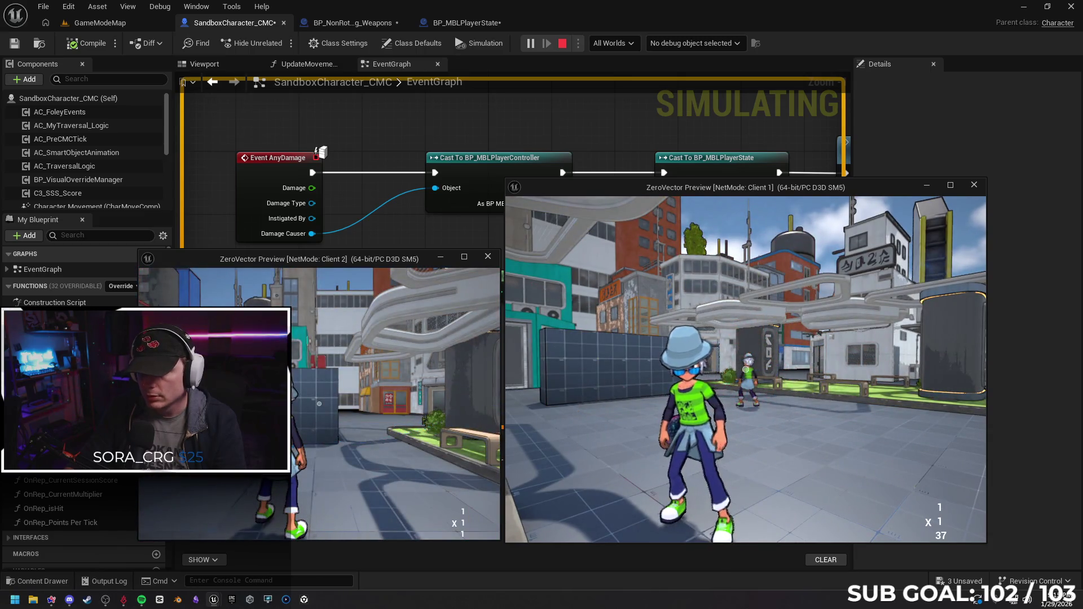
drag(762, 381, 832, 390)
key(Escape)
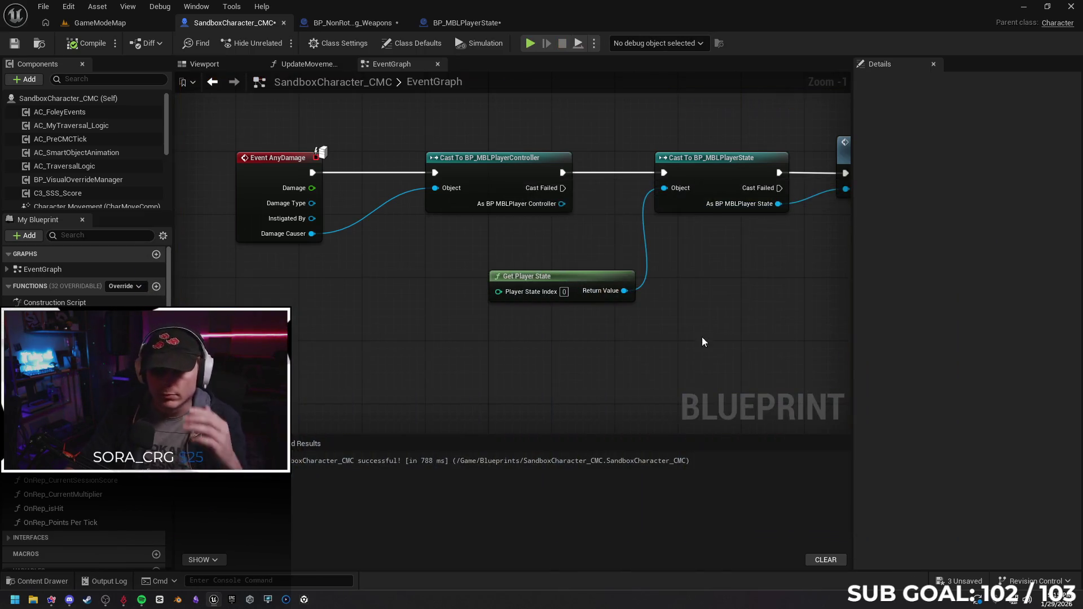
Remove the Cast To BP_MBLPlayerController node and wire Event AnyDamage straight into the player-state cast.
click(481, 183)
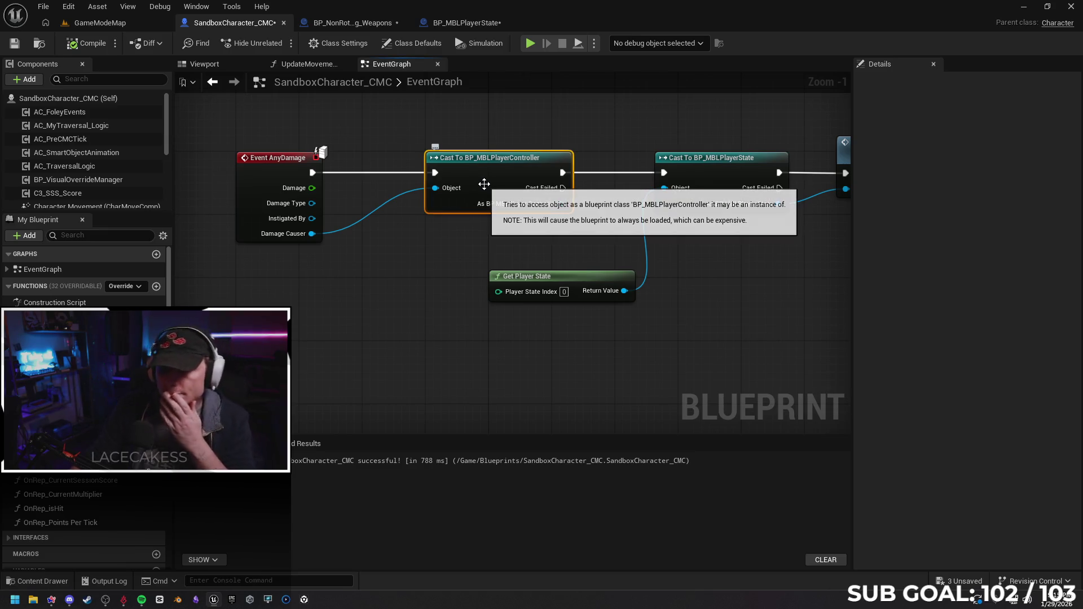
key(Delete)
drag(313, 174, 664, 173)
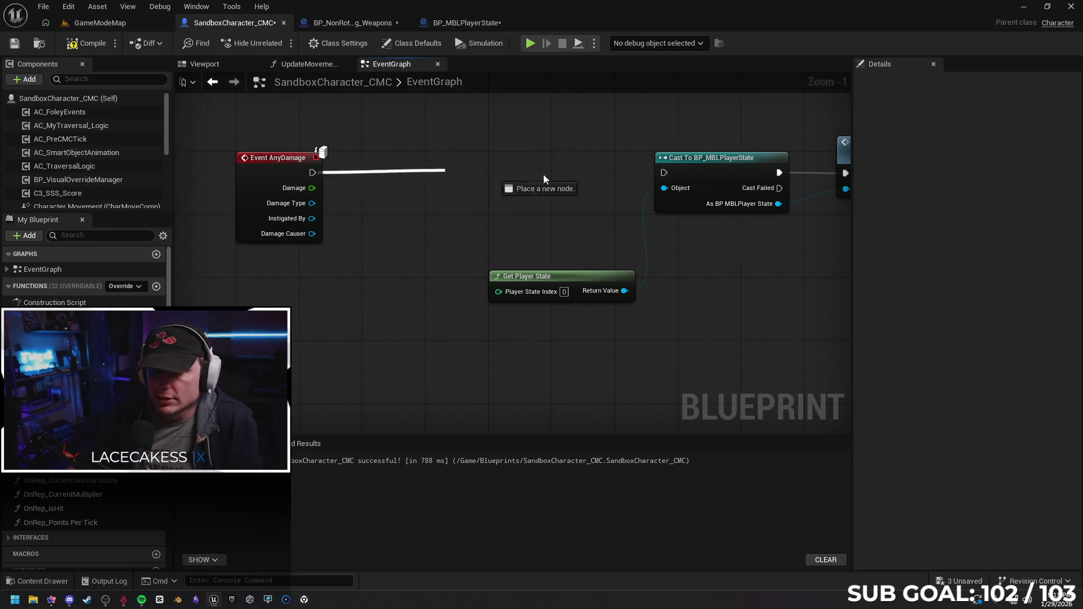
drag(253, 159, 384, 164)
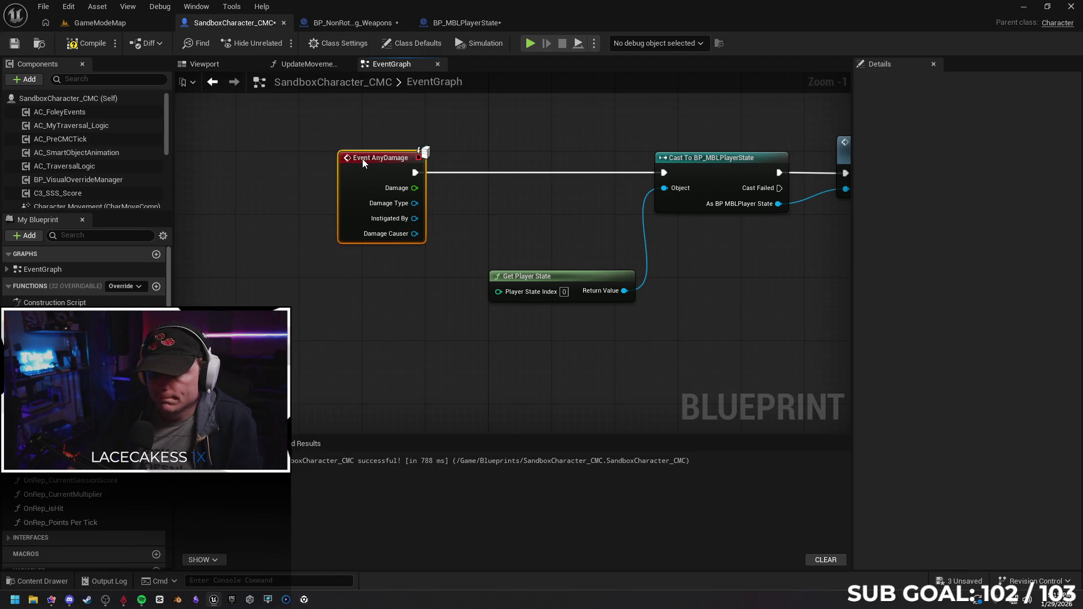
click(483, 302)
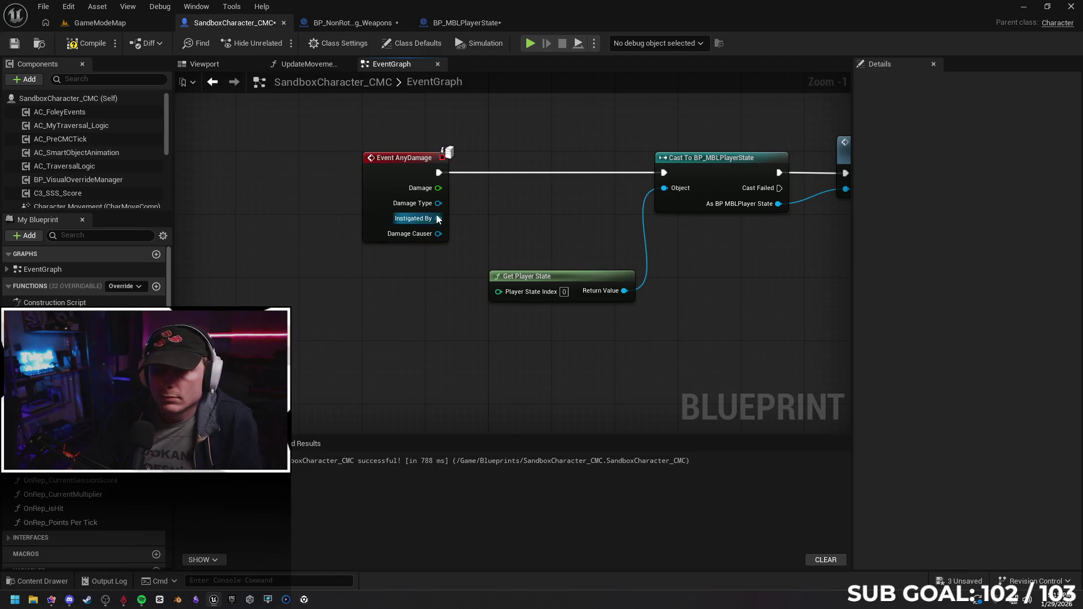
click(351, 23)
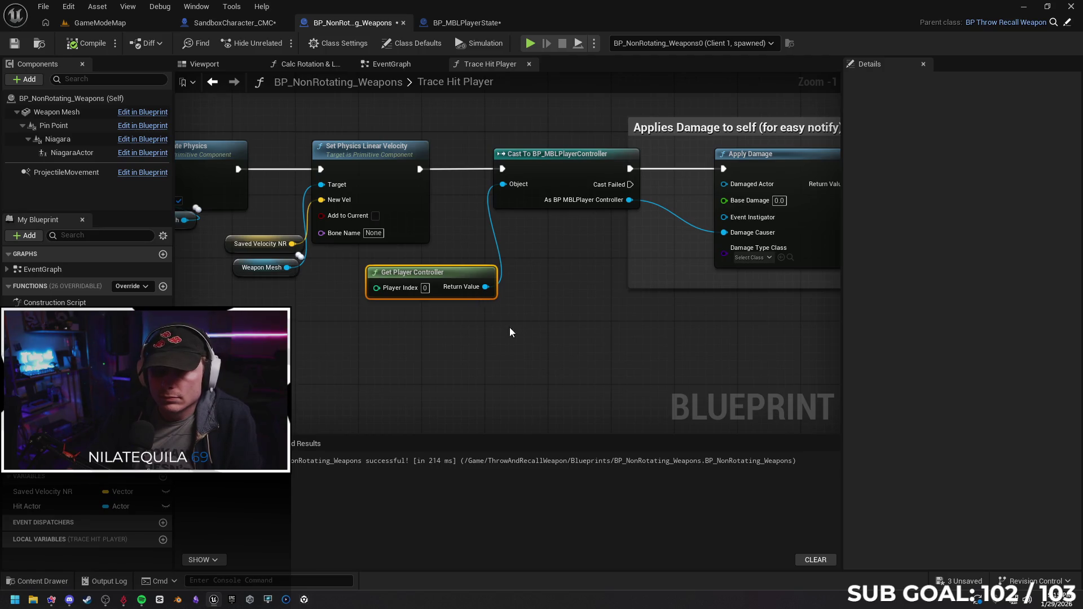
Delete the cast and Get Player Controller, wiring Set Physics Linear Velocity directly into Apply Damage.
mouse_move(503, 108)
mouse_down()
mouse_move(454, 308)
mouse_move(472, 322)
mouse_up()
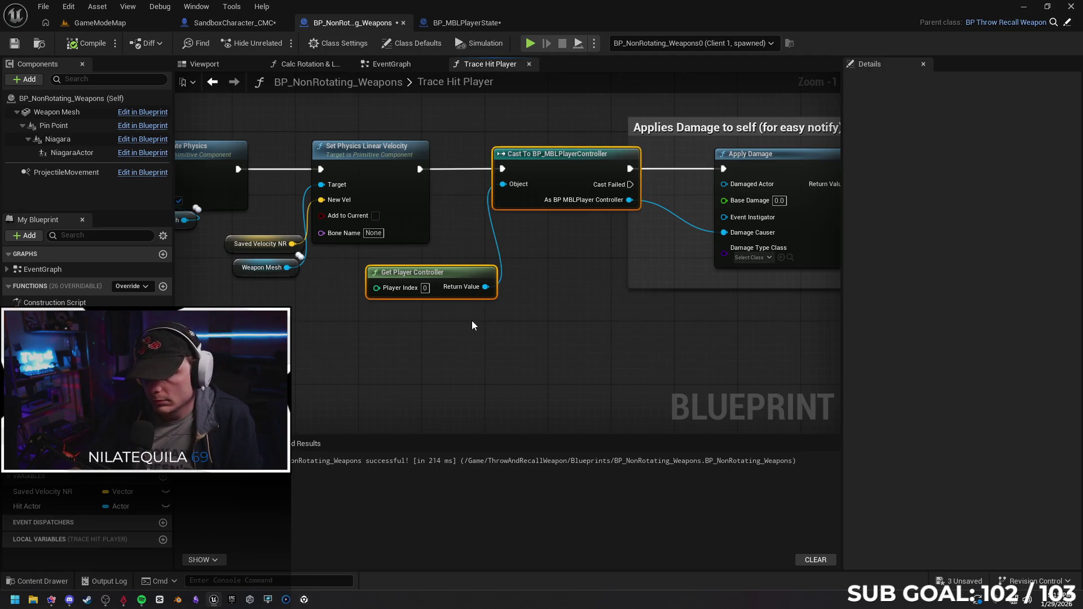
key(Delete)
drag(420, 170, 724, 168)
drag(398, 153, 521, 153)
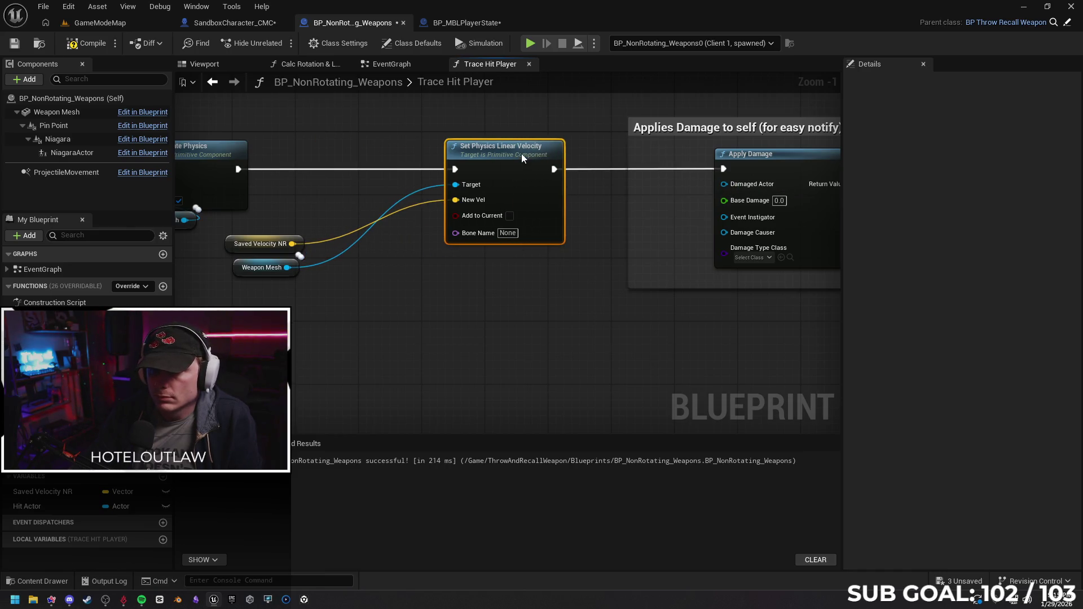
mouse_move(679, 319)
mouse_down()
mouse_move(589, 263)
mouse_move(536, 288)
mouse_up()
text(get pla)
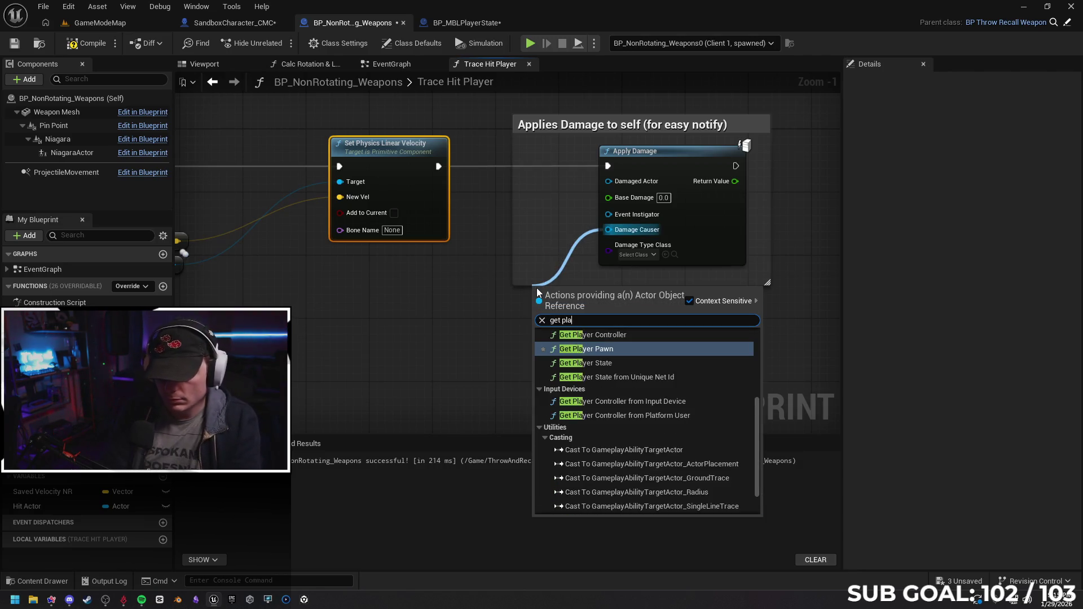
text(yer con)
Make a new Get Player Controller the Apply Damage's Damage Causer and recompile the weapon blueprint.
key(Return)
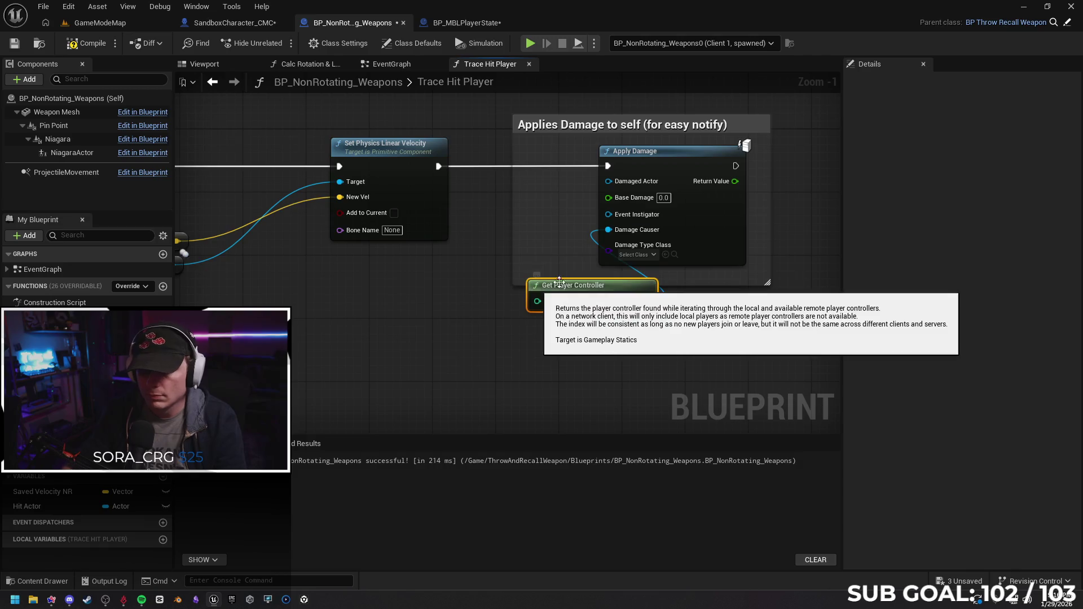
drag(576, 285, 446, 294)
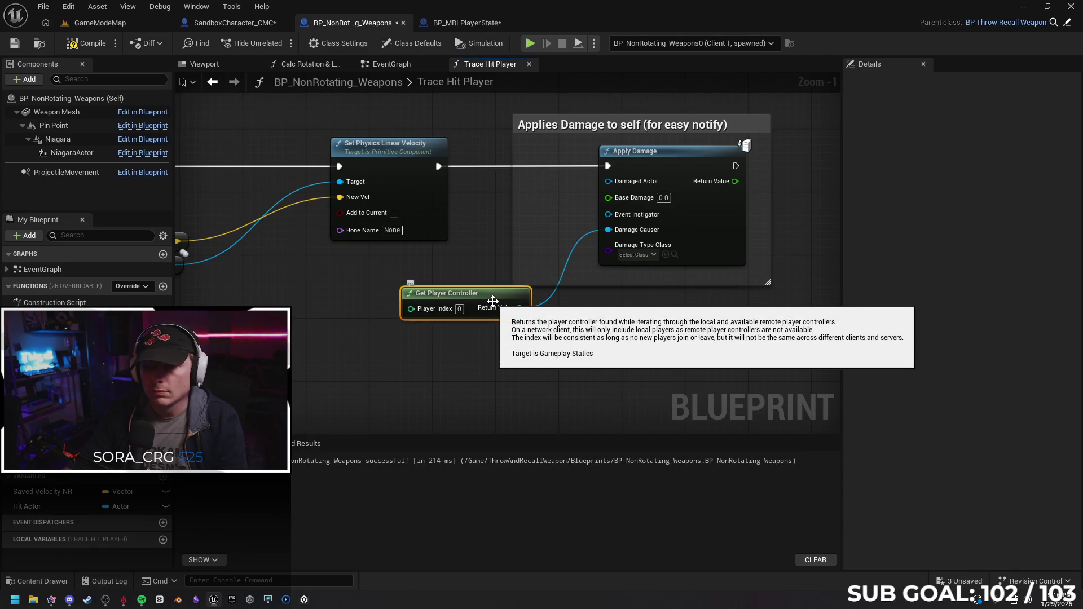
key(F7)
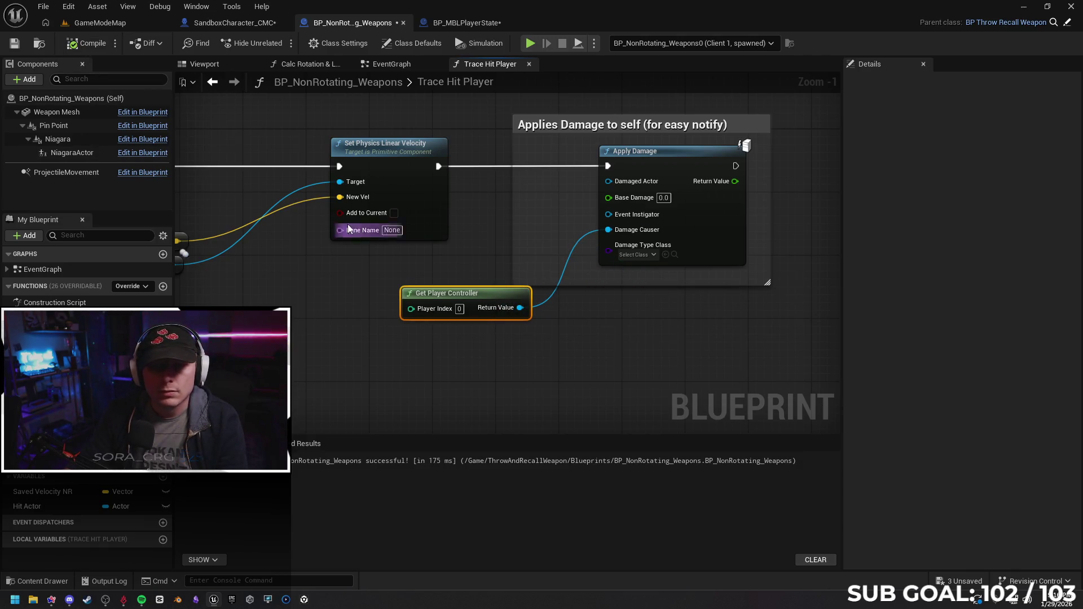
click(465, 22)
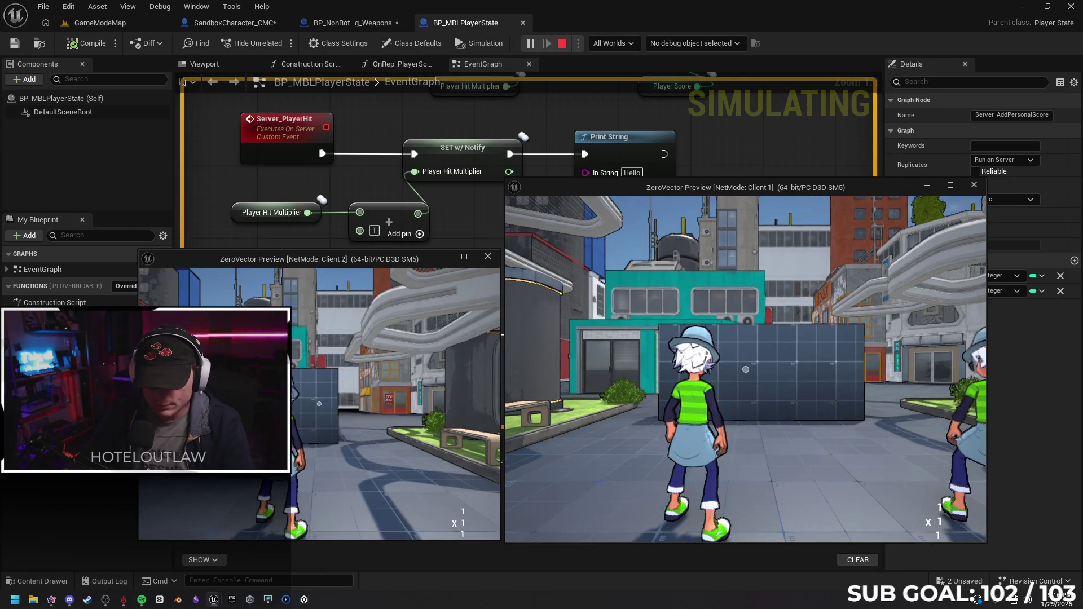
Run around and attack in the client windows to land hits, then stop the play session.
click(746, 369)
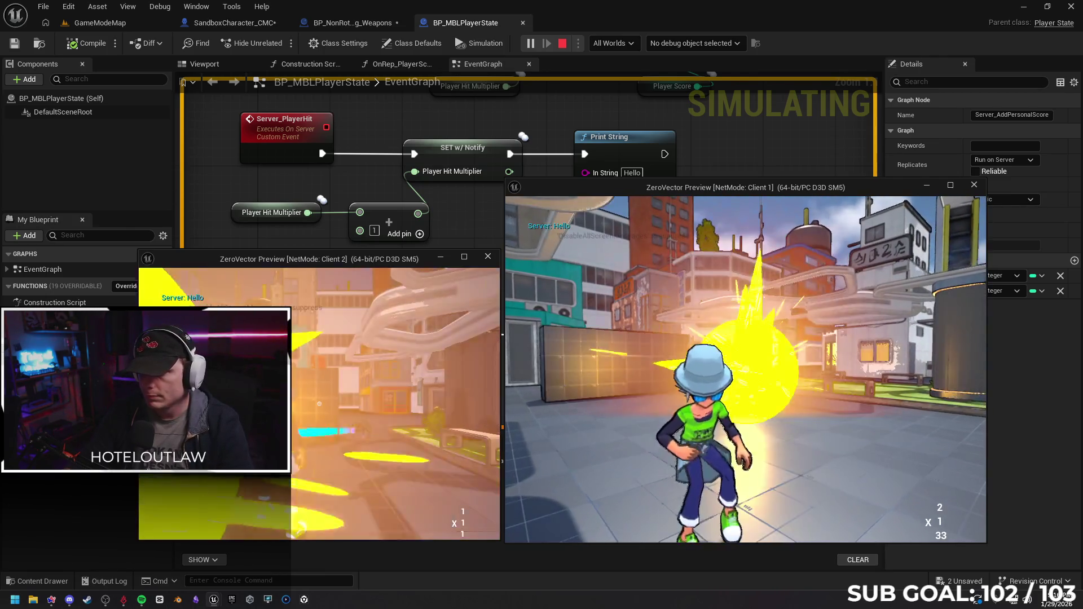
key(w)
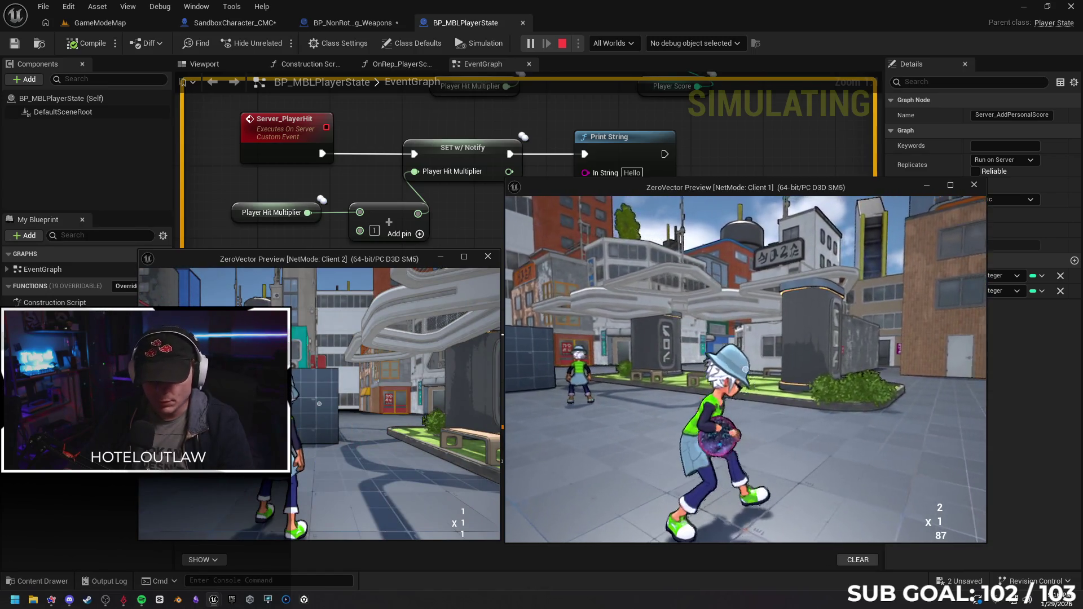
drag(382, 399, 254, 399)
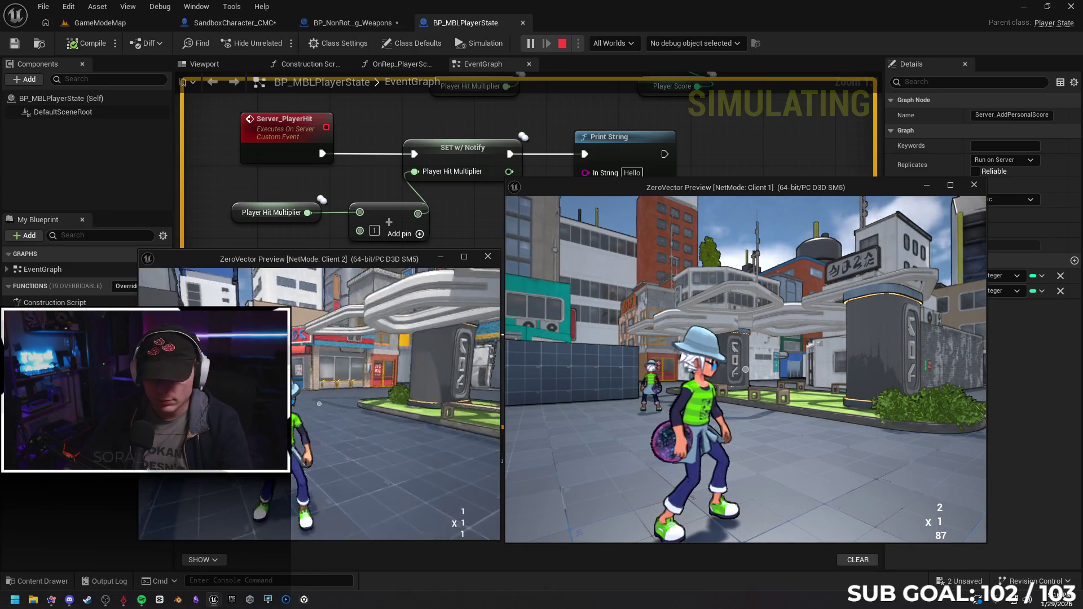
click(746, 369)
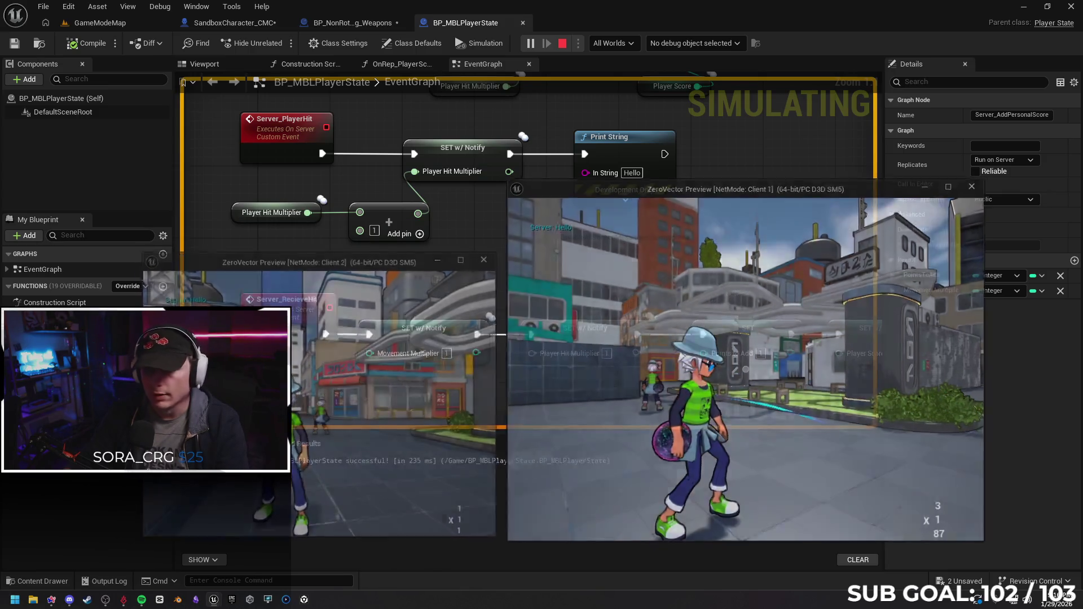
key(Escape)
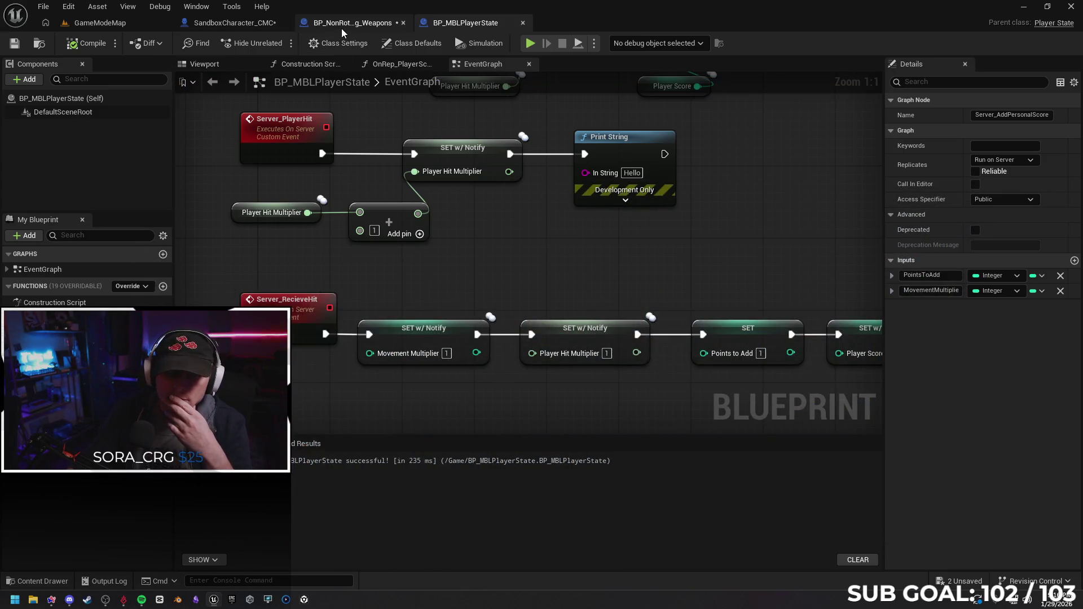
Replace Get Player Controller with Get Owner as Apply Damage's Damage Causer in the weapon hit function.
click(353, 23)
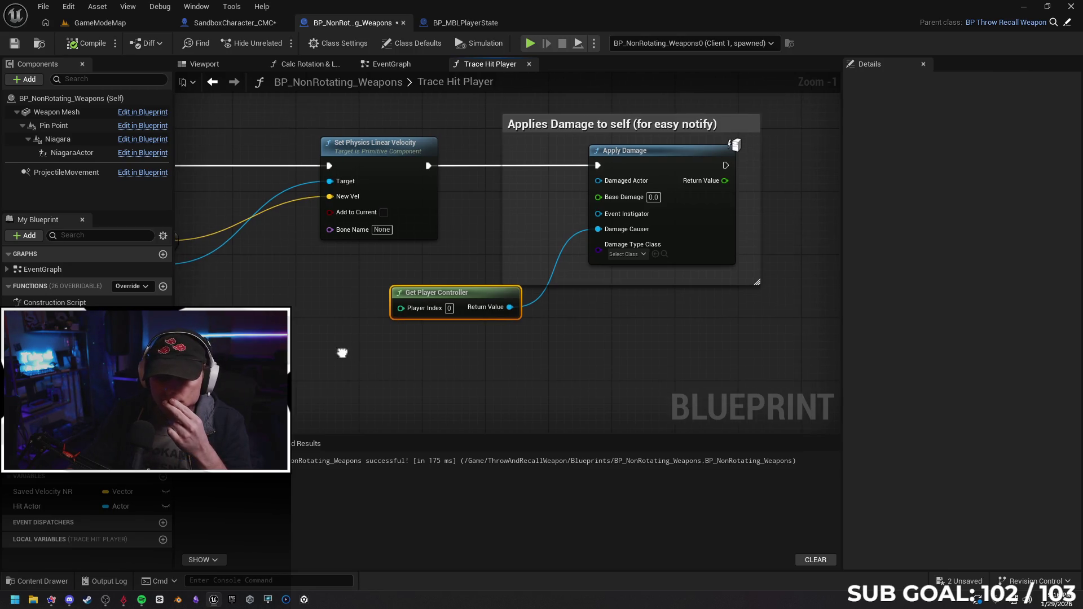
drag(362, 357, 359, 349)
drag(483, 290, 414, 296)
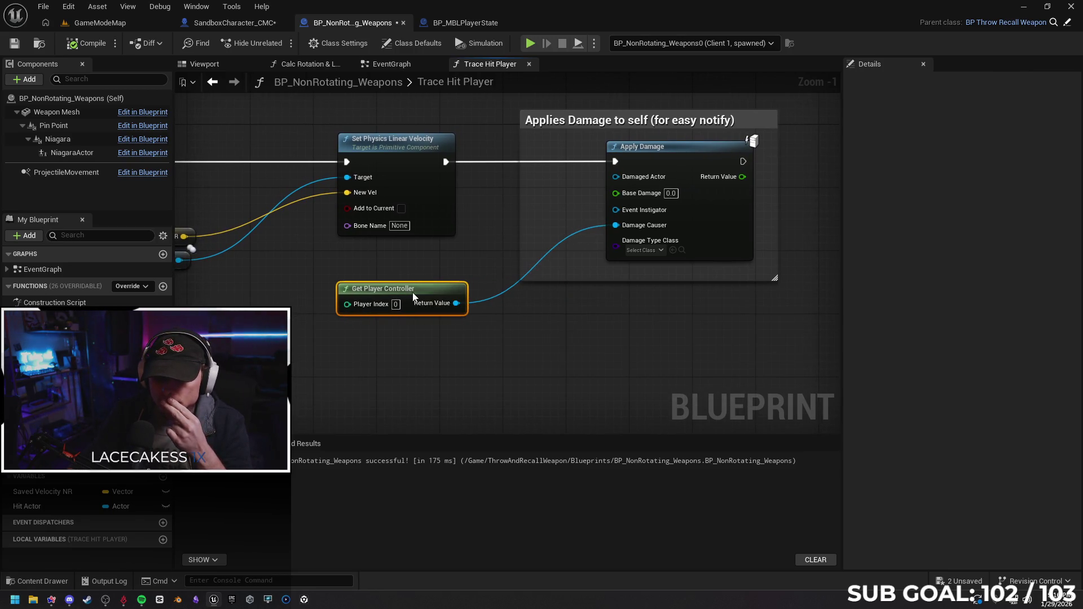
key(Delete)
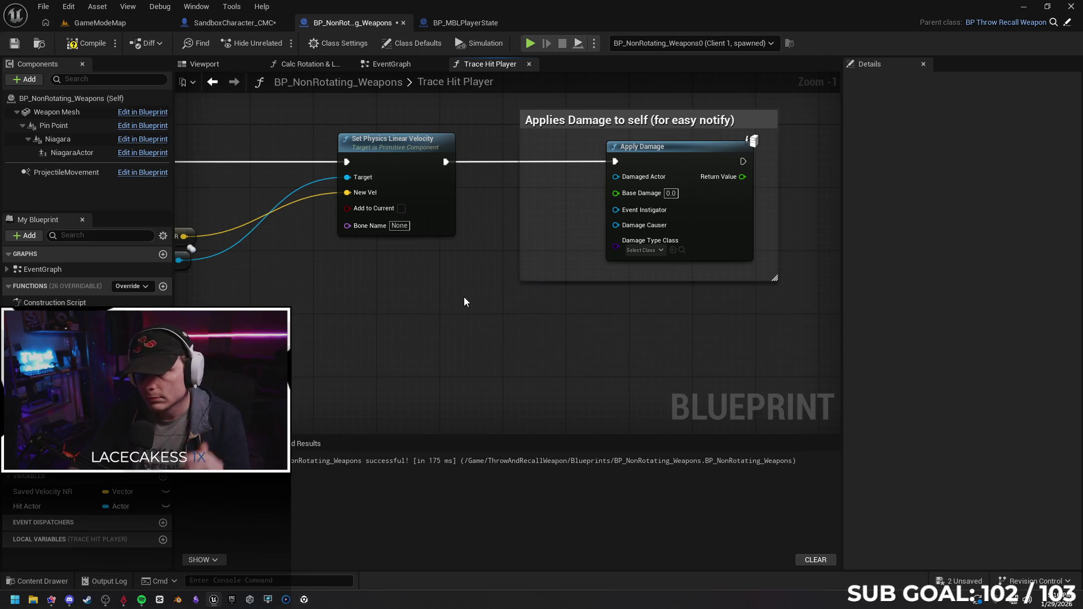
drag(616, 226, 513, 275)
text(owner)
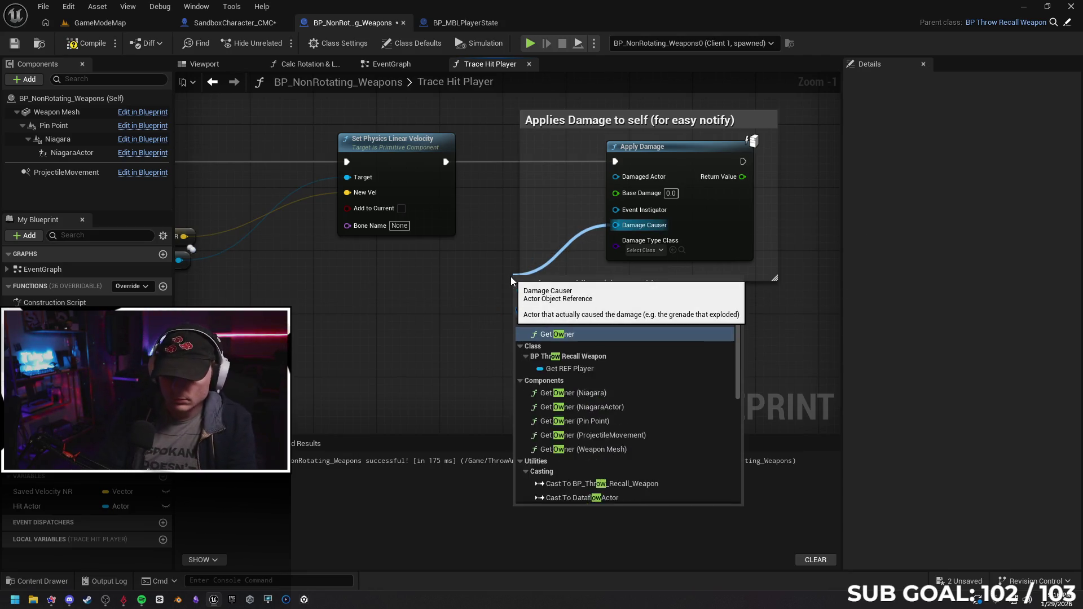
key(Return)
drag(618, 279, 445, 285)
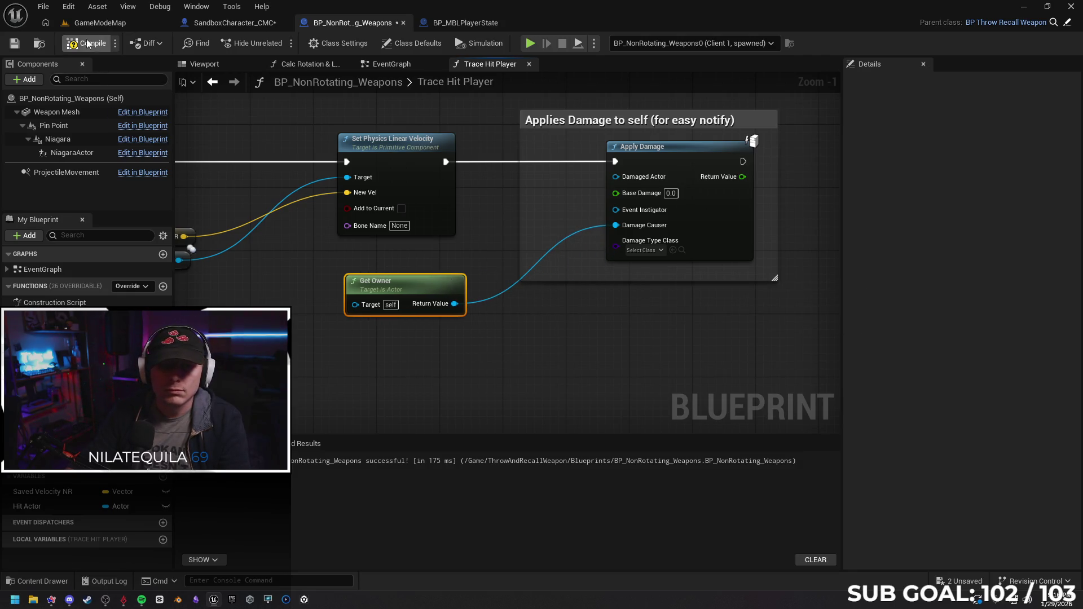
click(463, 23)
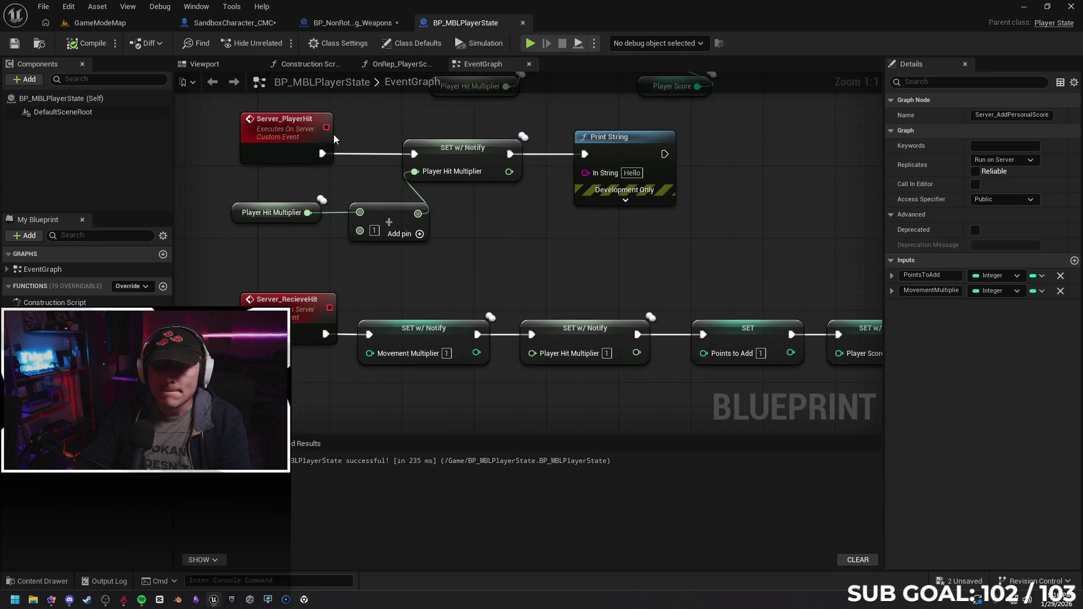
In SandboxCharacter_CMC, replace Get Player State with Get Owner feeding the BP_MBLPlayerState cast.
key(ctrl+Tab)
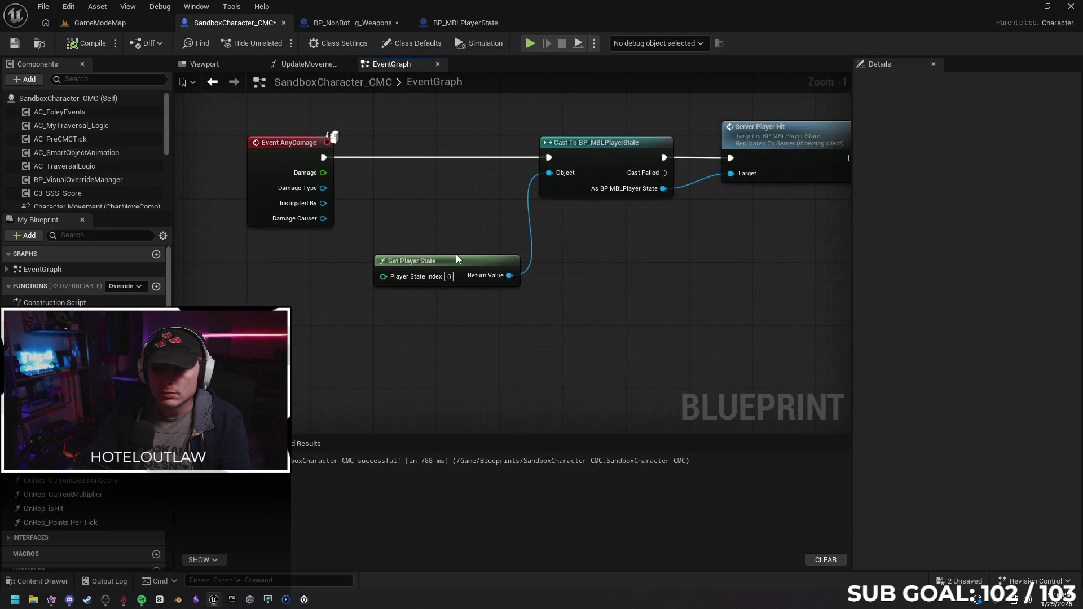
click(462, 264)
key(Delete)
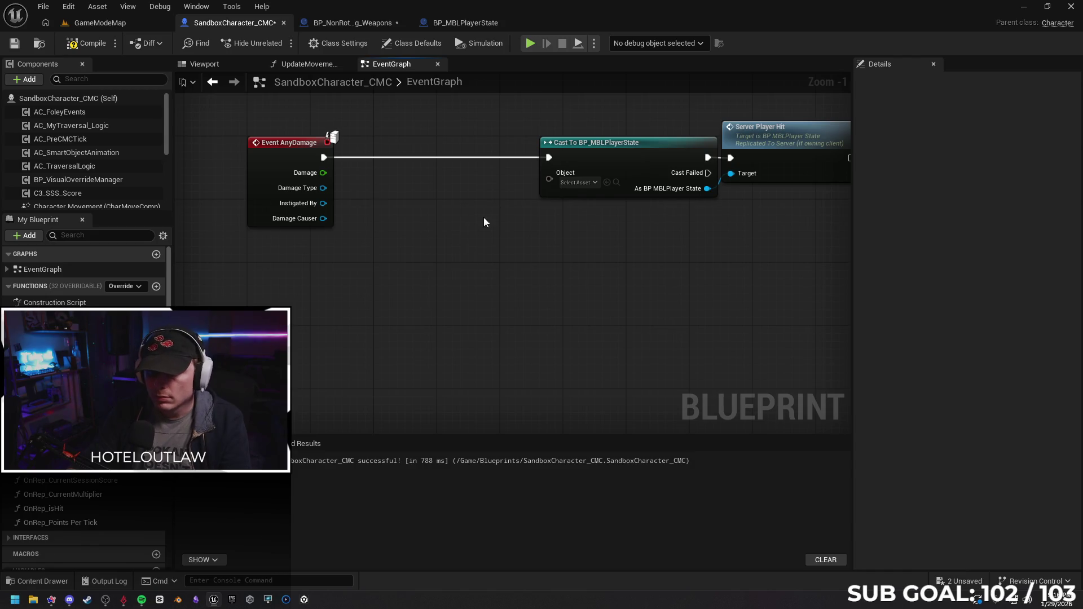
drag(548, 172, 417, 269)
text(get owner)
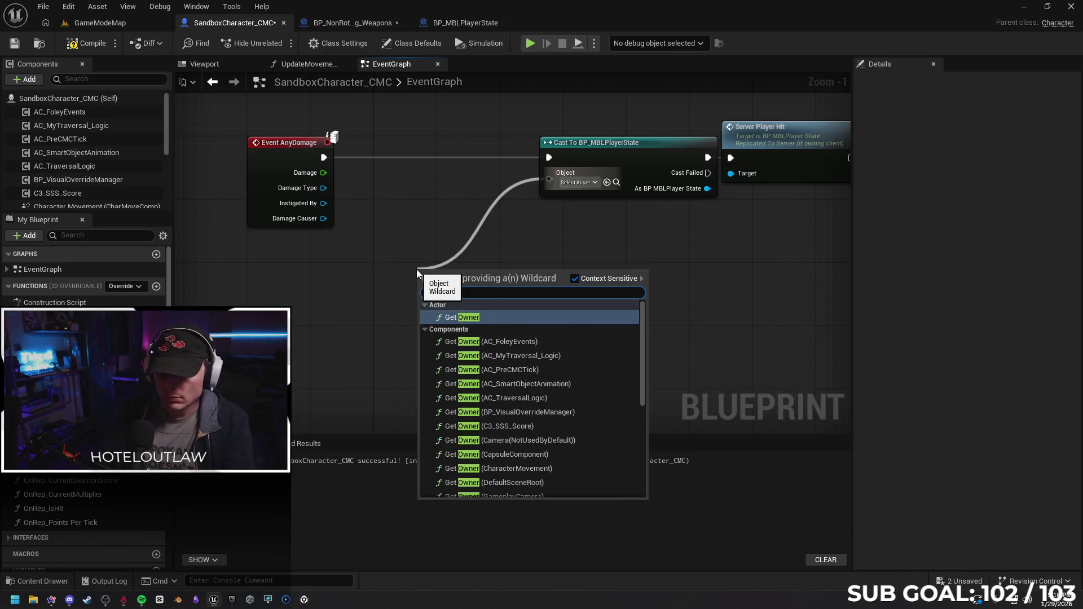
key(Return)
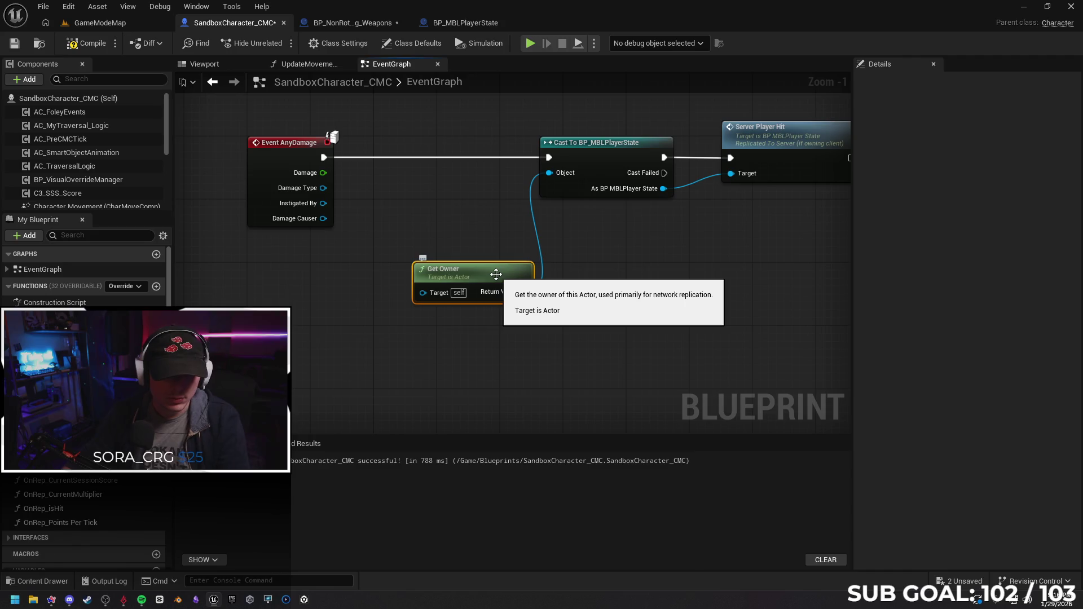
drag(496, 275, 328, 269)
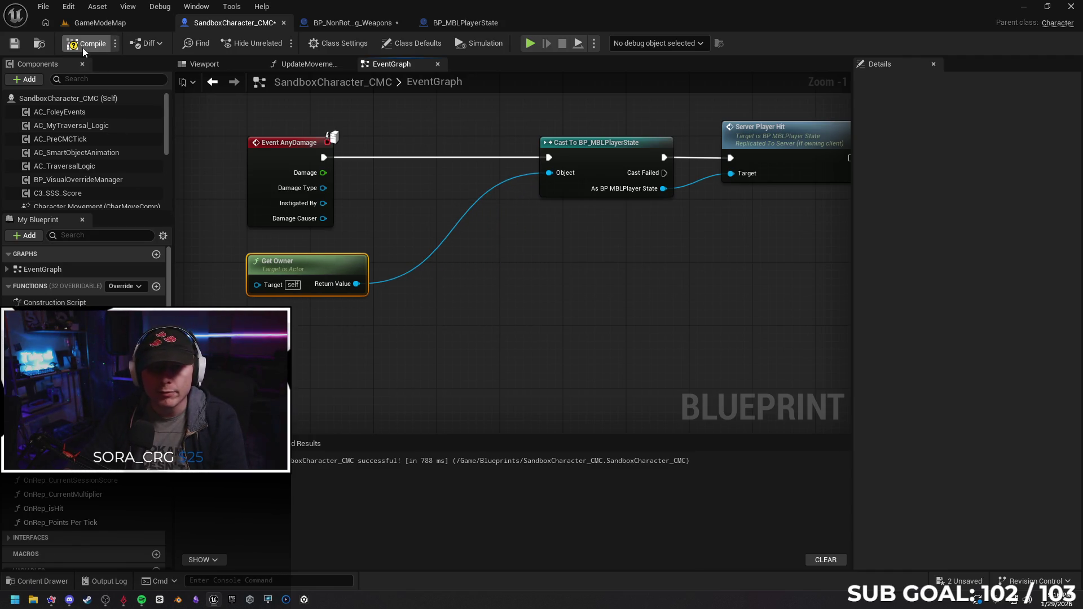
Save the BP_NonRotating_Weapons blueprint, then bring Steam to the front.
click(349, 22)
click(18, 47)
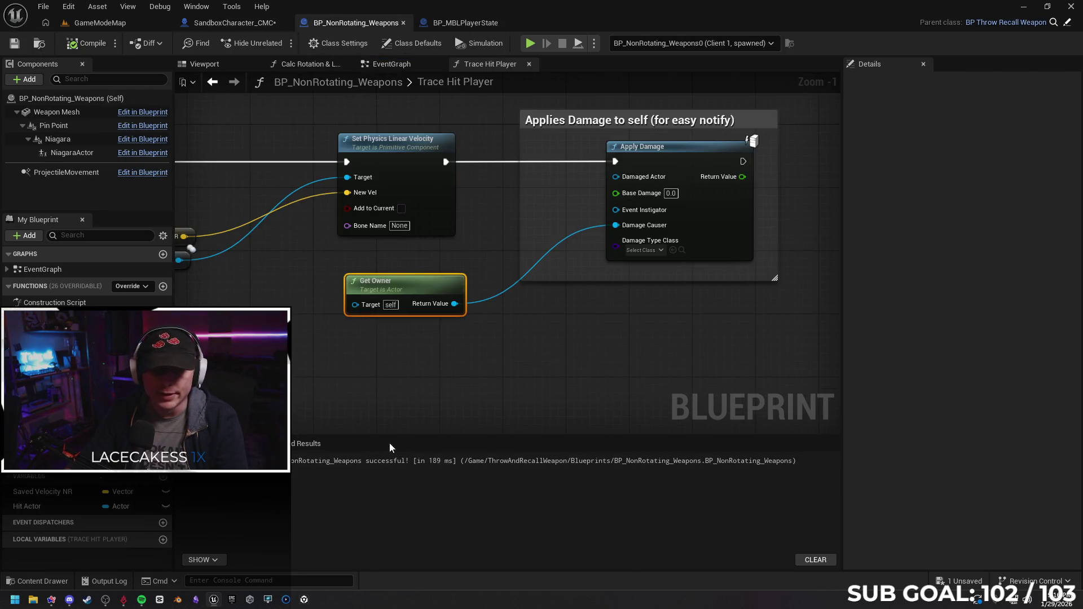
drag(499, 367, 485, 362)
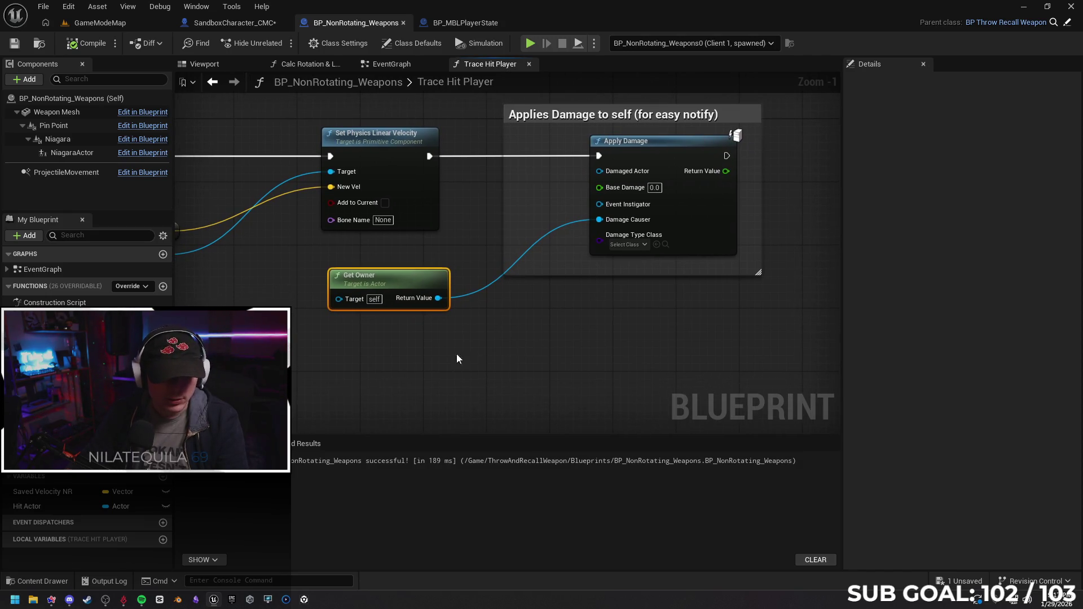
mouse_move(70, 600)
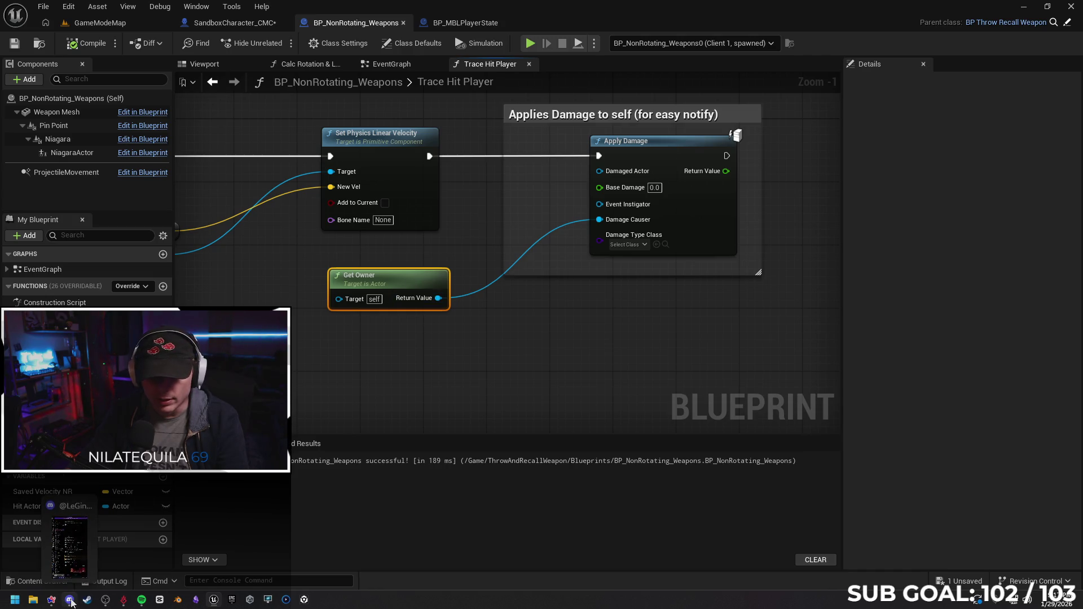
click(88, 600)
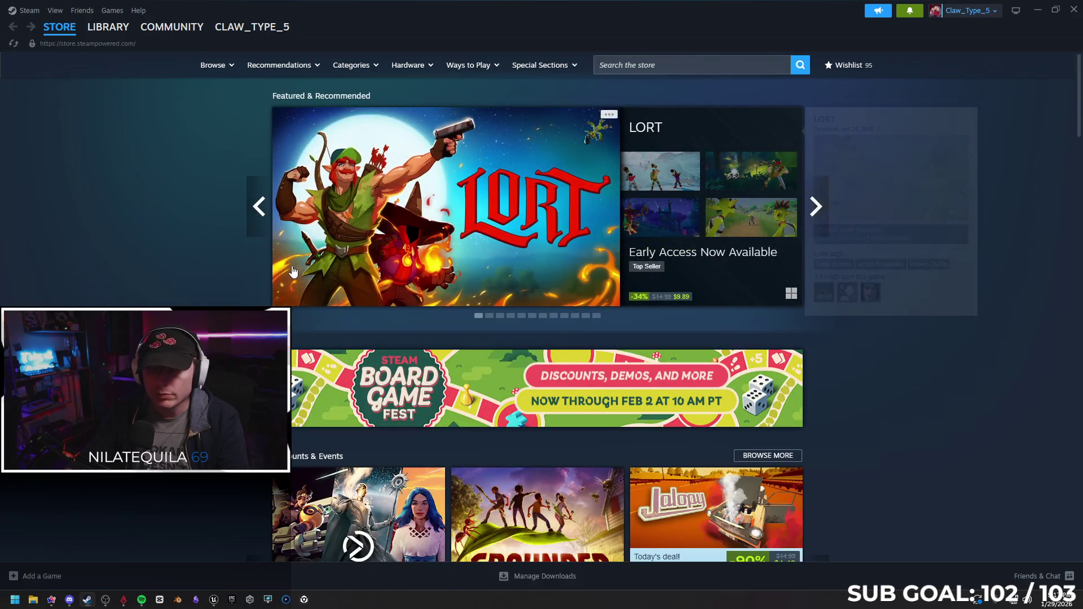
Open the Character Limit store page from the wishlist, copy its address, and minimize Steam.
click(848, 65)
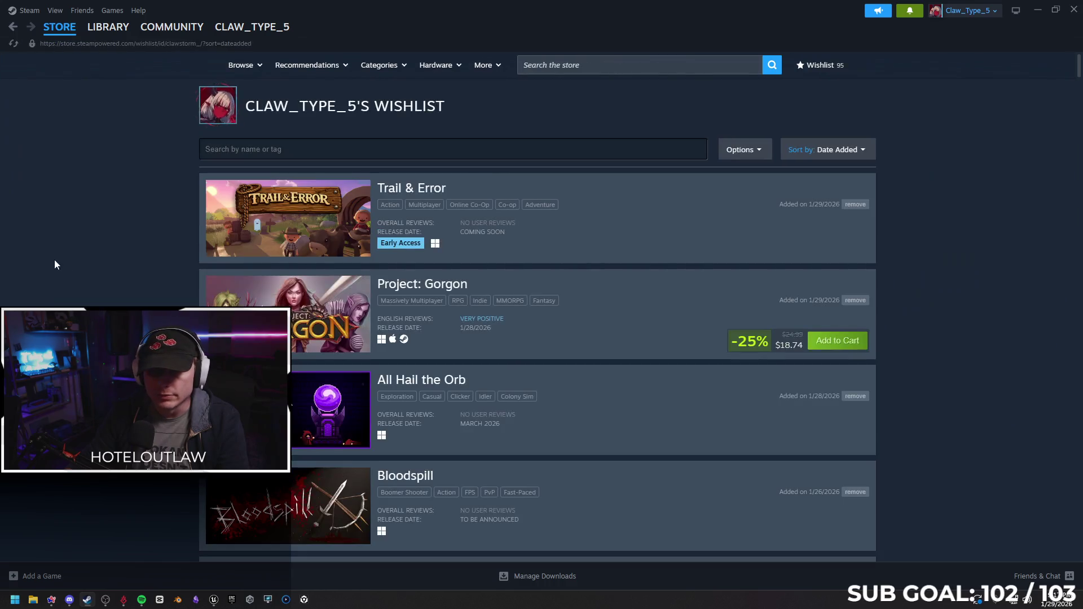
scroll(117, 224, down, 2)
scroll(117, 223, down, 2)
scroll(117, 223, down, 2)
scroll(118, 222, up, 2)
scroll(109, 230, down, 3)
click(429, 373)
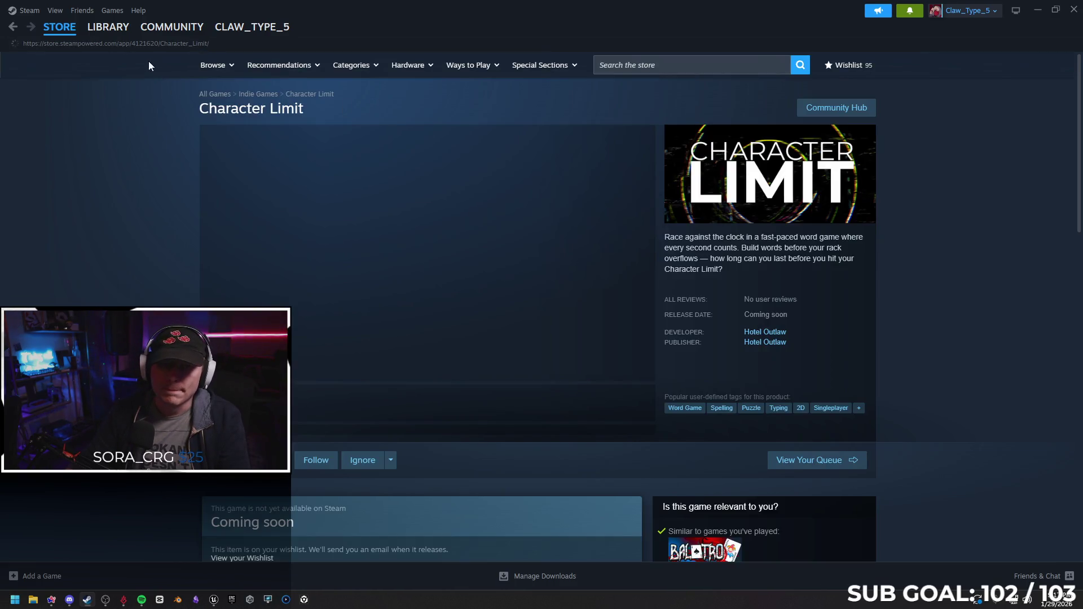
click(147, 43)
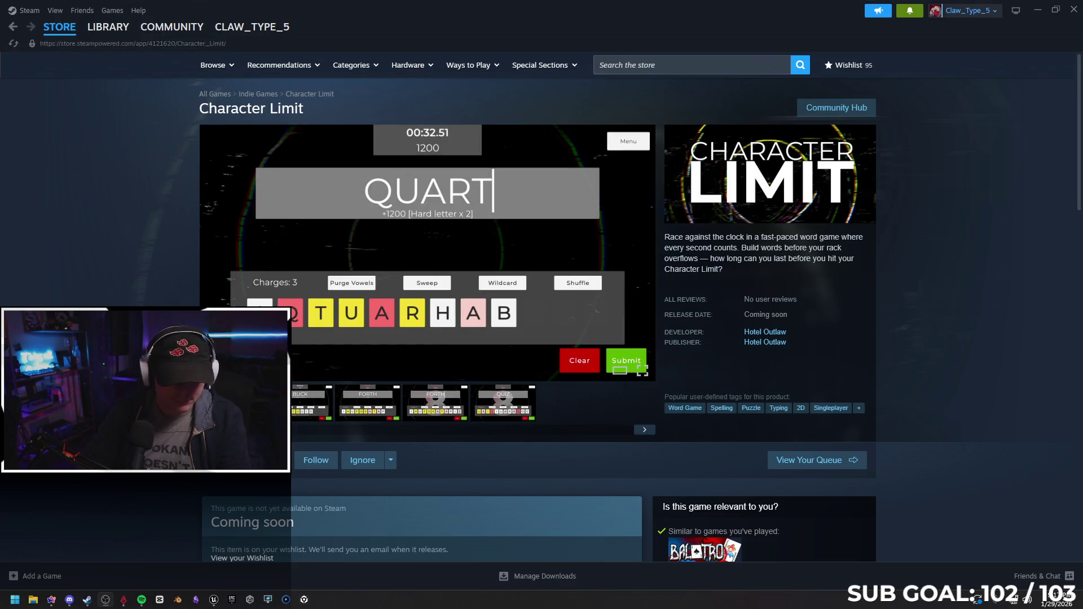
mouse_move(428, 255)
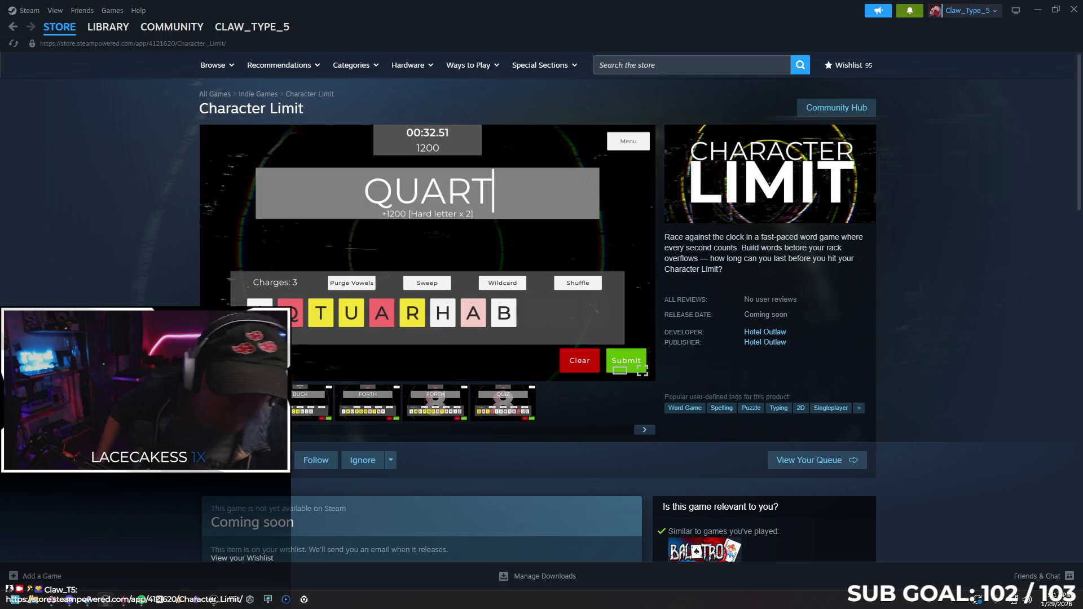
click(1037, 11)
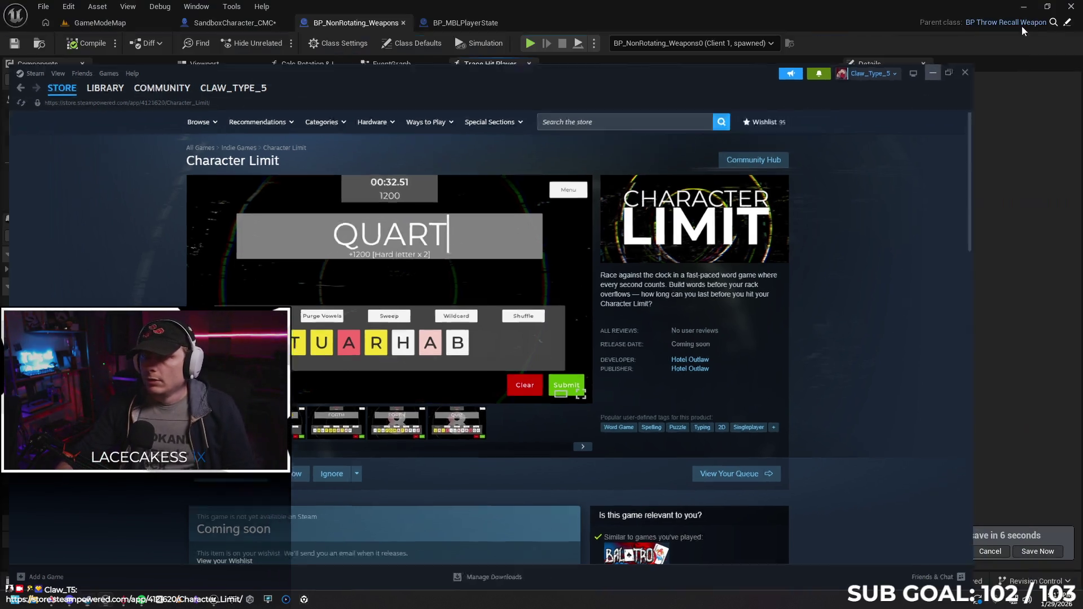
Launch a play-in-editor test from the SandboxCharacter_CMC blueprint.
drag(455, 348, 398, 330)
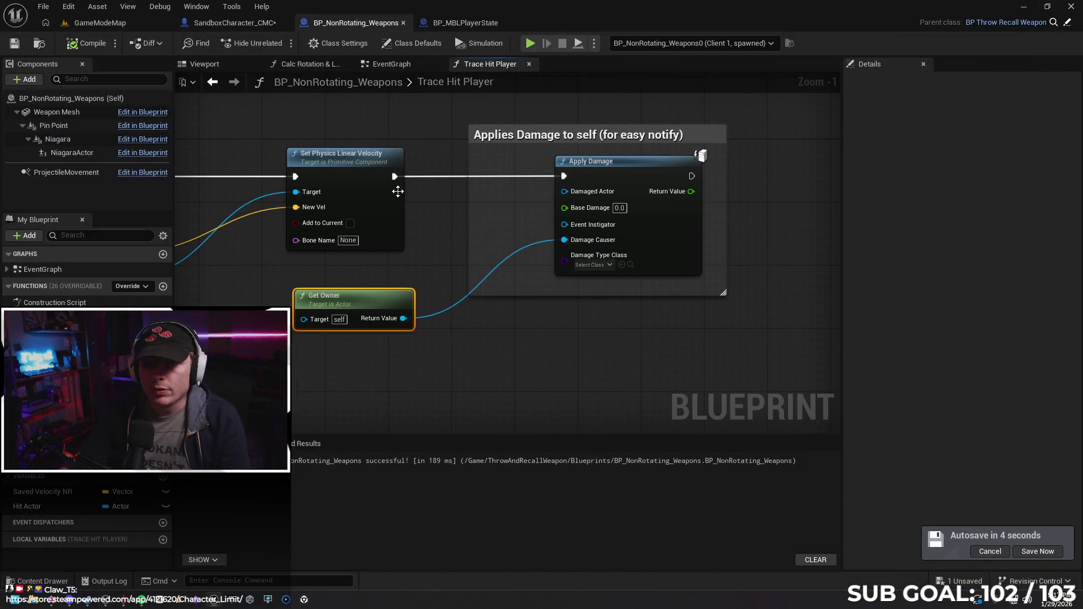
click(465, 23)
click(234, 23)
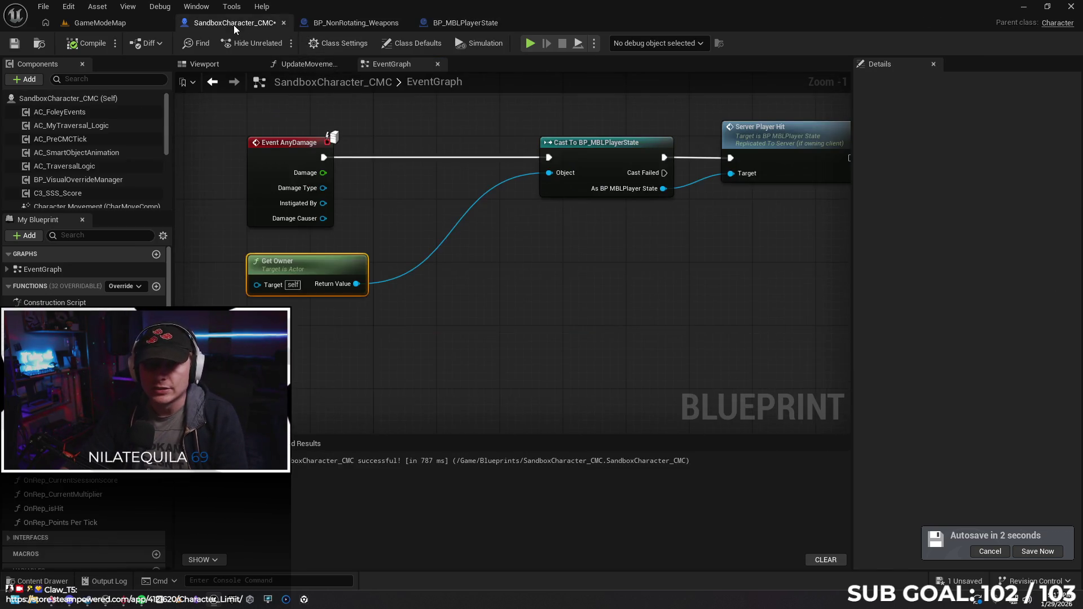
scroll(450, 294, up, 1)
click(530, 44)
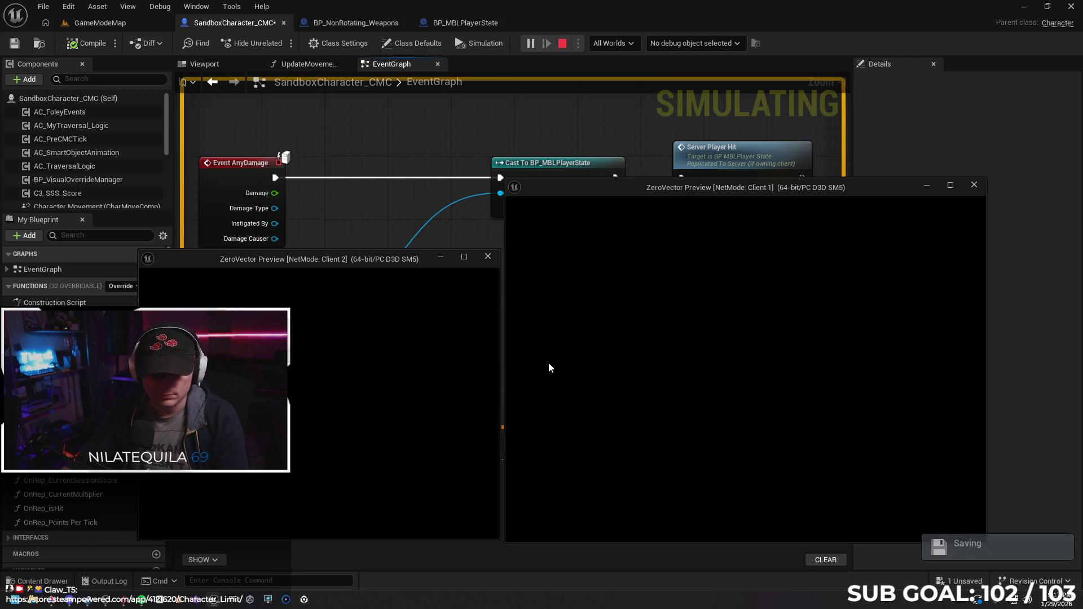